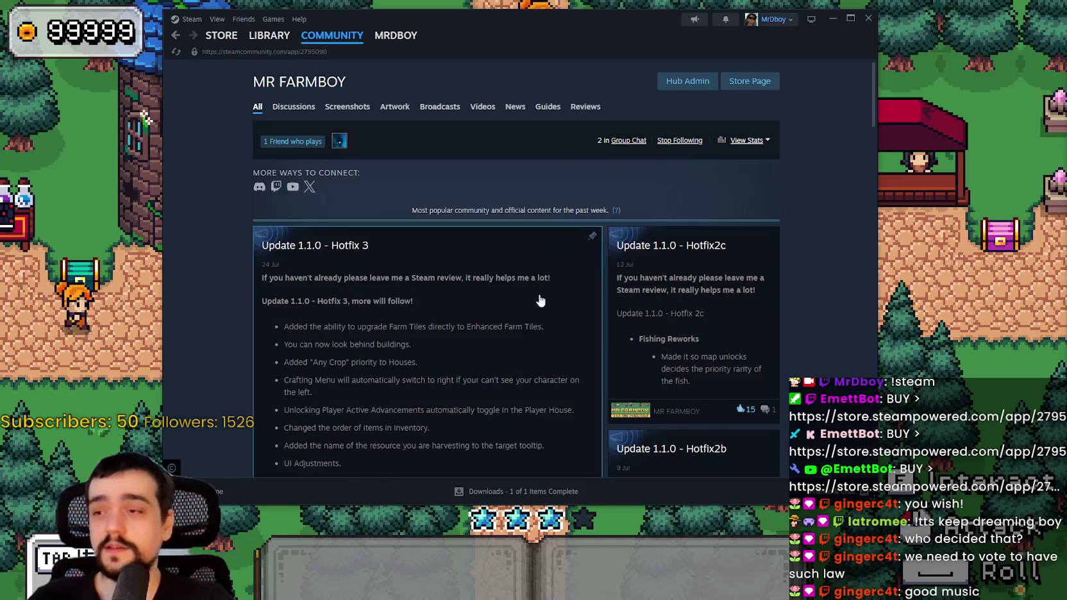
# Scroll the MR FARMBOY community hub and open the Hotfix 3 patch notes.
pyautogui.scroll(-3, 442, 292)
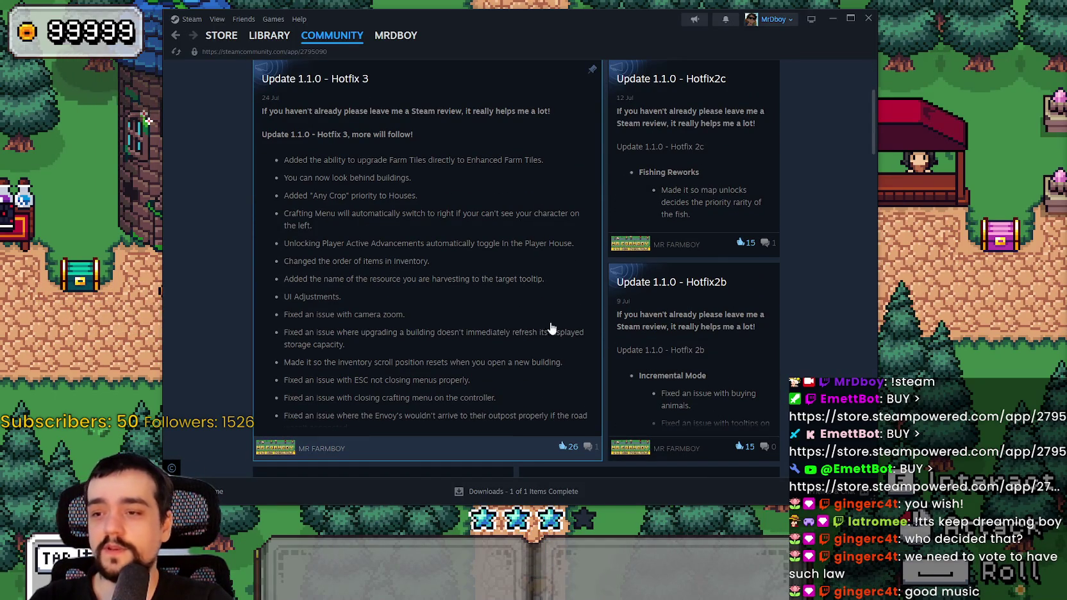
pyautogui.scroll(-2, 549, 439)
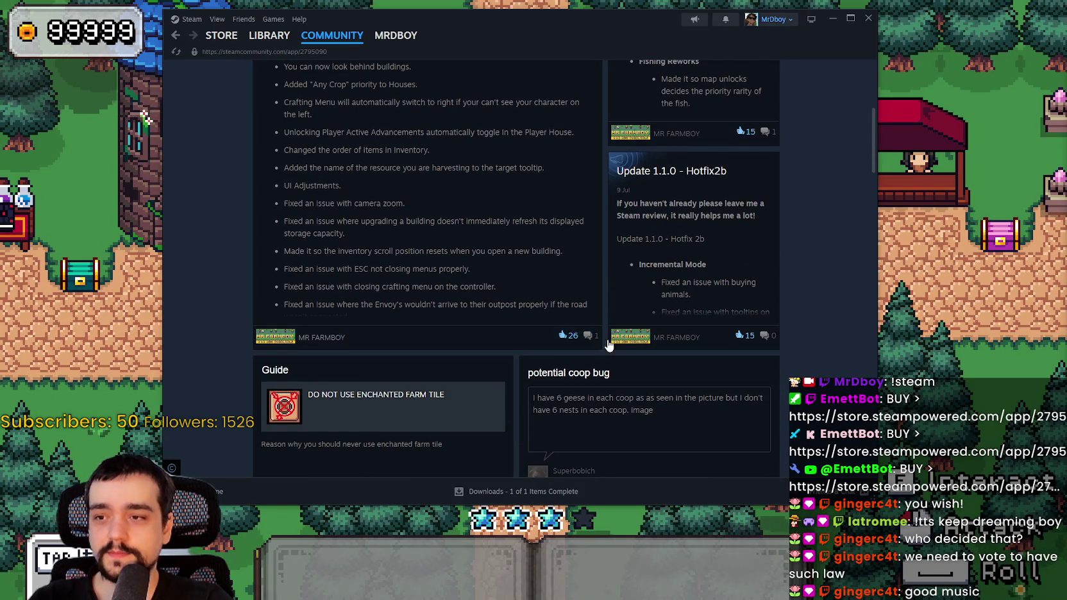
pyautogui.scroll(-1, 609, 345)
pyautogui.scroll(3, 561, 381)
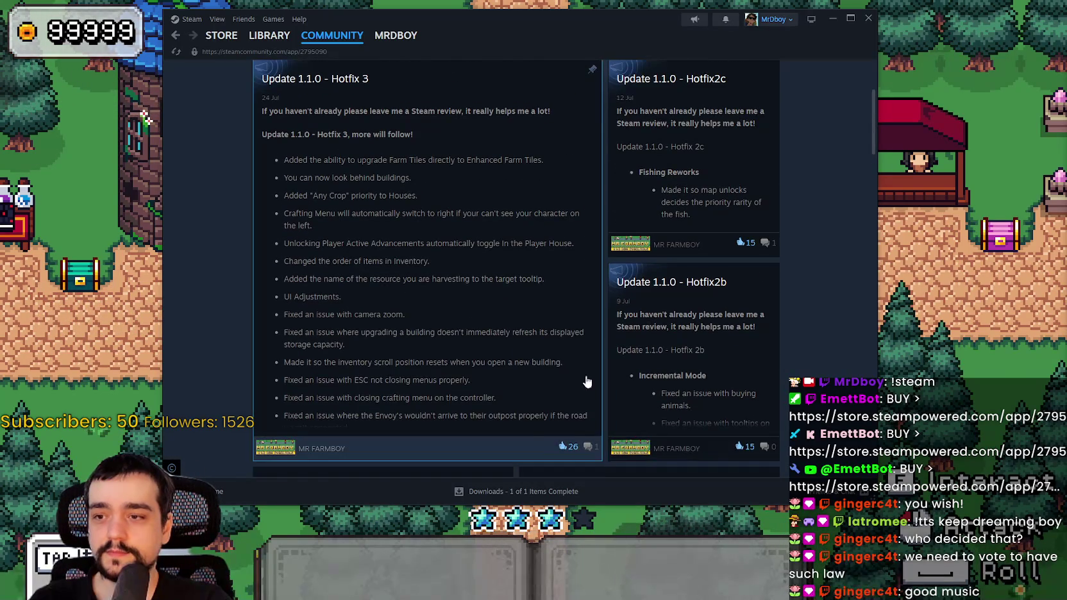
pyautogui.scroll(-4, 586, 381)
pyautogui.scroll(3, 615, 308)
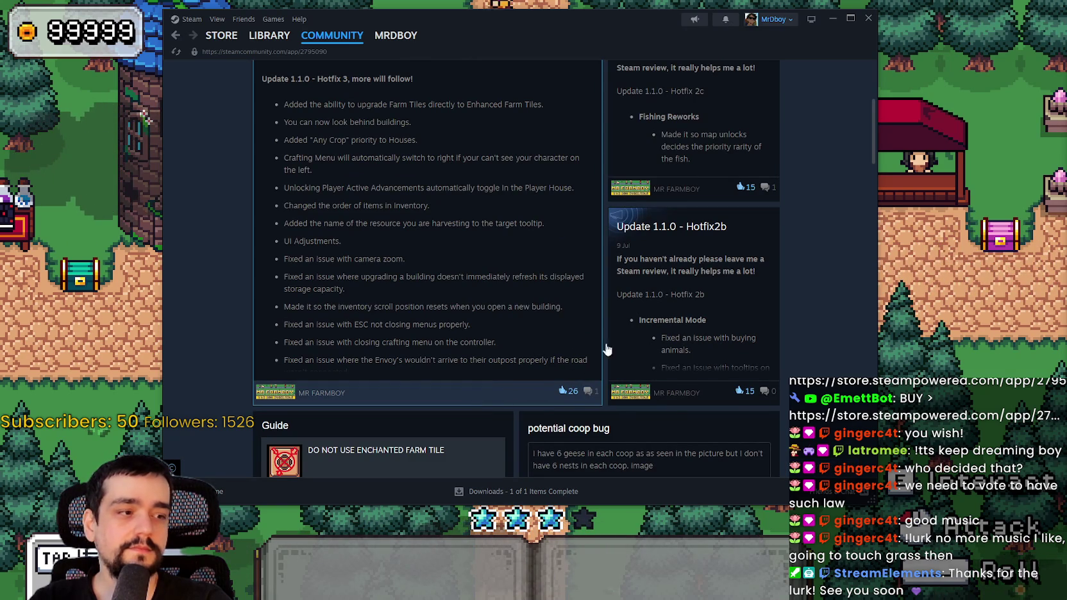
pyautogui.scroll(3, 537, 375)
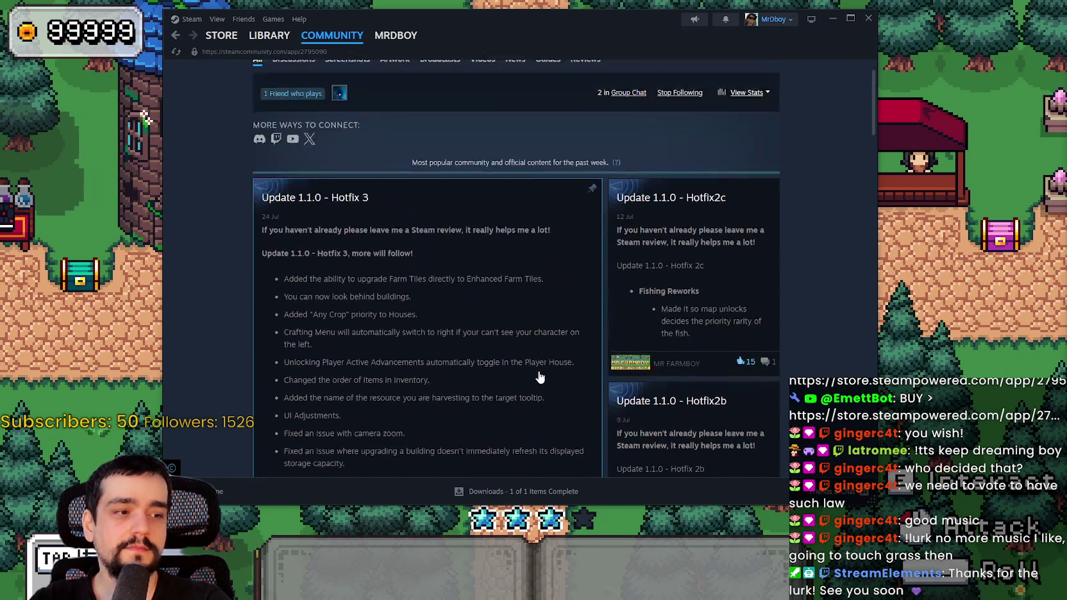
pyautogui.click(500, 303)
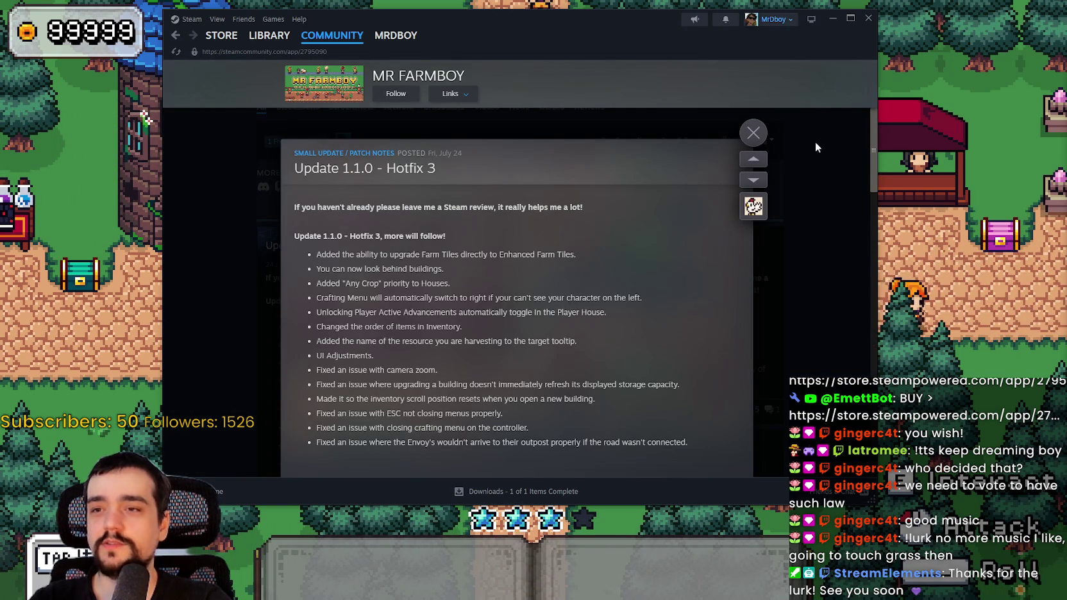
# Reread and close the Hotfix 3 notes, then shift the Steam window slightly right and down.
pyautogui.click(753, 133)
pyautogui.click(570, 269)
pyautogui.scroll(-3, 608, 263)
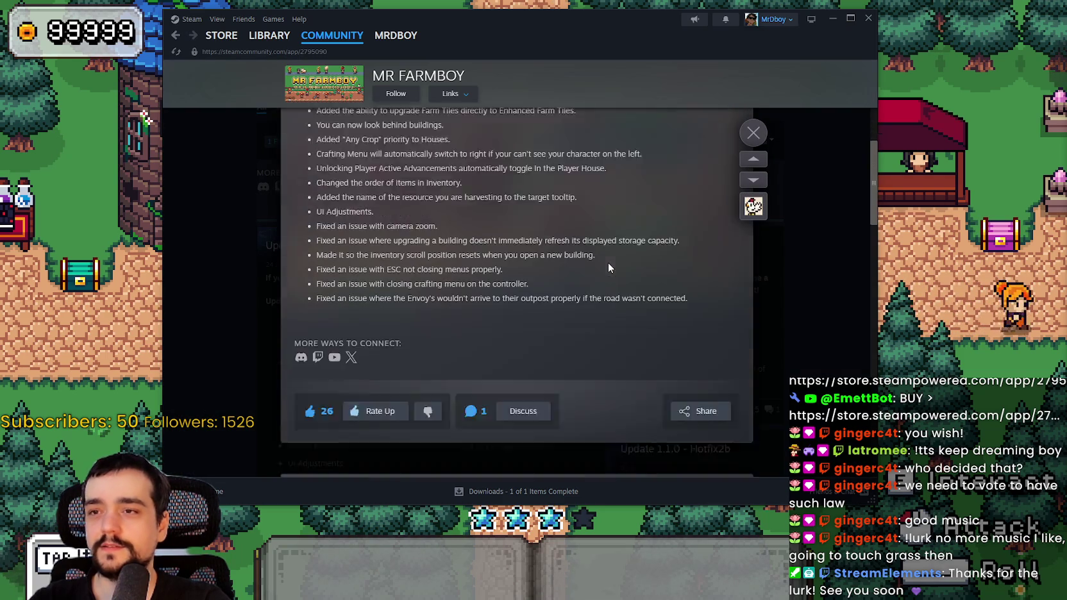
pyautogui.scroll(5, 606, 269)
pyautogui.click(753, 133)
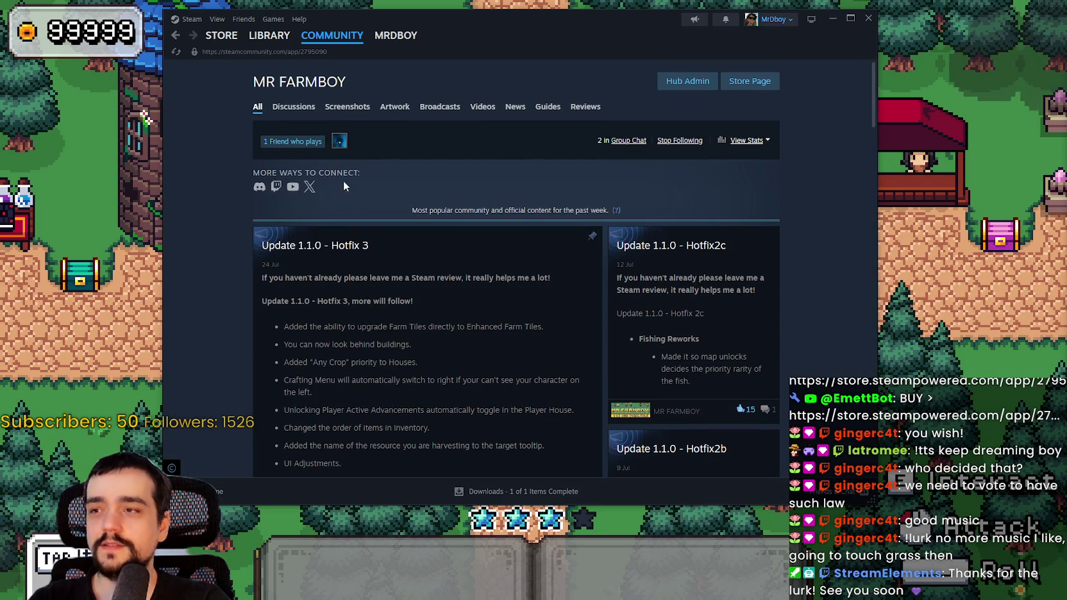
pyautogui.moveTo(522, 9); pyautogui.dragTo(563, 15)
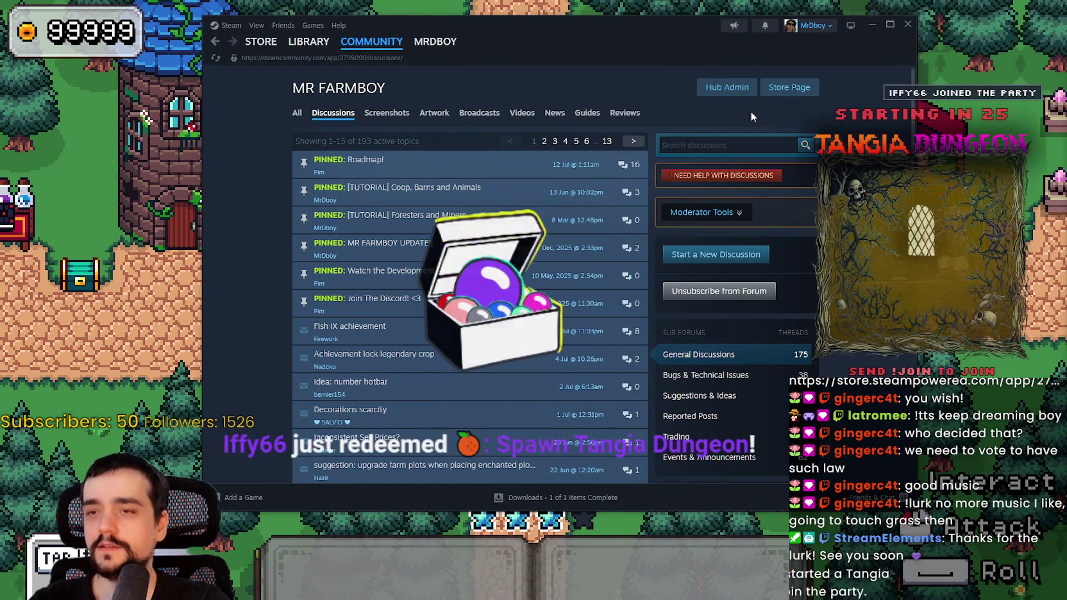
# List MR FARMBOY's reviews in All Languages, sorted by Most Recent.
pyautogui.click(626, 114)
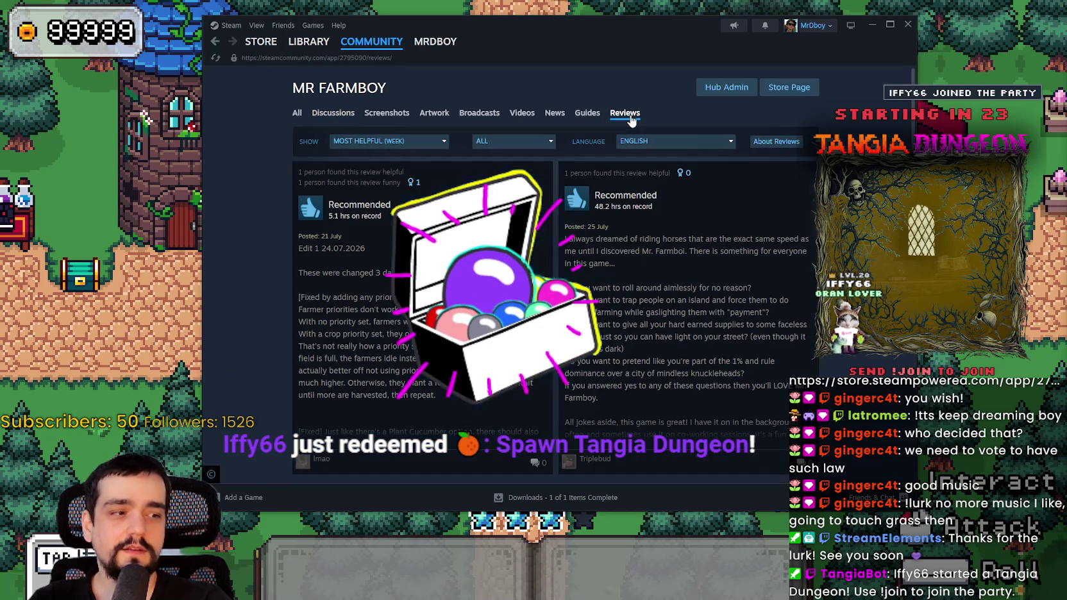
pyautogui.click(702, 143)
pyautogui.click(680, 155)
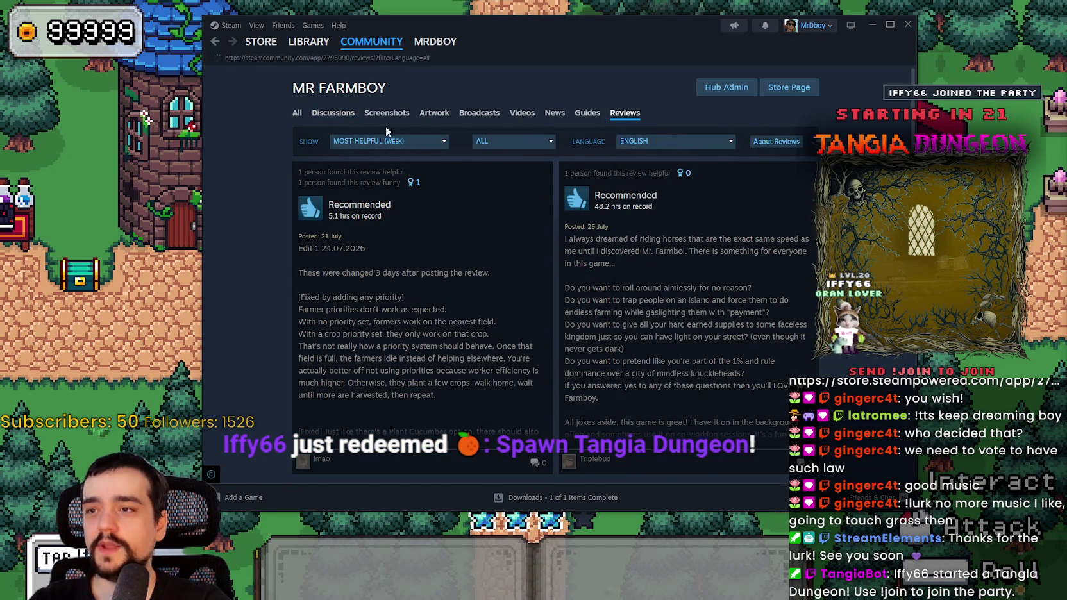
pyautogui.click(385, 141)
pyautogui.click(398, 249)
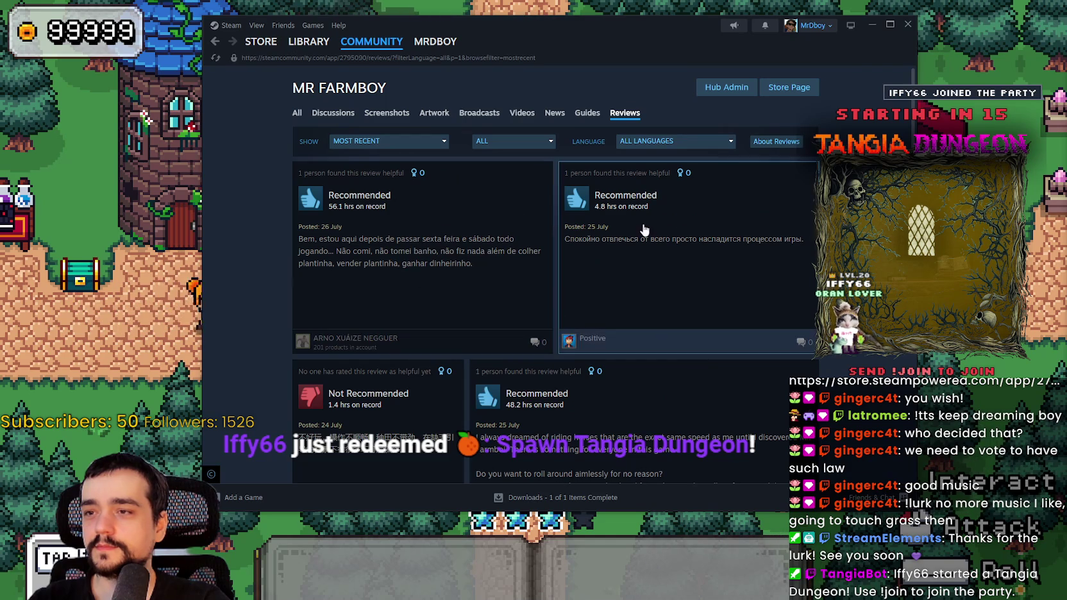
# Browse the recent reviews, opening one in full and closing it again.
pyautogui.scroll(-1, 645, 290)
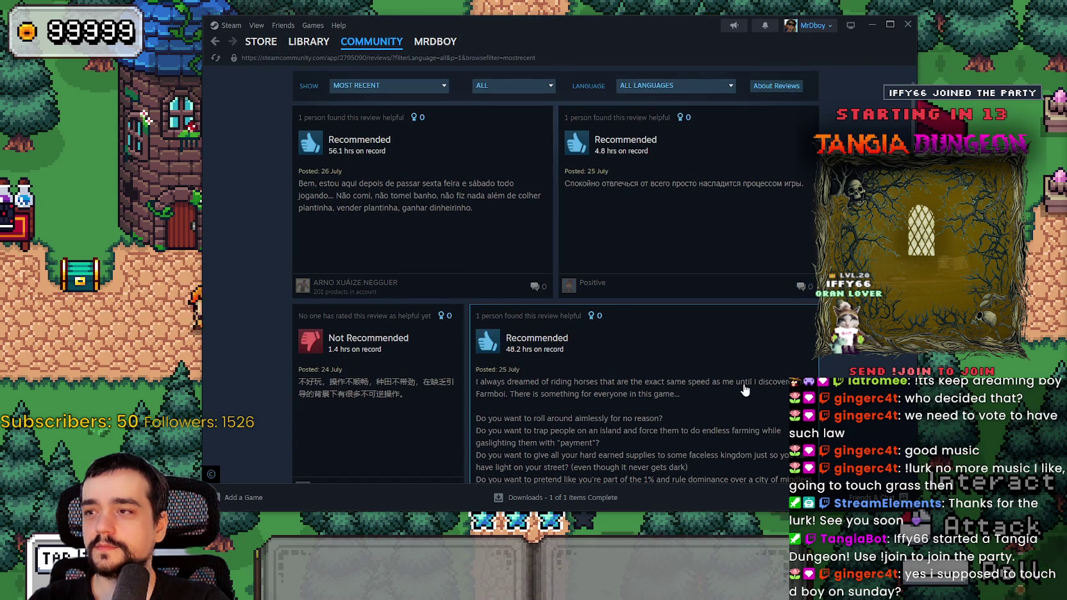
pyautogui.scroll(-4, 744, 389)
pyautogui.scroll(2, 744, 372)
pyautogui.click(744, 371)
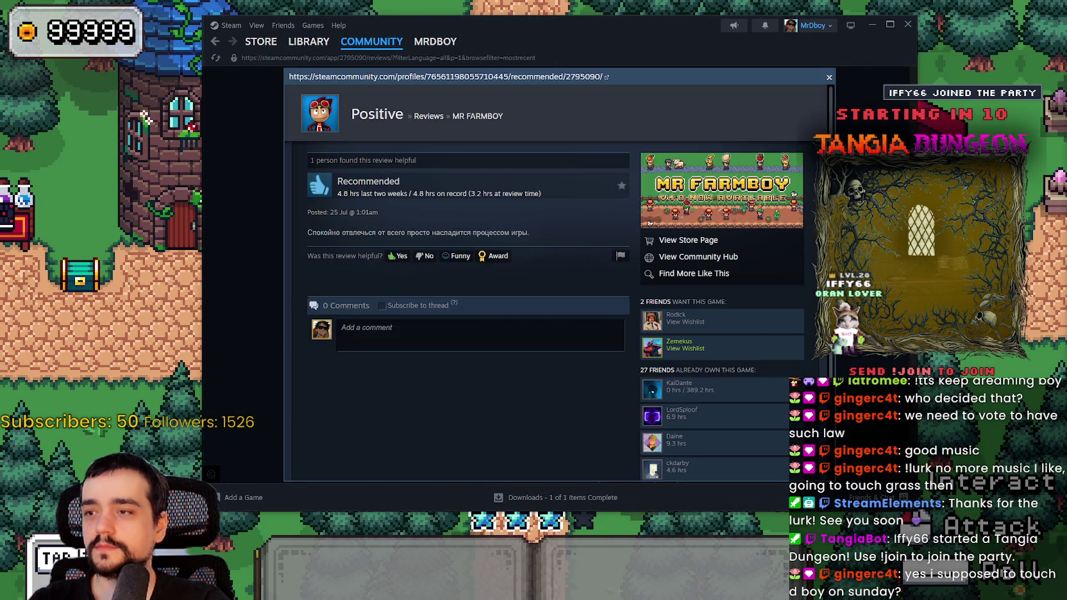
pyautogui.click(708, 400)
pyautogui.scroll(-4, 748, 346)
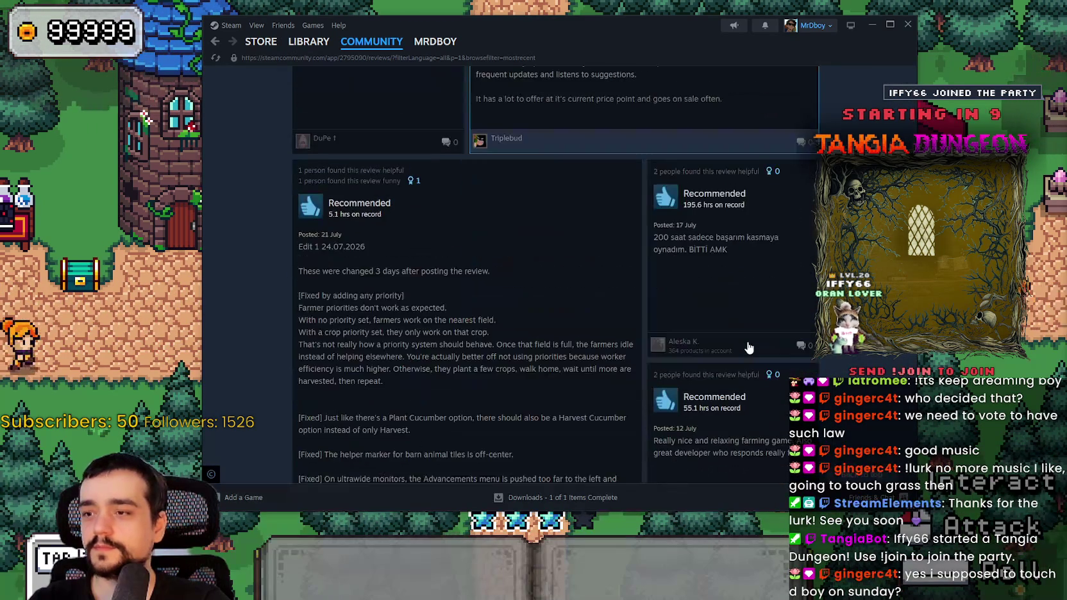
pyautogui.scroll(-2, 746, 348)
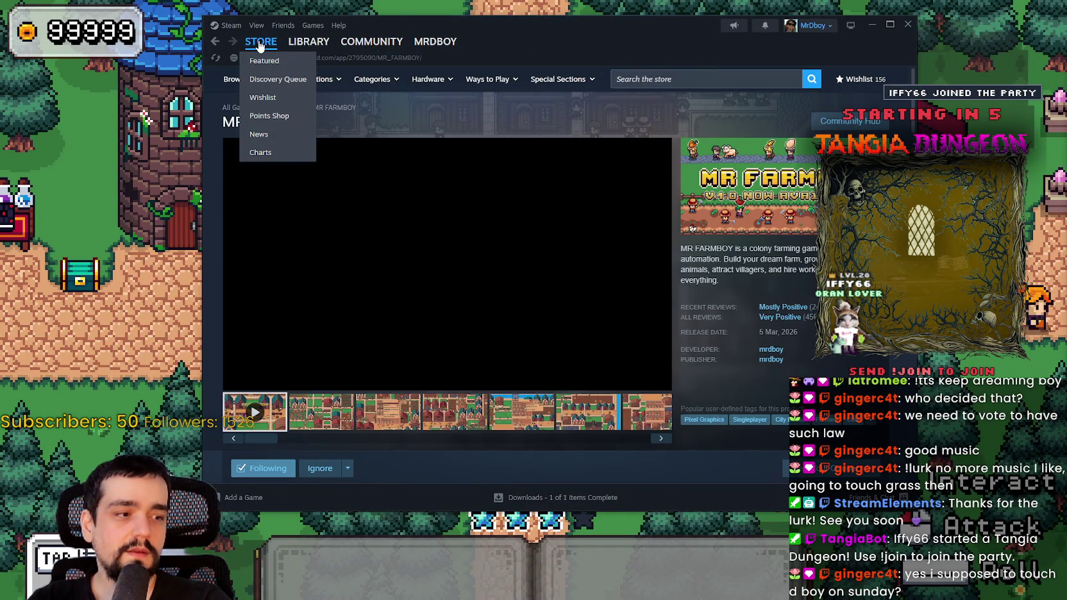
# Open the store front, move the window up-left, and scroll down to Popular New Releases.
pyautogui.click(260, 43)
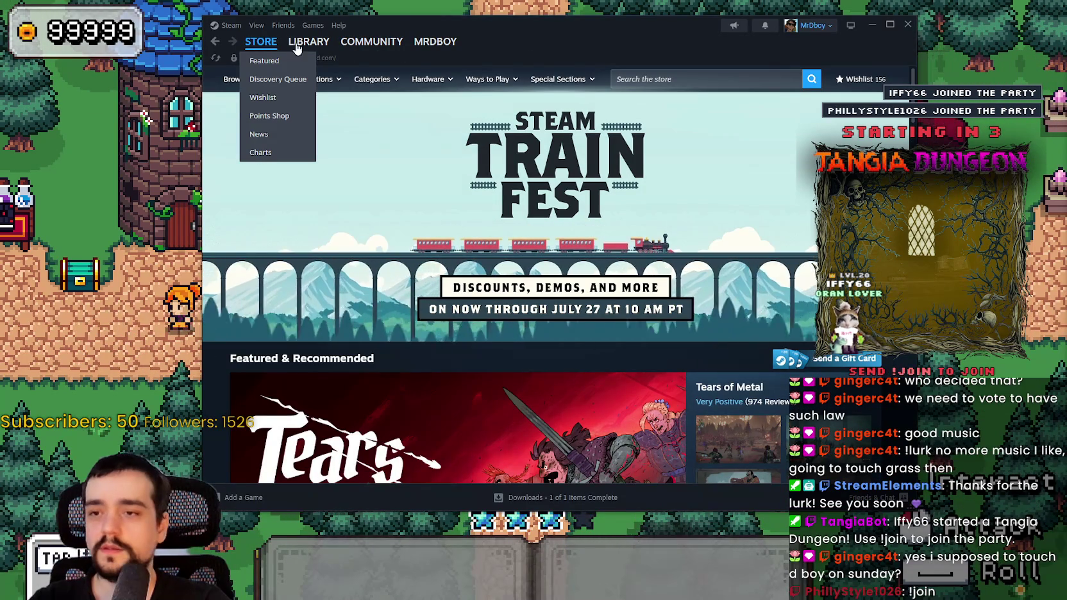
pyautogui.moveTo(608, 44); pyautogui.dragTo(583, 30)
pyautogui.scroll(-4, 716, 411)
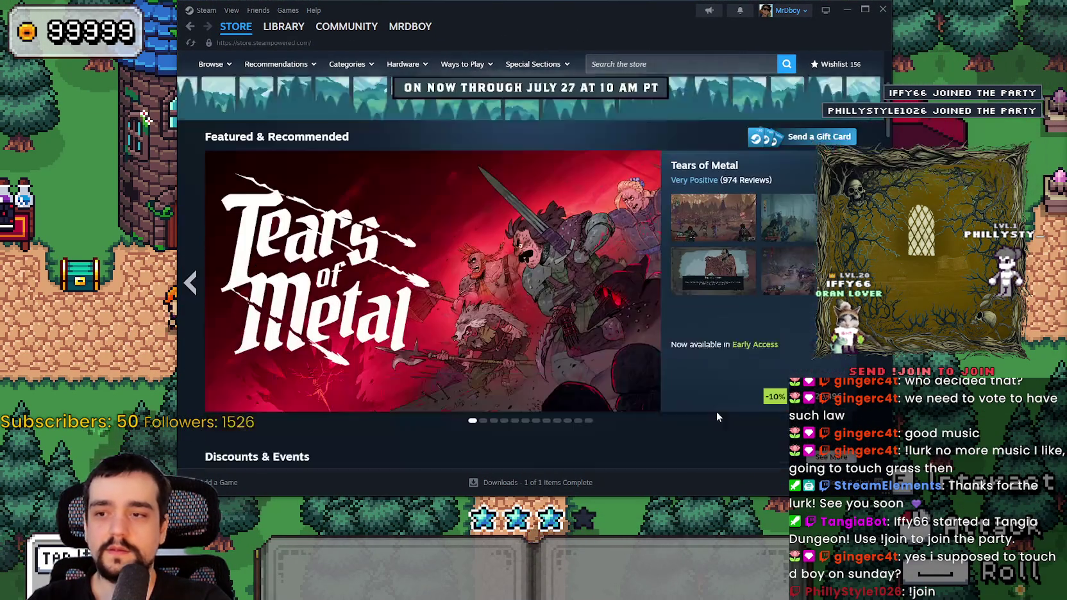
pyautogui.scroll(2, 716, 411)
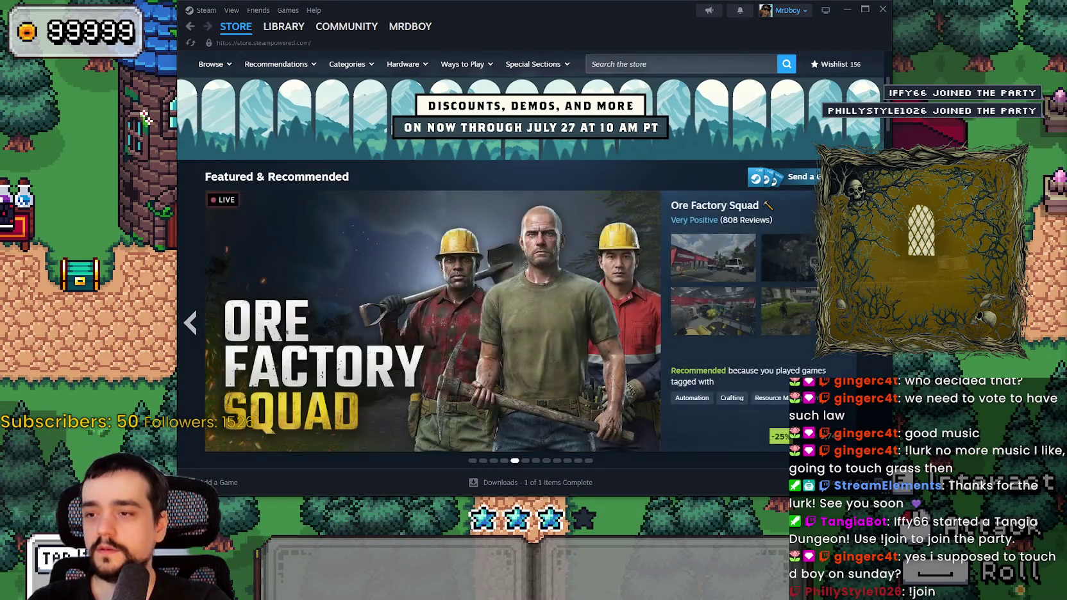
pyautogui.scroll(-6, 786, 310)
pyautogui.scroll(-7, 705, 371)
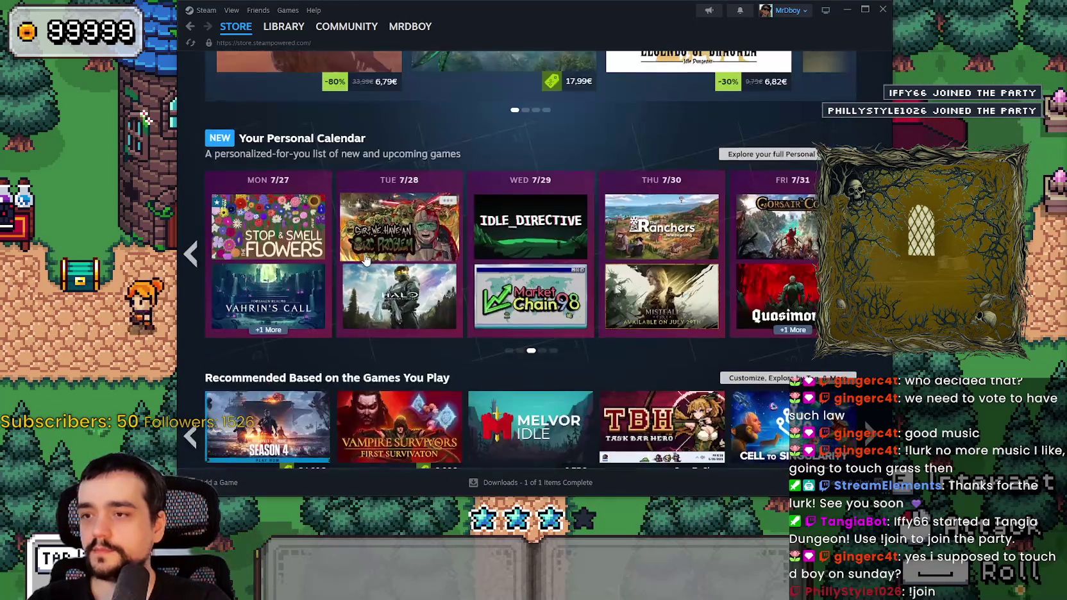
pyautogui.scroll(3, 629, 405)
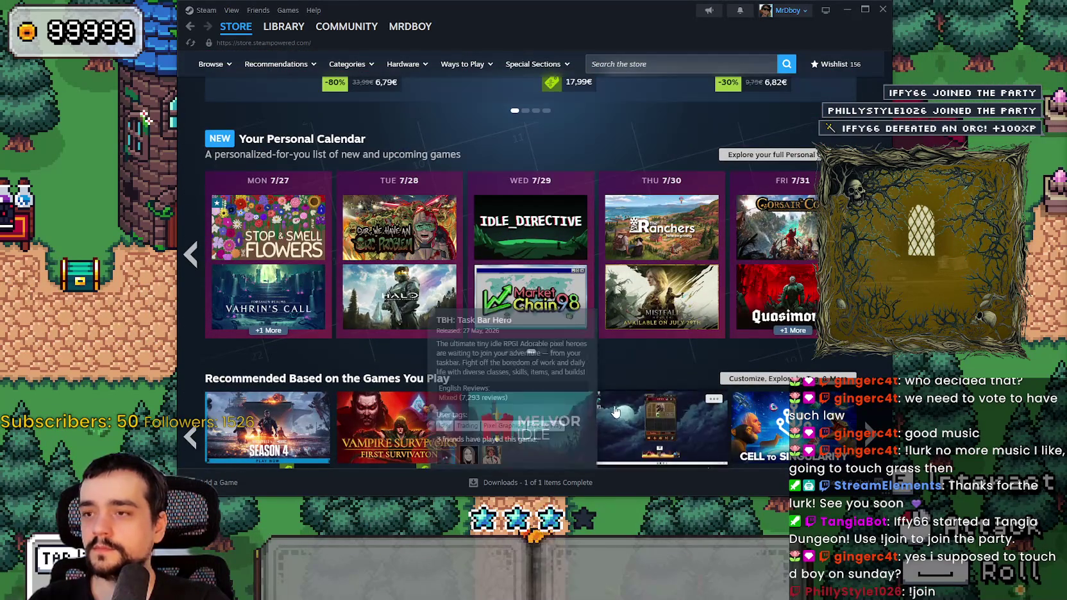
pyautogui.scroll(-4, 464, 391)
pyautogui.scroll(-8, 465, 391)
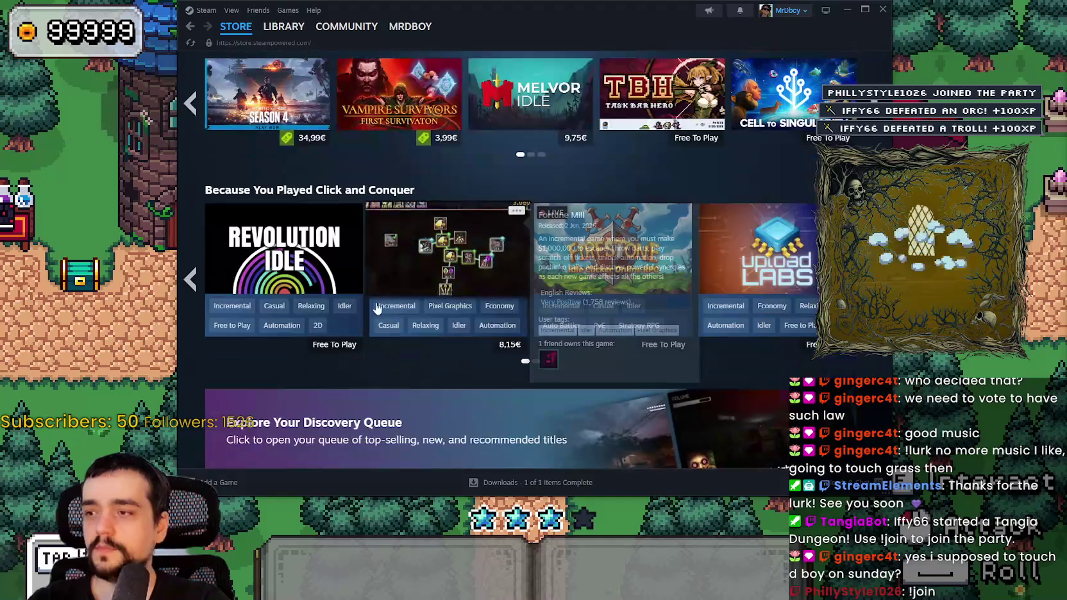
pyautogui.scroll(-3, 362, 308)
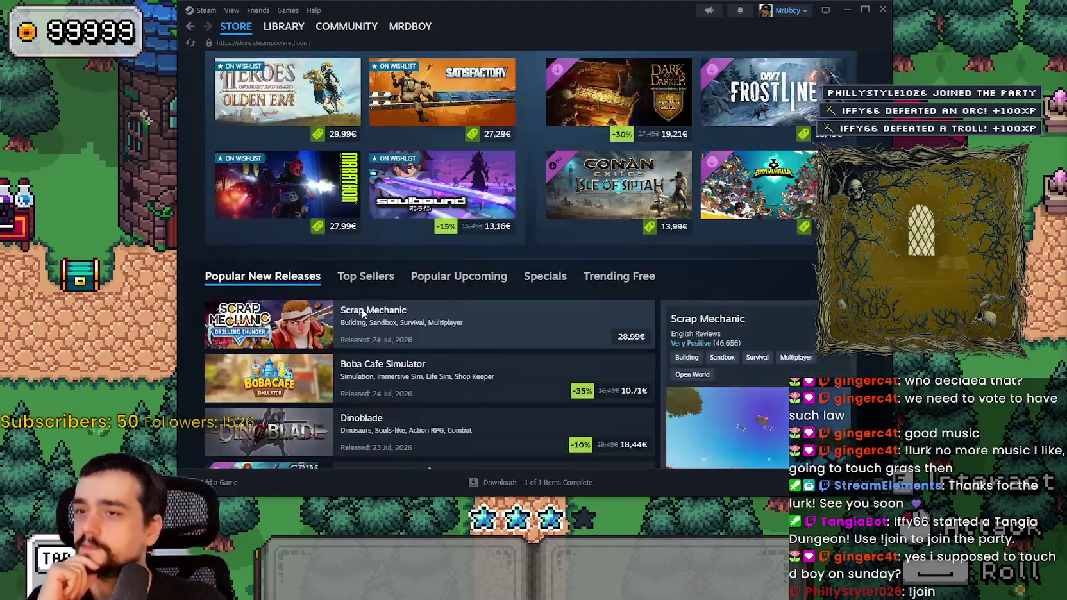
pyautogui.scroll(-3, 449, 218)
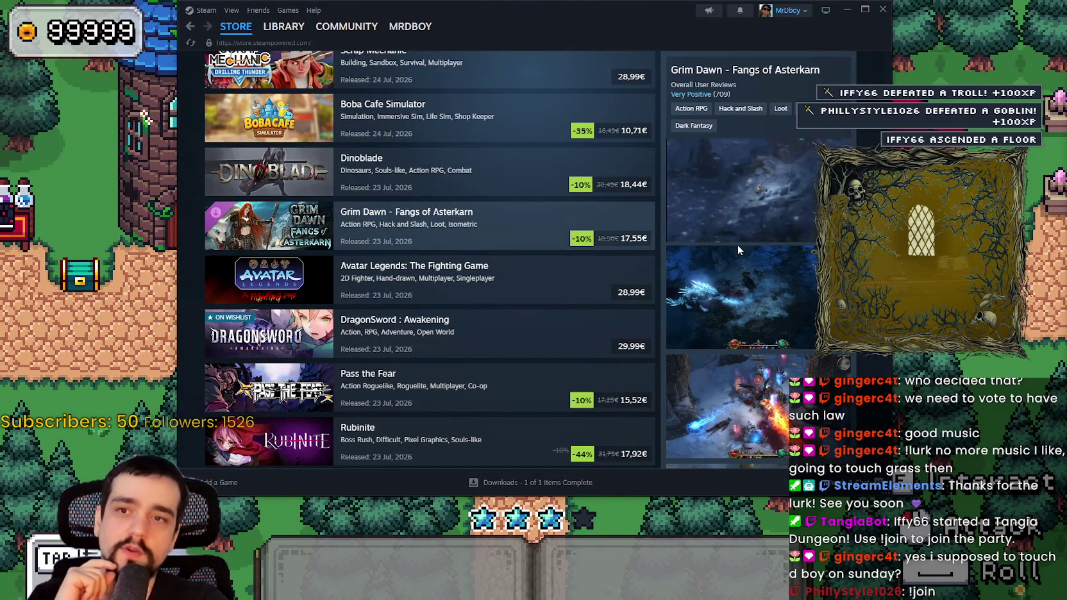
pyautogui.click(742, 252)
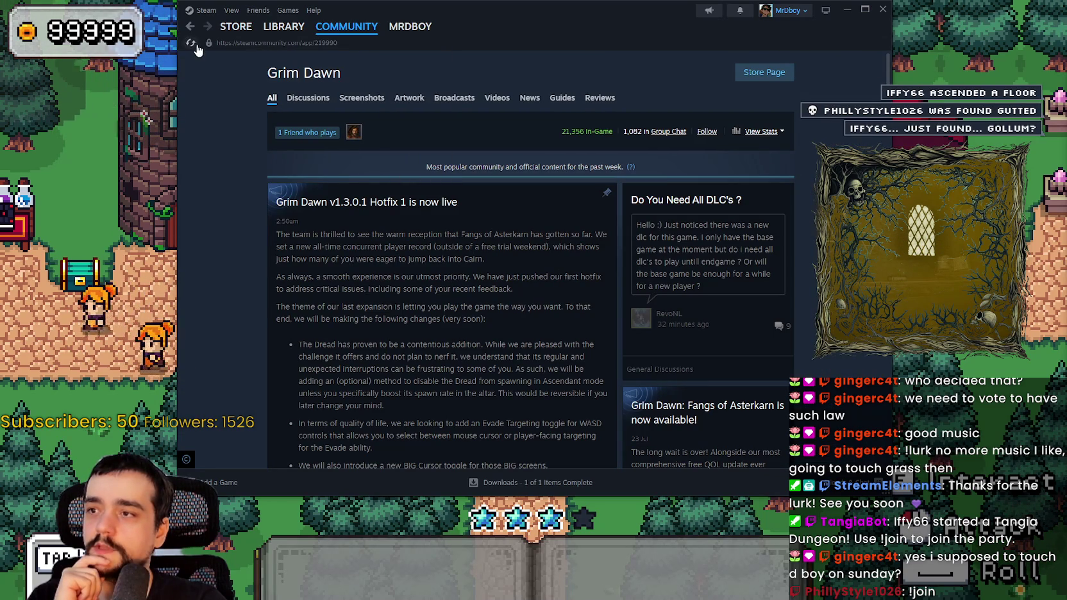
pyautogui.click(188, 27)
pyautogui.click(189, 26)
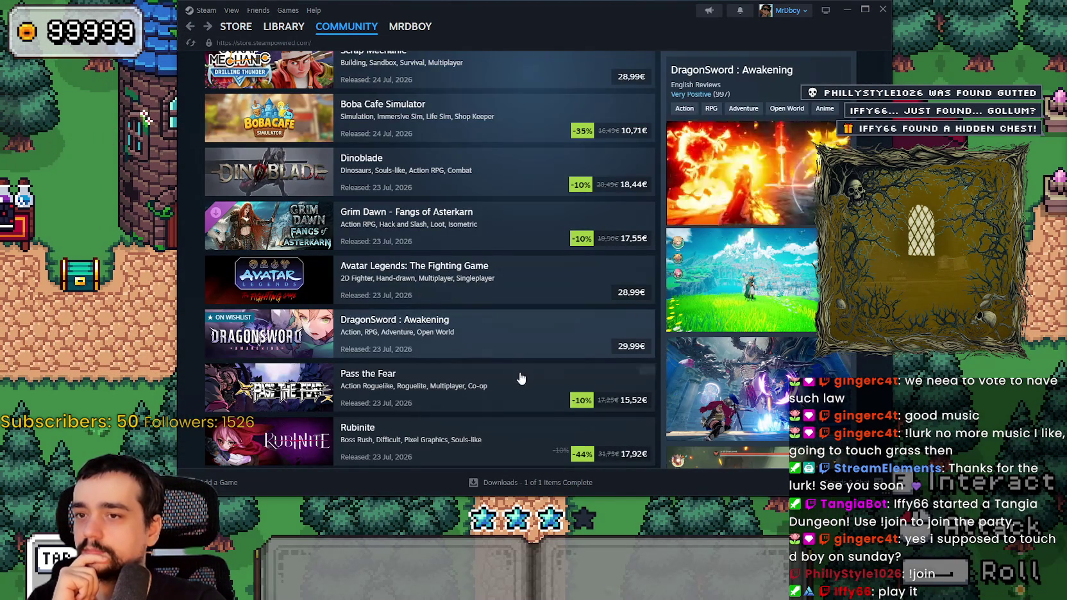
pyautogui.scroll(1, 738, 369)
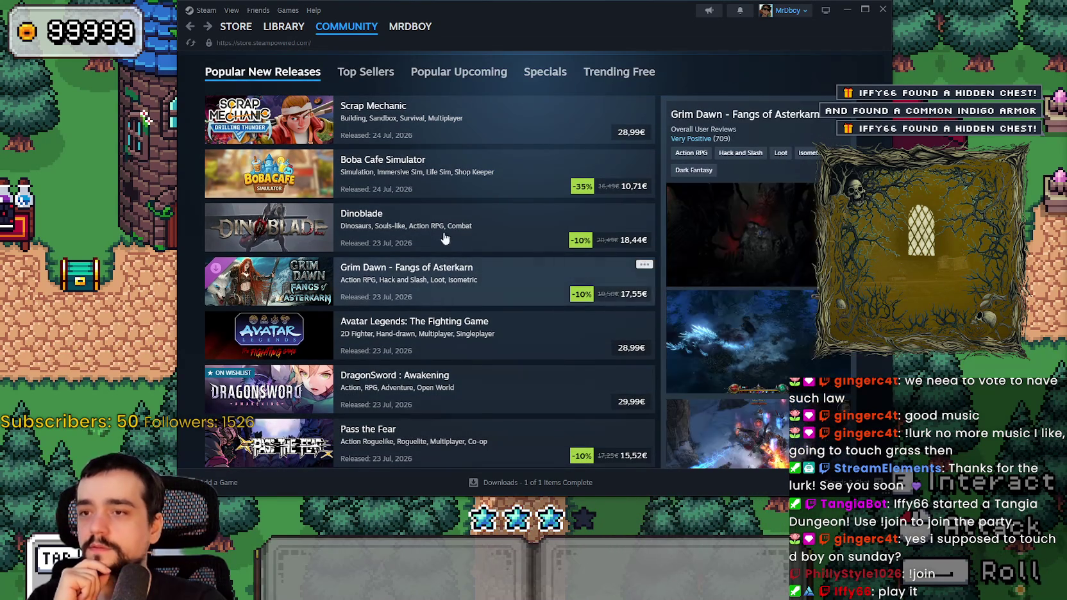
pyautogui.scroll(1, 609, 359)
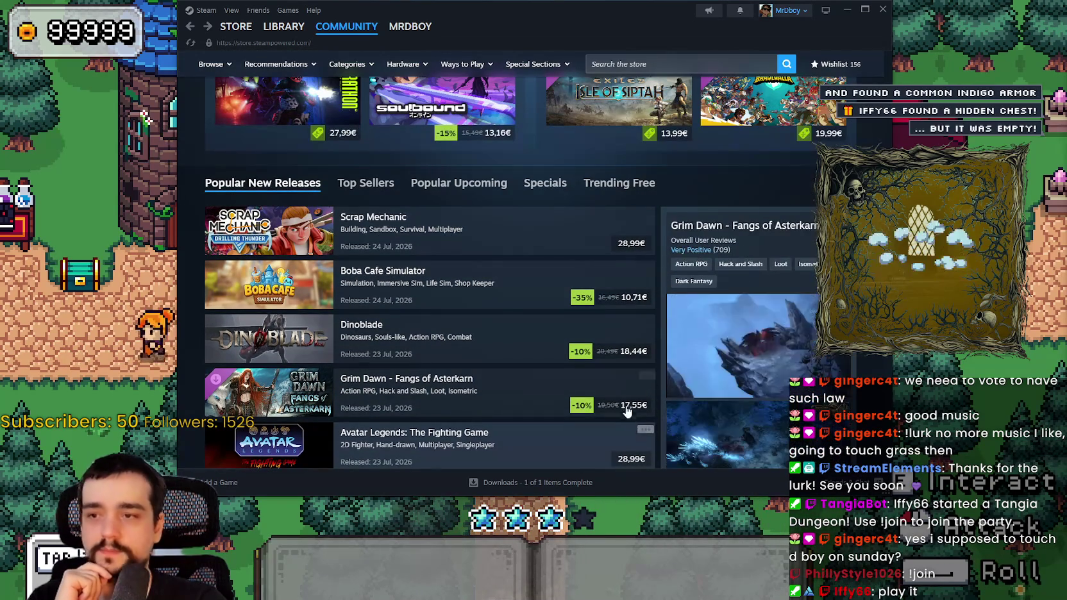
pyautogui.scroll(-1, 619, 396)
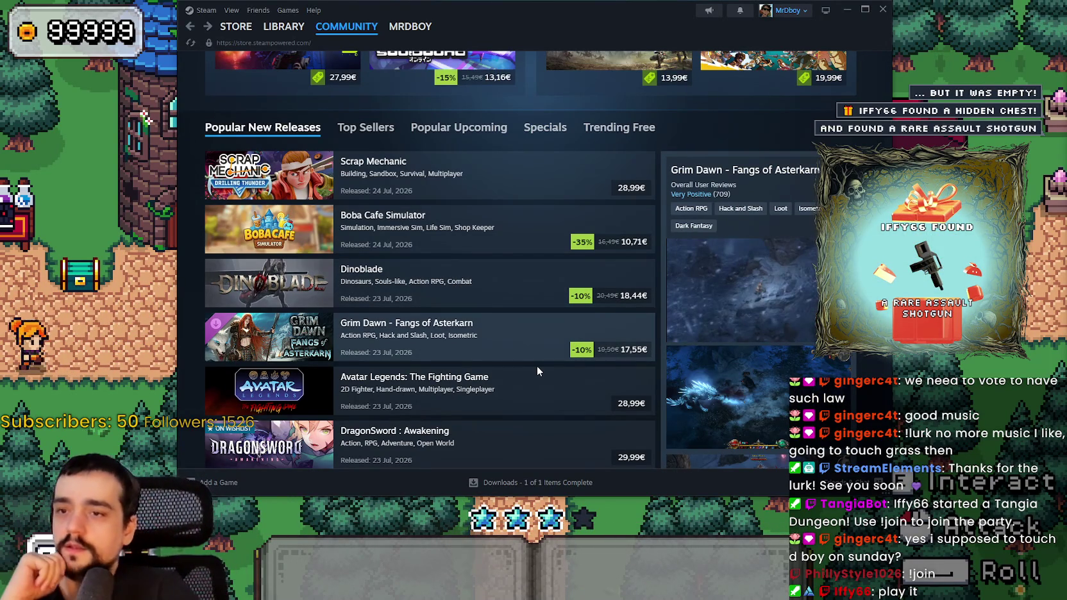
pyautogui.scroll(-3, 539, 349)
pyautogui.scroll(-1, 542, 335)
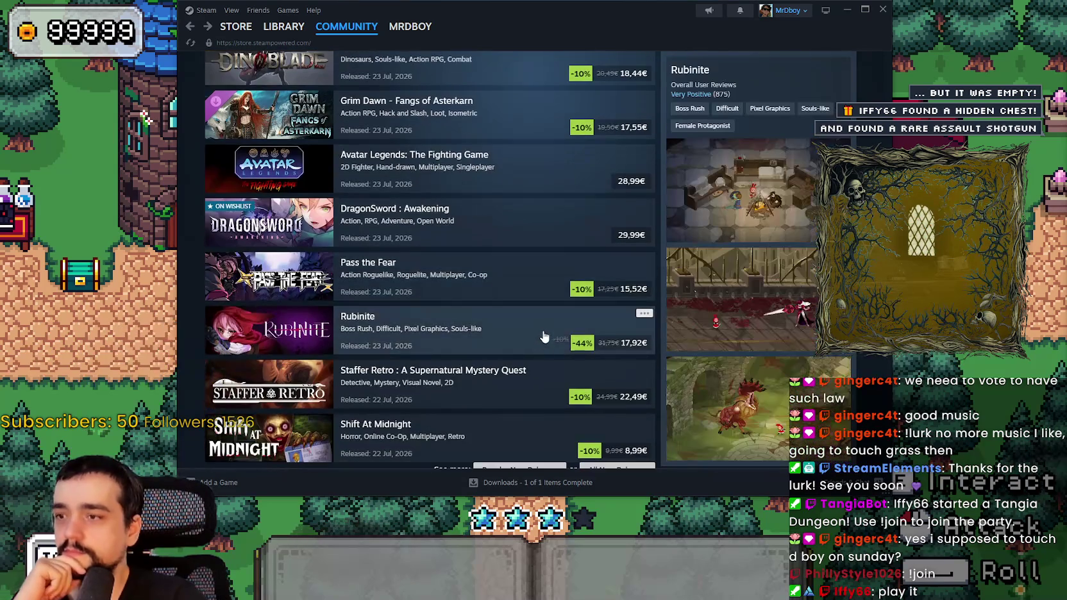
pyautogui.scroll(-3, 544, 331)
pyautogui.scroll(6, 559, 319)
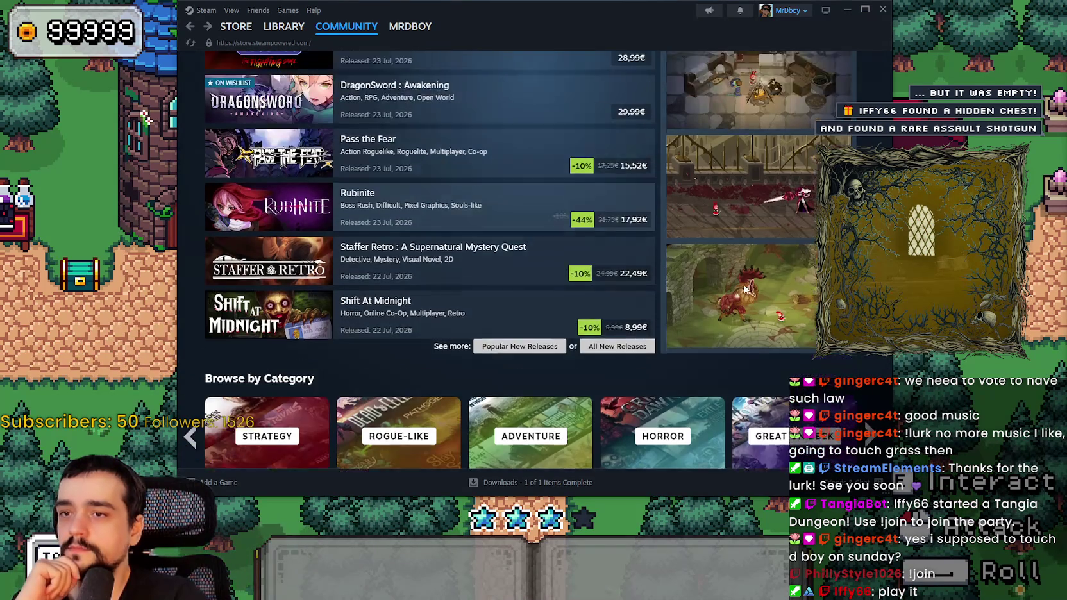
pyautogui.moveTo(318, 268)
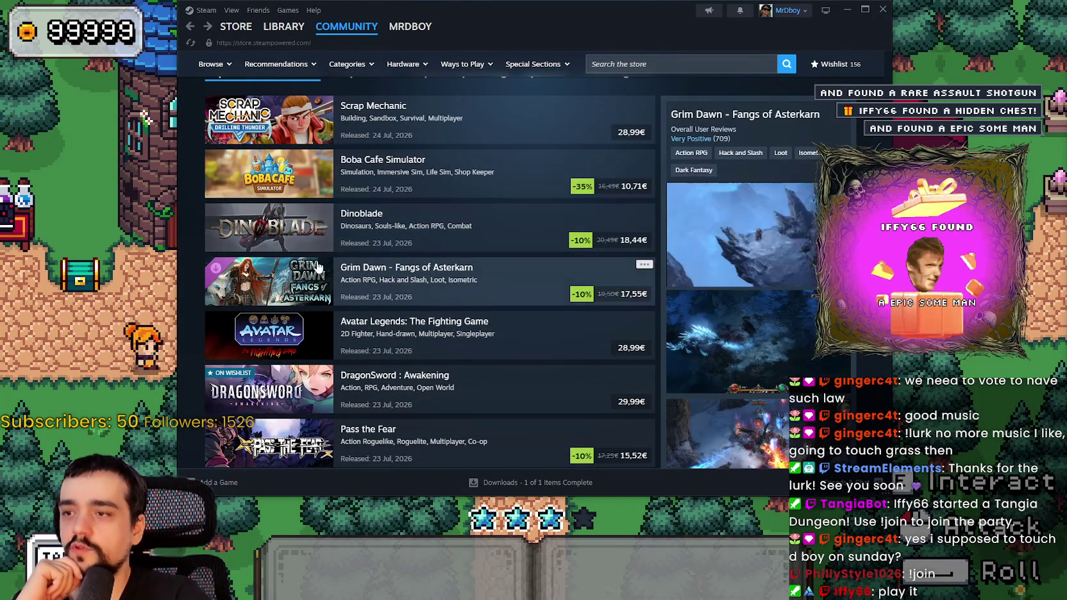
pyautogui.scroll(-1, 708, 308)
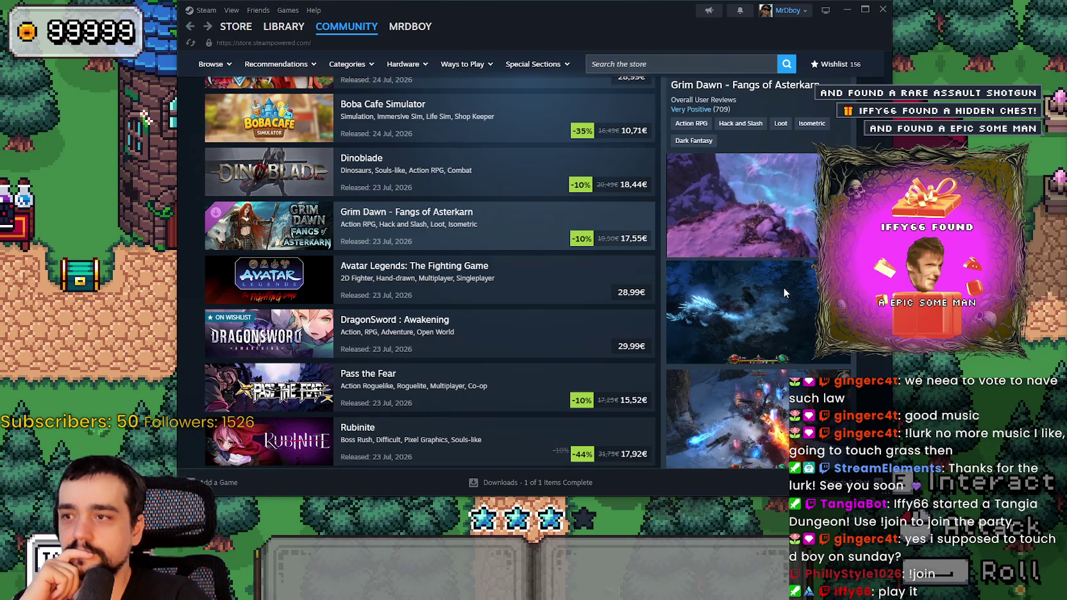
pyautogui.scroll(-1, 782, 287)
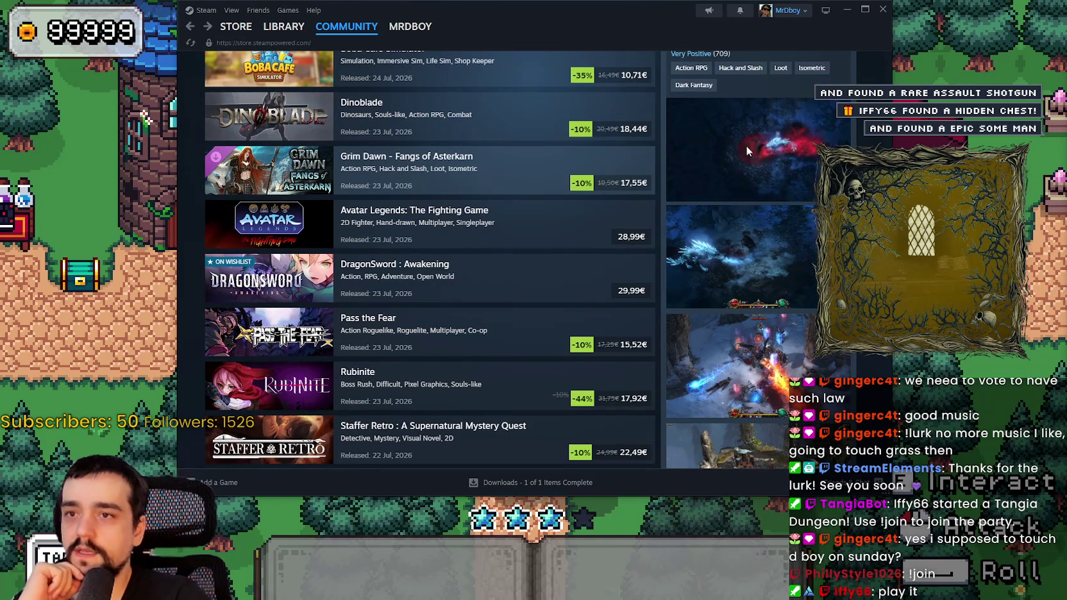
pyautogui.scroll(1, 736, 379)
pyautogui.click(513, 231)
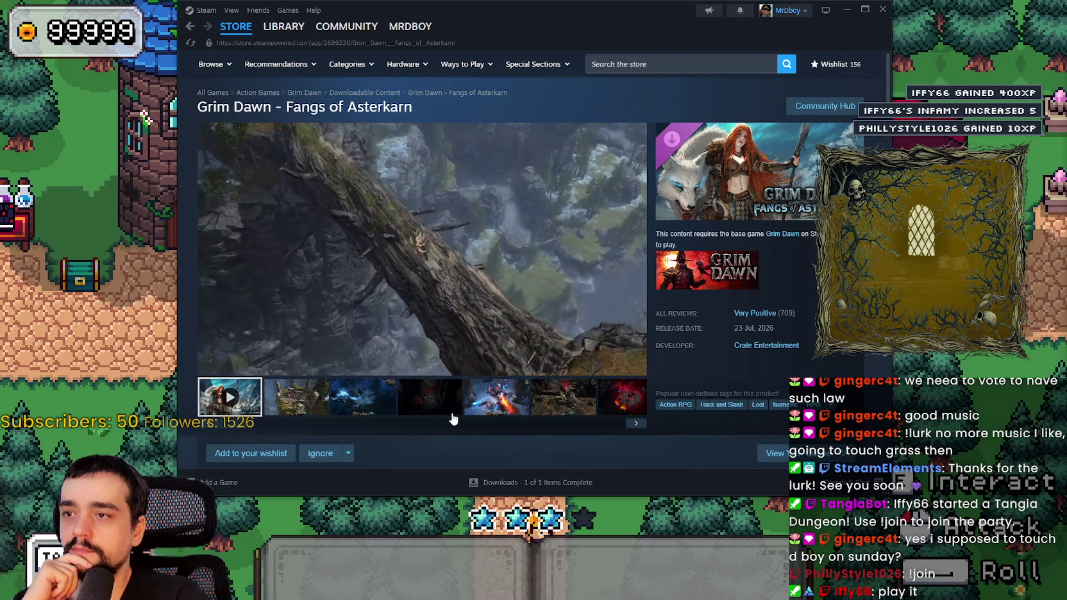
pyautogui.moveTo(431, 284)
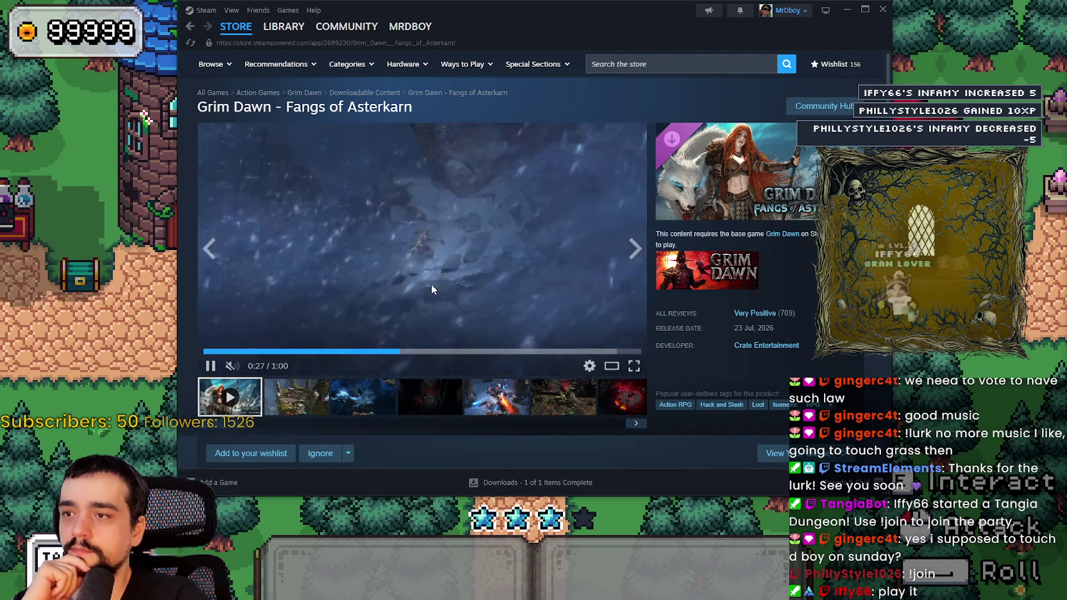
pyautogui.click(527, 348)
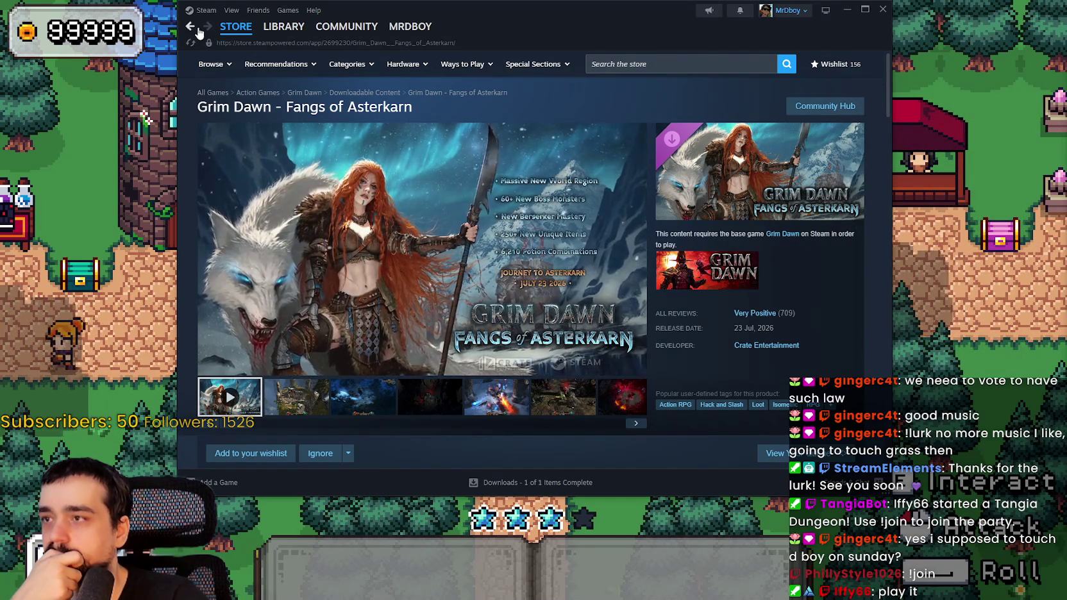
pyautogui.click(191, 30)
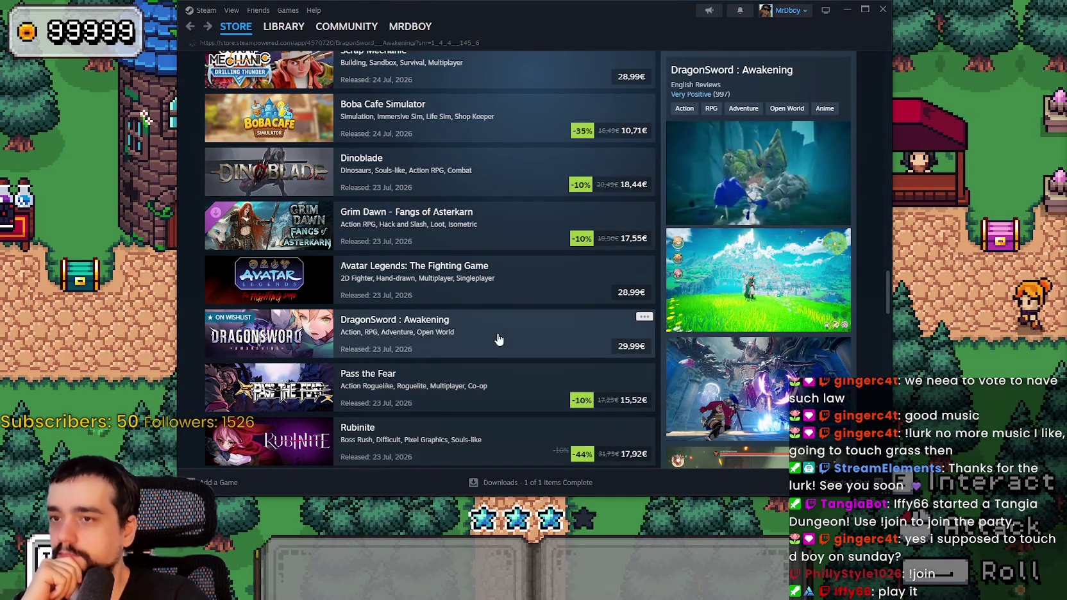
# Open DragonSword : Awakening's community hub and its Update Notes 1.0.3 post.
pyautogui.click(498, 338)
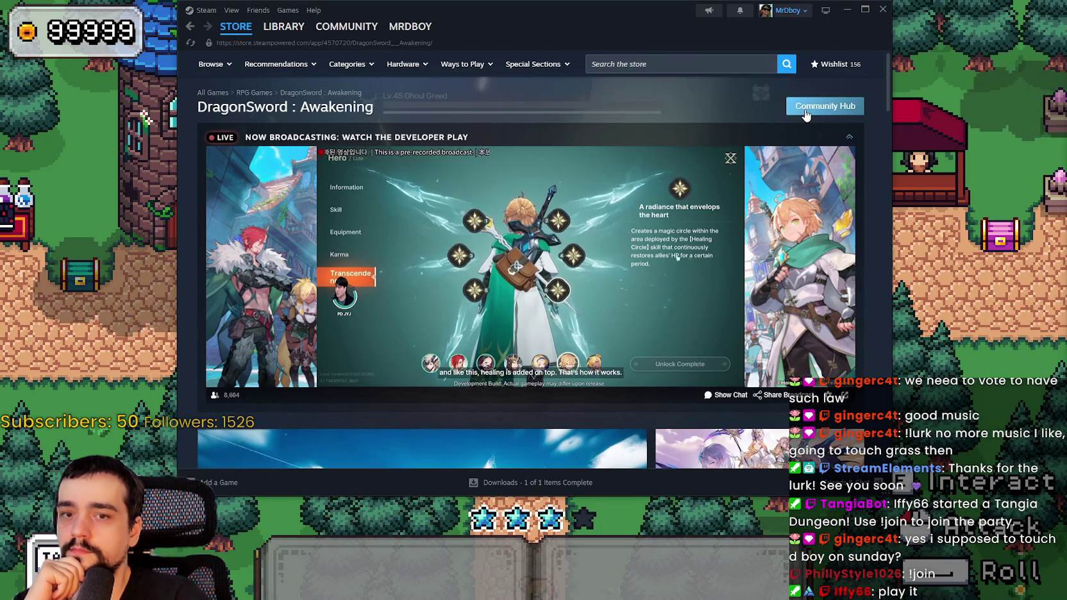
pyautogui.click(805, 113)
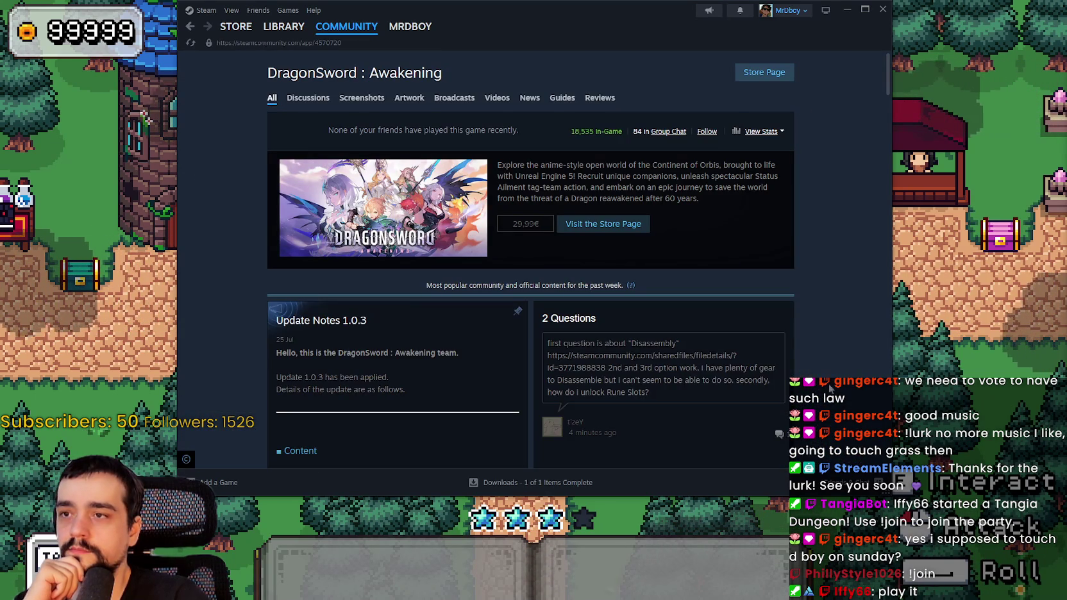
pyautogui.scroll(-3, 806, 113)
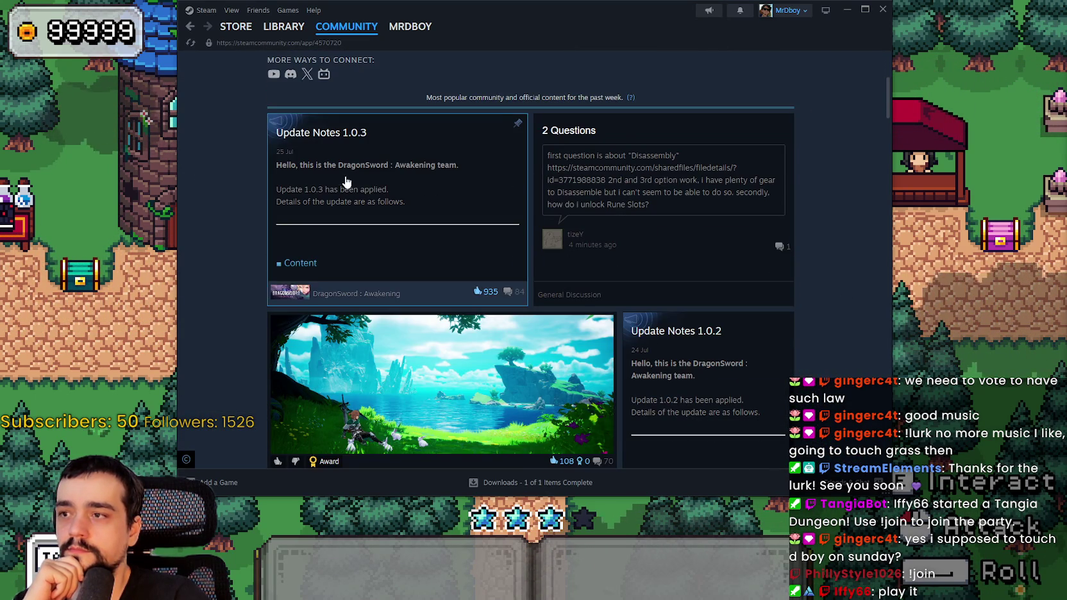
pyautogui.click(346, 183)
pyautogui.scroll(-3, 511, 405)
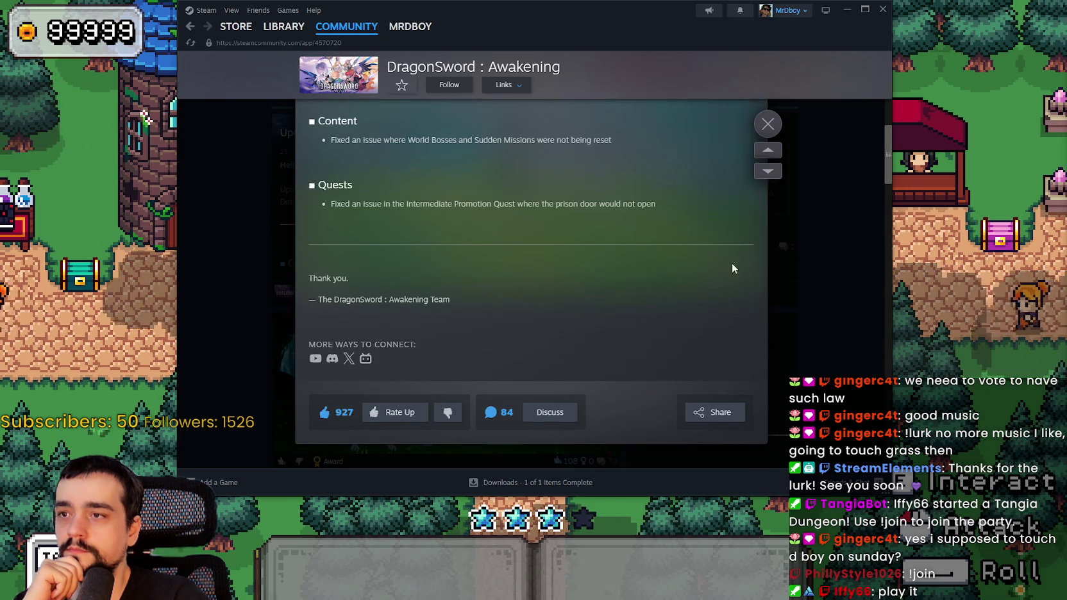
# Glance at the game scene and back, then finish reading and close the update notes.
pyautogui.hotkey('alt', 'Tab')
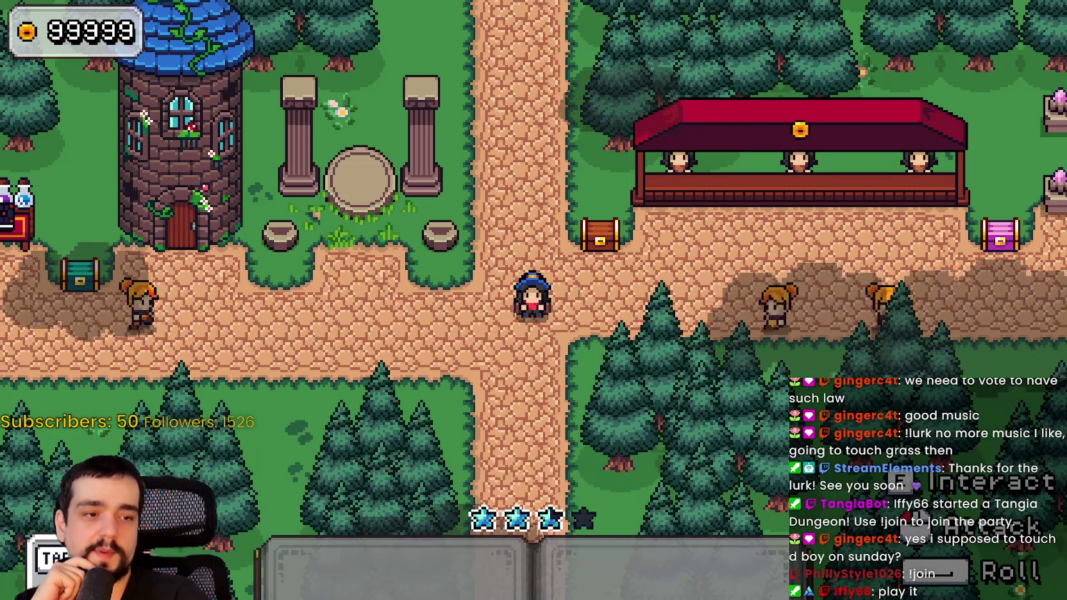
pyautogui.hotkey('alt', 'Tab')
pyautogui.scroll(-5, 675, 250)
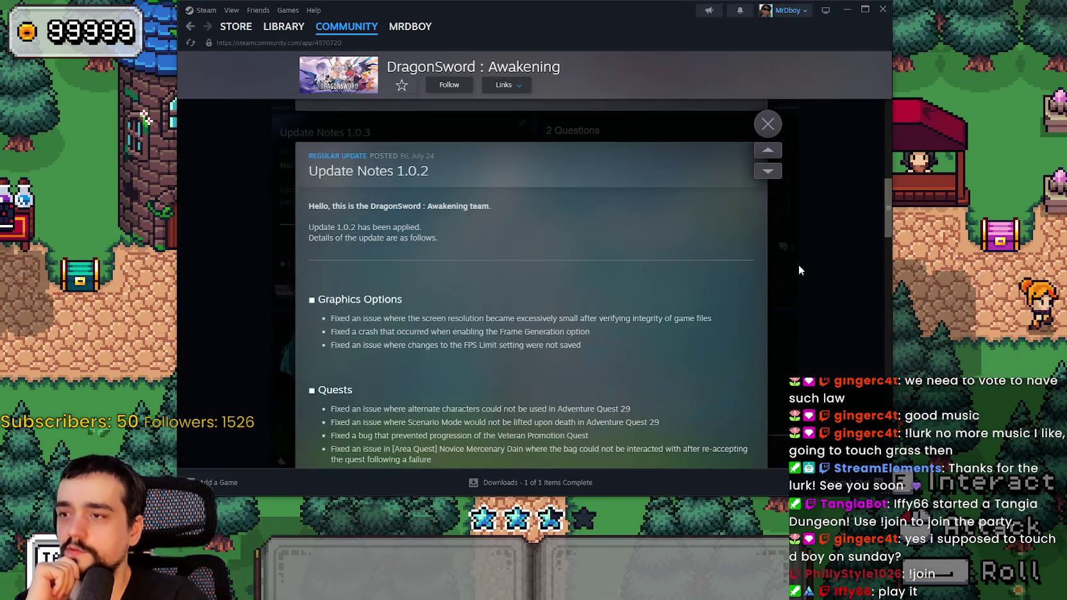
pyautogui.click(798, 269)
pyautogui.scroll(-10, 606, 220)
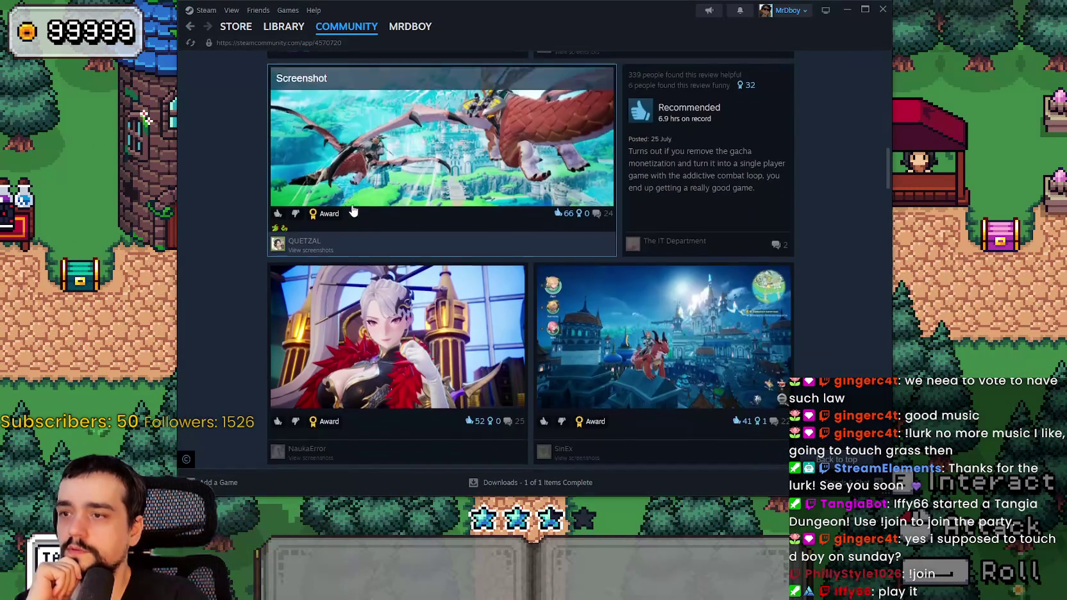
pyautogui.scroll(-10, 352, 212)
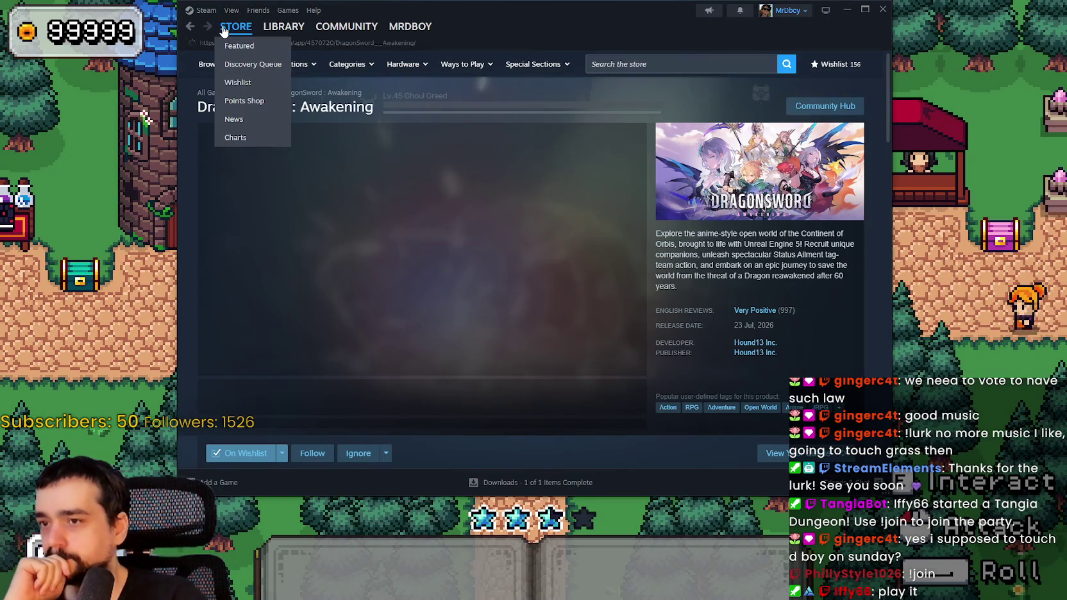
# Return to the Steam store front page and scroll down it.
pyautogui.click(234, 27)
pyautogui.scroll(-5, 513, 274)
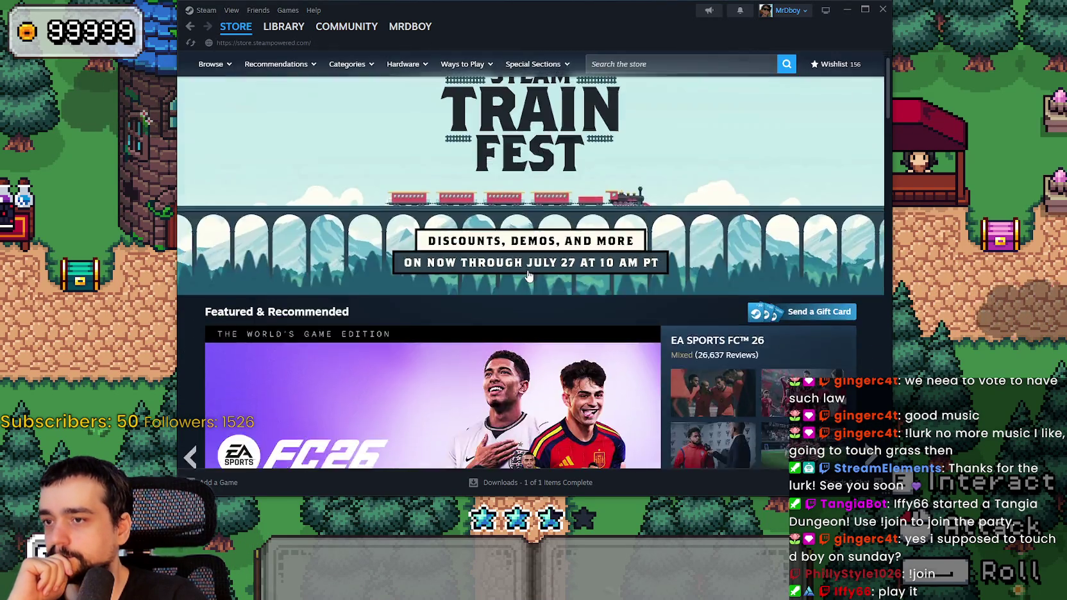
pyautogui.scroll(-7, 513, 274)
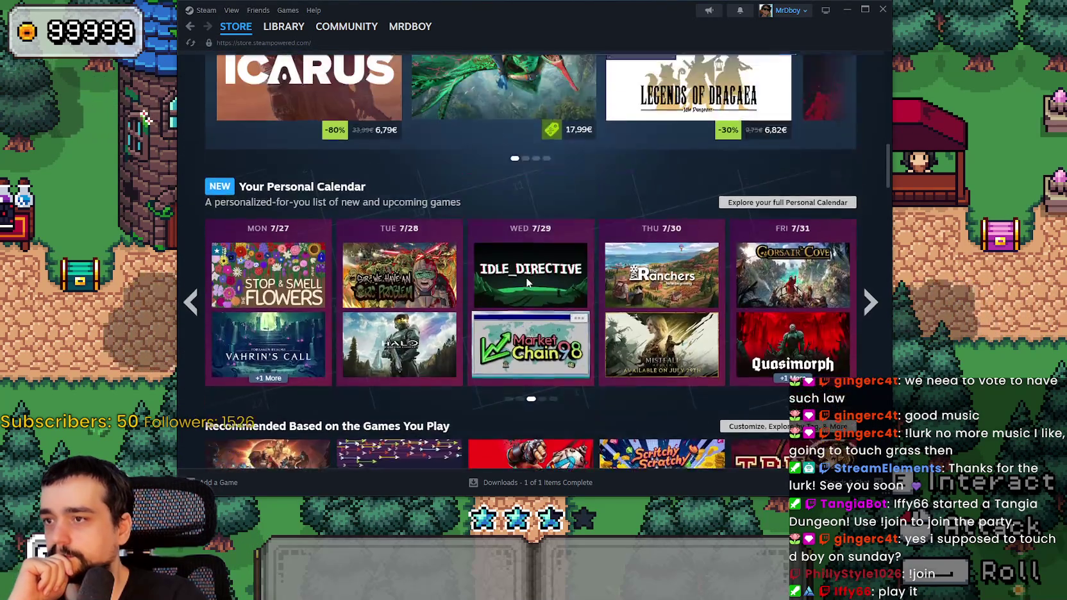
# Open the Steam Train Fest 2026 page from the store front banner and browse its offers.
pyautogui.scroll(6, 526, 277)
pyautogui.scroll(5, 550, 284)
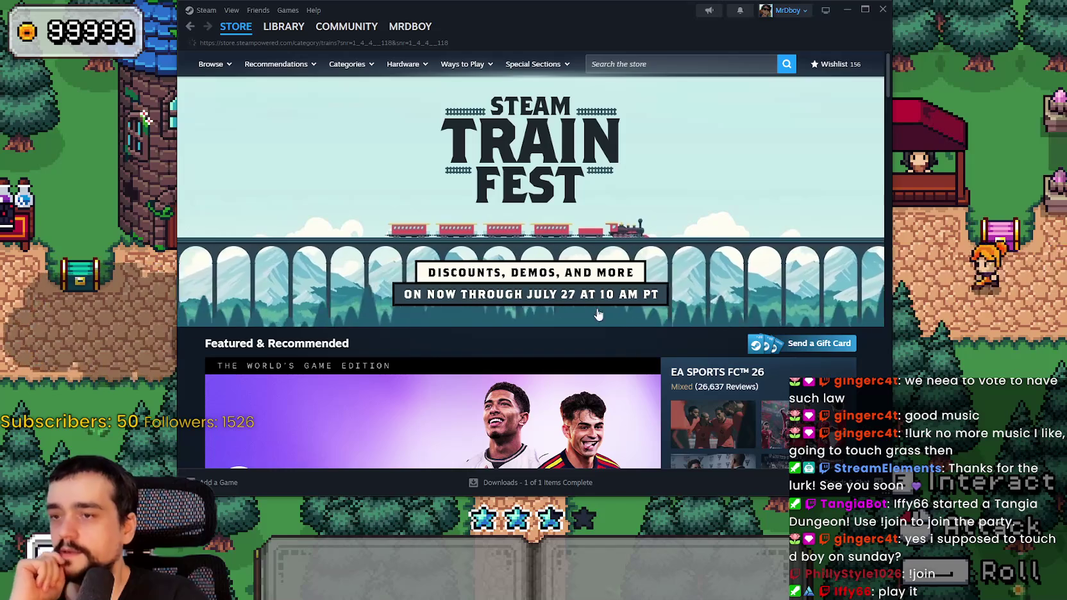
pyautogui.click(573, 261)
pyautogui.scroll(-5, 573, 330)
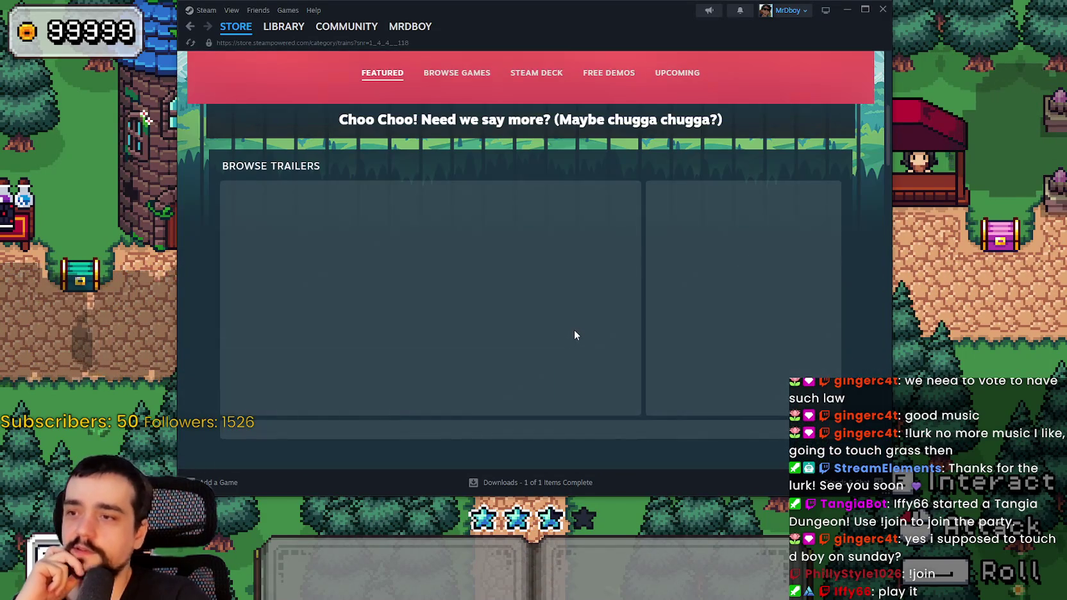
pyautogui.scroll(-10, 574, 331)
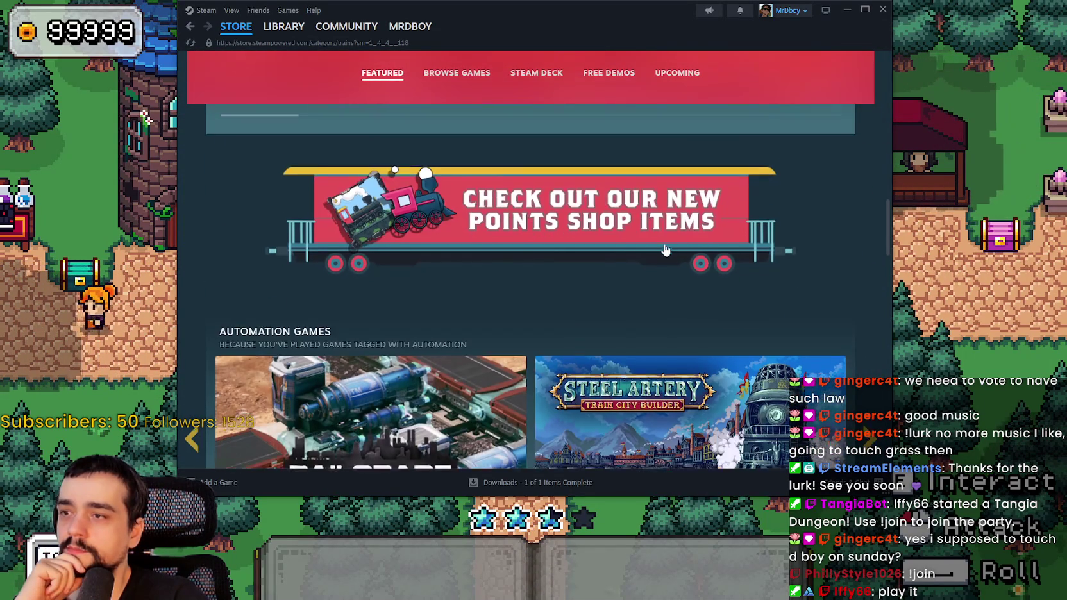
pyautogui.scroll(-15, 656, 270)
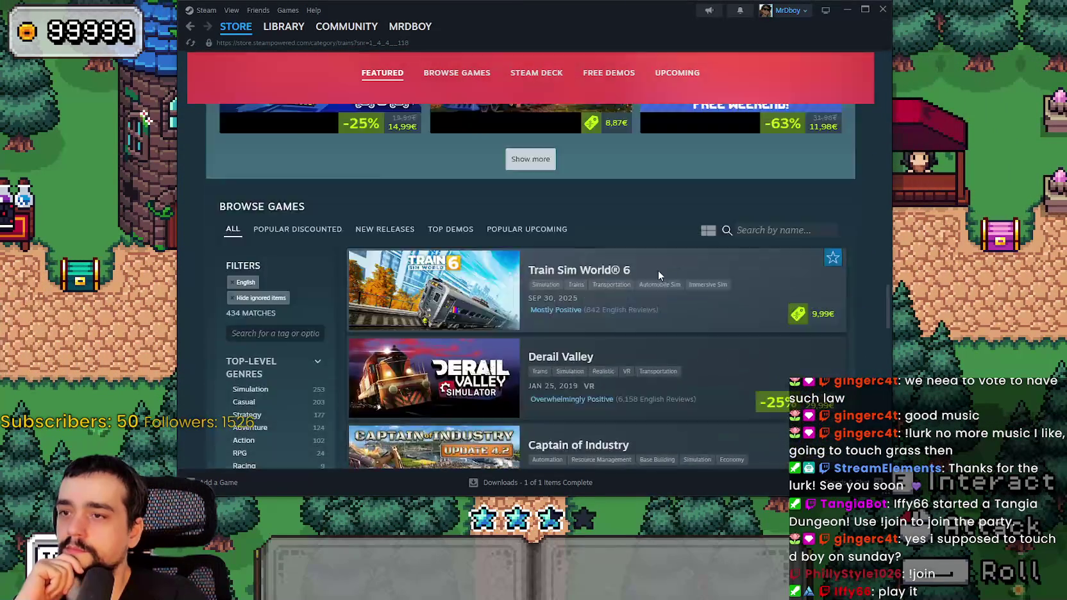
pyautogui.scroll(15, 656, 270)
pyautogui.scroll(-5, 657, 270)
pyautogui.scroll(3, 655, 276)
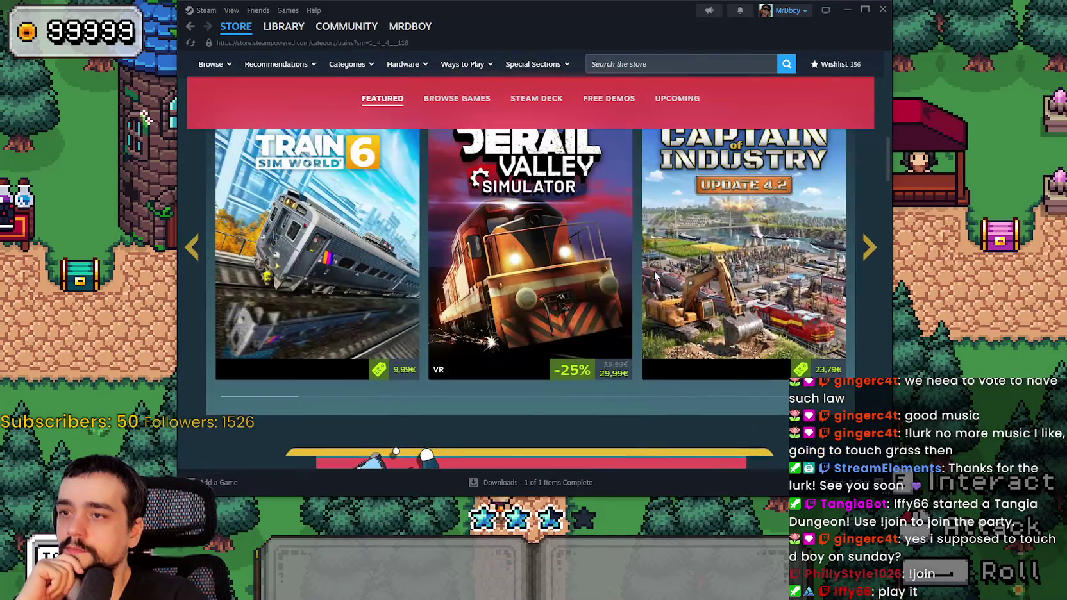
pyautogui.scroll(-3, 584, 297)
pyautogui.click(675, 353)
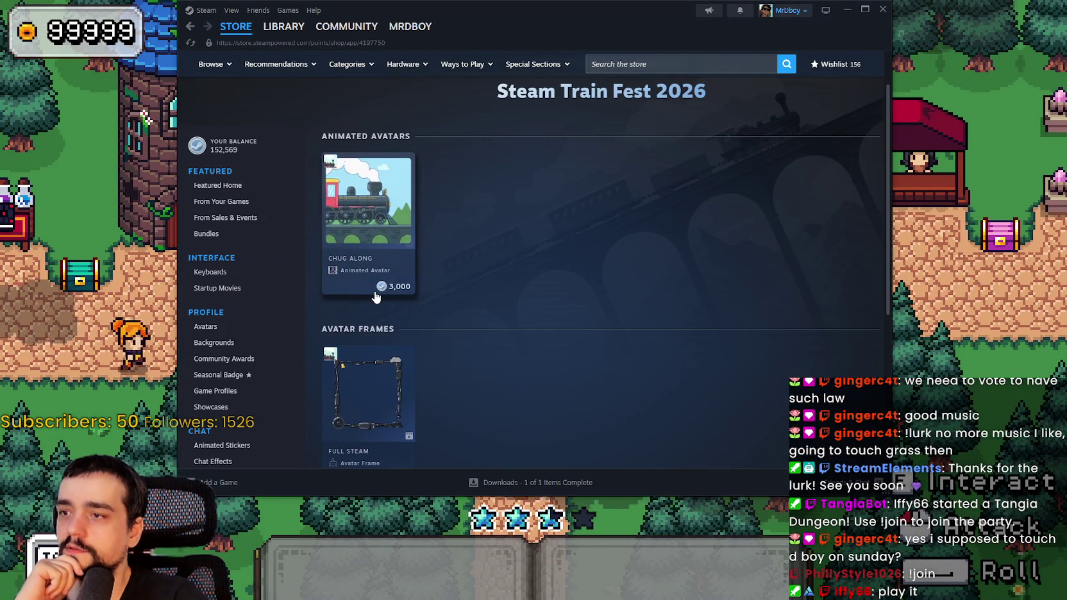
pyautogui.scroll(-5, 378, 301)
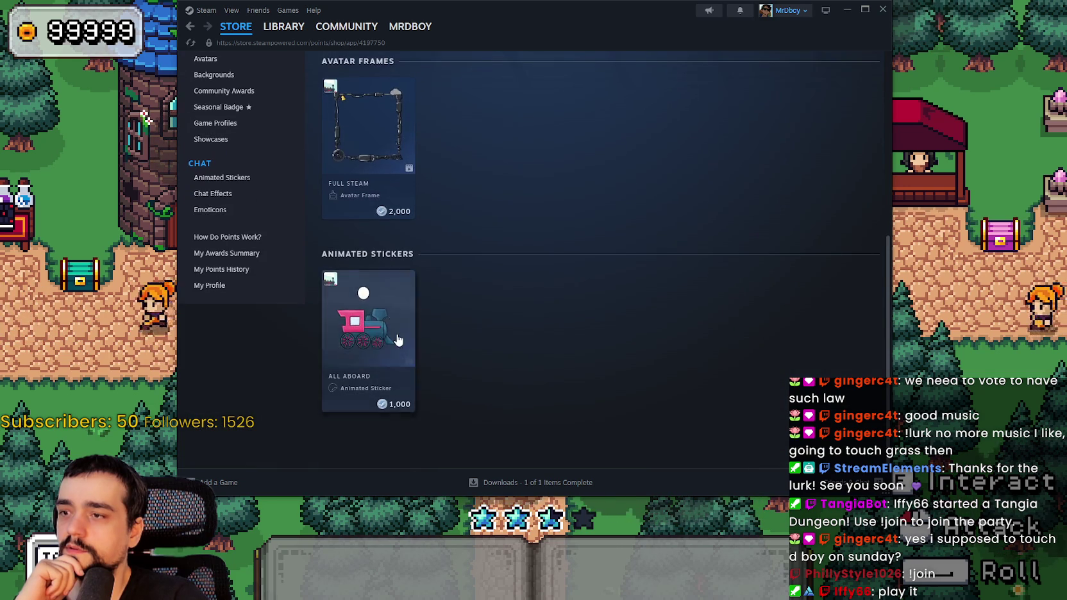
pyautogui.scroll(5, 397, 339)
pyautogui.click(187, 29)
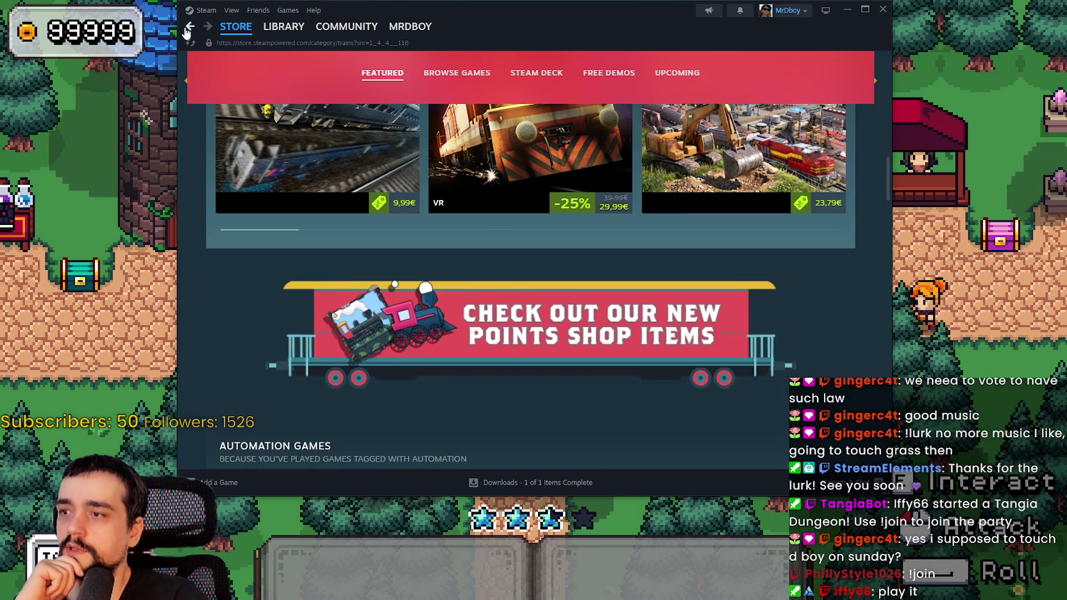
pyautogui.scroll(-5, 622, 353)
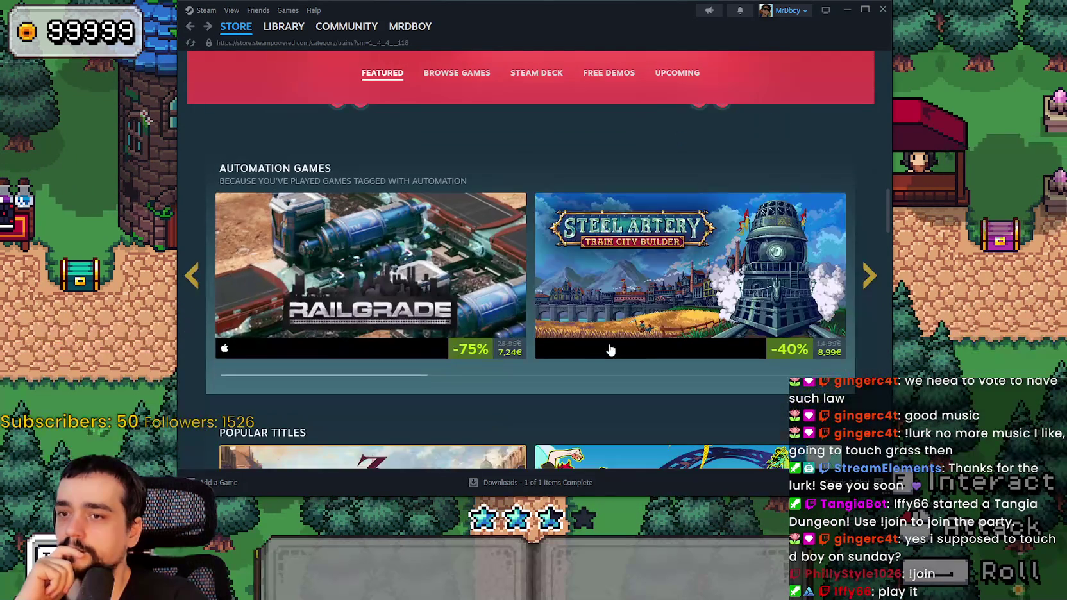
pyautogui.moveTo(635, 278)
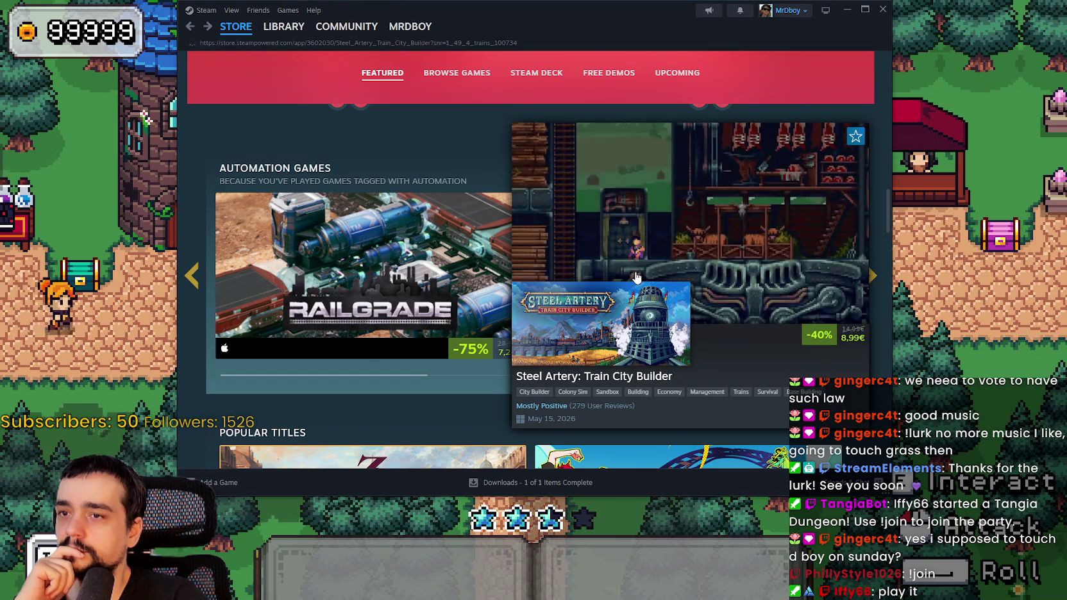
# Open the Steel Artery: Train City Builder store page and view its third screenshot.
pyautogui.click(636, 277)
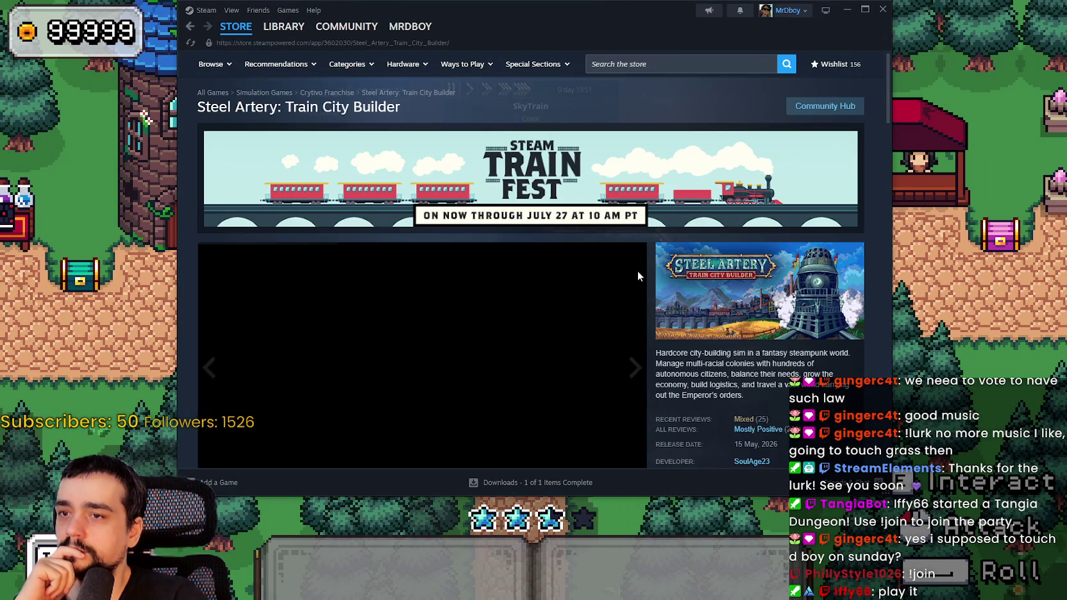
pyautogui.scroll(-3, 503, 333)
pyautogui.click(381, 362)
pyautogui.scroll(3, 662, 309)
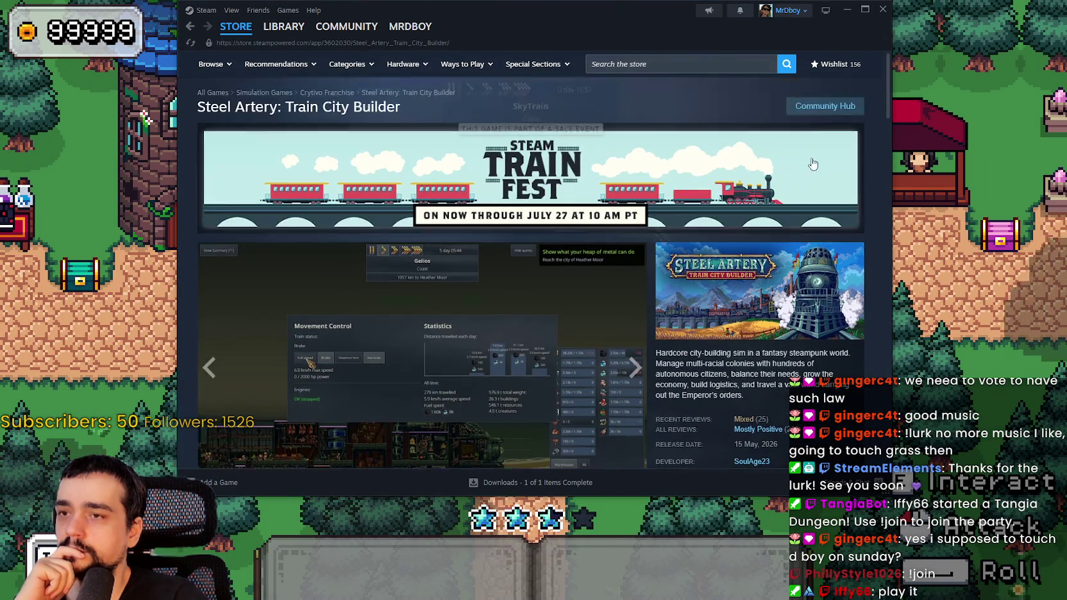
# Browse Steel Artery's community hub, then go back to the Trains category page.
pyautogui.click(818, 114)
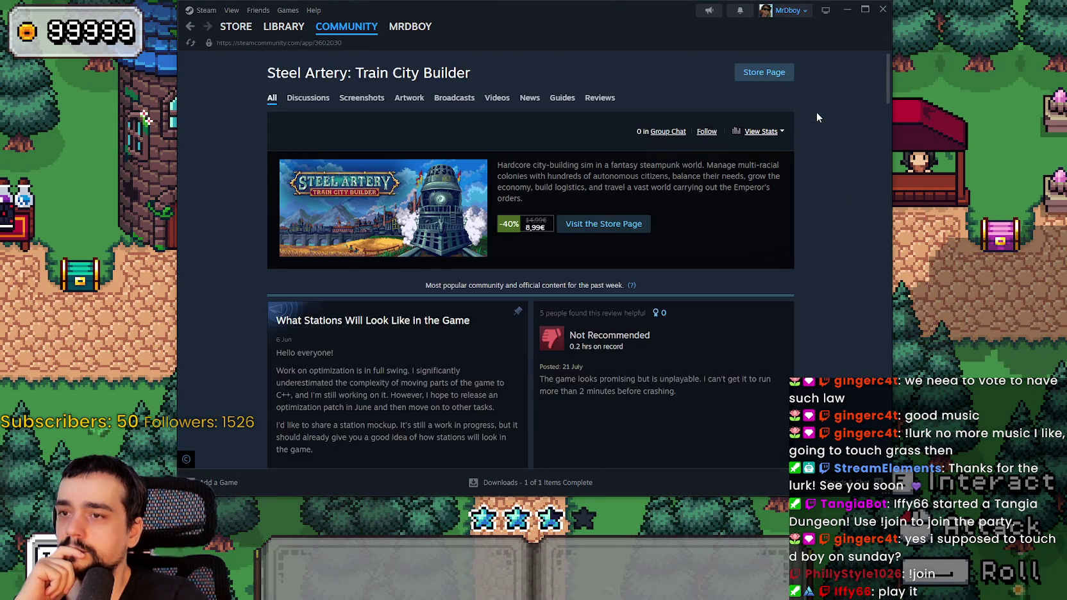
pyautogui.scroll(-2, 669, 314)
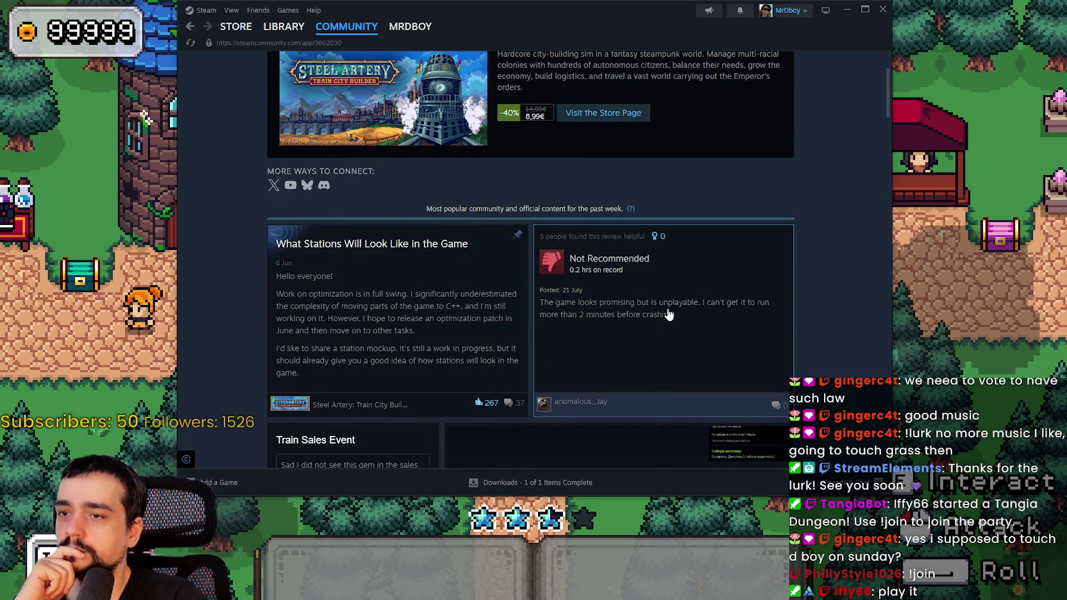
pyautogui.scroll(-8, 702, 329)
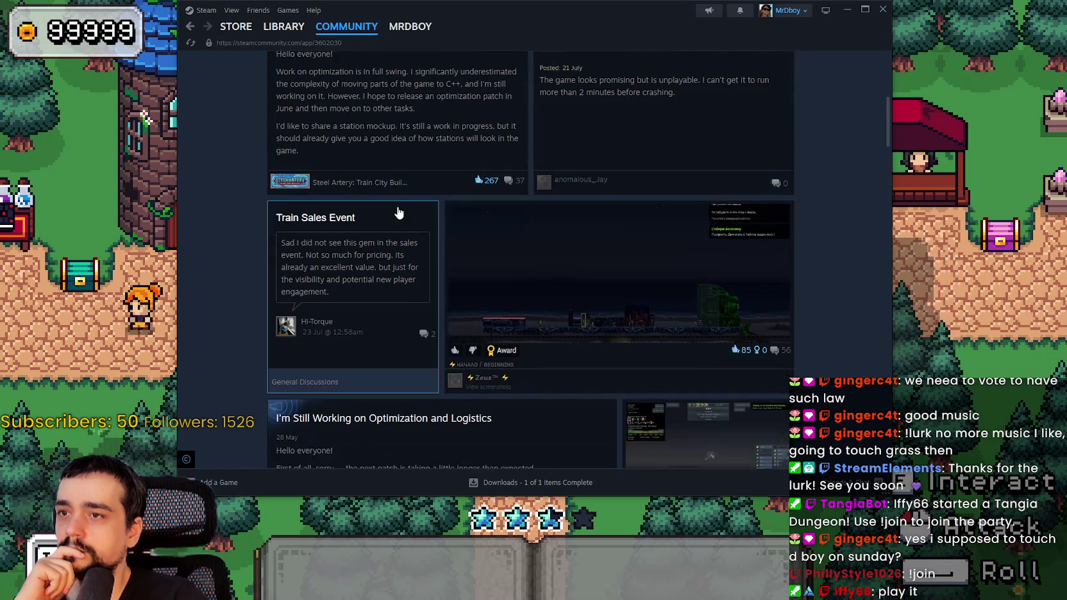
pyautogui.scroll(-6, 397, 225)
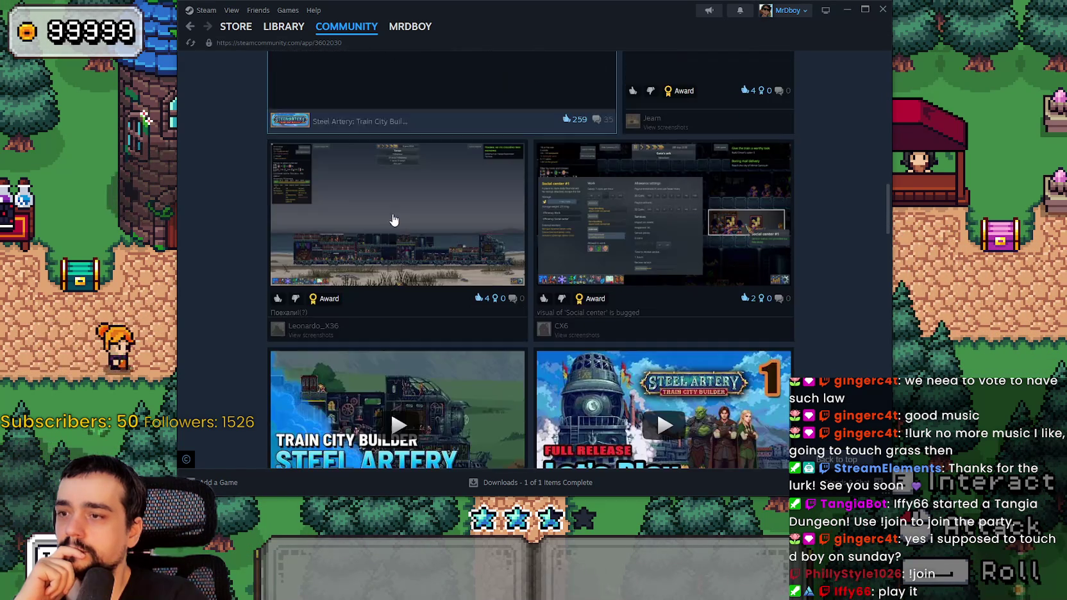
pyautogui.click(189, 28)
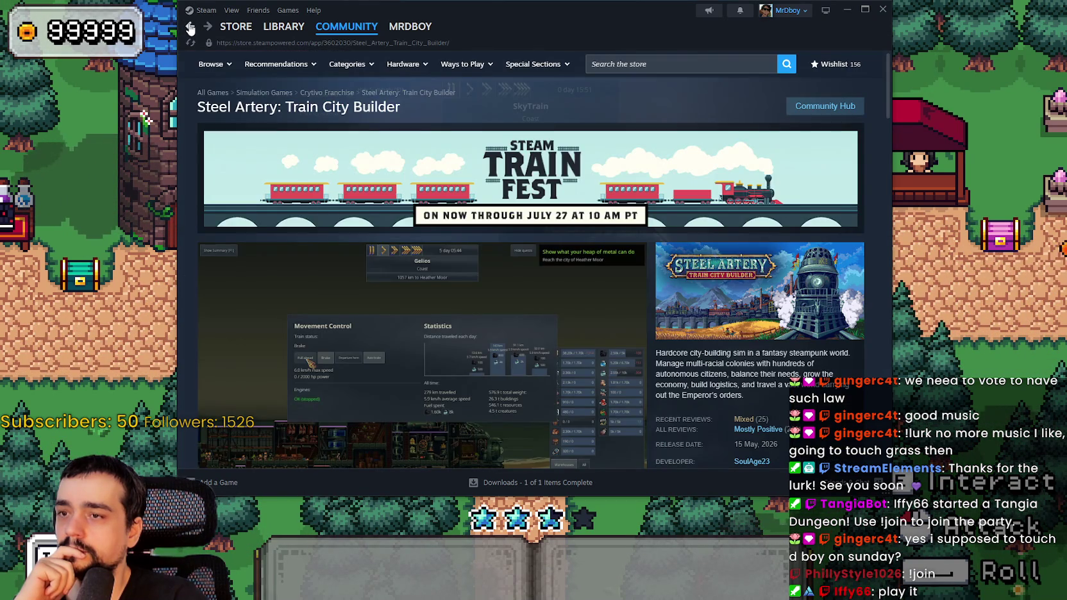
pyautogui.click(190, 28)
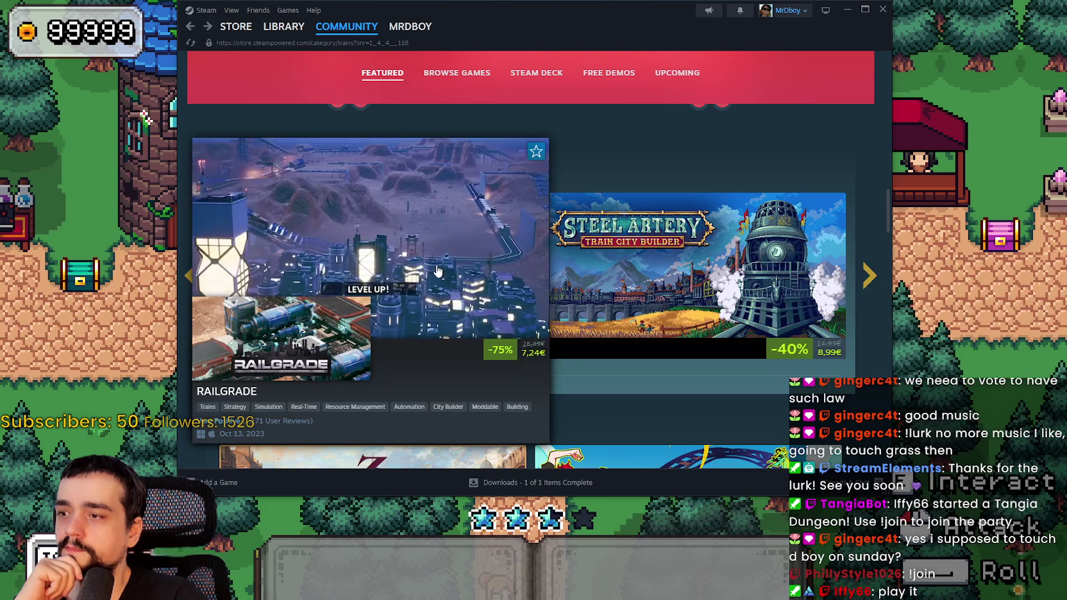
# Open the RAILGRADE page from the Trains carousel, then go back to the Trains category.
pyautogui.click(435, 255)
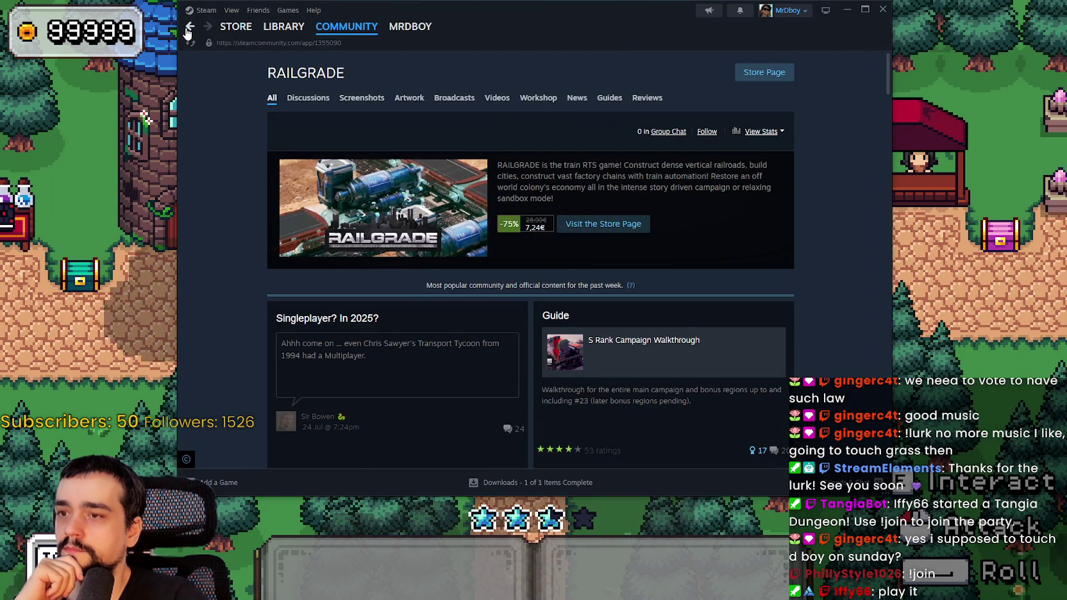
pyautogui.click(187, 30)
pyautogui.click(430, 356)
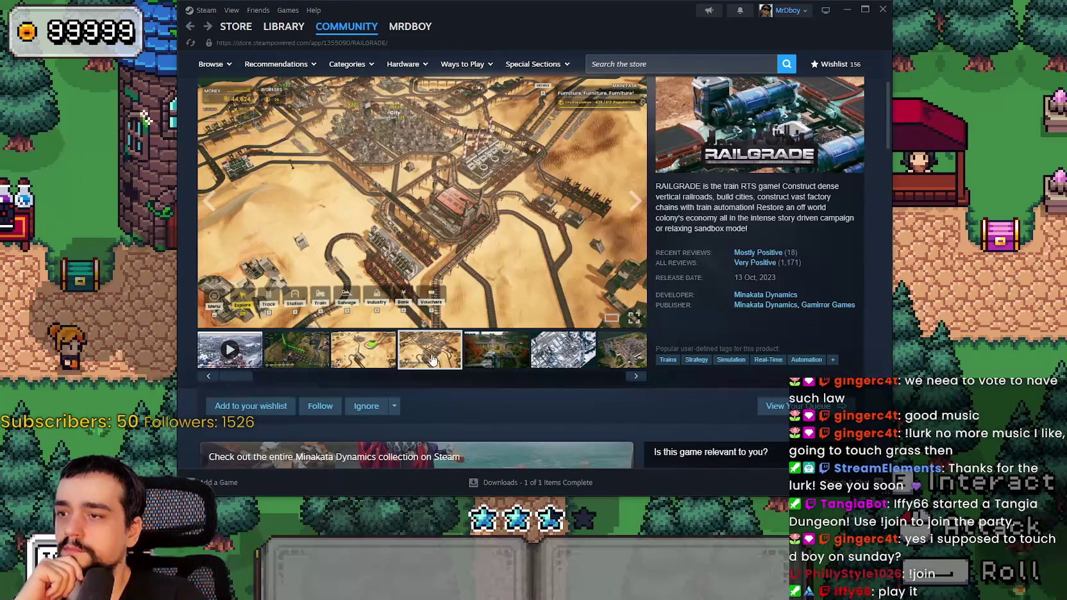
pyautogui.click(190, 27)
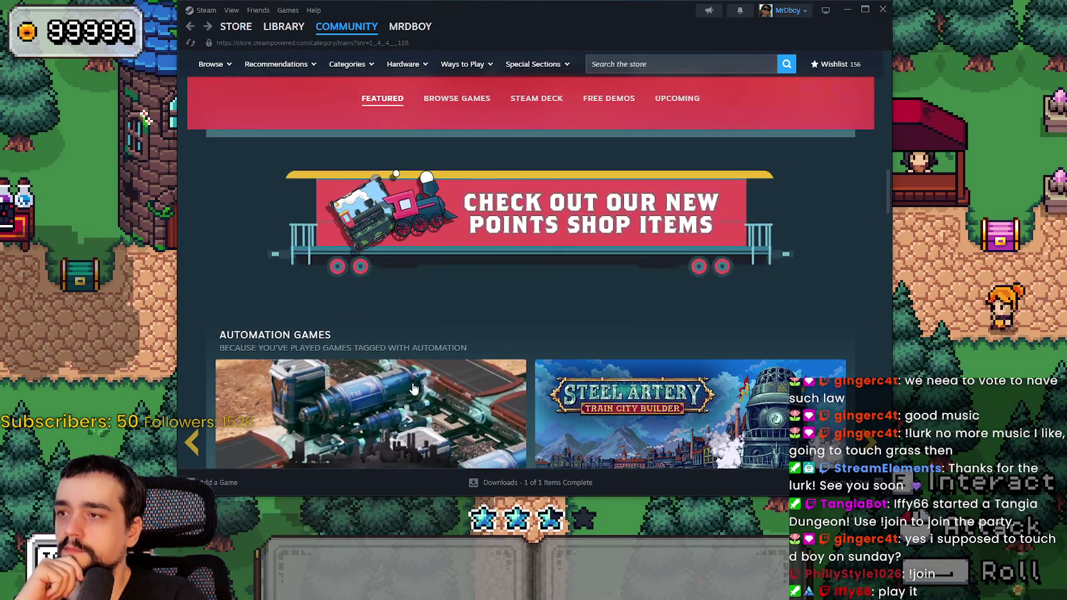
pyautogui.scroll(-8, 424, 385)
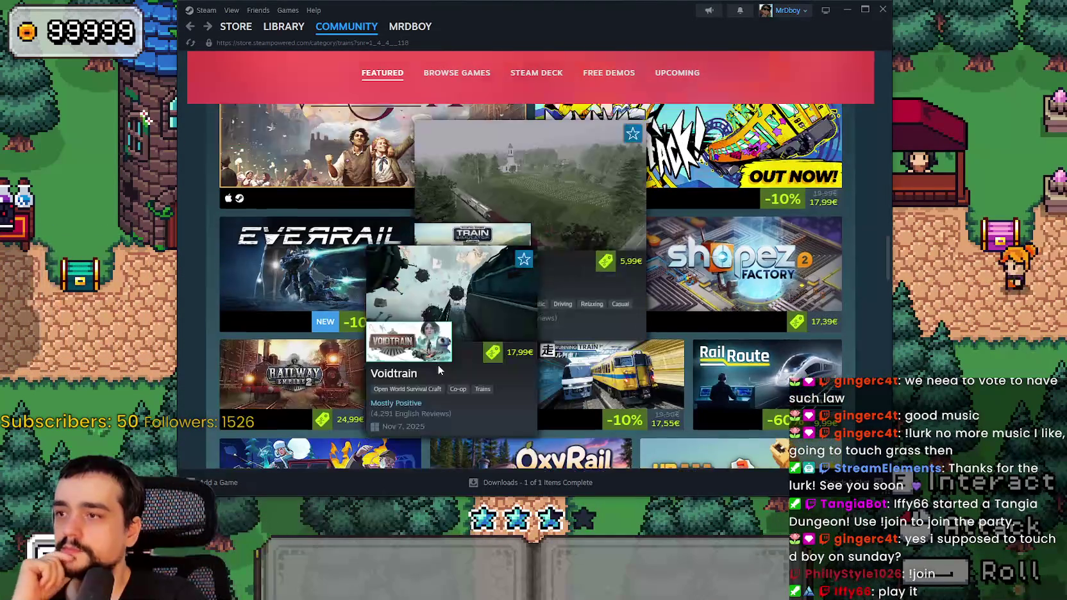
pyautogui.scroll(5, 437, 365)
pyautogui.scroll(-2, 434, 249)
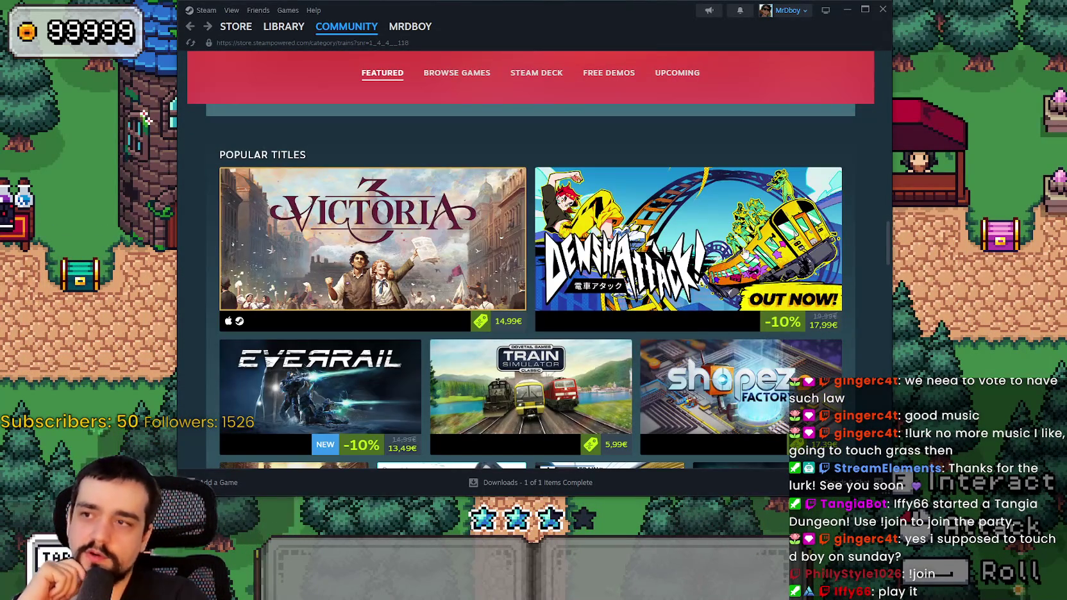
pyautogui.moveTo(790, 228)
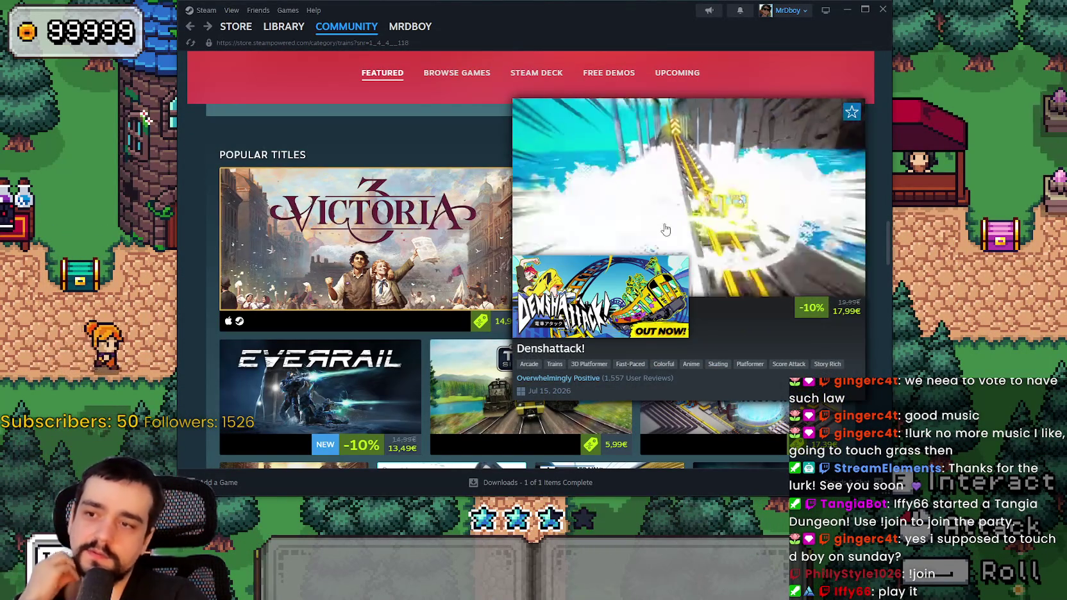
pyautogui.moveTo(399, 248)
pyautogui.scroll(-3, 397, 247)
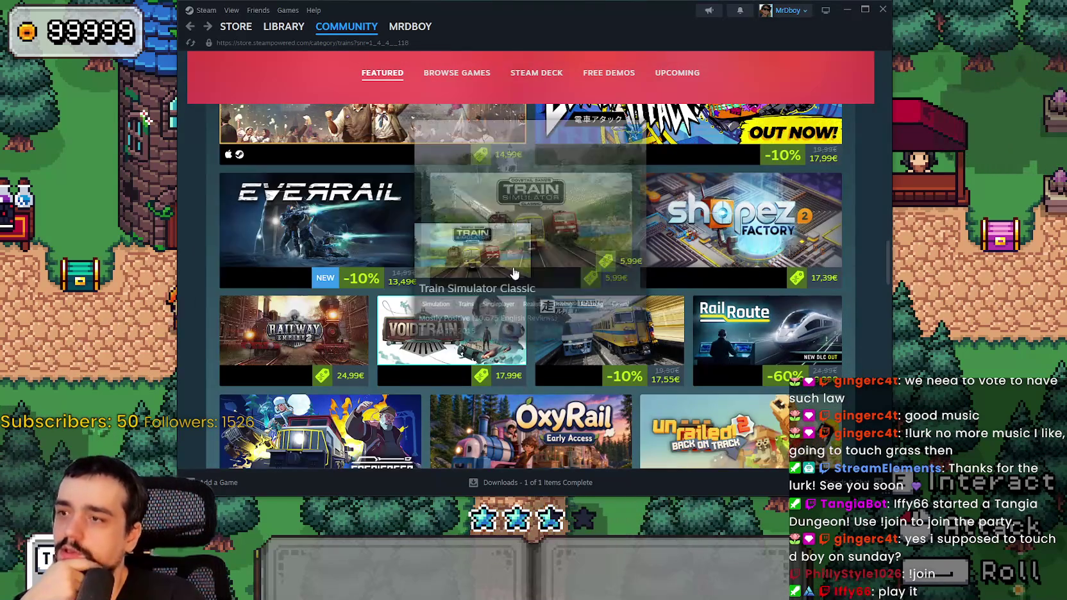
pyautogui.moveTo(325, 221)
pyautogui.moveTo(715, 229)
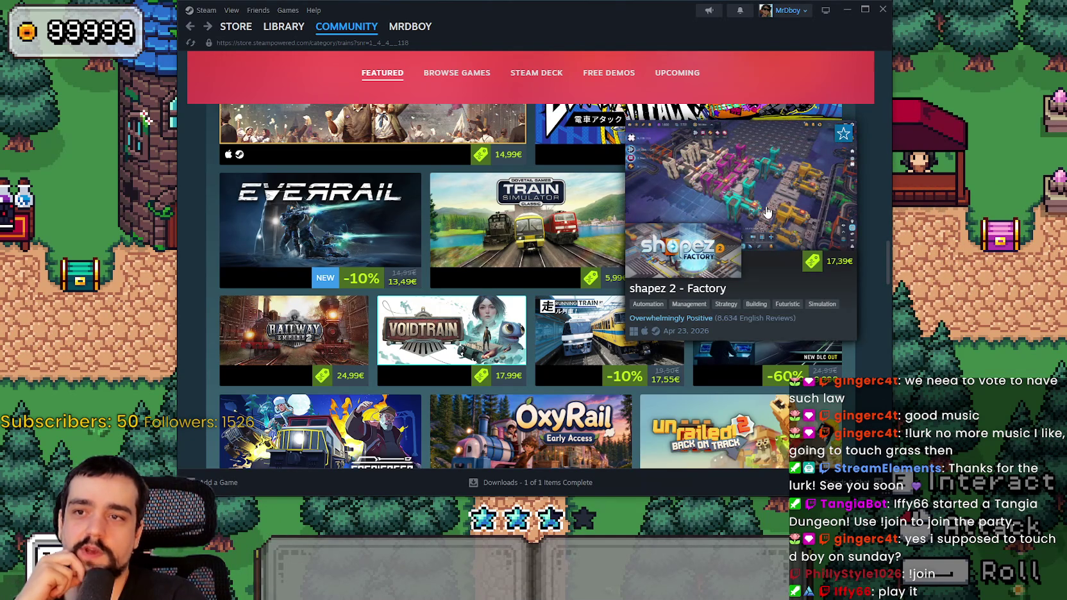
pyautogui.moveTo(752, 356)
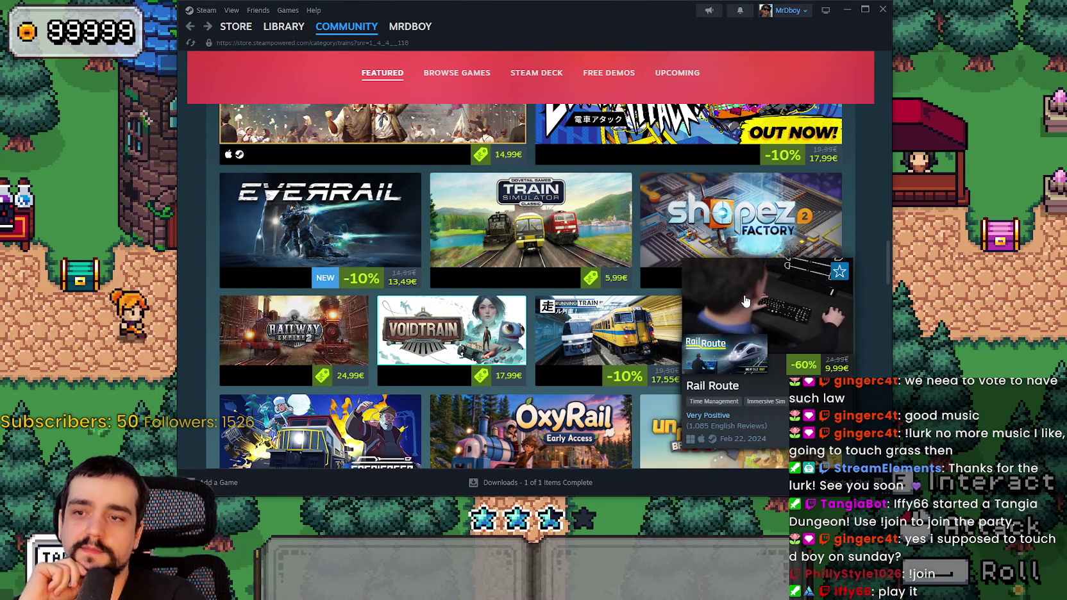
pyautogui.scroll(-1, 744, 302)
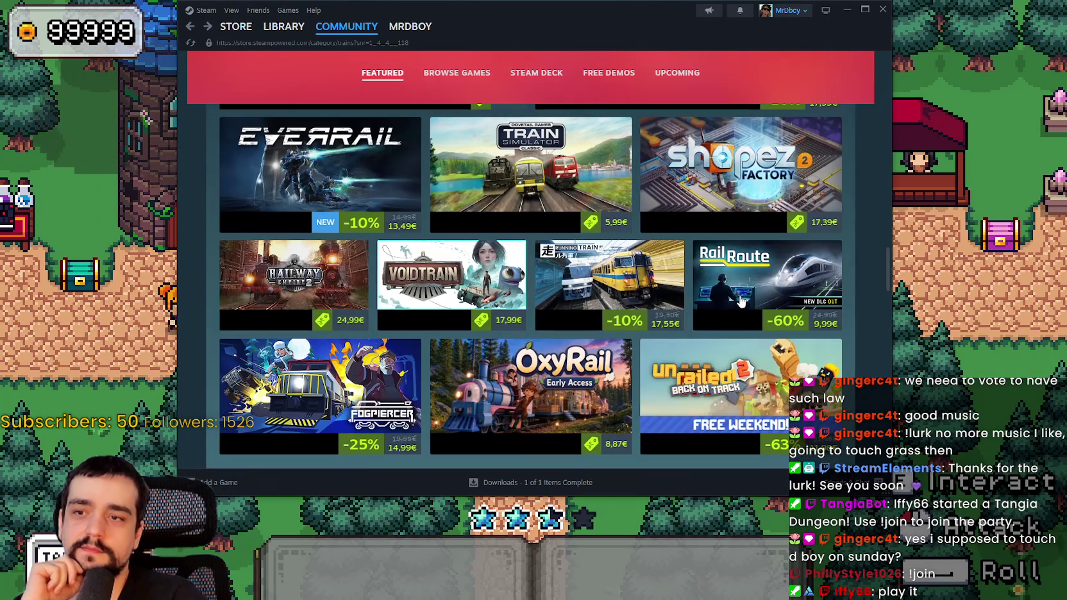
pyautogui.scroll(-1, 745, 358)
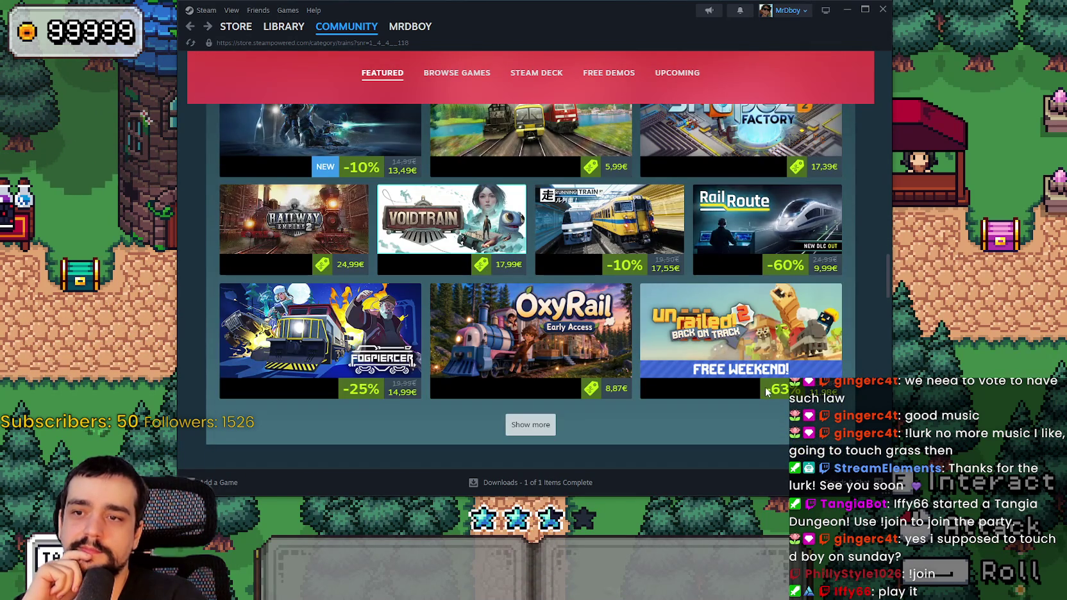
pyautogui.scroll(-2, 699, 295)
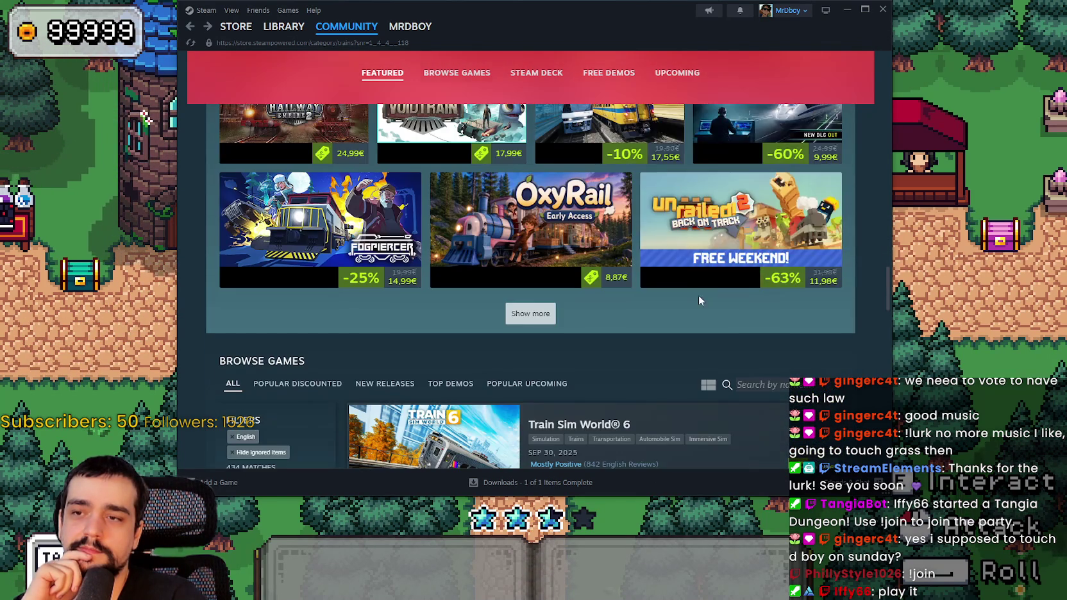
pyautogui.moveTo(697, 257)
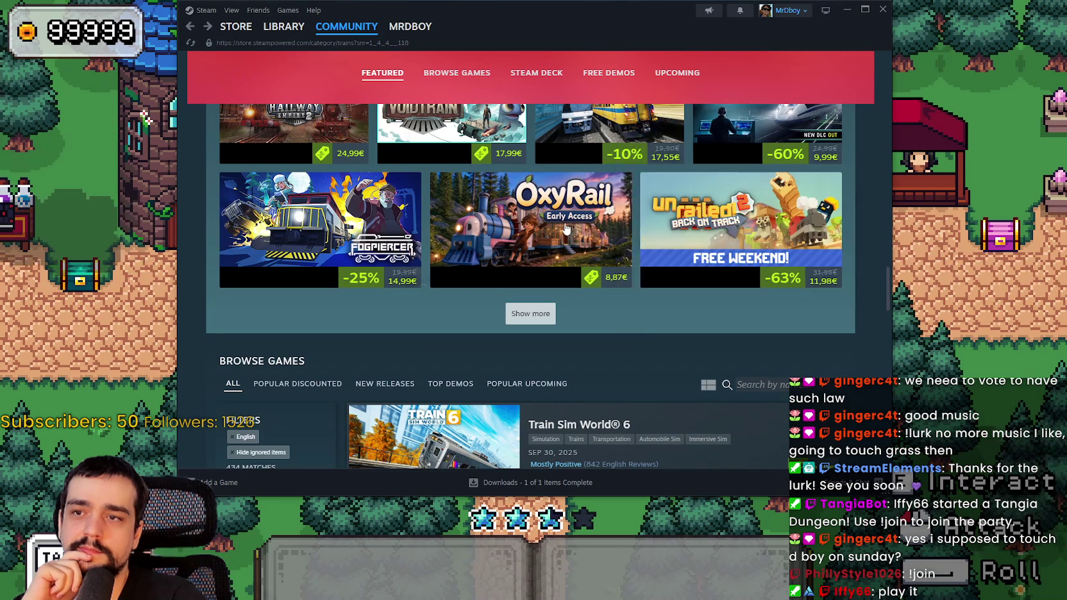
pyautogui.moveTo(566, 231)
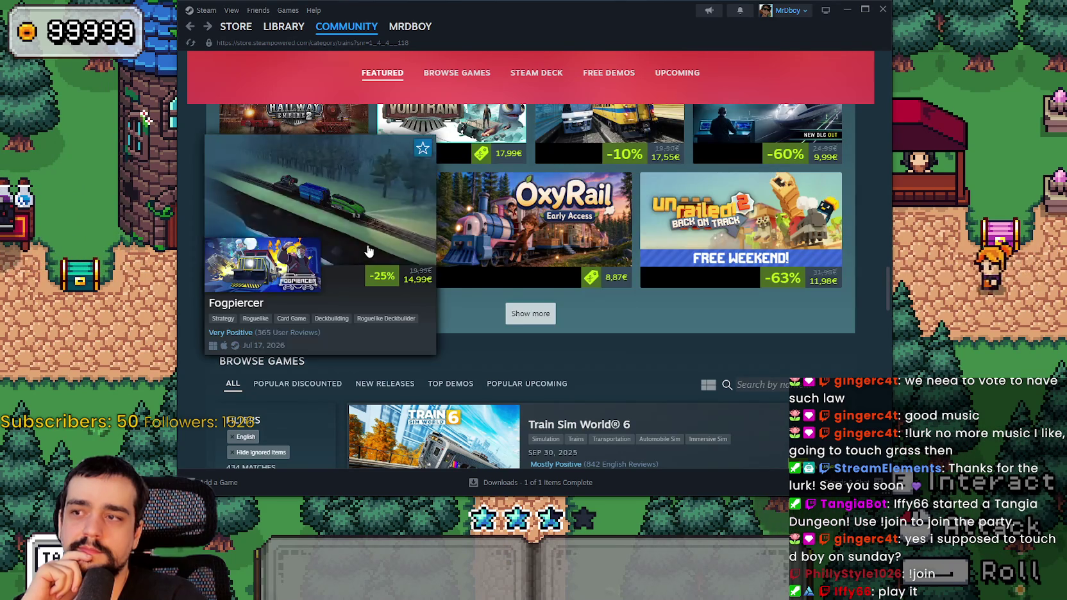
pyautogui.scroll(-3, 368, 250)
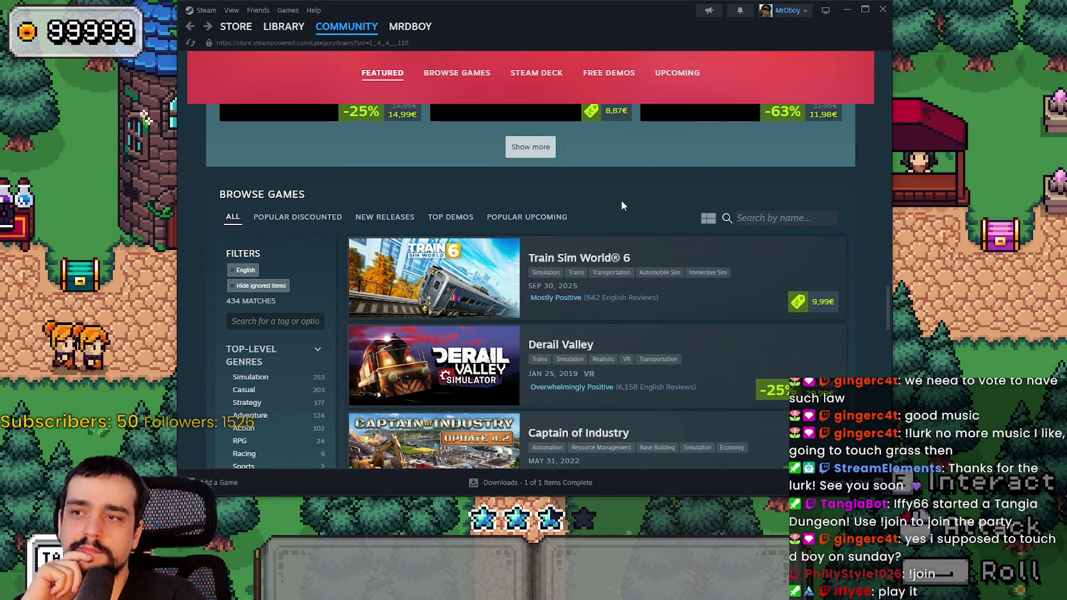
# Scroll through the Trains Browse Games list and load more titles with Show more.
pyautogui.scroll(-2, 562, 228)
pyautogui.moveTo(432, 177)
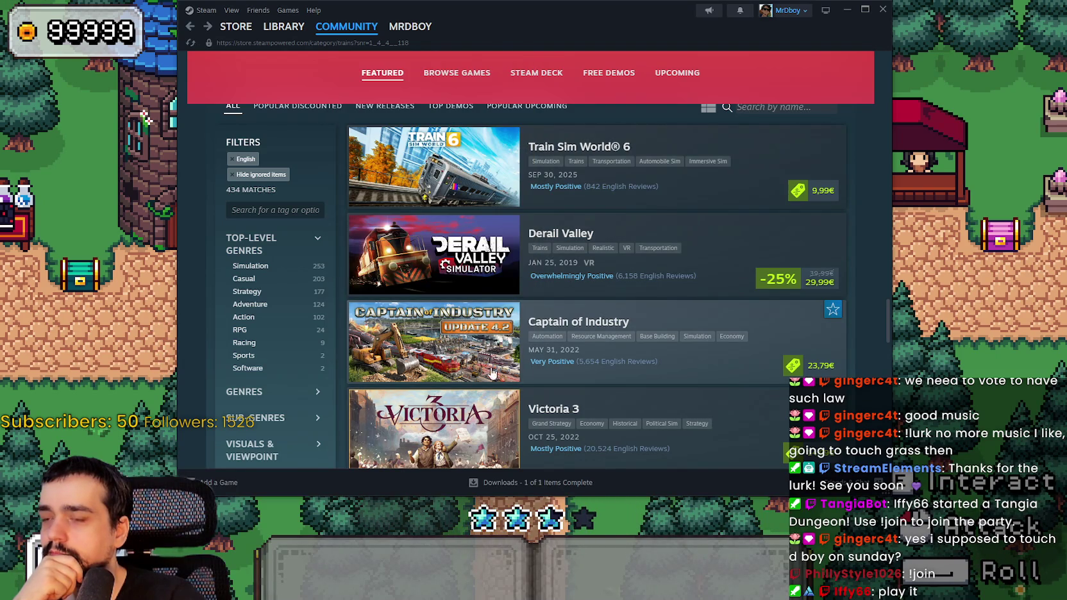
pyautogui.moveTo(477, 358)
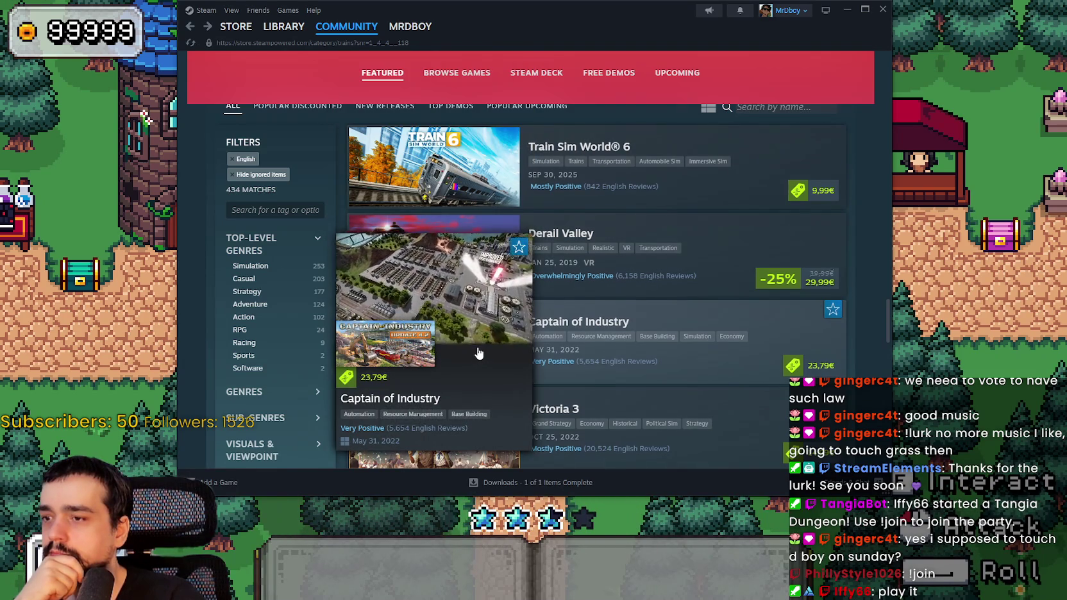
pyautogui.scroll(-4, 477, 353)
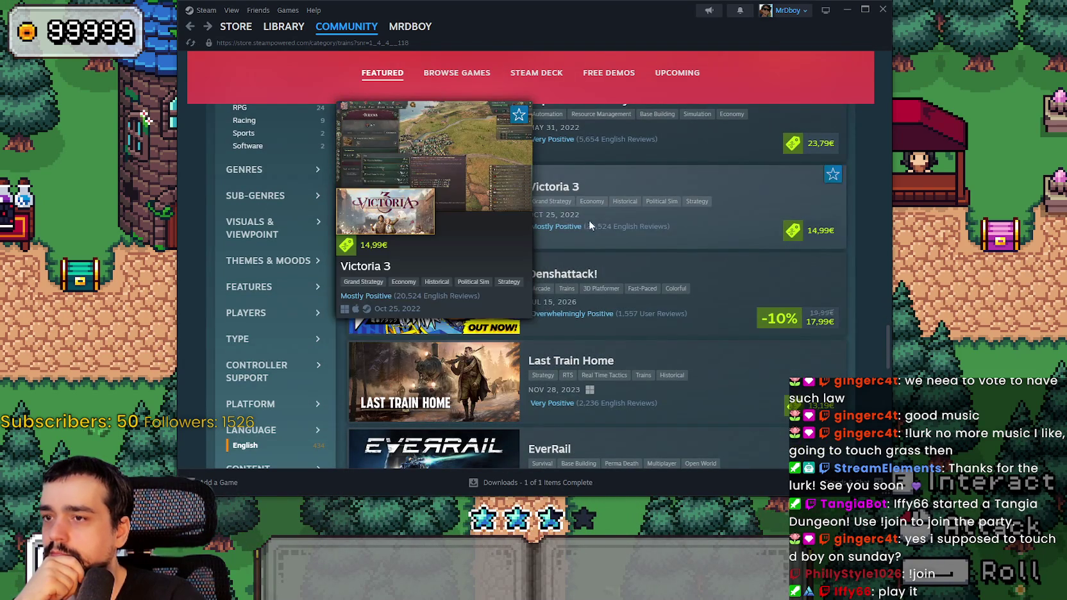
pyautogui.scroll(-3, 447, 272)
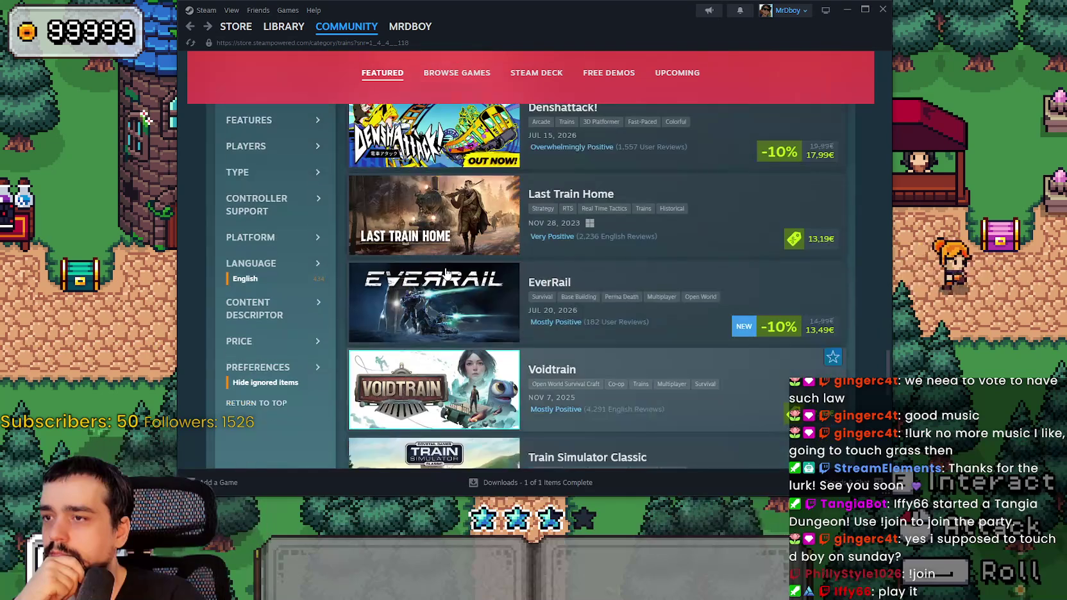
pyautogui.moveTo(452, 203)
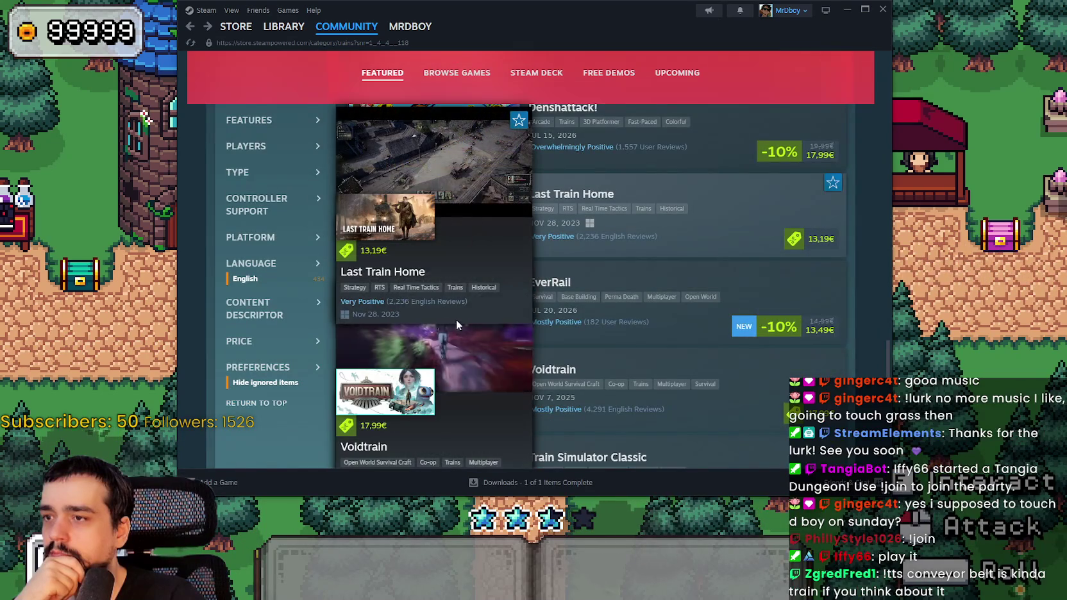
pyautogui.scroll(-5, 456, 319)
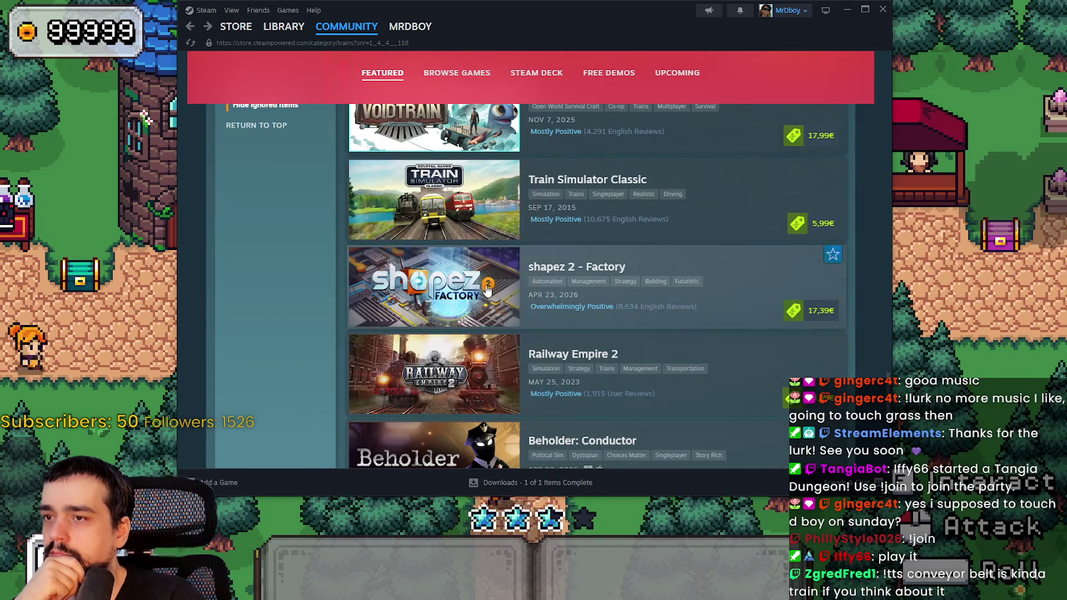
pyautogui.scroll(-3, 692, 314)
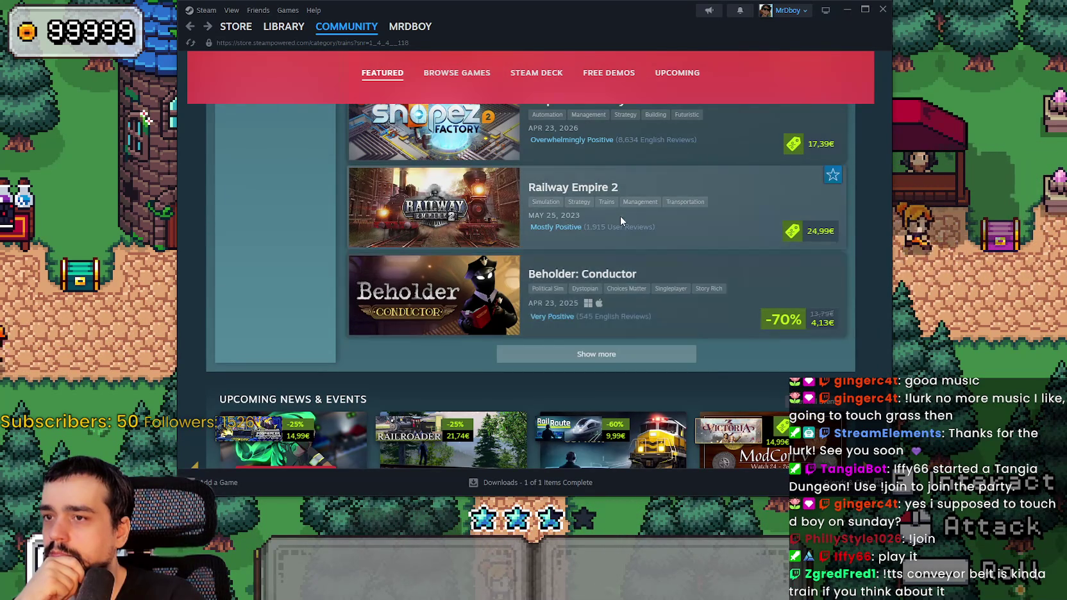
pyautogui.click(605, 354)
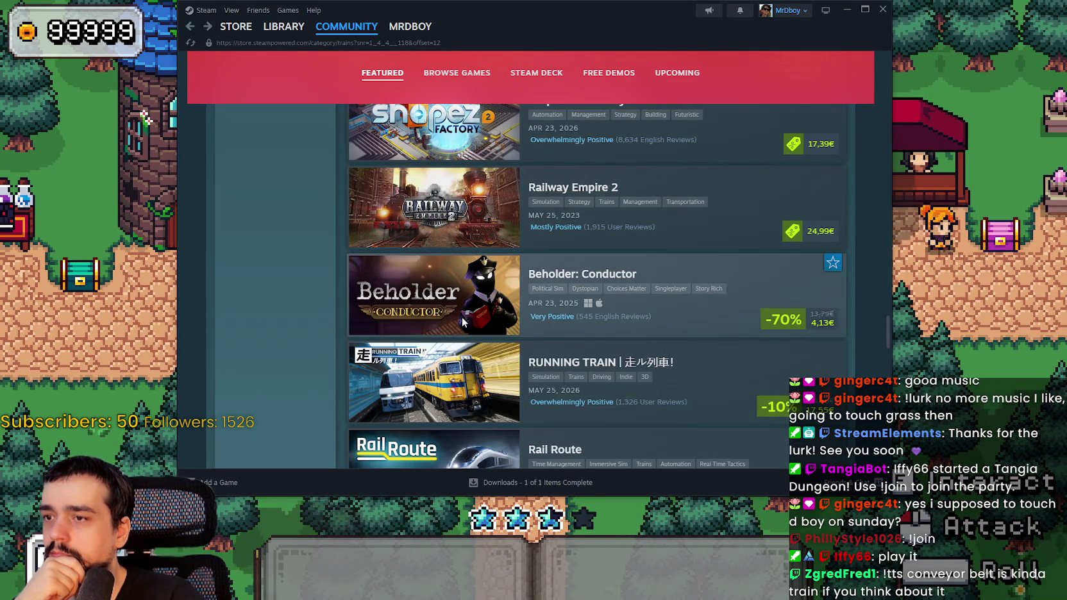
# Keep browsing down the train games list and load another batch of titles.
pyautogui.moveTo(463, 323)
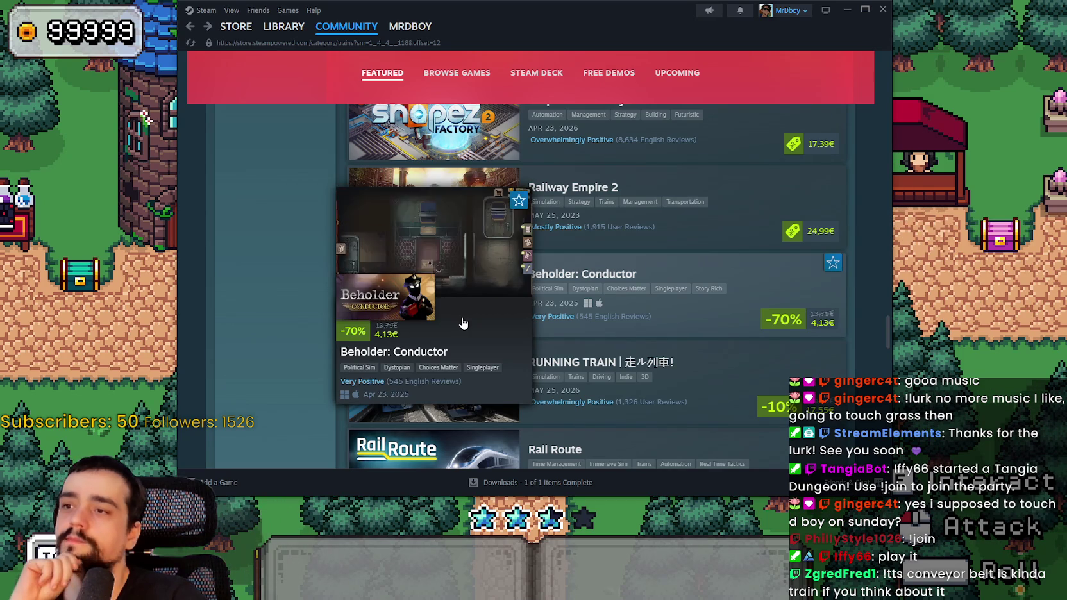
pyautogui.scroll(-4, 671, 379)
pyautogui.scroll(-3, 670, 375)
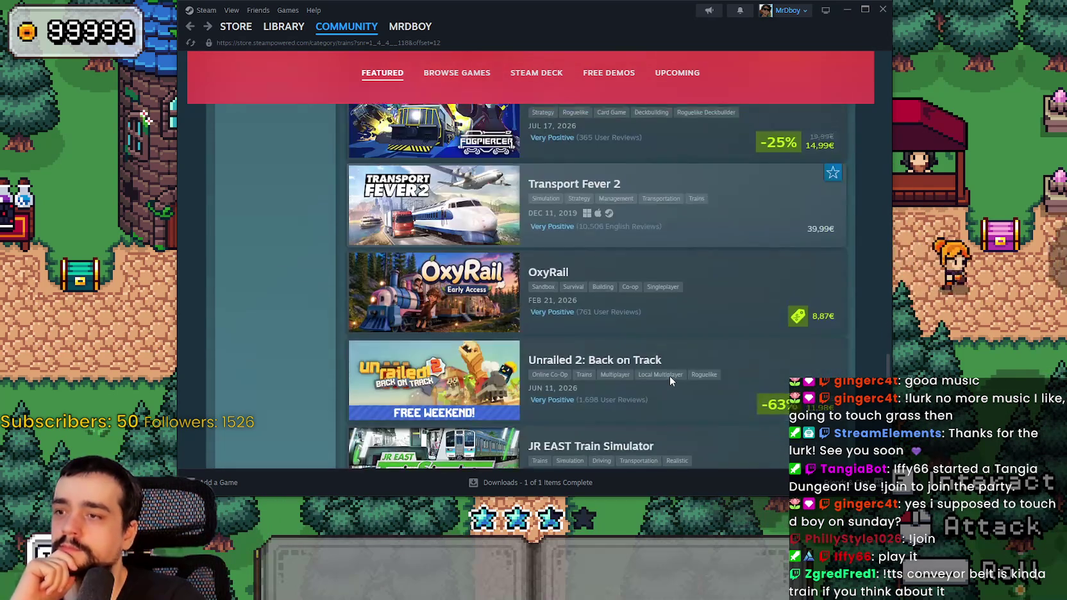
pyautogui.scroll(6, 671, 380)
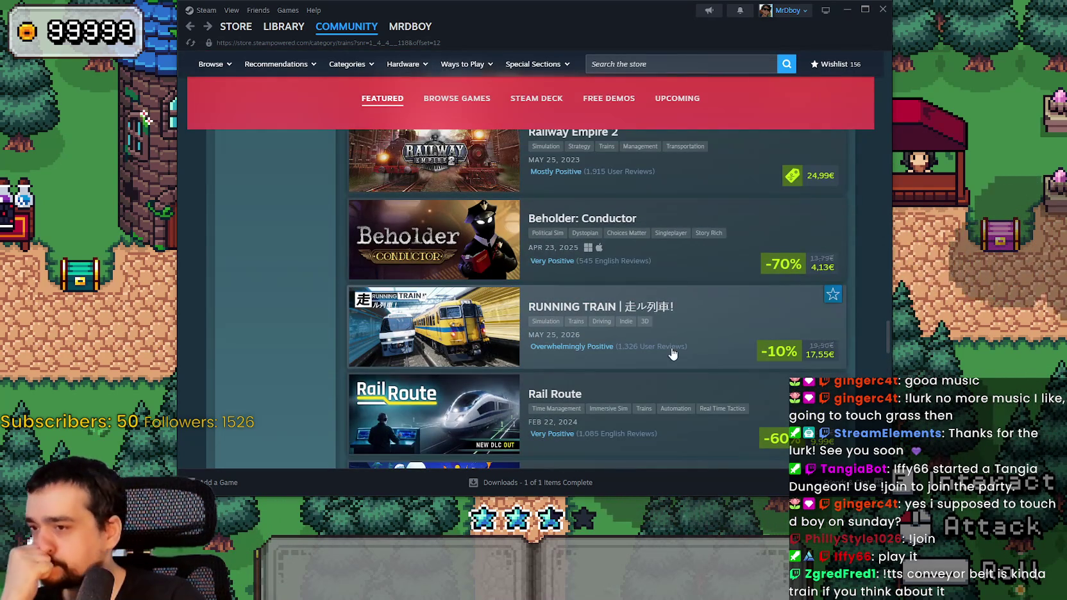
pyautogui.scroll(-2, 671, 350)
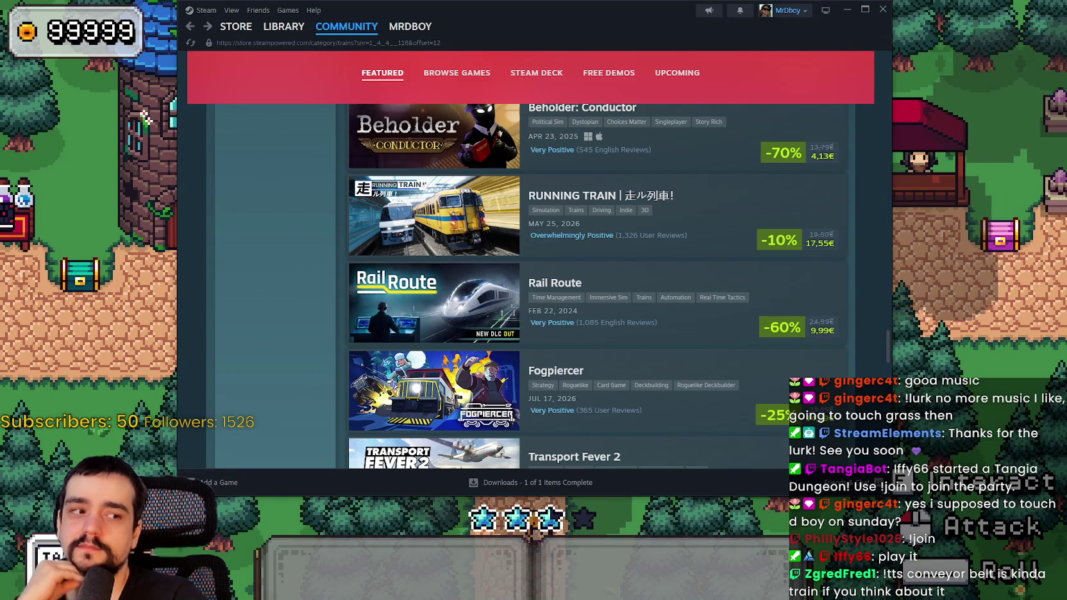
pyautogui.scroll(-3, 385, 288)
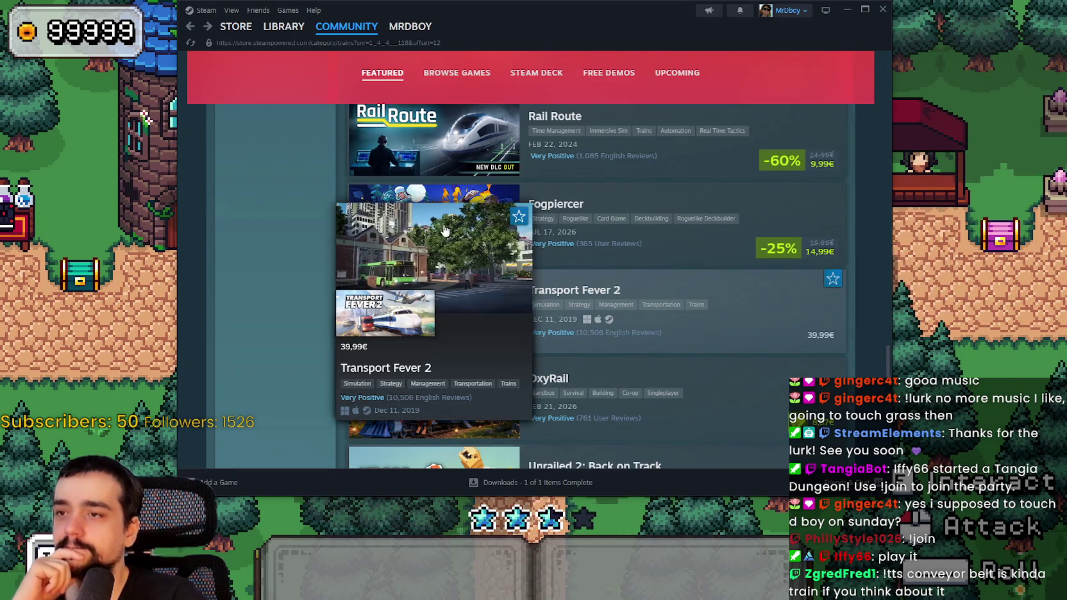
pyautogui.moveTo(364, 251)
pyautogui.scroll(-5, 397, 314)
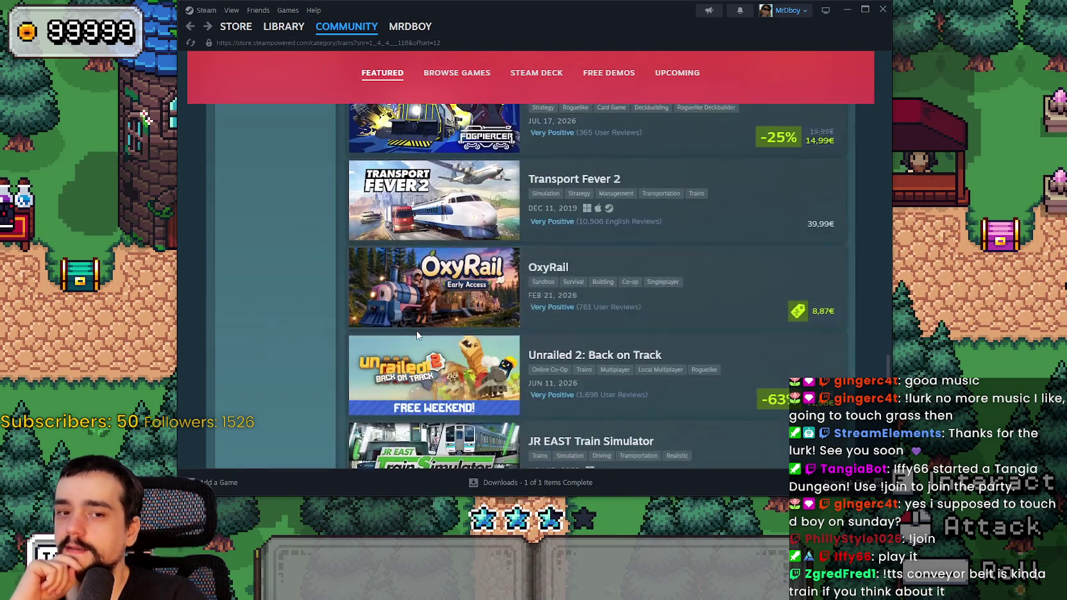
pyautogui.scroll(-4, 340, 301)
pyautogui.scroll(-4, 331, 298)
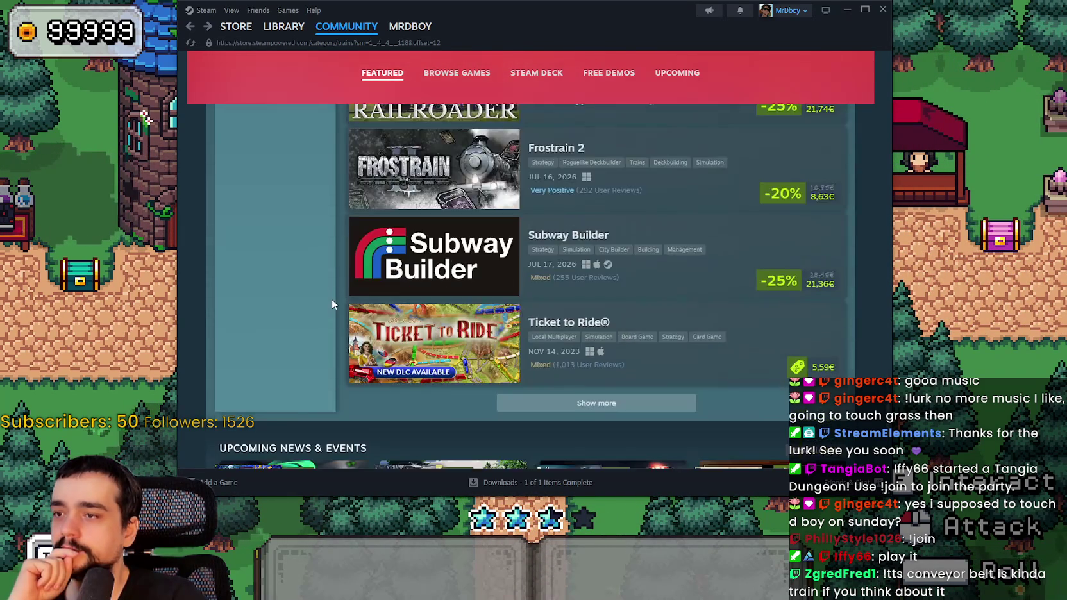
pyautogui.scroll(1, 523, 370)
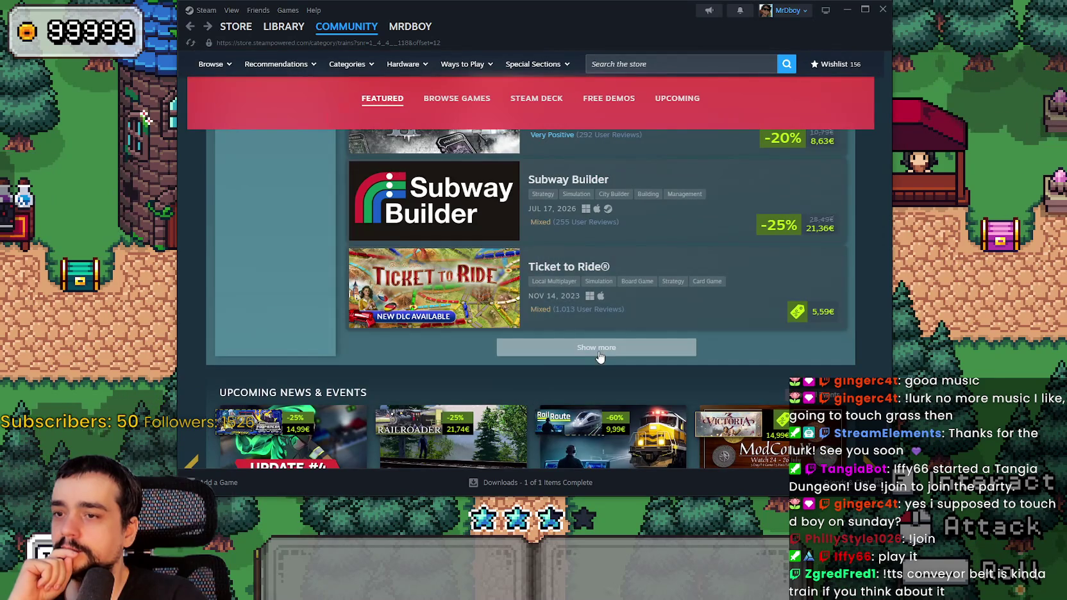
pyautogui.click(529, 350)
# Drag the scrollbar back up to the Browse Games tabs.
pyautogui.scroll(-6, 328, 292)
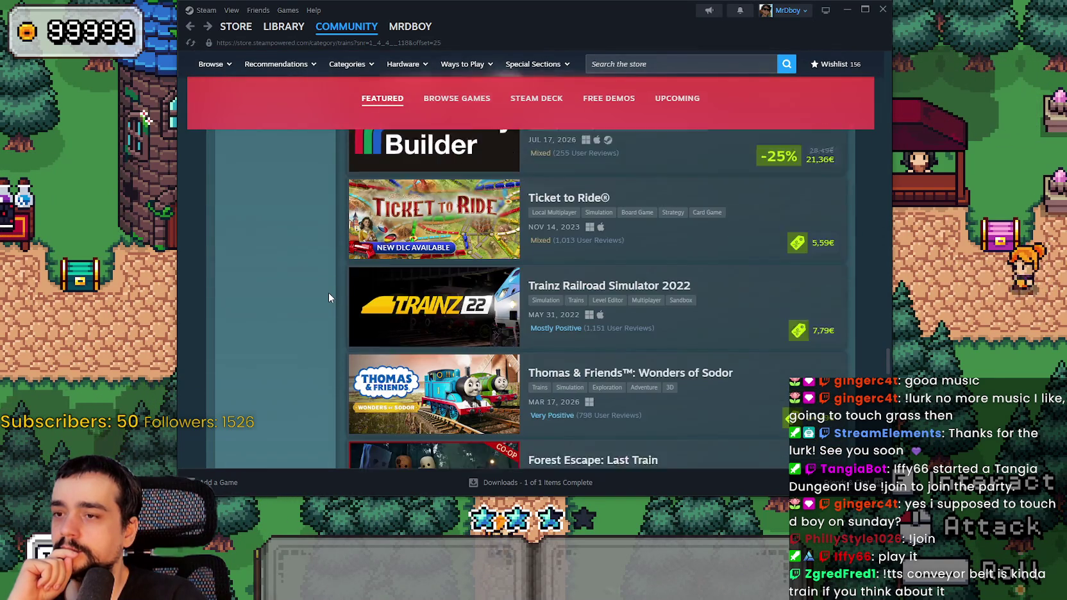
pyautogui.scroll(-3, 331, 295)
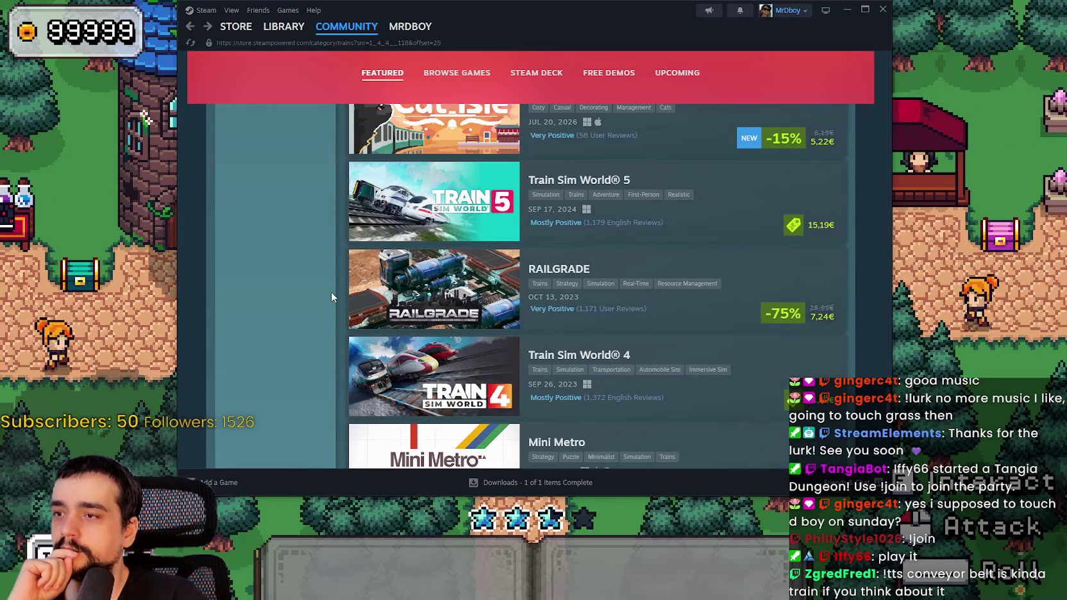
pyautogui.scroll(3, 331, 295)
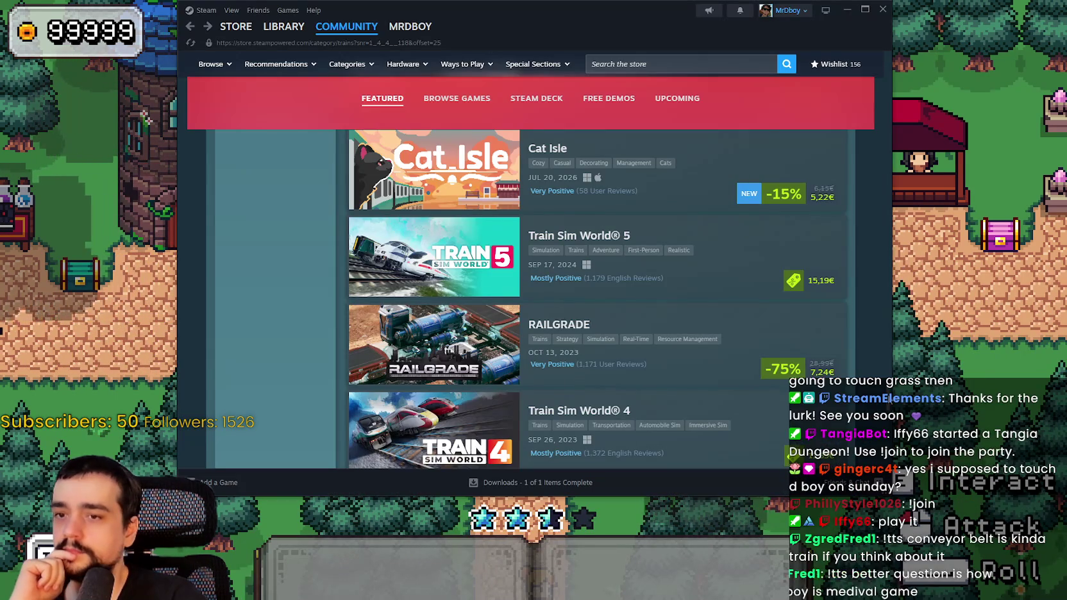
pyautogui.moveTo(887, 307)
pyautogui.mouseDown()
pyautogui.moveTo(881, 211)
pyautogui.moveTo(907, 50)
pyautogui.moveTo(913, 113)
pyautogui.mouseUp()
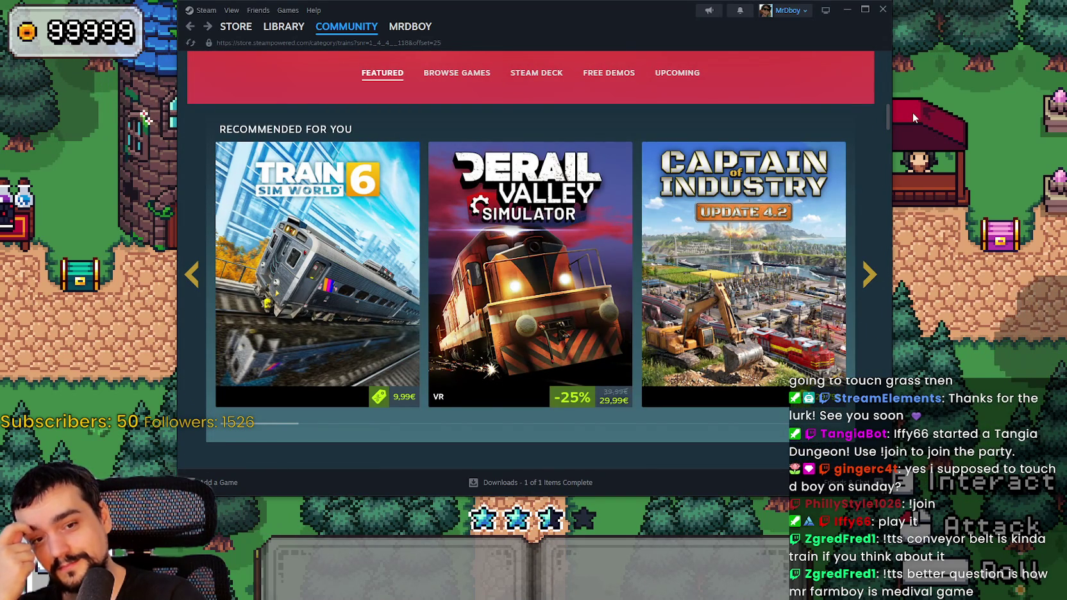
pyautogui.moveTo(913, 113); pyautogui.dragTo(901, 209)
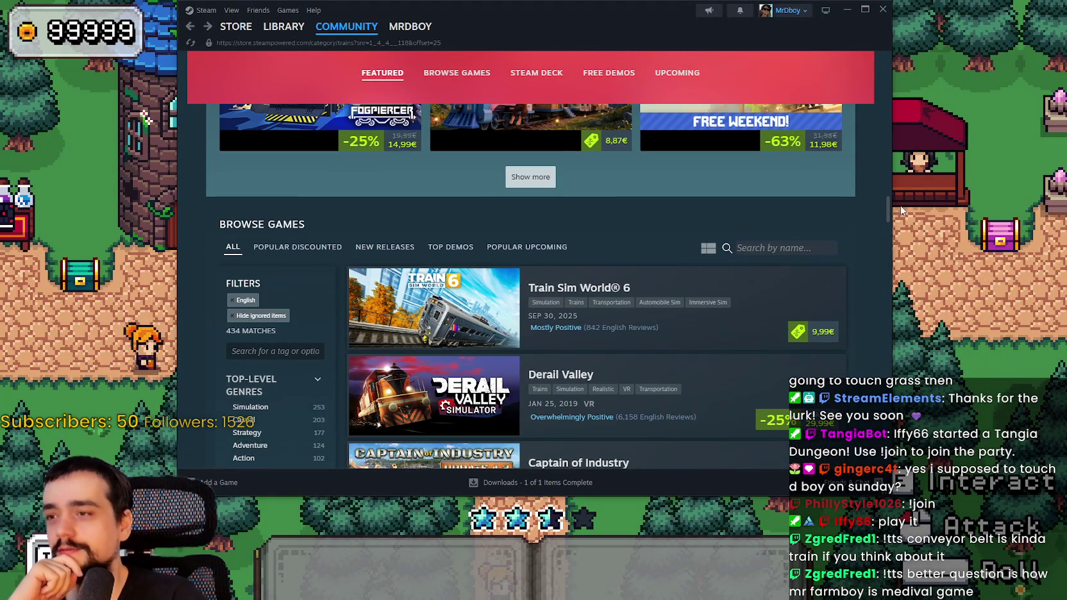
# Switch Browse Games to the Popular Discounted tab (238 matches) and look over the top results.
pyautogui.click(301, 248)
pyautogui.scroll(-2, 477, 183)
pyautogui.moveTo(470, 197)
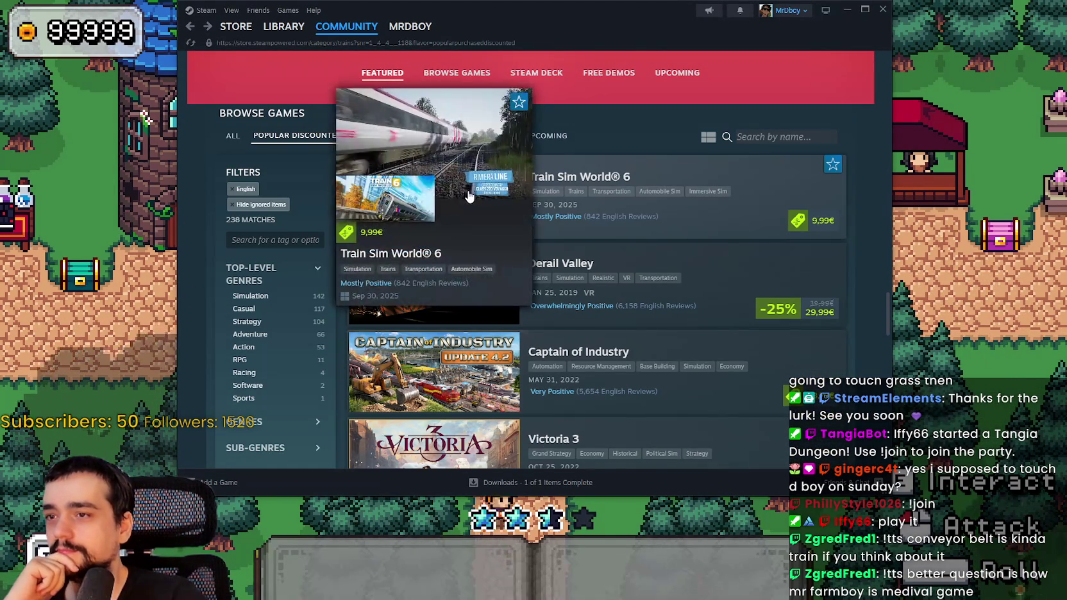
pyautogui.scroll(-3, 689, 263)
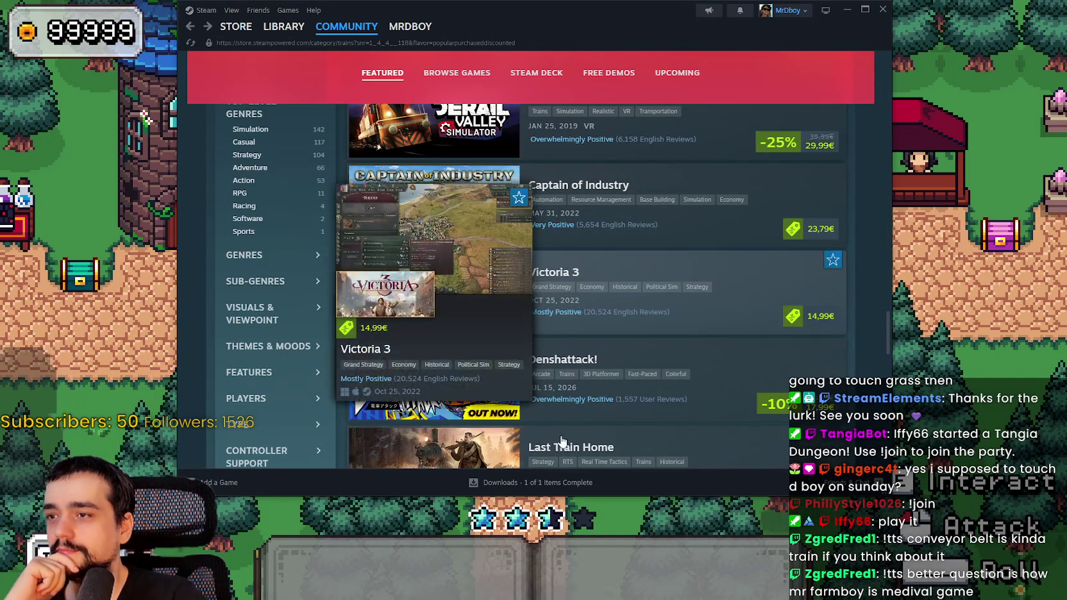
pyautogui.moveTo(453, 305)
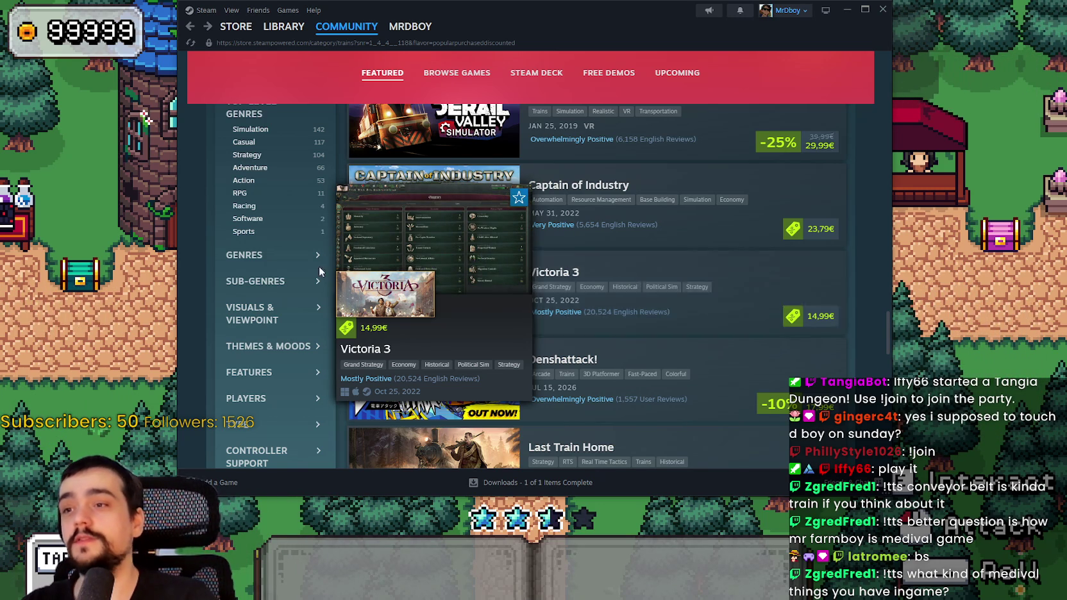
pyautogui.scroll(-2, 464, 244)
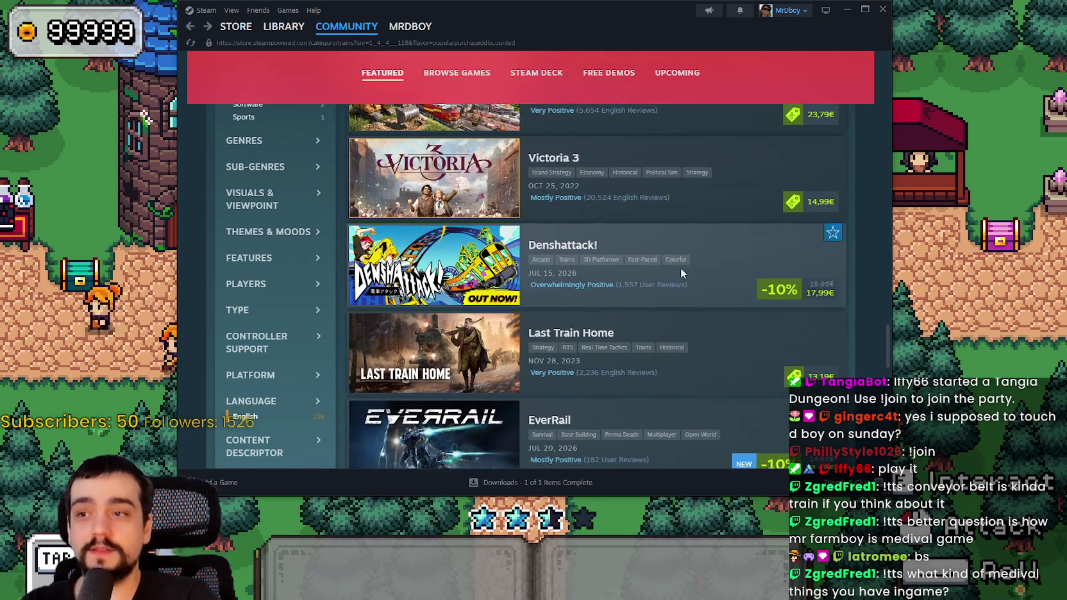
pyautogui.scroll(1, 577, 289)
pyautogui.scroll(1, 442, 205)
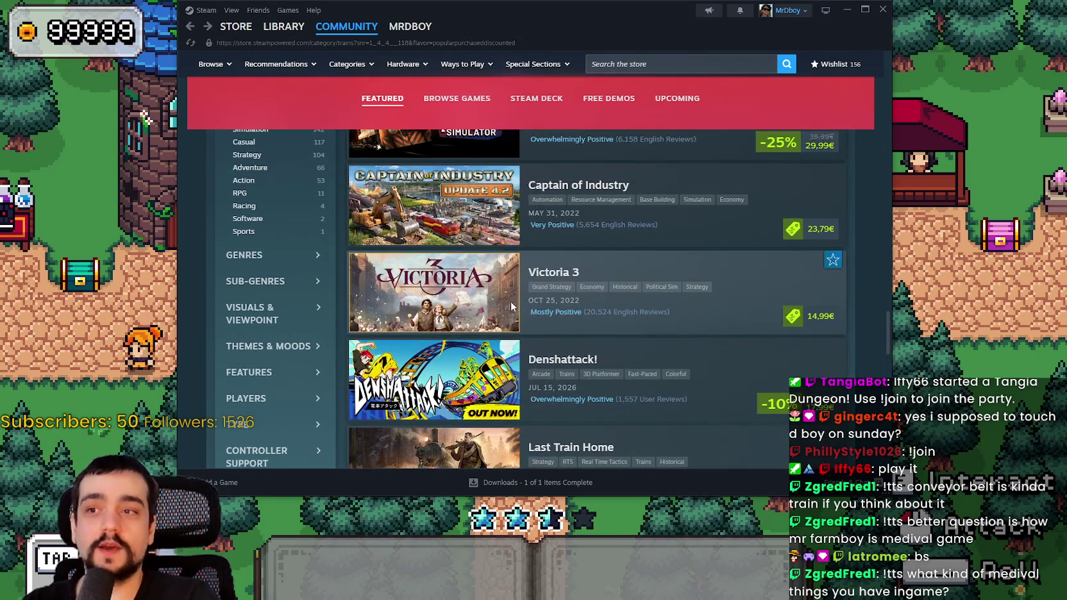
pyautogui.scroll(-2, 446, 186)
pyautogui.scroll(2, 543, 252)
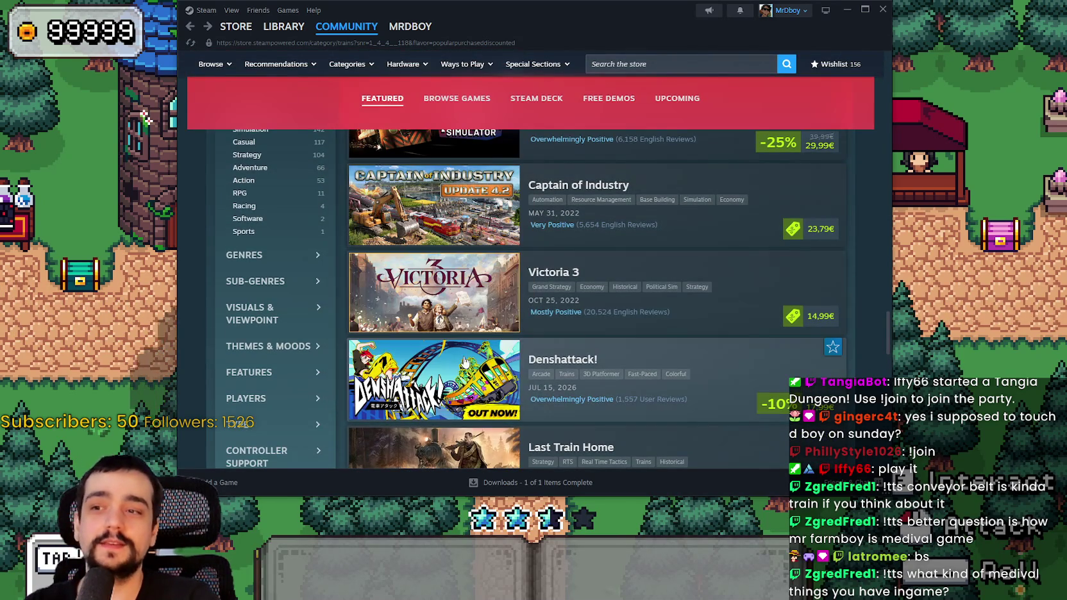
# Scroll to the bottom of the discounted train games and load more of them.
pyautogui.scroll(-3, 440, 299)
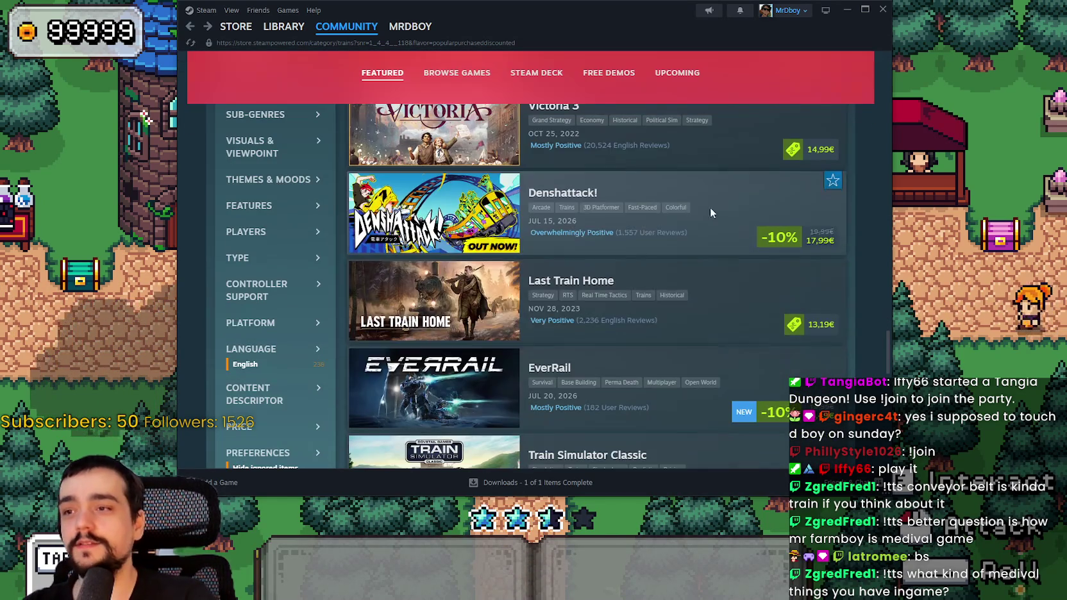
pyautogui.scroll(-1, 437, 322)
pyautogui.scroll(-2, 442, 324)
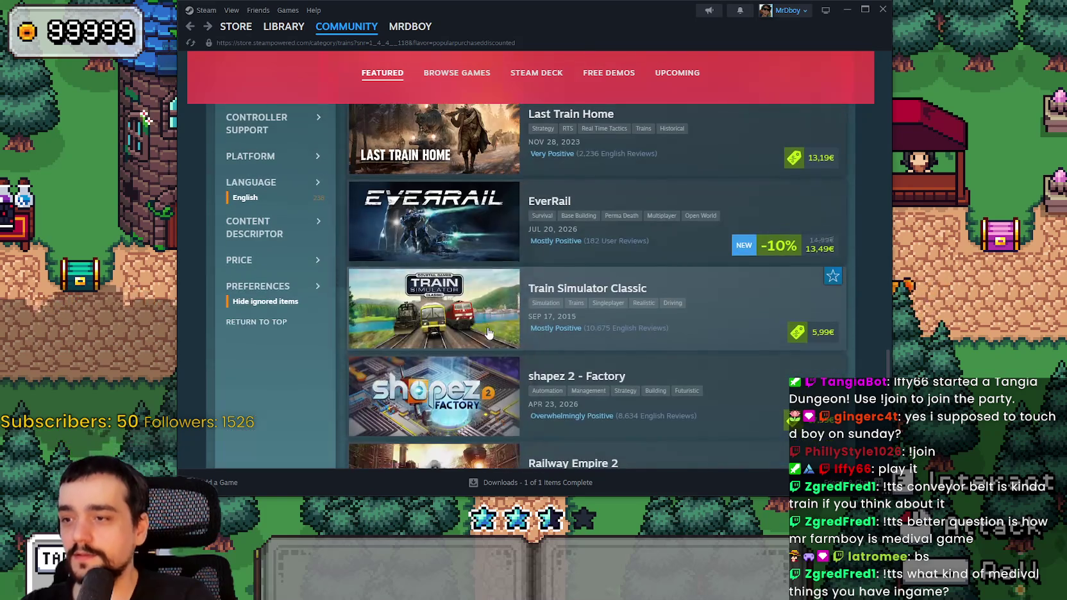
pyautogui.scroll(-1, 488, 359)
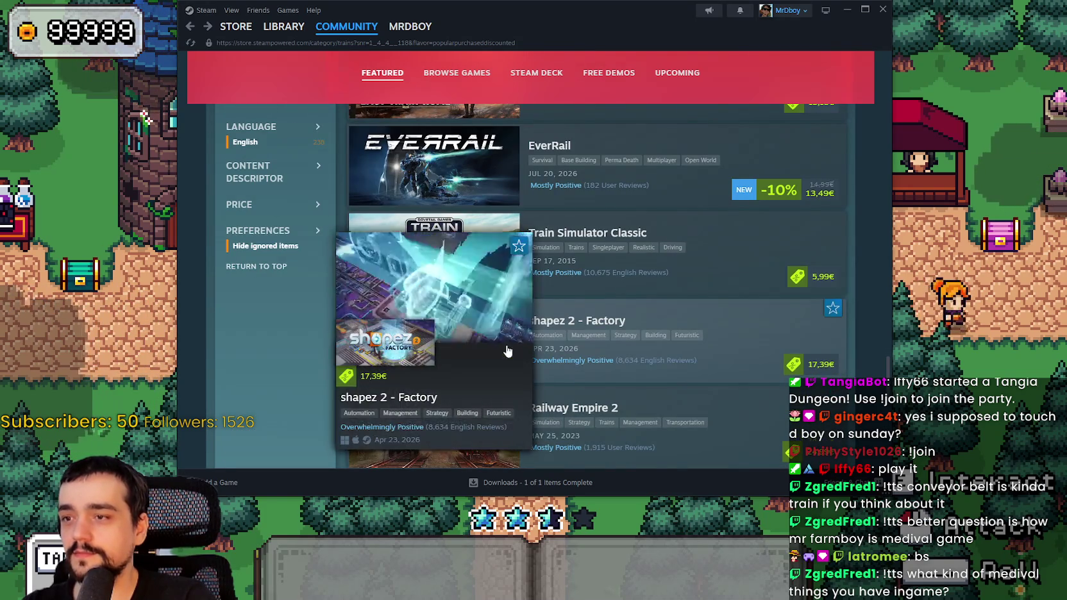
pyautogui.scroll(-2, 497, 343)
pyautogui.scroll(-2, 487, 334)
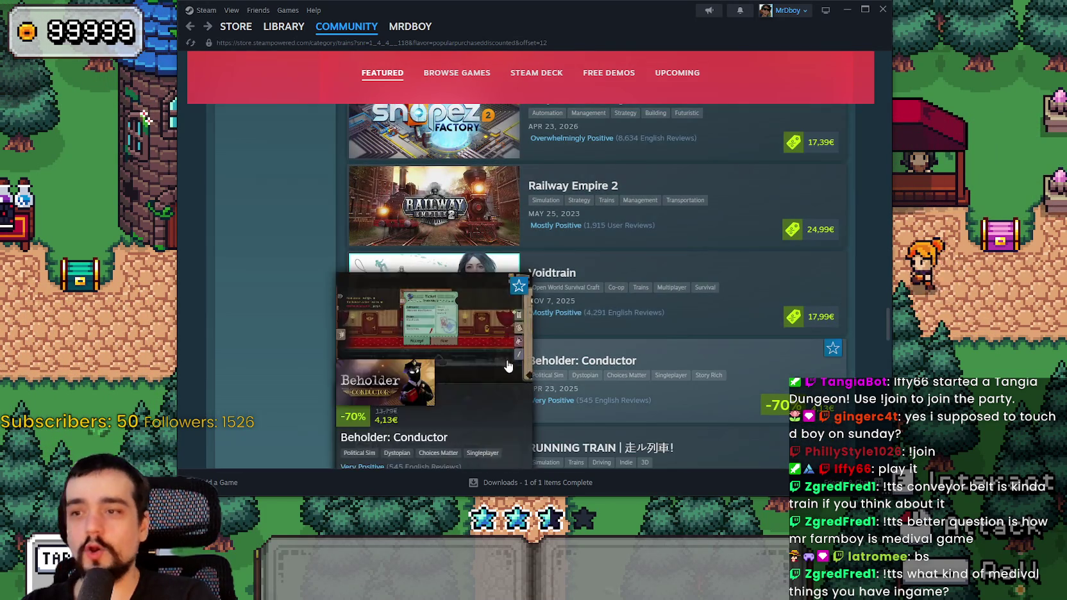
pyautogui.scroll(-3, 500, 333)
pyautogui.scroll(-2, 474, 282)
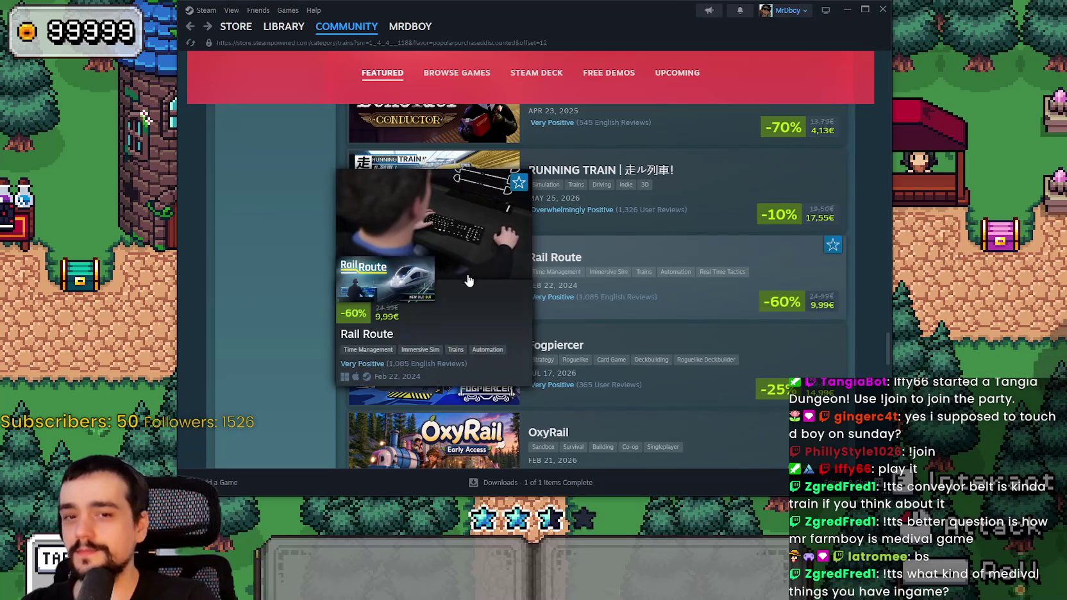
pyautogui.scroll(-2, 462, 307)
pyautogui.scroll(-1, 442, 371)
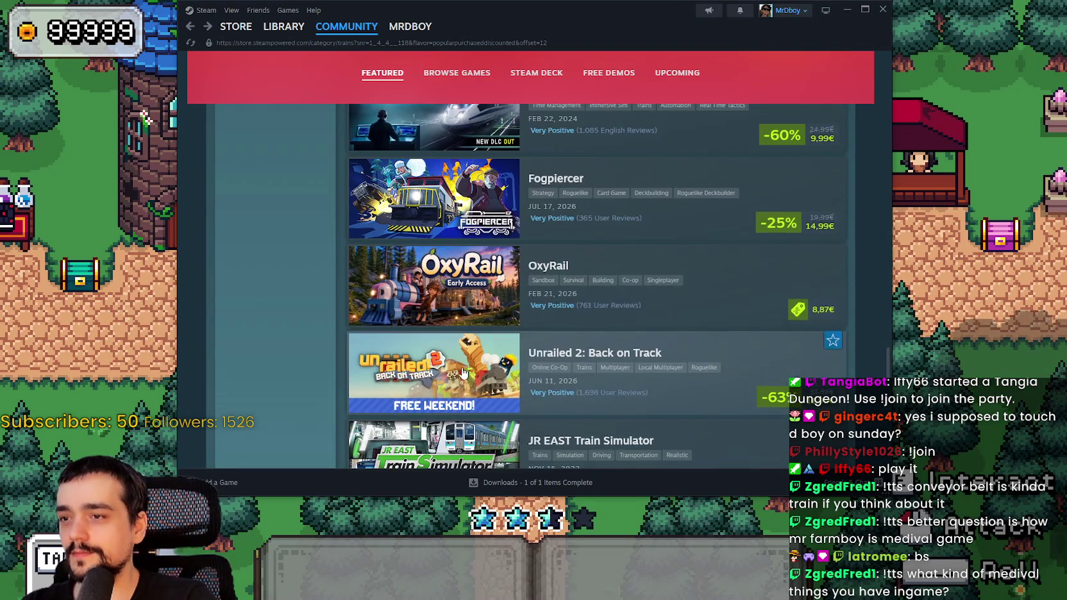
pyautogui.scroll(-1, 458, 362)
pyautogui.scroll(-1, 442, 342)
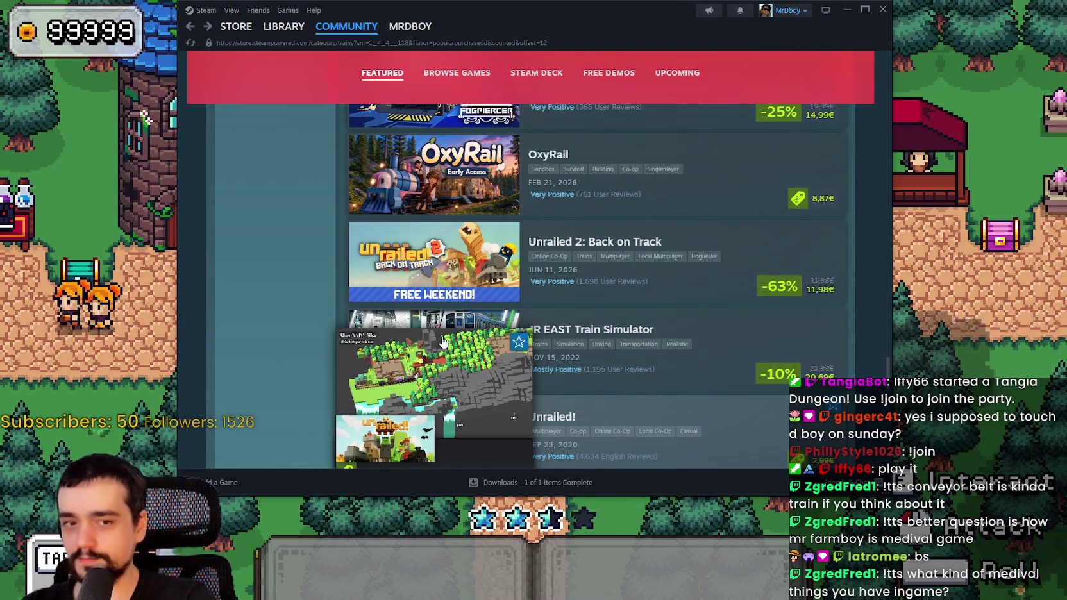
pyautogui.scroll(-4, 442, 341)
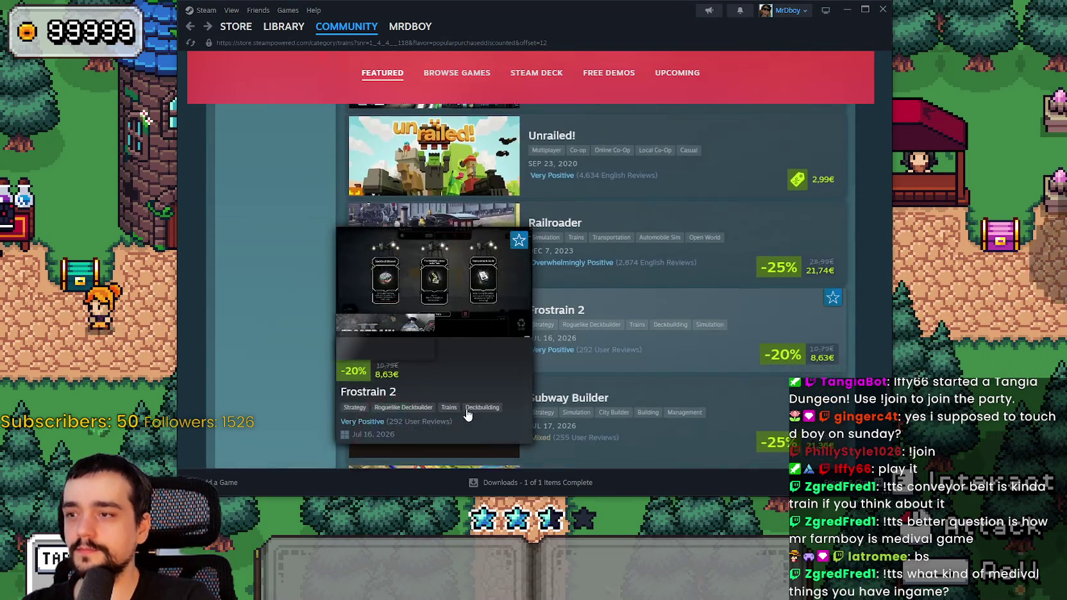
pyautogui.scroll(-3, 467, 415)
pyautogui.click(568, 436)
# Browse the newly loaded discounted train games.
pyautogui.scroll(-2, 414, 362)
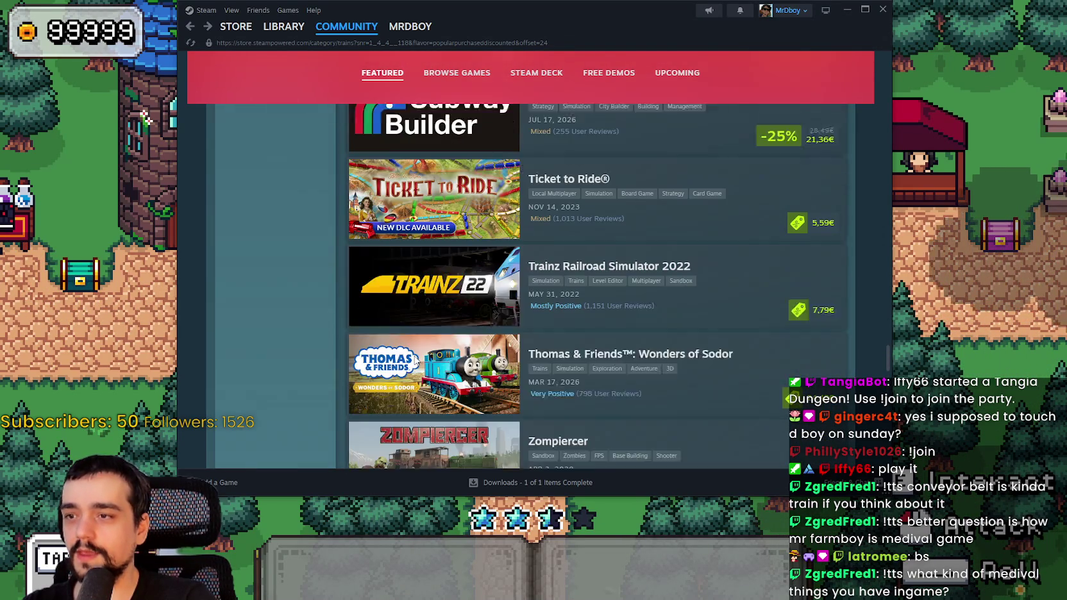
pyautogui.moveTo(431, 346)
pyautogui.scroll(-3, 441, 365)
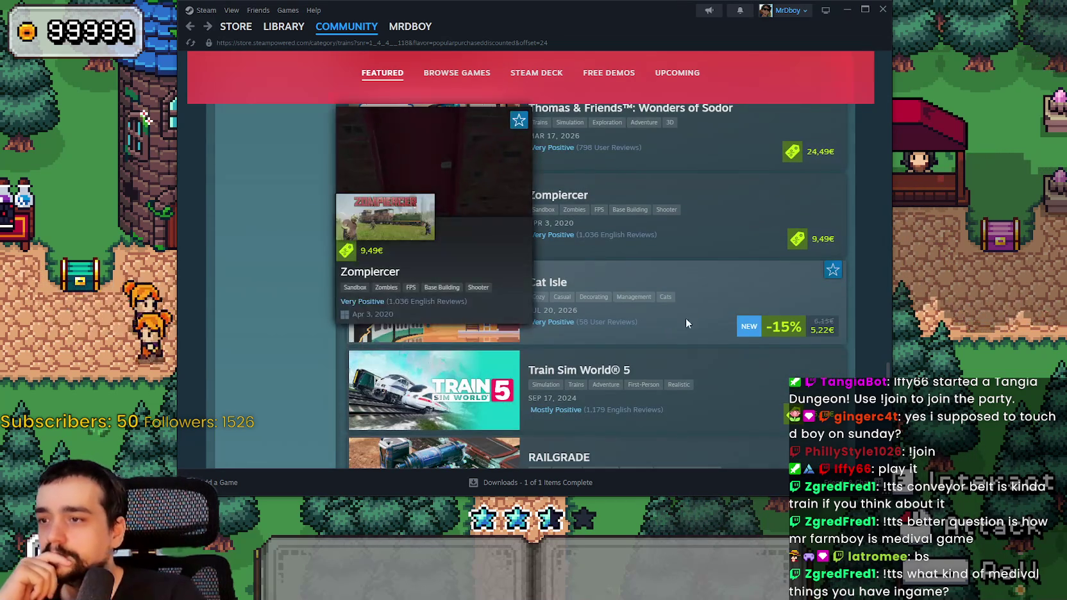
pyautogui.scroll(-5, 665, 334)
pyautogui.scroll(15, 680, 334)
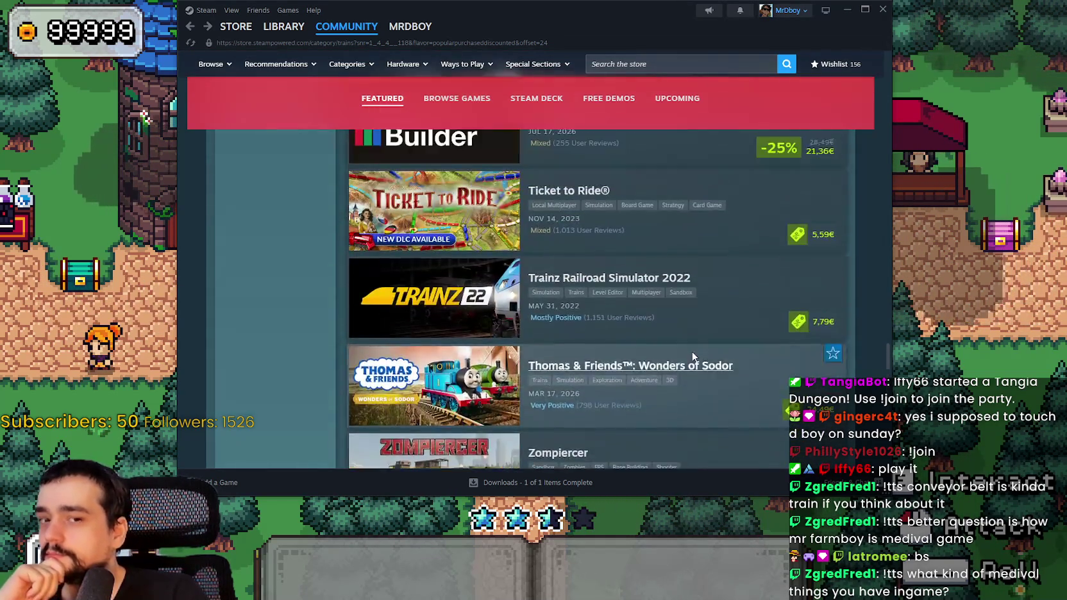
pyautogui.scroll(15, 674, 350)
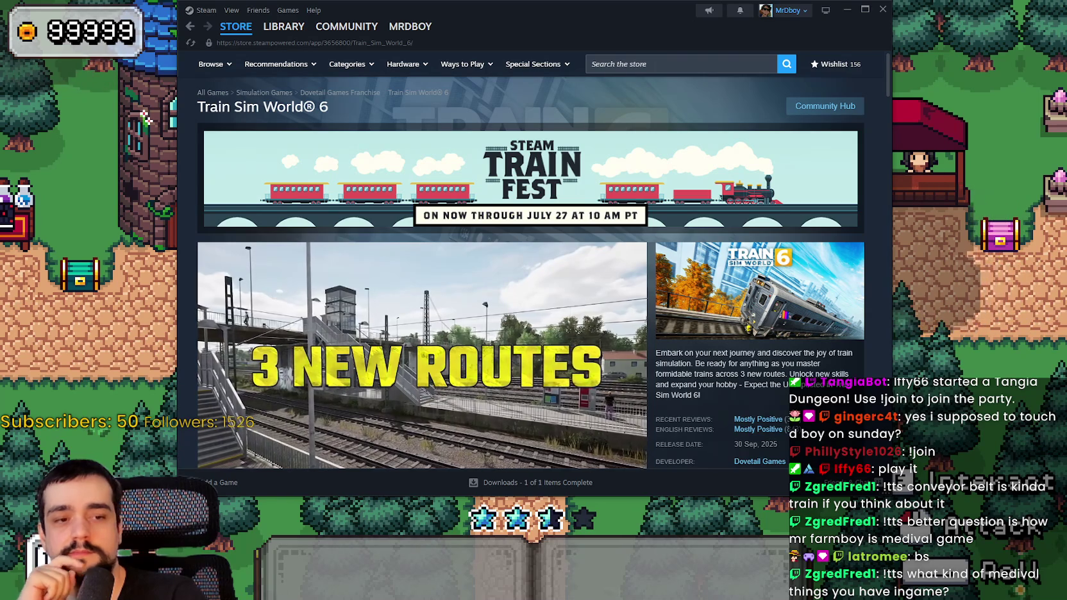
# Look over the Train Sim World 6 community hub and highlight its -80% discount.
pyautogui.scroll(-3, 439, 282)
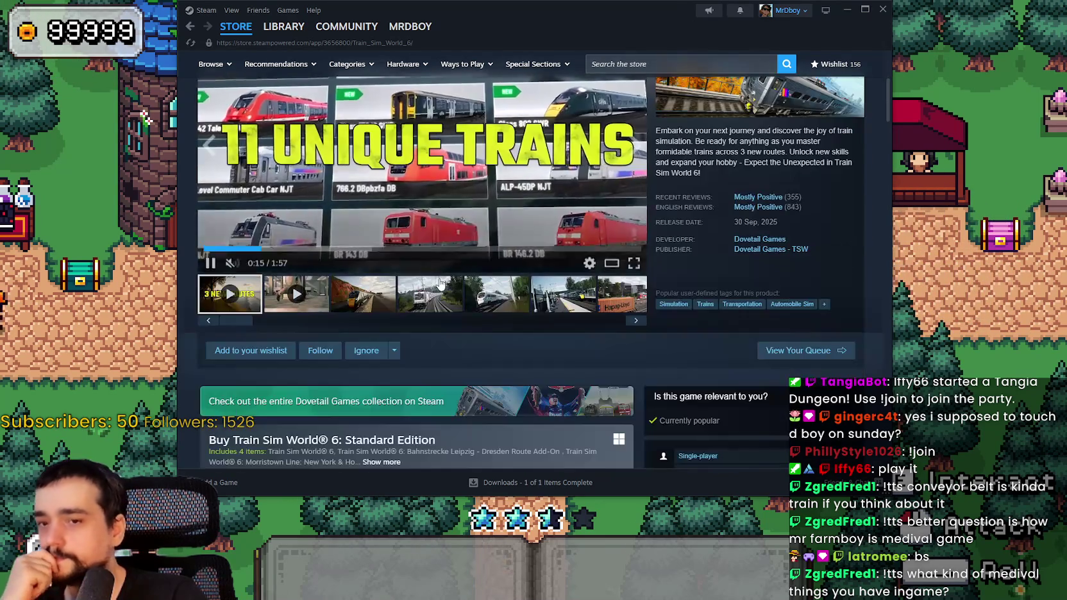
pyautogui.scroll(-3, 385, 270)
pyautogui.scroll(2, 408, 276)
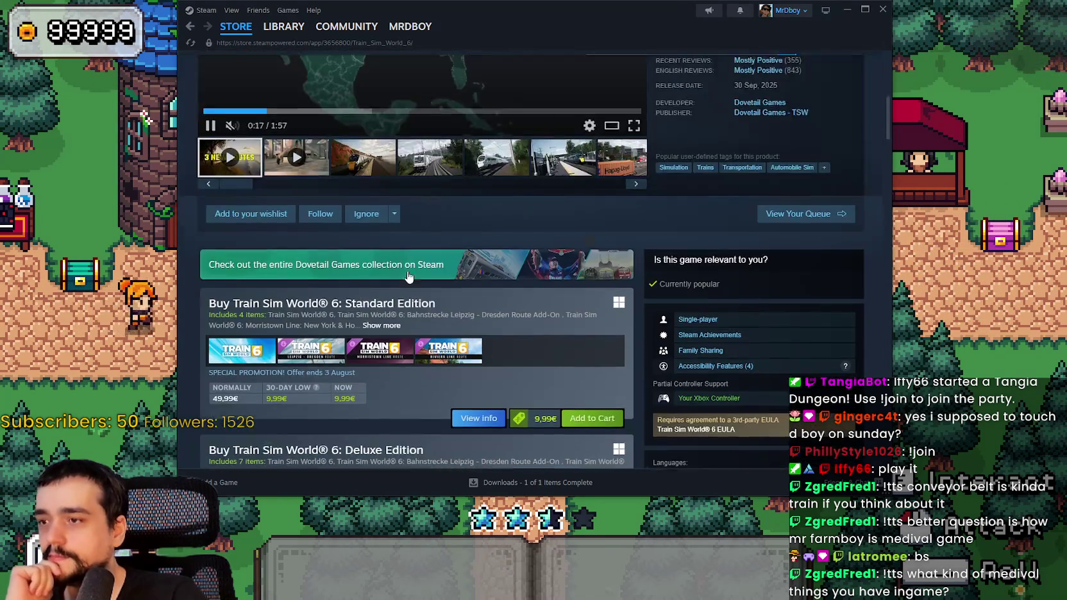
pyautogui.scroll(5, 407, 276)
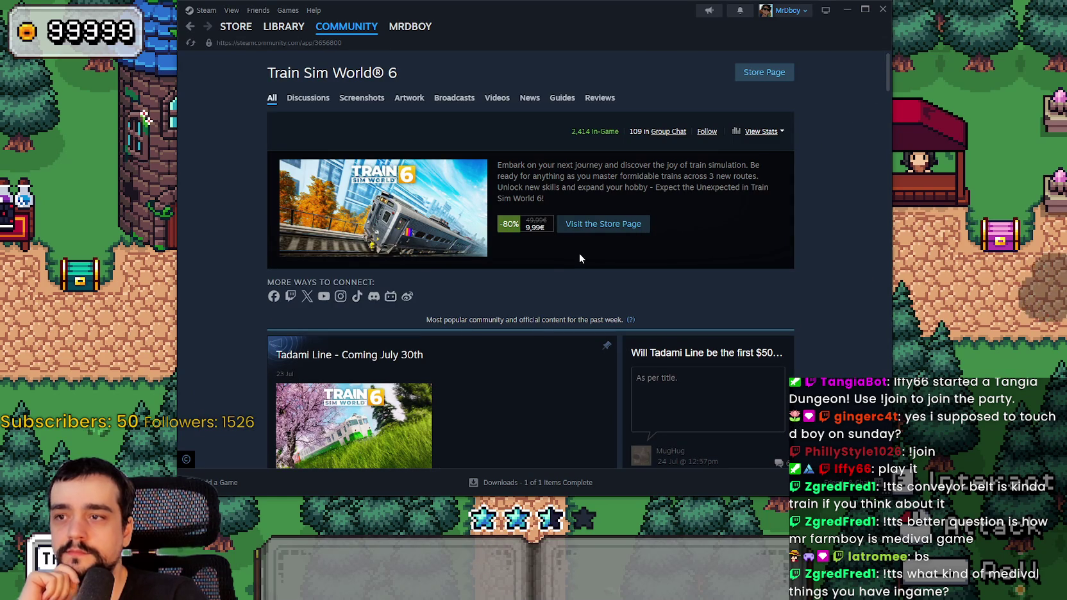
pyautogui.doubleClick(504, 224)
pyautogui.click(495, 288)
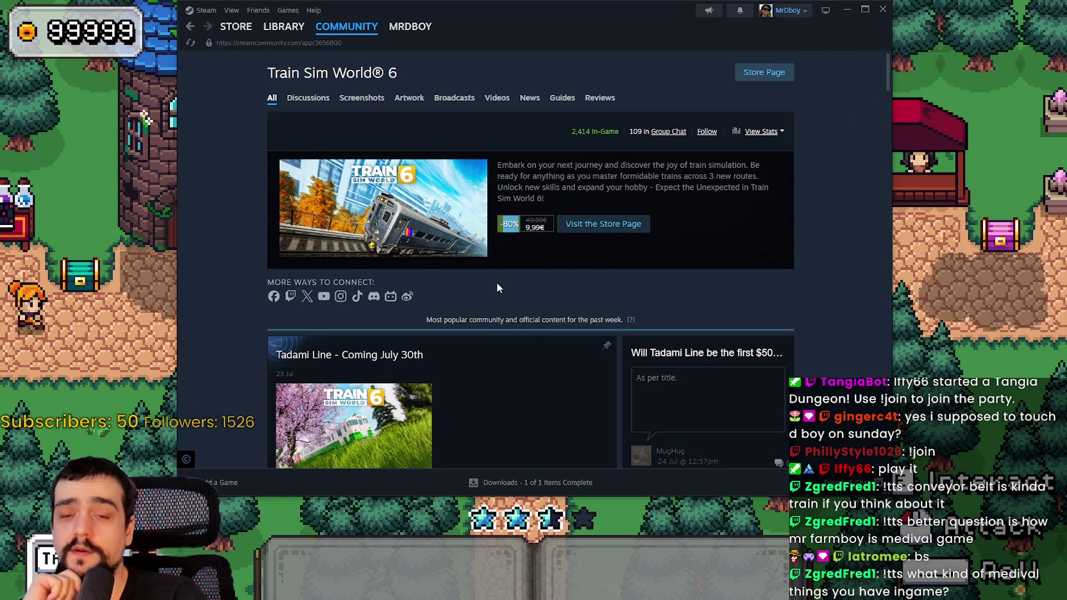
# Return to the store page and scroll past the editions to the 158 add-ons.
pyautogui.click(782, 74)
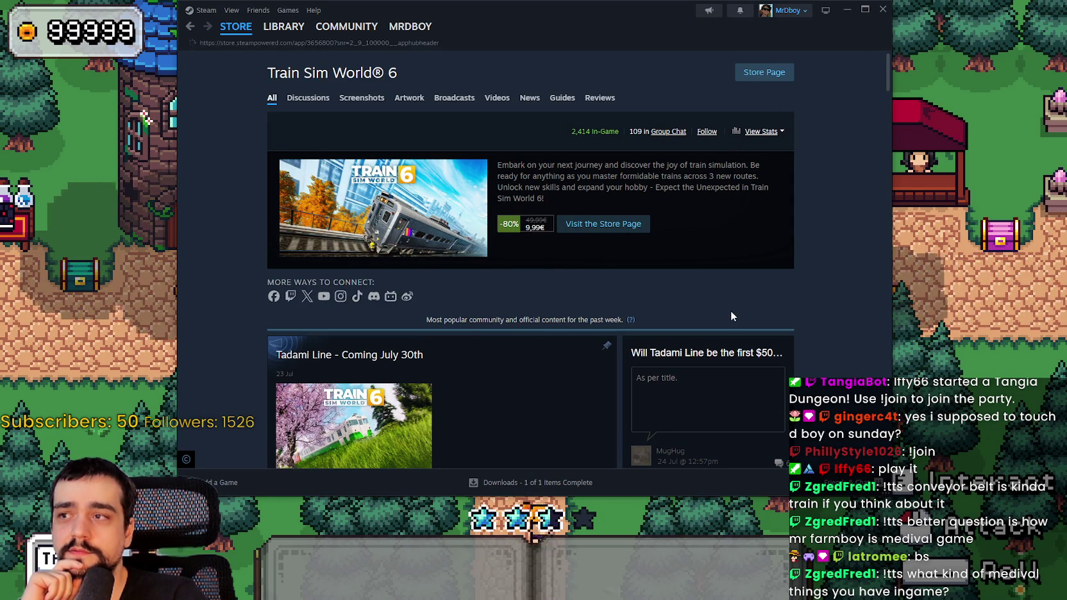
pyautogui.scroll(-4, 731, 314)
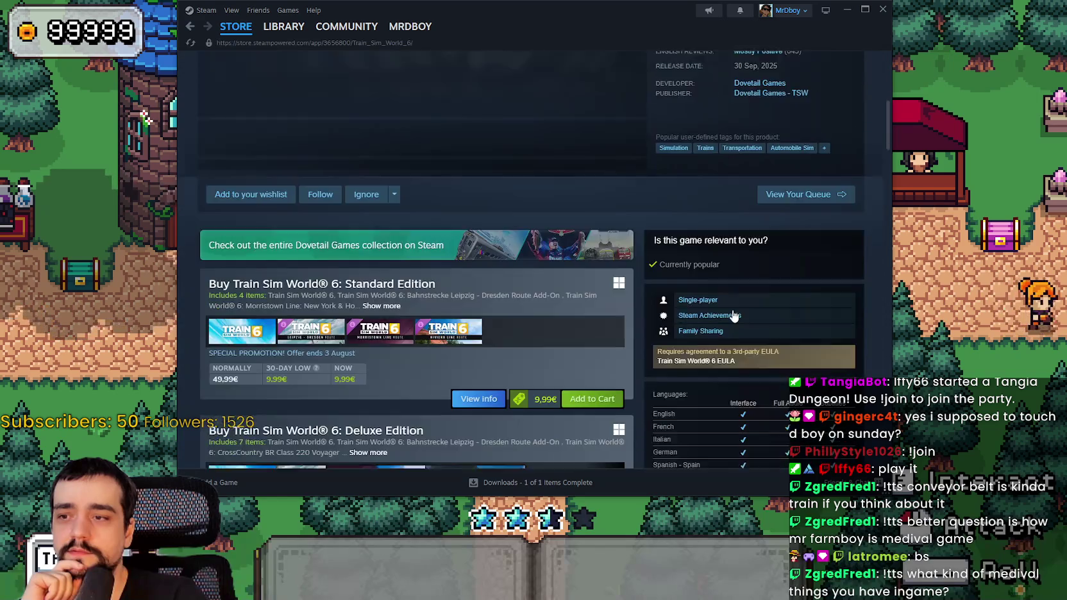
pyautogui.scroll(2, 731, 314)
pyautogui.scroll(-6, 739, 313)
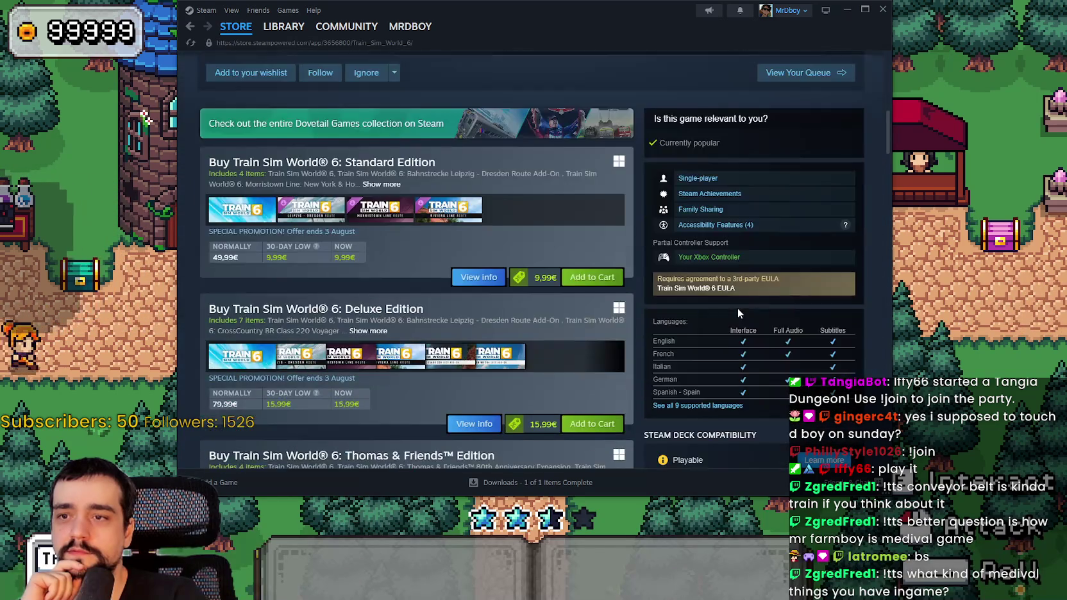
pyautogui.scroll(-12, 738, 313)
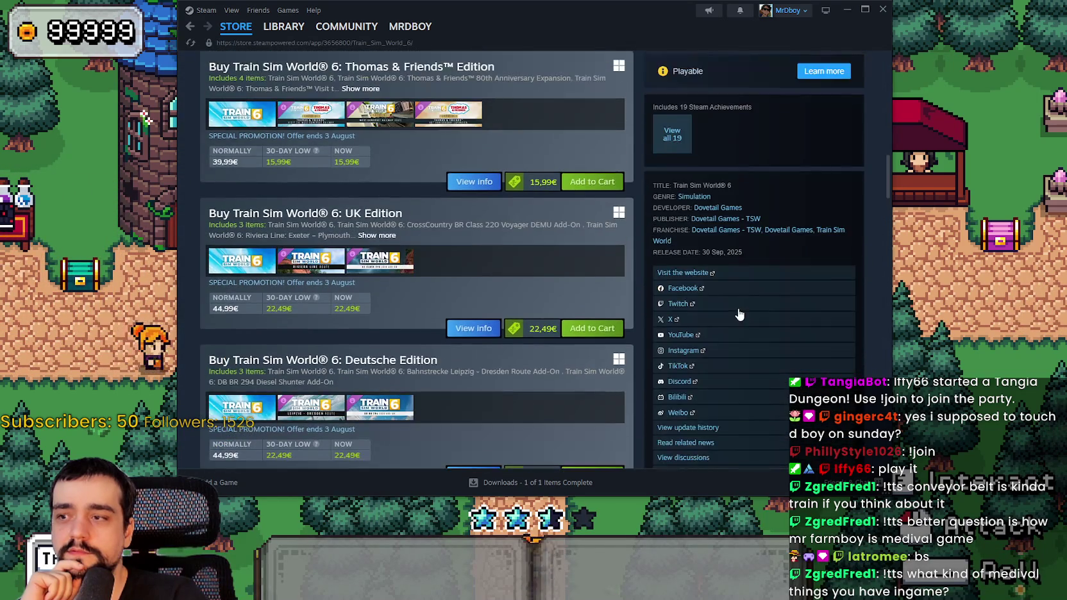
pyautogui.scroll(-3, 739, 314)
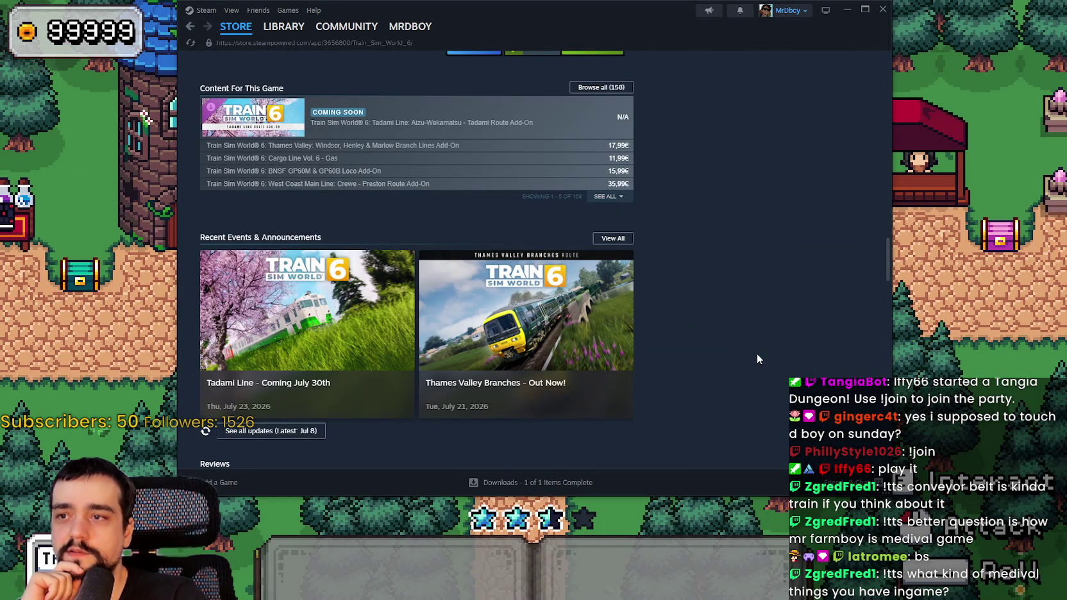
# Expand every Train Sim World 6 add-on and highlight the 1,597,28€ all-DLC total.
pyautogui.click(607, 196)
pyautogui.scroll(-5, 487, 336)
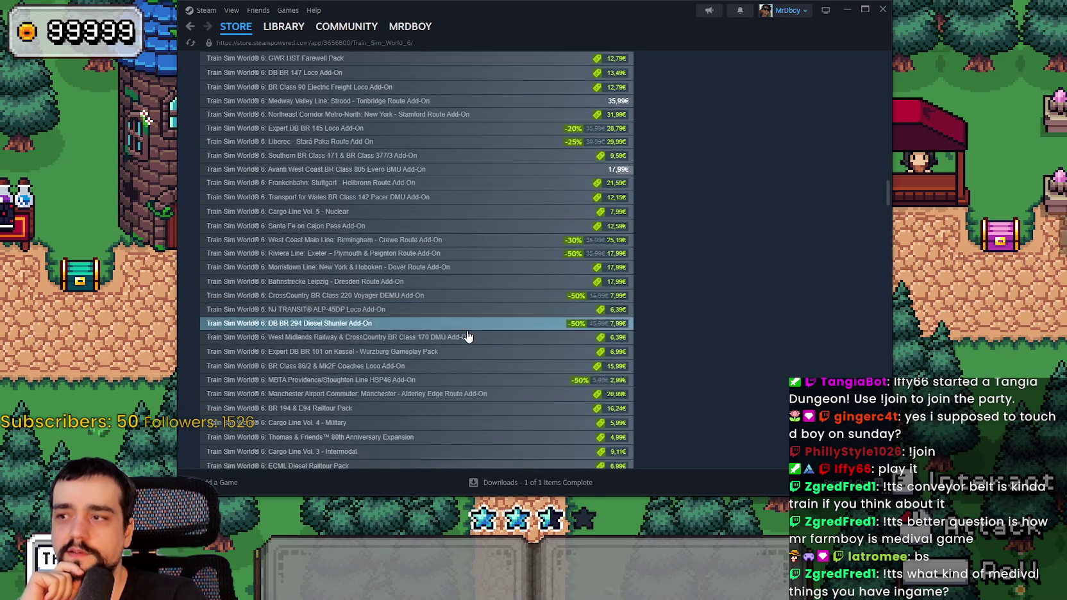
pyautogui.scroll(-10, 717, 322)
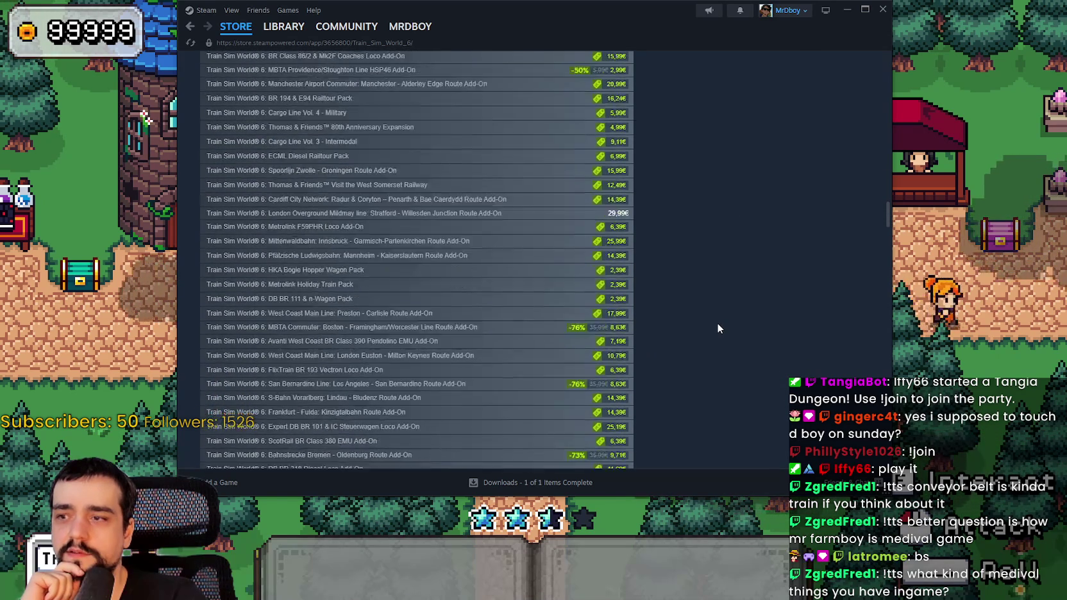
pyautogui.scroll(-10, 718, 327)
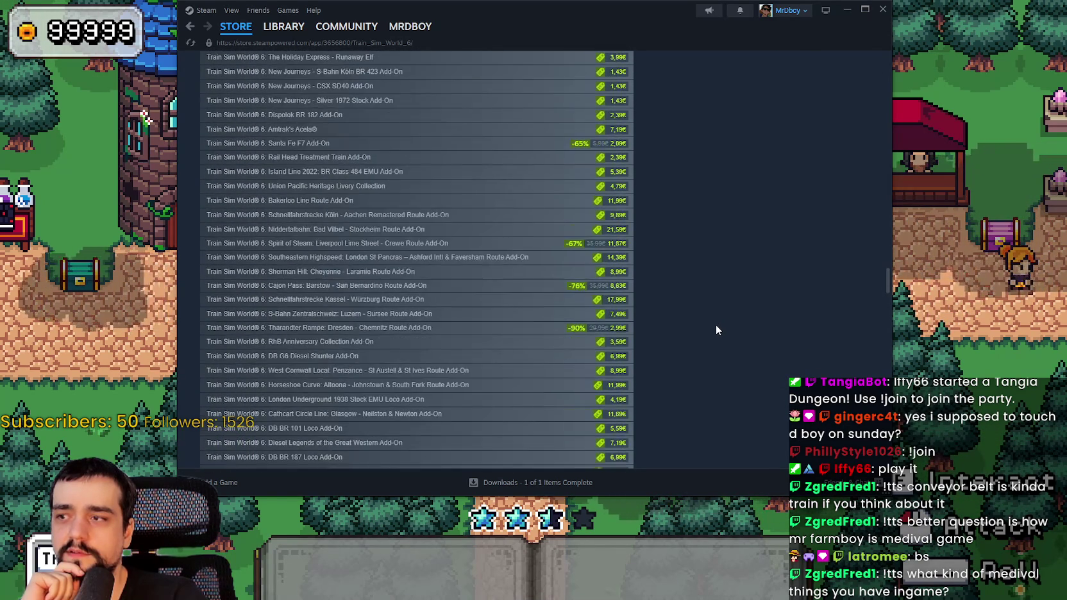
pyautogui.scroll(-10, 716, 329)
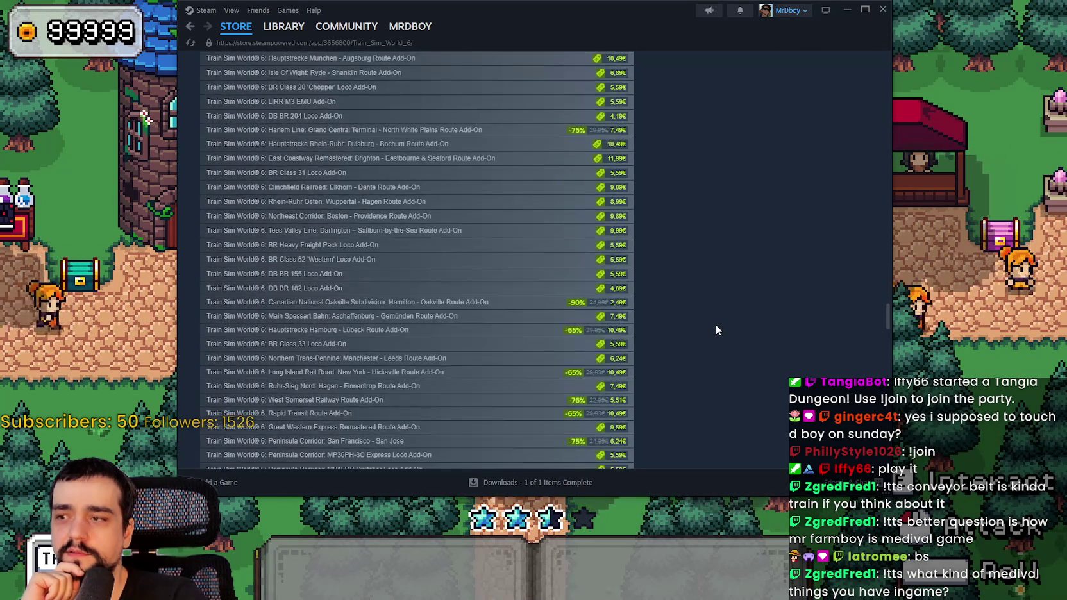
pyautogui.scroll(3, 673, 329)
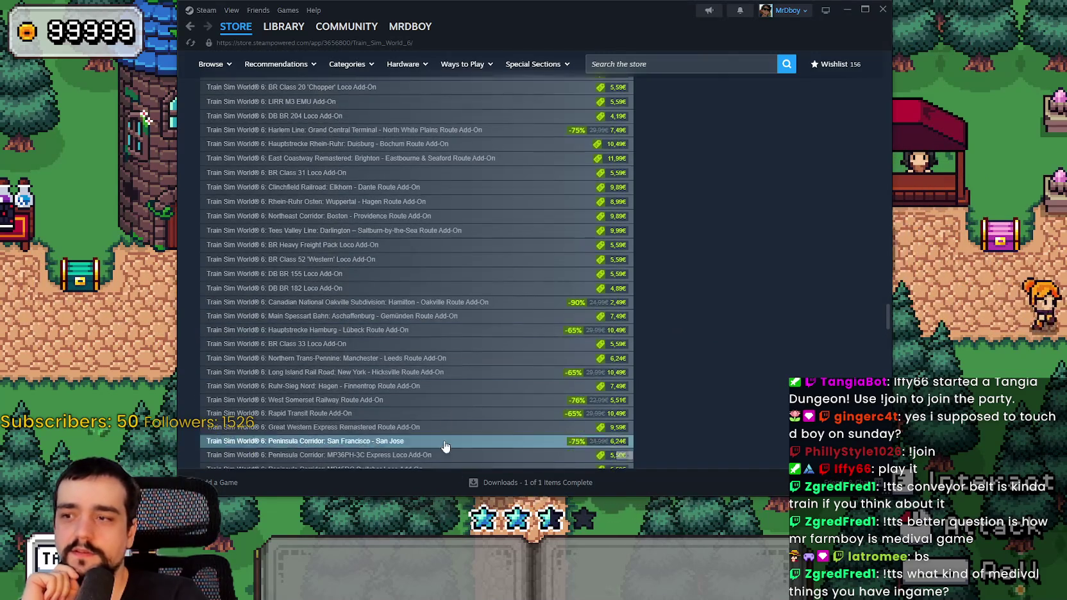
pyautogui.scroll(-1, 346, 349)
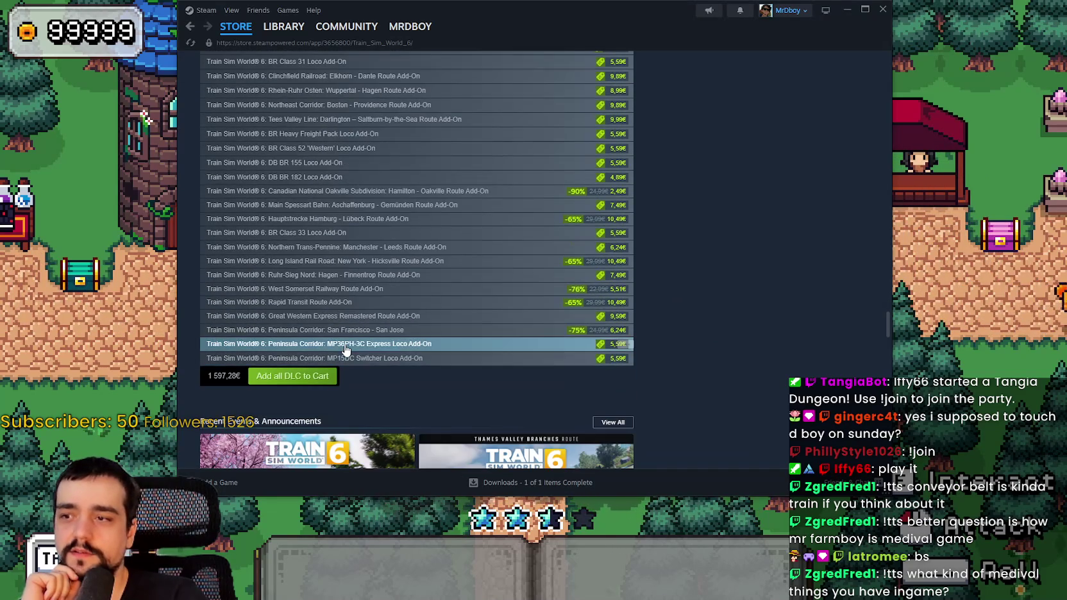
pyautogui.doubleClick(213, 377)
pyautogui.scroll(-3, 559, 254)
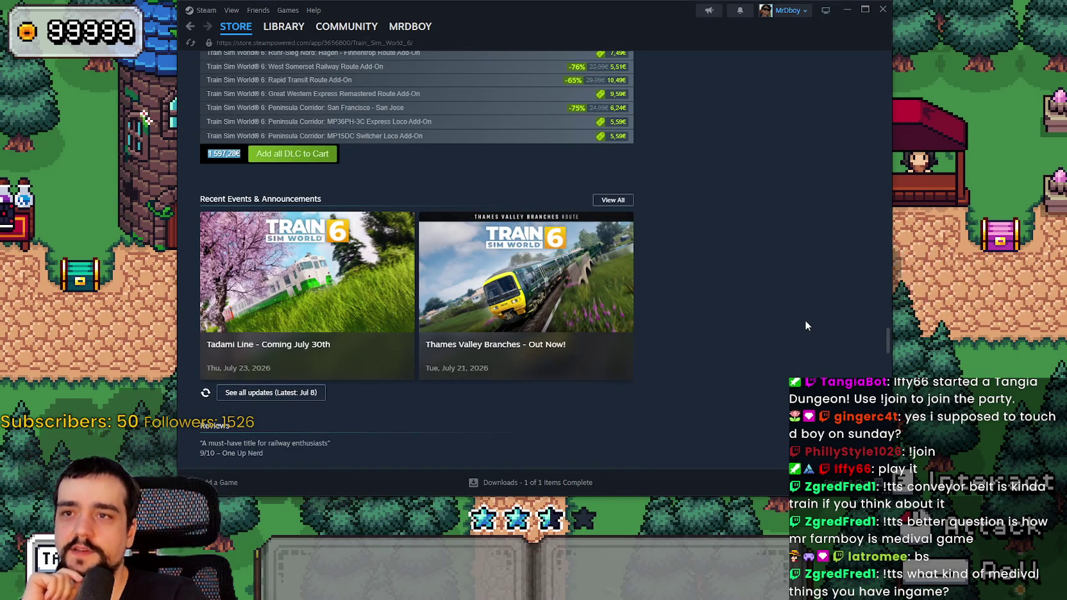
pyautogui.scroll(2, 776, 327)
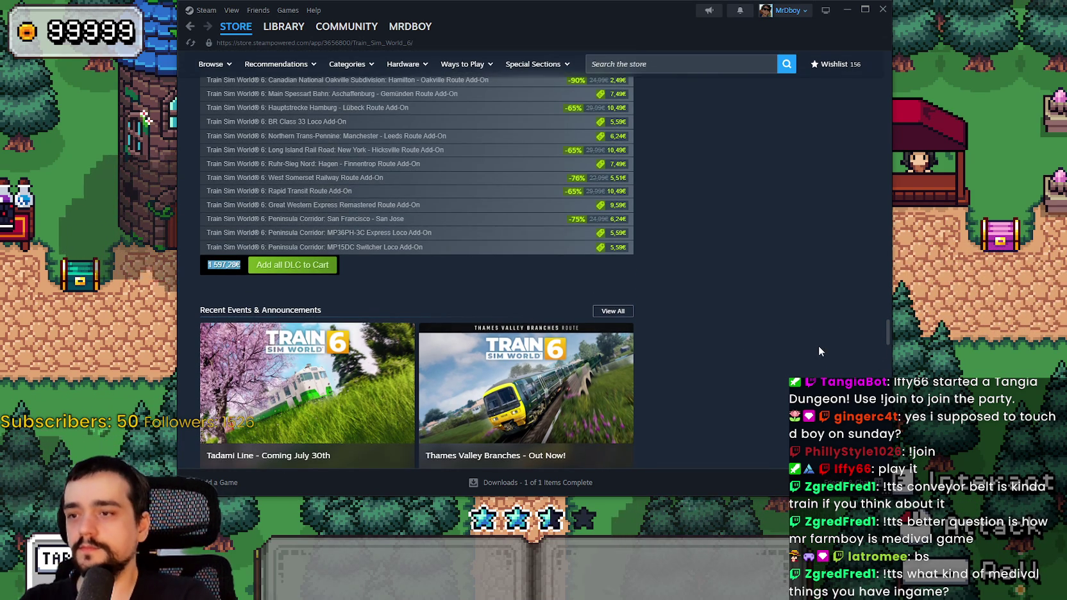
# Scroll back to the top and open the Train Sim World 6 community hub.
pyautogui.moveTo(886, 337); pyautogui.dragTo(901, 50)
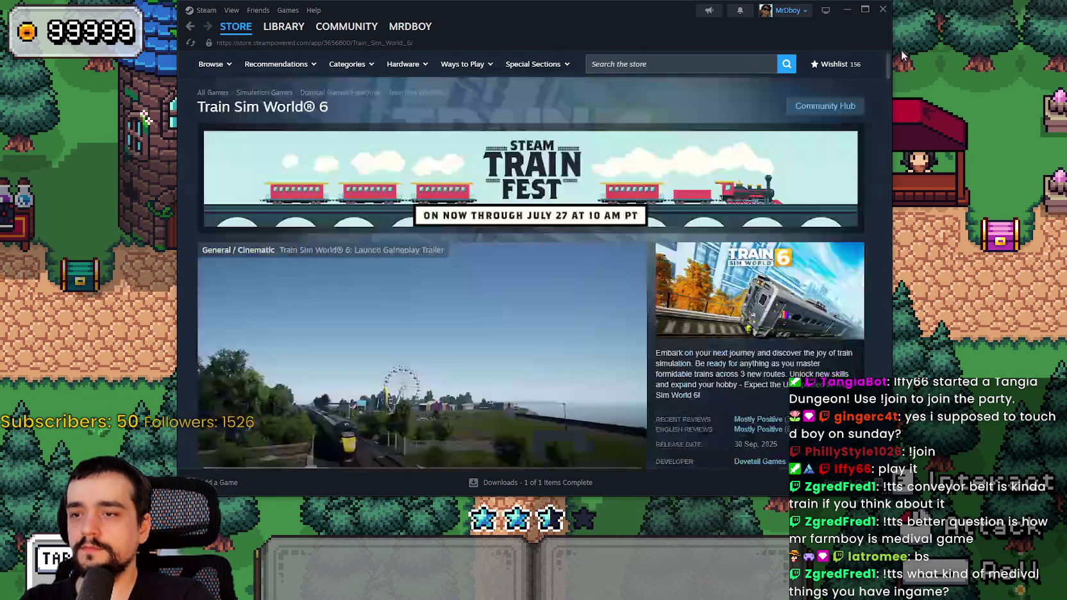
pyautogui.click(825, 106)
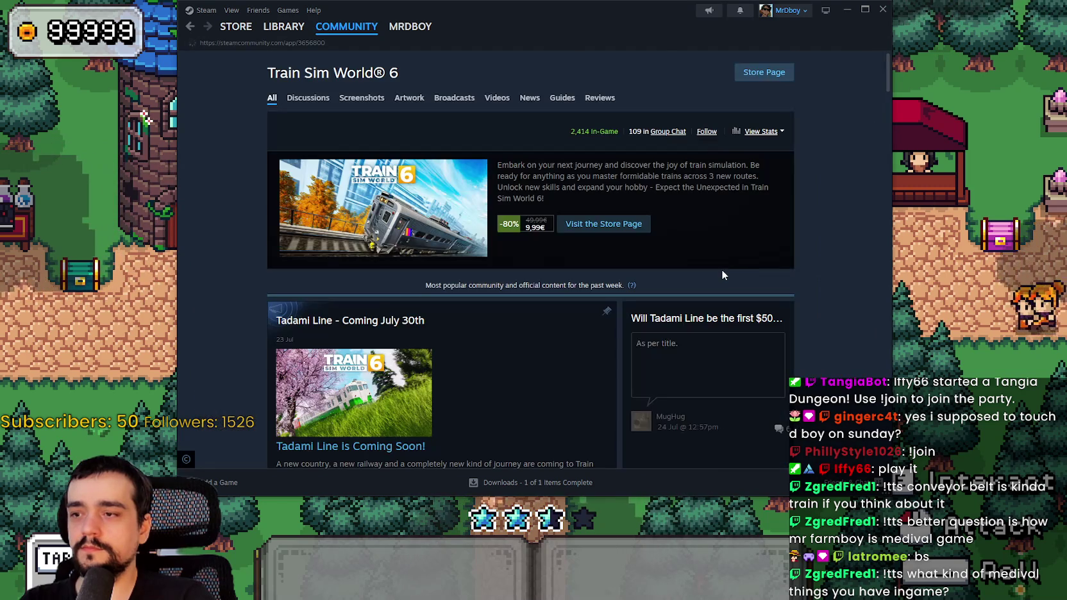
pyautogui.scroll(-3, 792, 290)
pyautogui.scroll(-5, 791, 285)
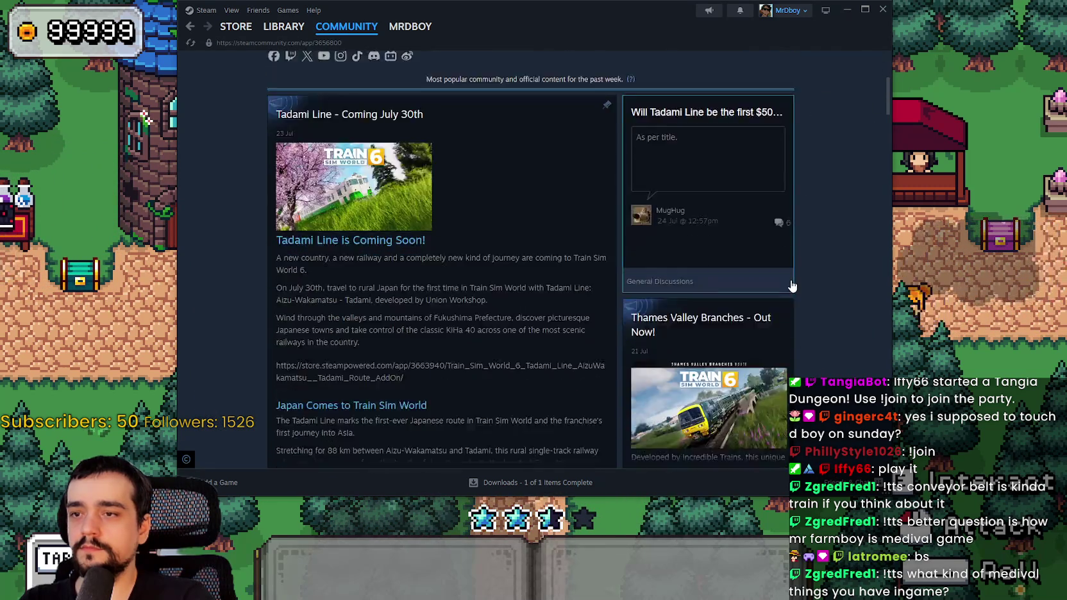
pyautogui.scroll(8, 791, 286)
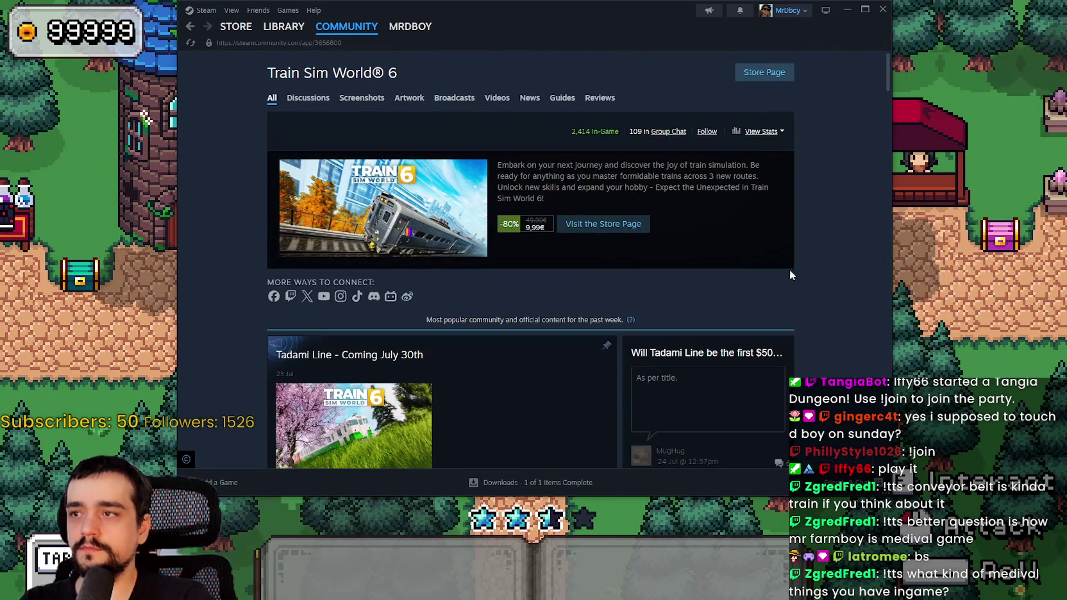
# Select 'Train Sim World' in the title, then bring up Brave on a new tab.
pyautogui.moveTo(286, 73); pyautogui.dragTo(357, 73)
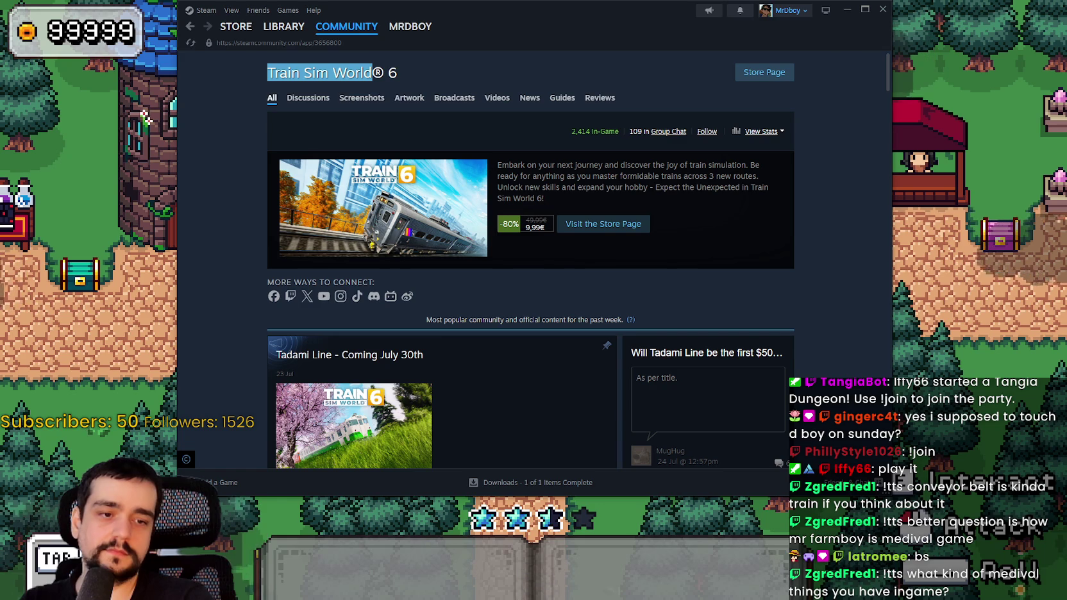
pyautogui.hotkey('alt', 'Tab')
pyautogui.hotkey('ctrl', 't')
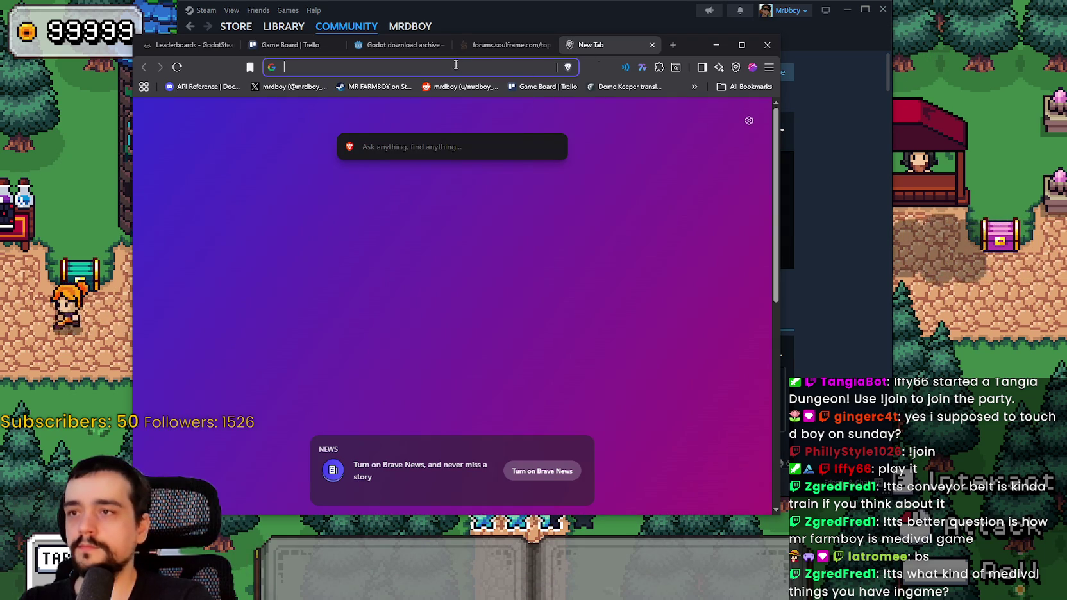
# Load SteamDB, search 'Train Sim World' and open the Train Sim World 6 charts.
pyautogui.click(442, 62)
pyautogui.write('steamdb.info/app/2795090/charts/')
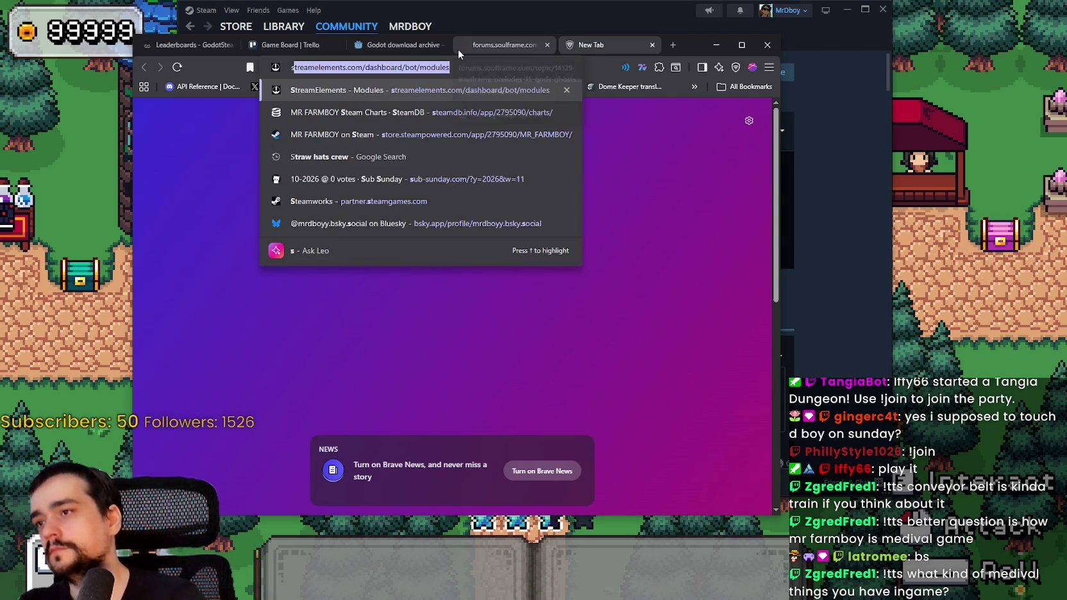
pyautogui.press('Return')
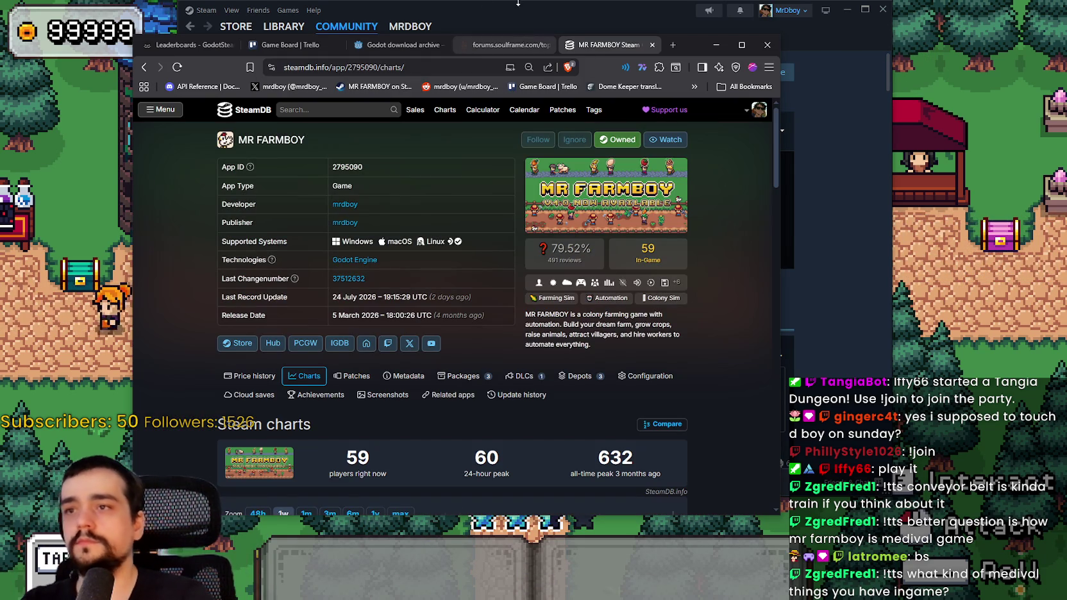
pyautogui.click(350, 111)
pyautogui.write('Train Sim World')
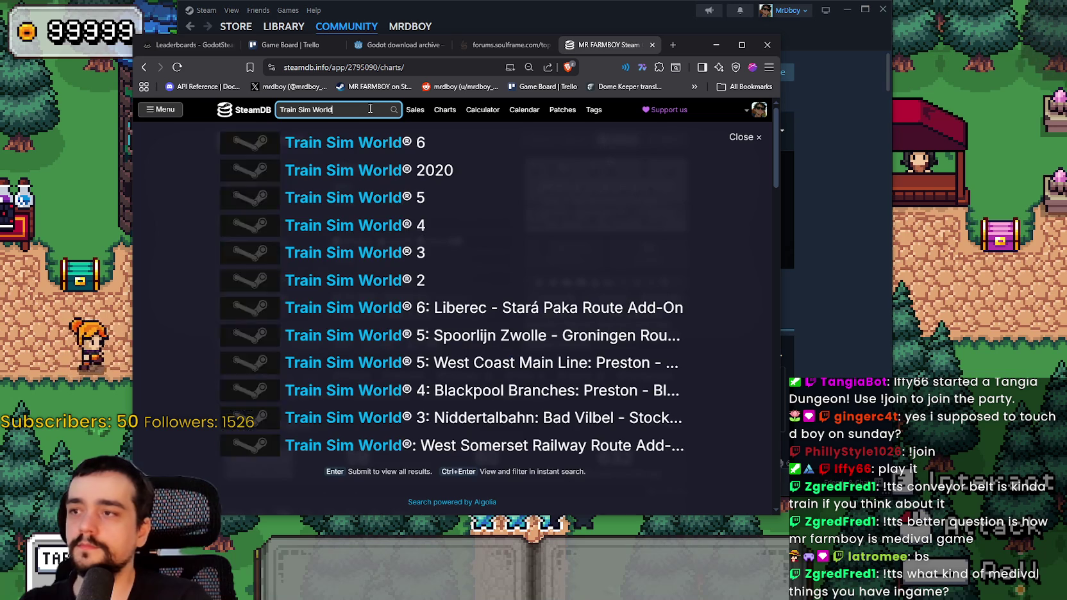
pyautogui.click(402, 141)
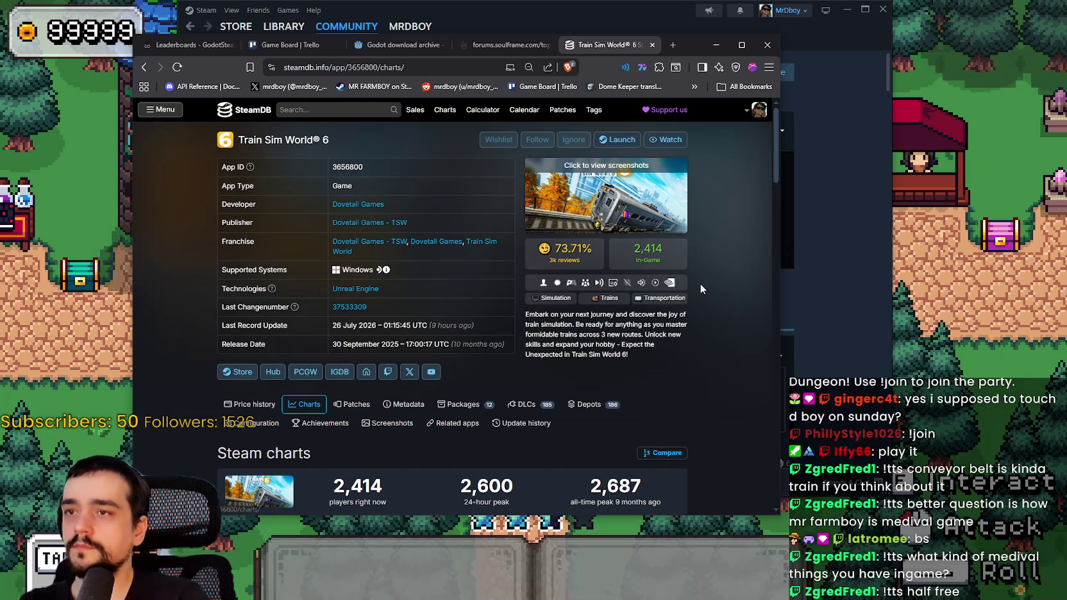
# Show one month of Train Sim World 6 player-count history.
pyautogui.scroll(-2, 698, 280)
pyautogui.scroll(-1, 698, 279)
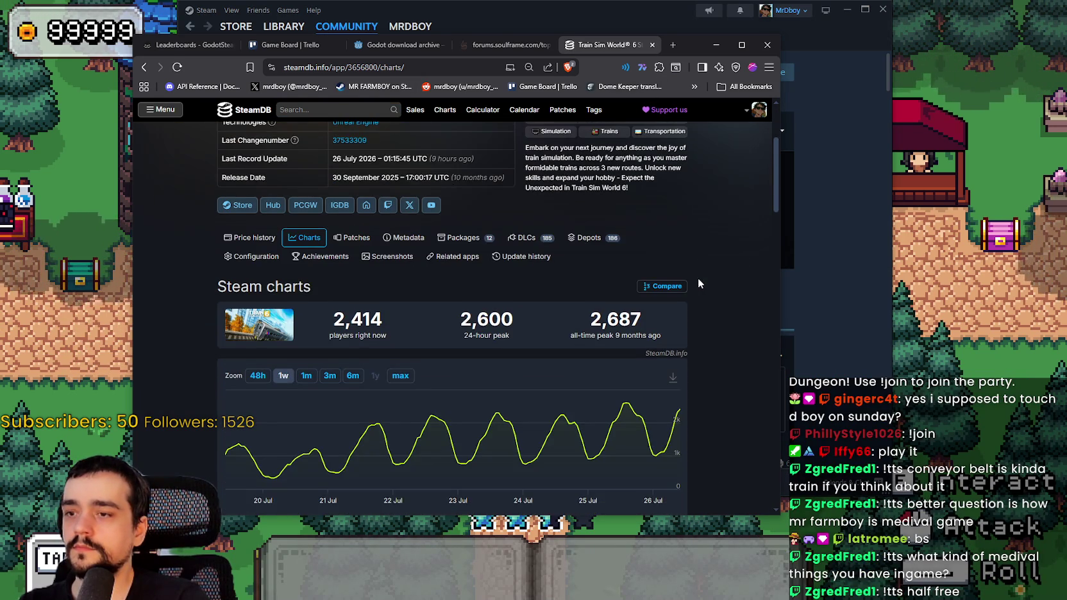
pyautogui.scroll(-1, 697, 278)
pyautogui.click(307, 320)
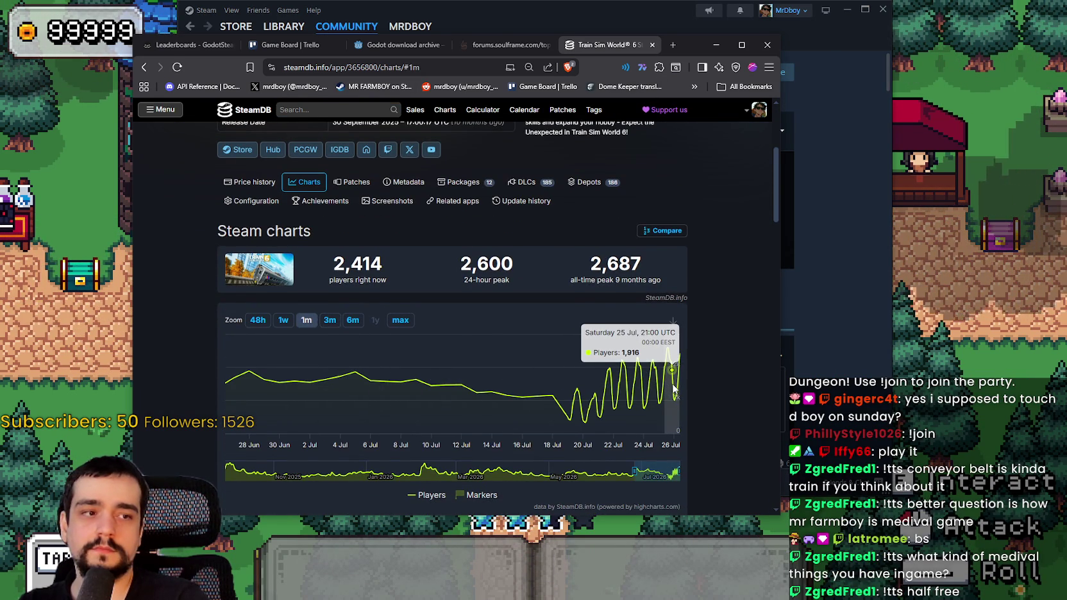
pyautogui.scroll(1, 671, 389)
# Check the game's full price in Steam, then review SteamDB's 2,414 current and 2,687 peak players.
pyautogui.click(523, 18)
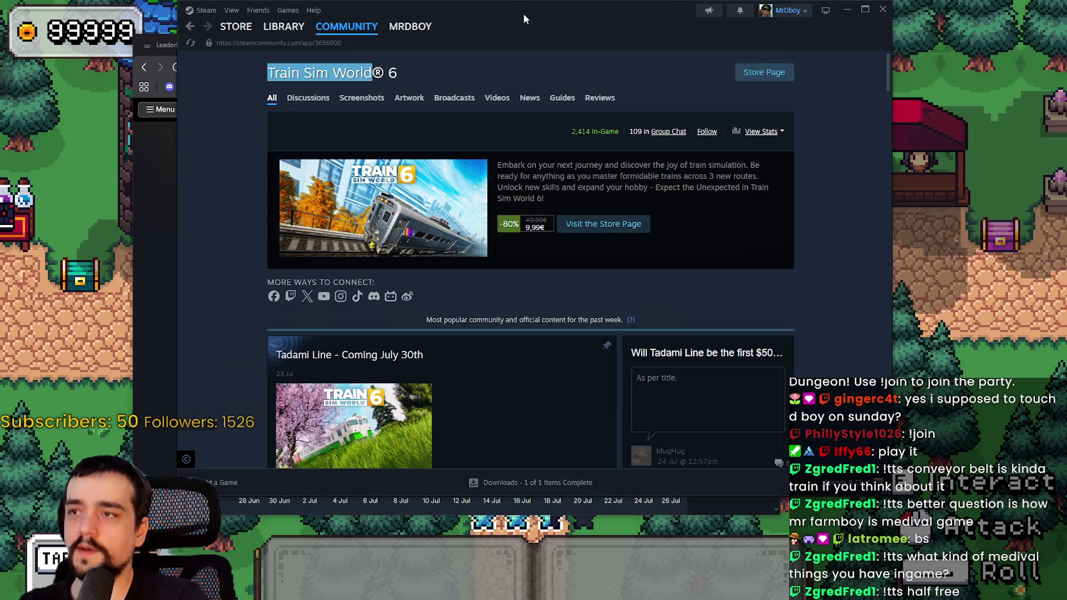
pyautogui.doubleClick(537, 219)
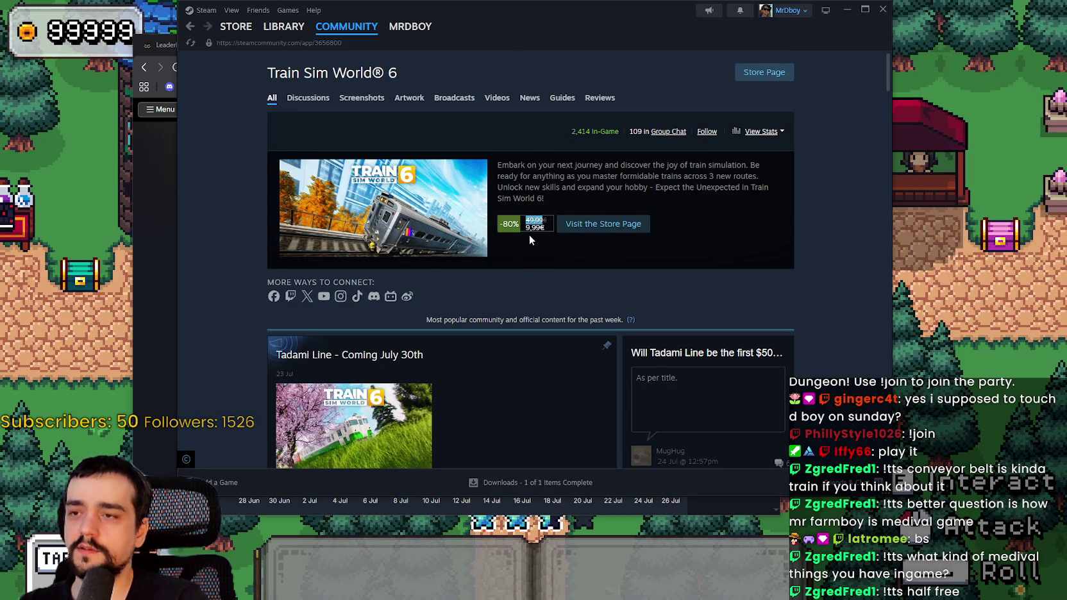
pyautogui.hotkey('alt', 'Tab')
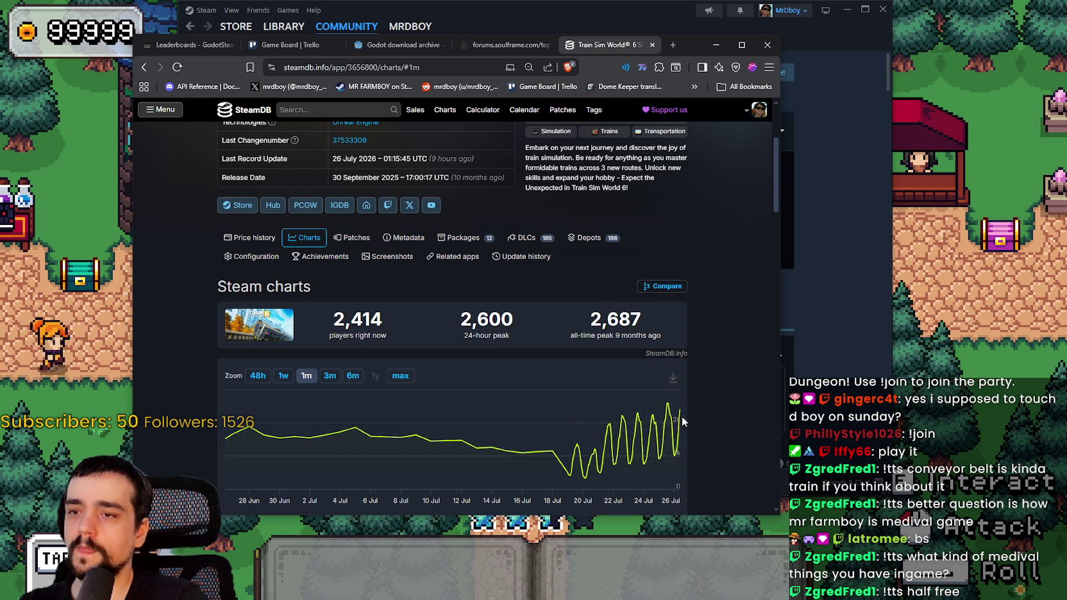
pyautogui.scroll(-1, 662, 411)
pyautogui.scroll(-3, 721, 366)
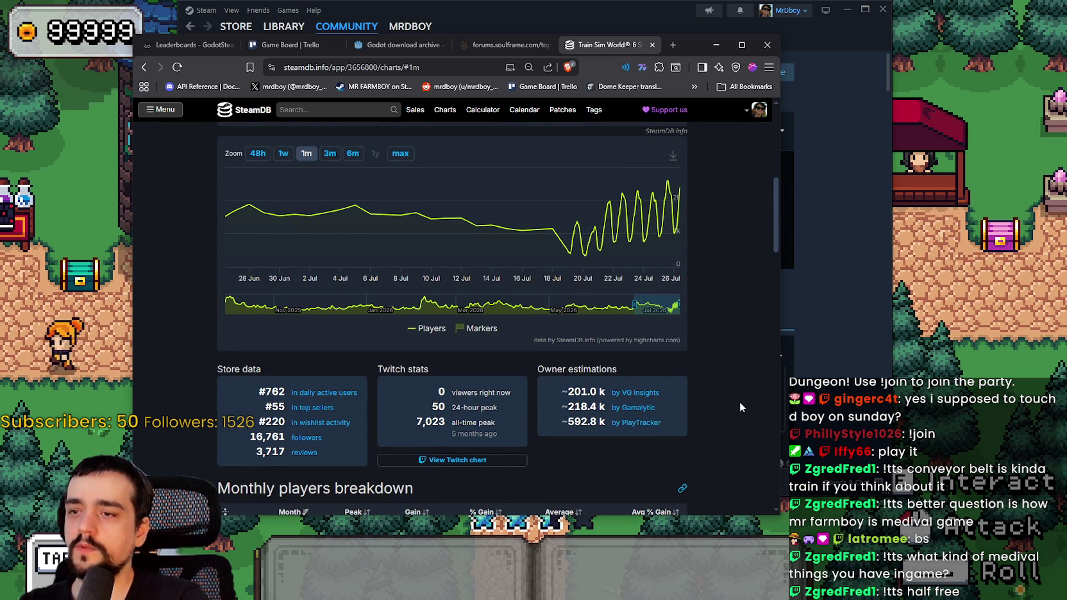
pyautogui.scroll(2, 743, 400)
pyautogui.scroll(3, 750, 400)
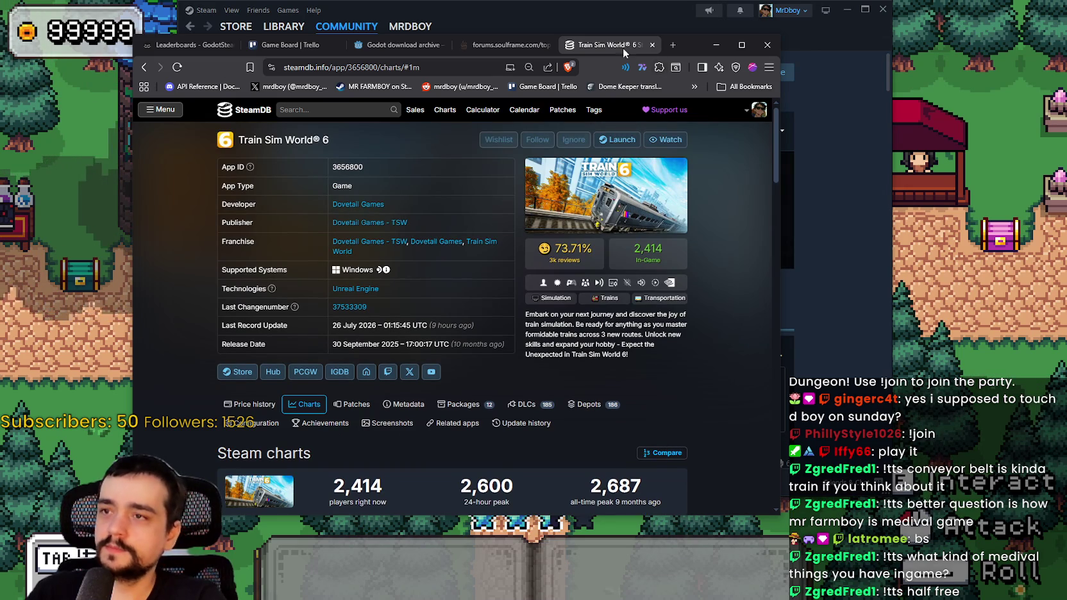
# Search SteamDB for 'MR FARMBOY' and open its charts page.
pyautogui.click(301, 112)
pyautogui.write('MR FARMBOY')
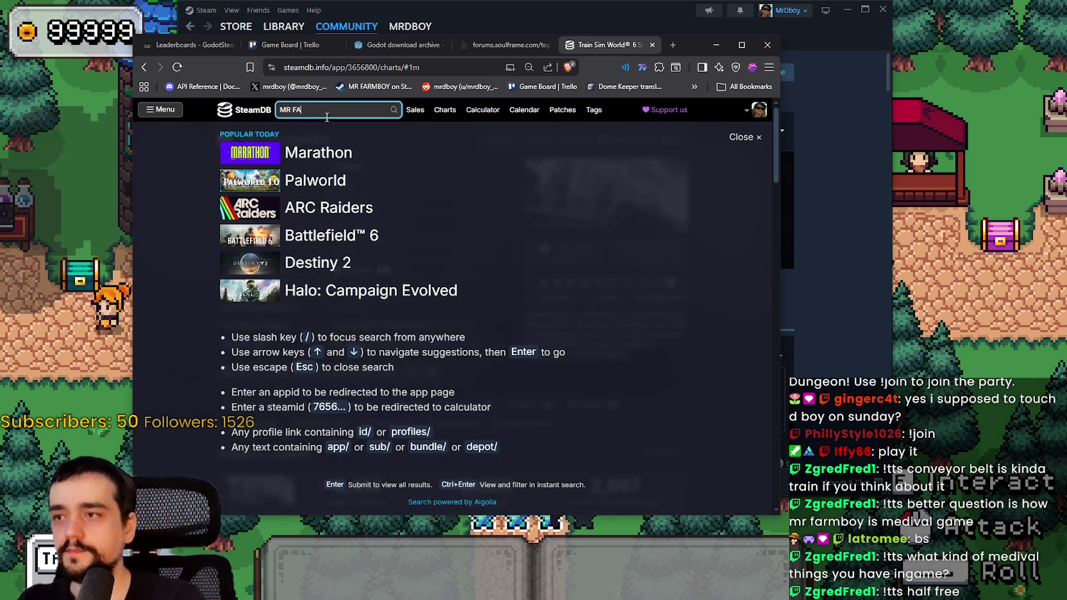
pyautogui.press('Down')
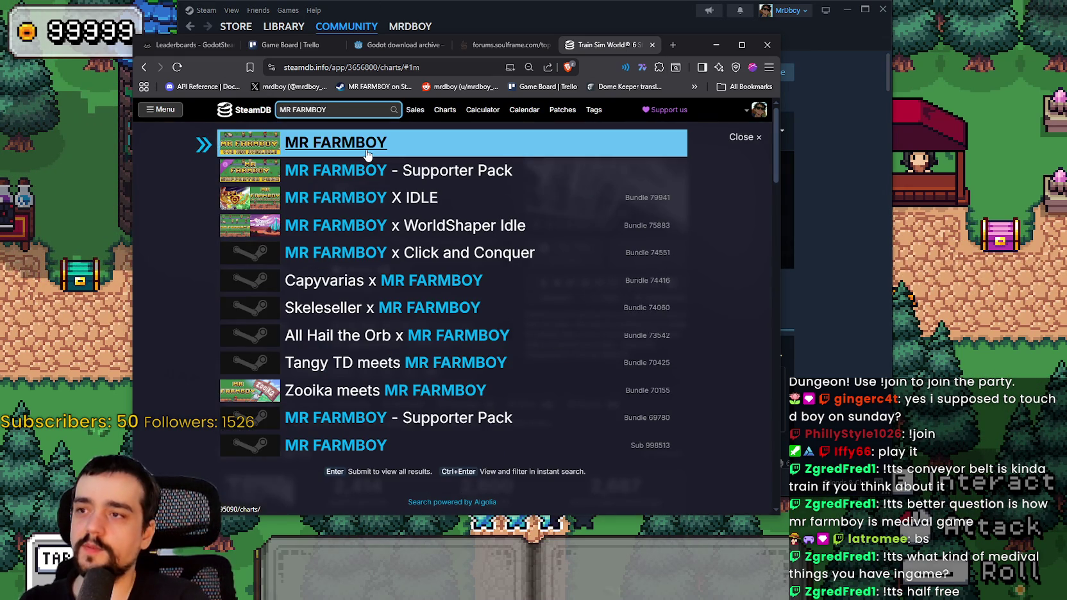
pyautogui.press('Return')
# Open Atomcraft's charts and view its player count over one week.
pyautogui.click(378, 109)
pyautogui.write('atomc')
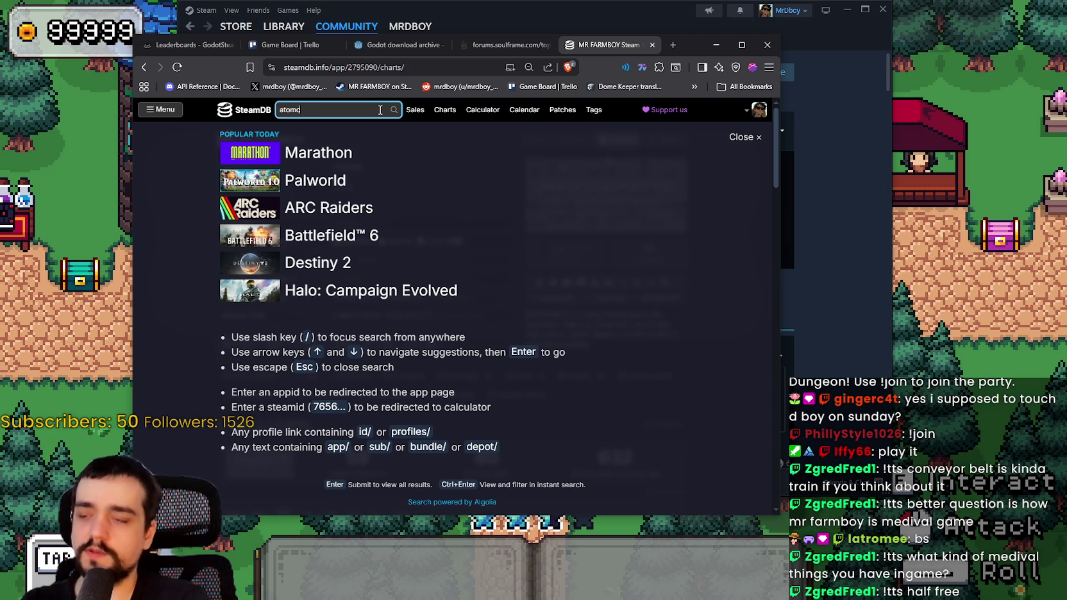
pyautogui.write('raf')
pyautogui.click(423, 156)
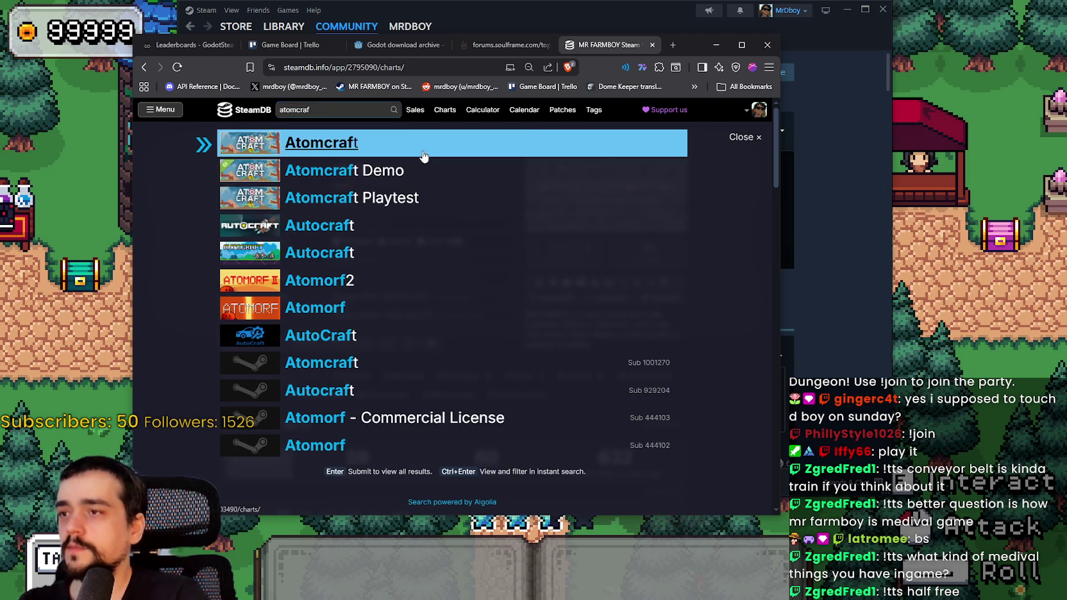
pyautogui.scroll(-2, 513, 256)
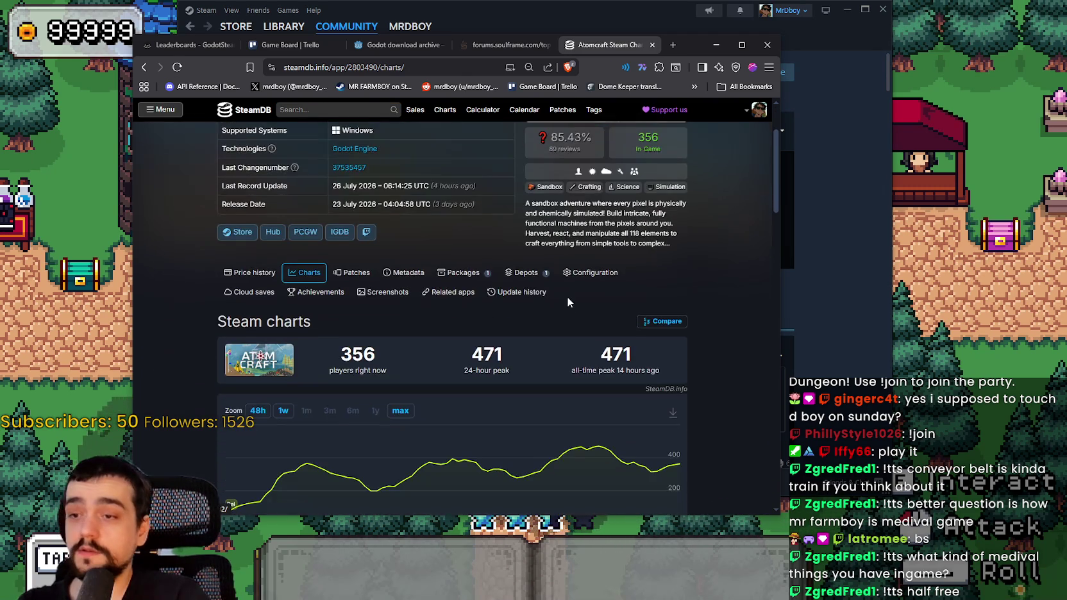
pyautogui.scroll(-1, 566, 301)
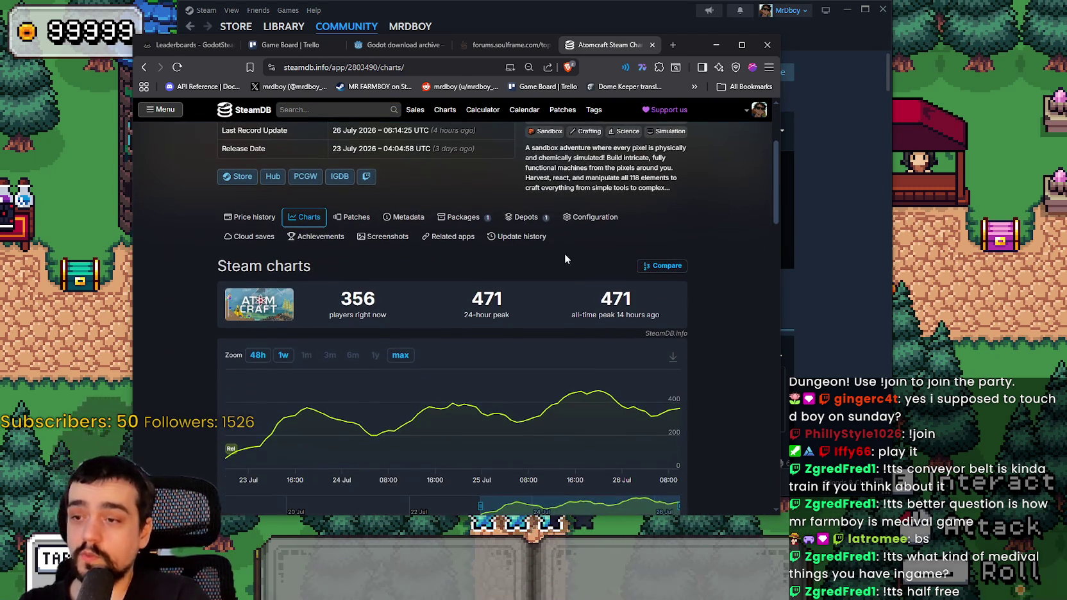
pyautogui.click(283, 357)
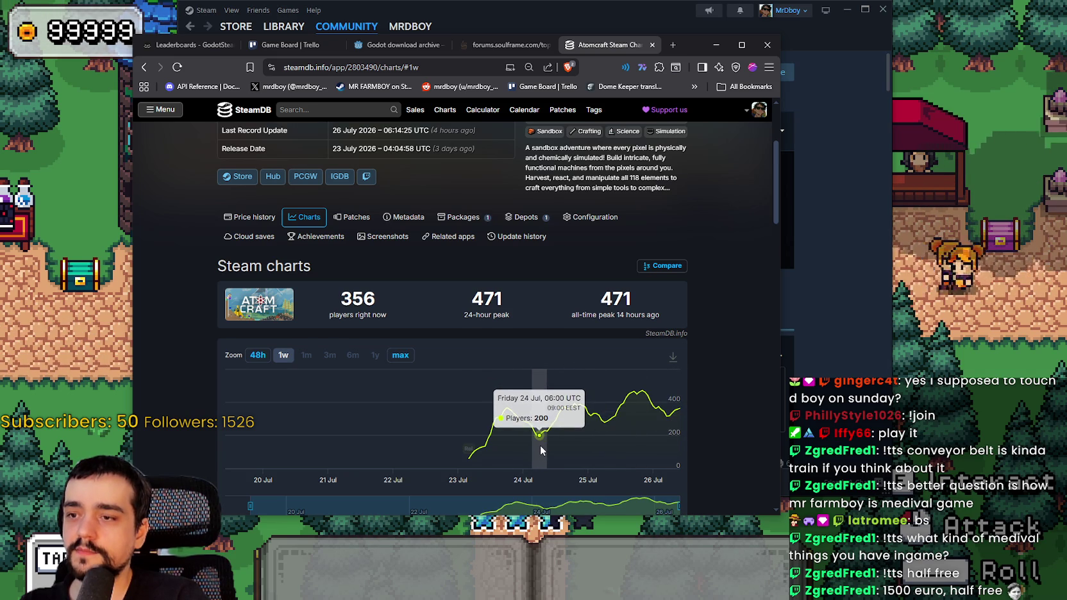
pyautogui.scroll(2, 575, 431)
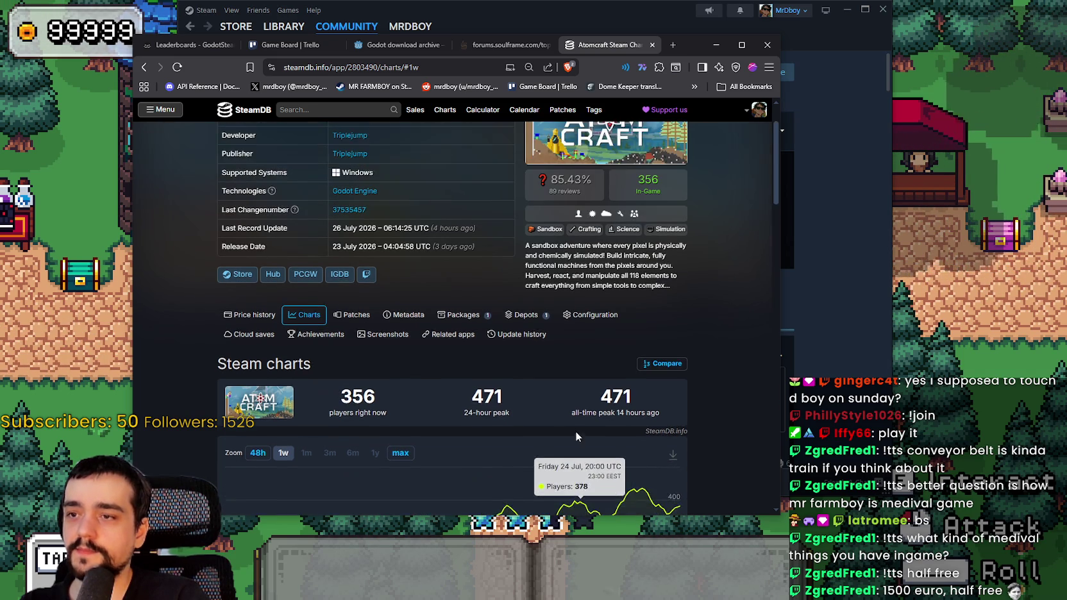
pyautogui.scroll(-3, 575, 430)
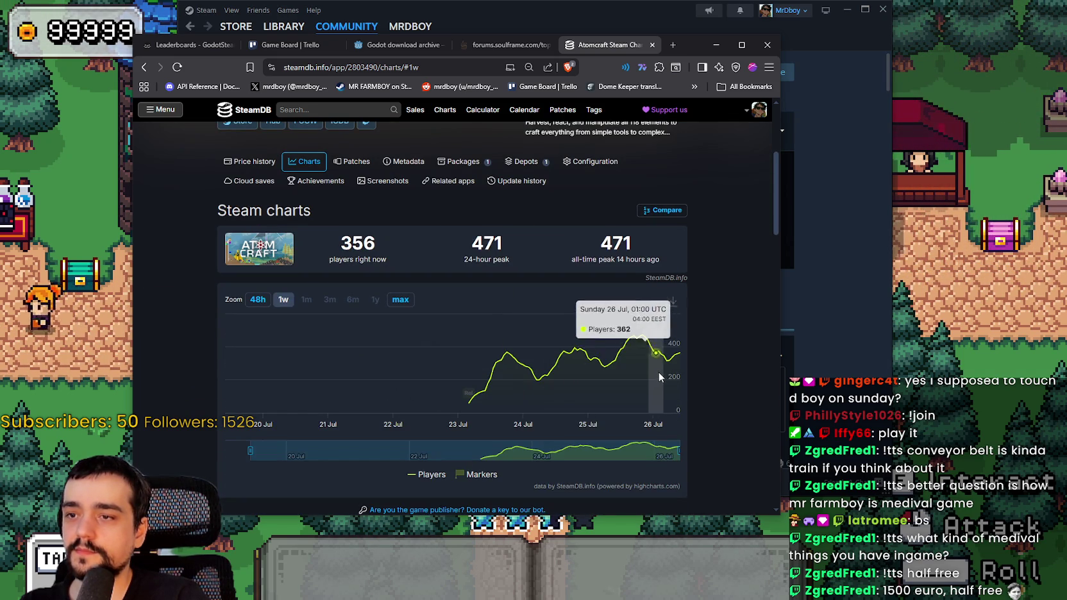
pyautogui.scroll(3, 522, 395)
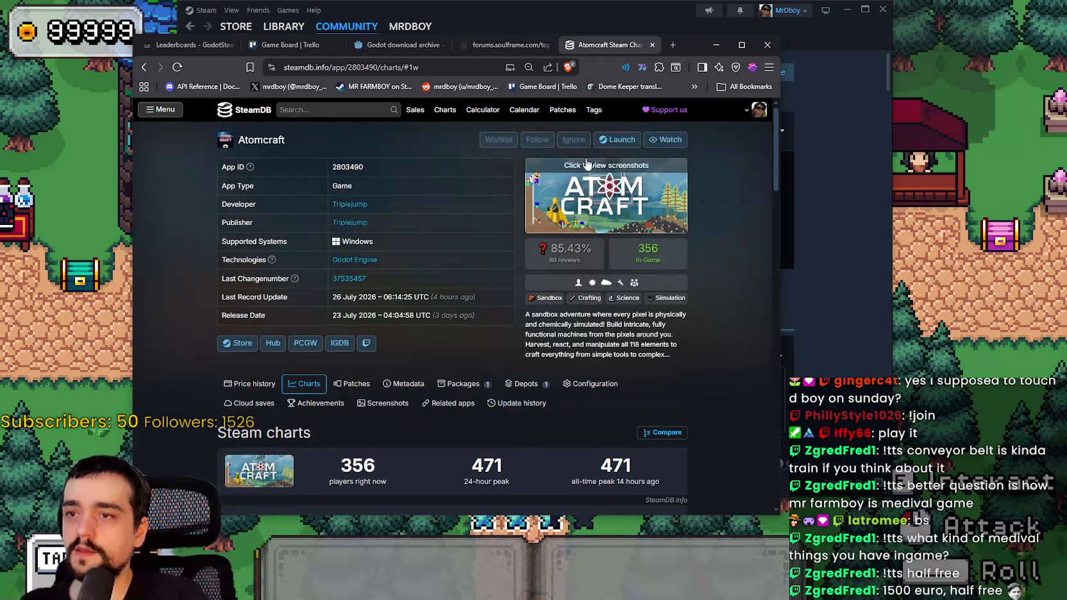
pyautogui.click(336, 108)
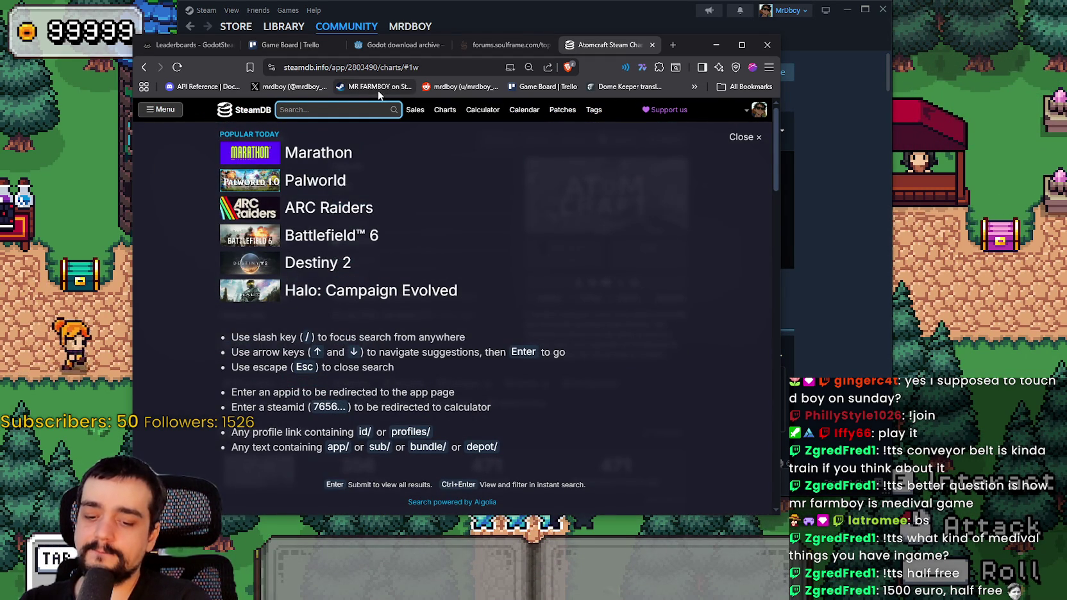
# Open Palworld 1.0's charts and step the zoom through 48h, 1w and 1m.
pyautogui.write('palworld')
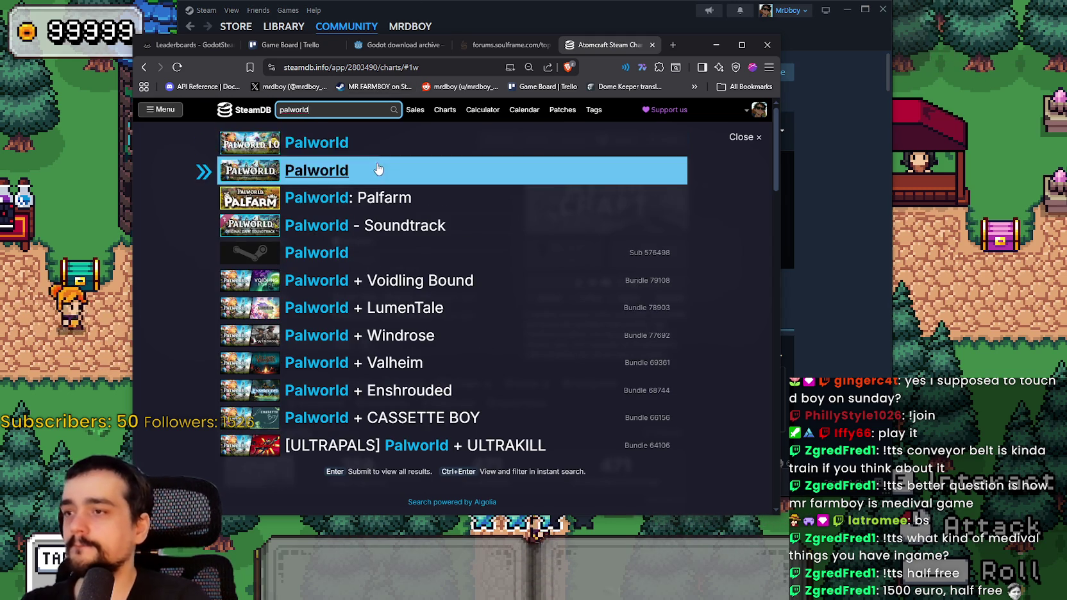
pyautogui.click(385, 142)
pyautogui.scroll(-3, 504, 336)
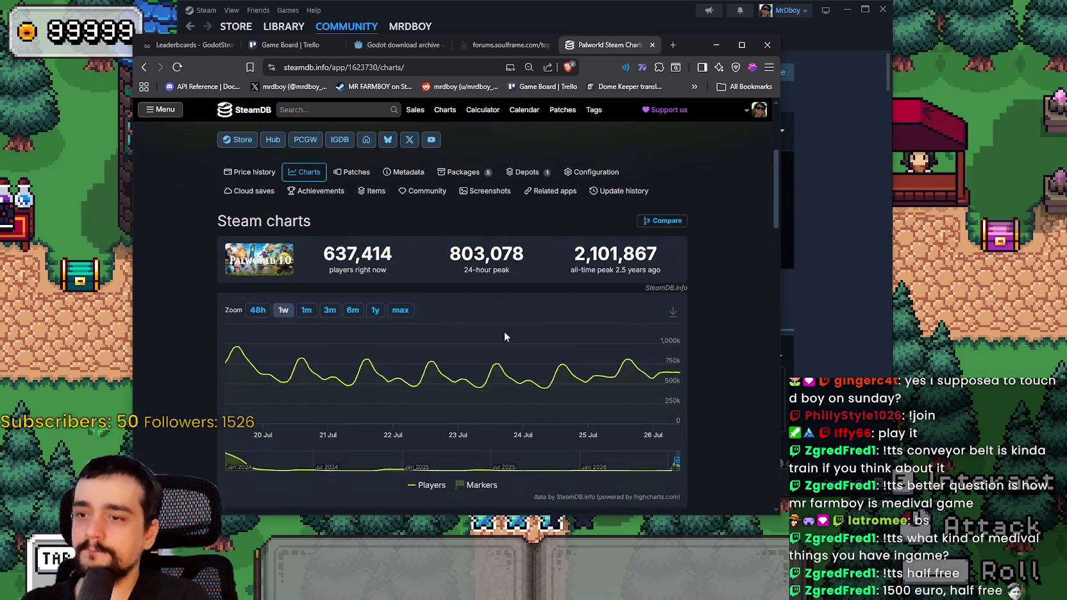
pyautogui.click(255, 312)
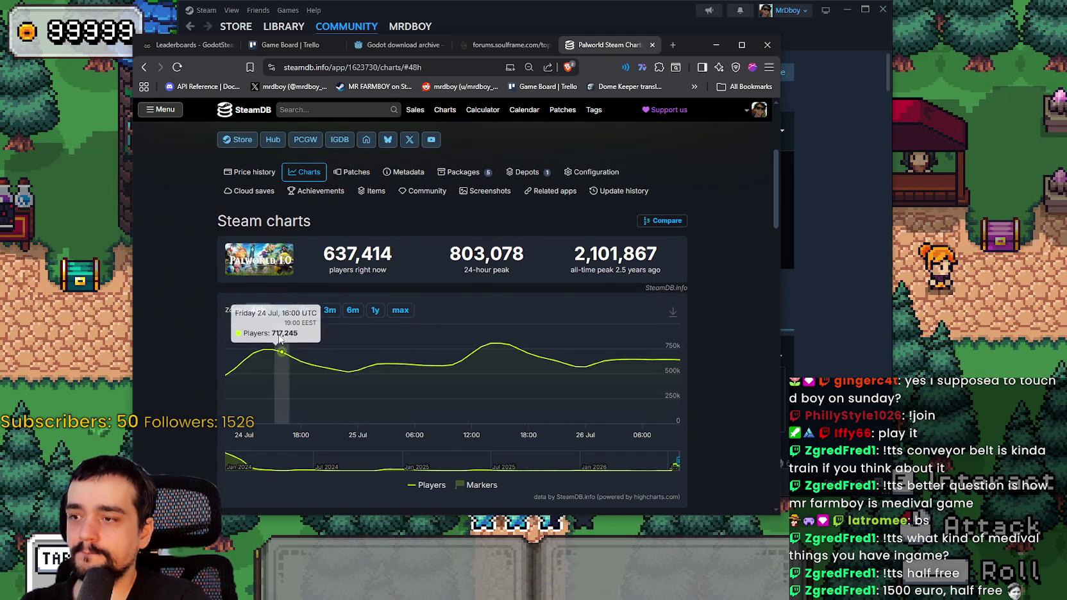
pyautogui.click(283, 311)
pyautogui.click(306, 311)
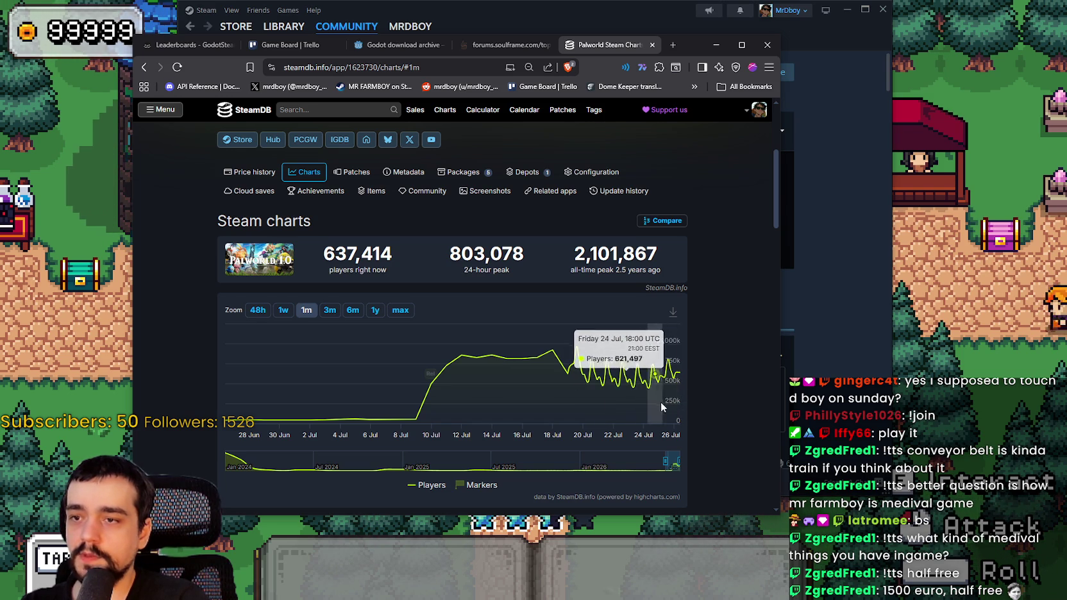
pyautogui.scroll(4, 757, 356)
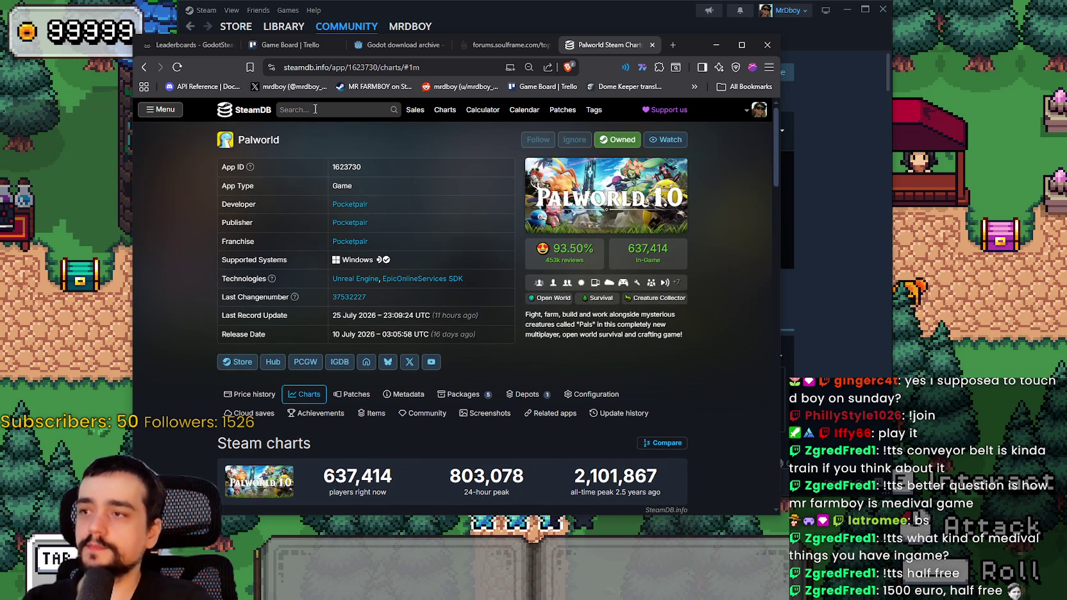
pyautogui.moveTo(673, 48)
pyautogui.mouseDown()
pyautogui.moveTo(716, 77)
pyautogui.moveTo(703, 95)
pyautogui.mouseUp()
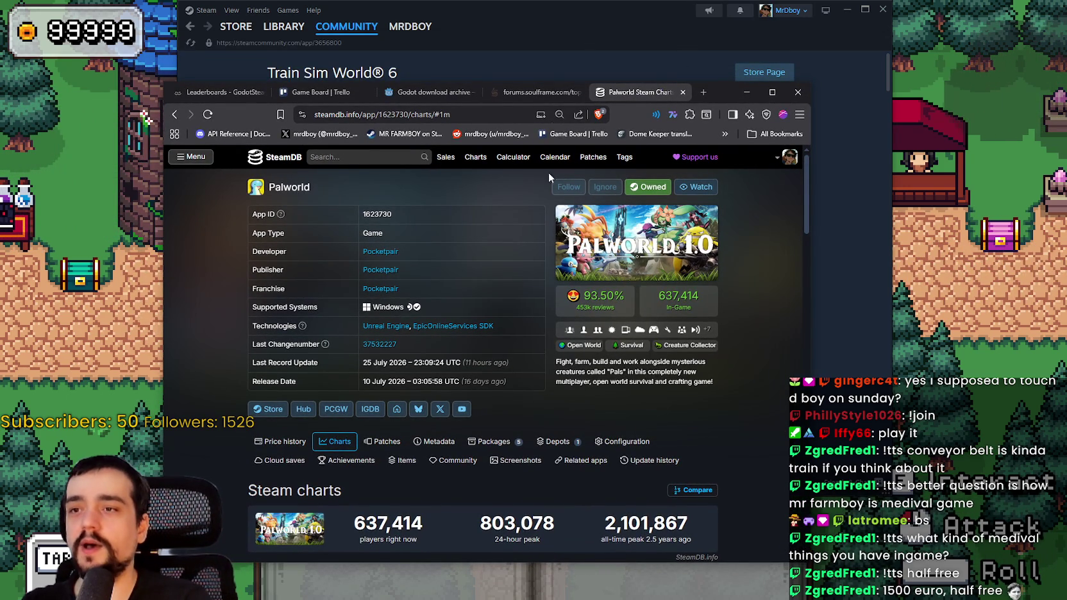
# Return to the game and walk the wizard around the village crossroads.
pyautogui.click(855, 239)
pyautogui.hotkey('alt', 'Tab')
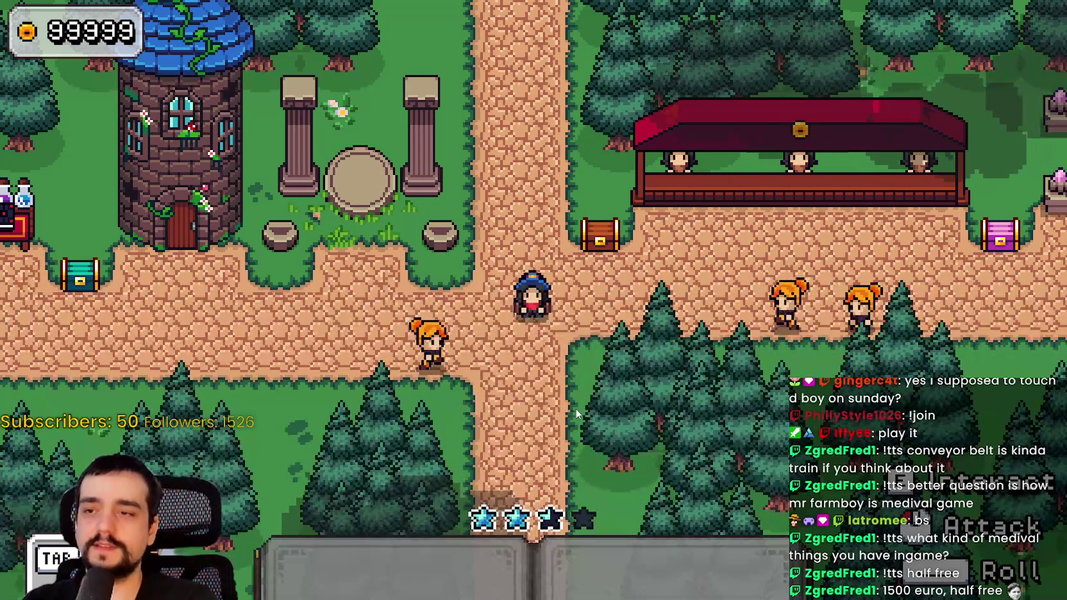
pyautogui.press('d')
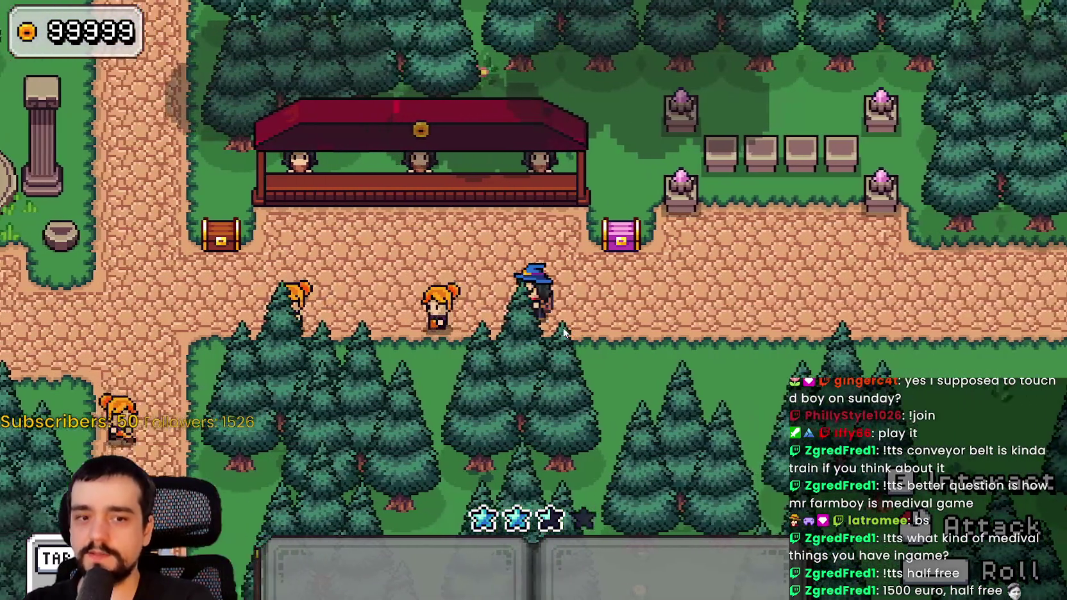
pyautogui.press('a')
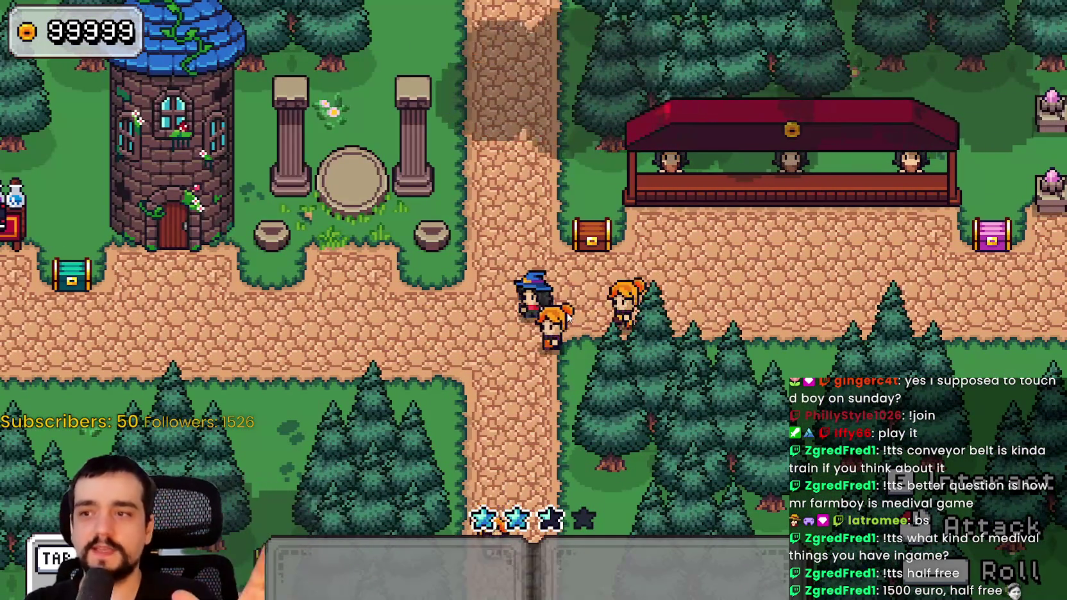
pyautogui.press('d')
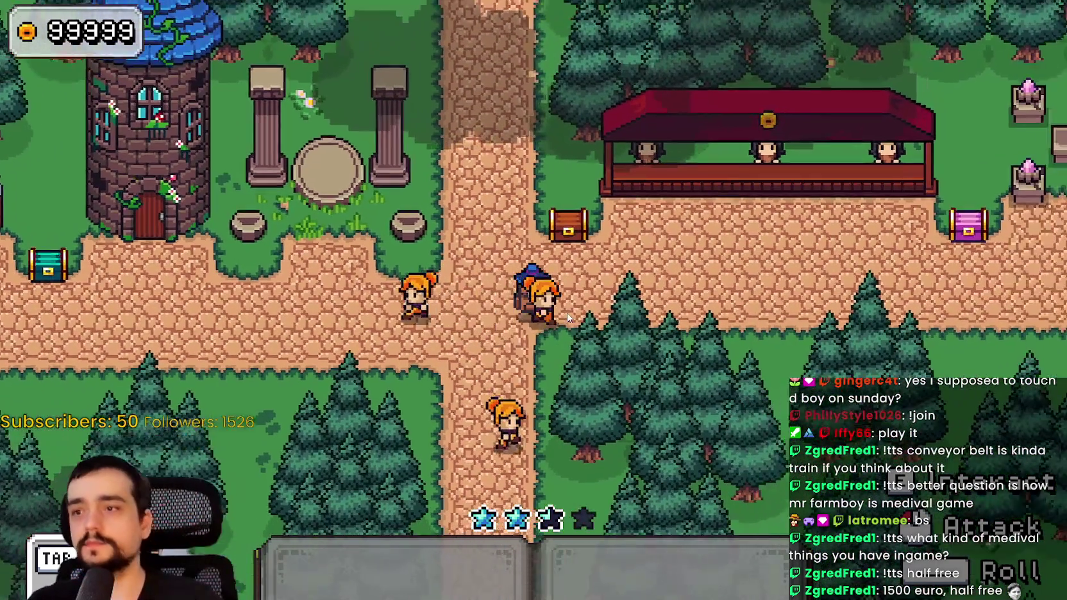
pyautogui.press('d')
pyautogui.press('a')
pyautogui.press('w')
pyautogui.press('d')
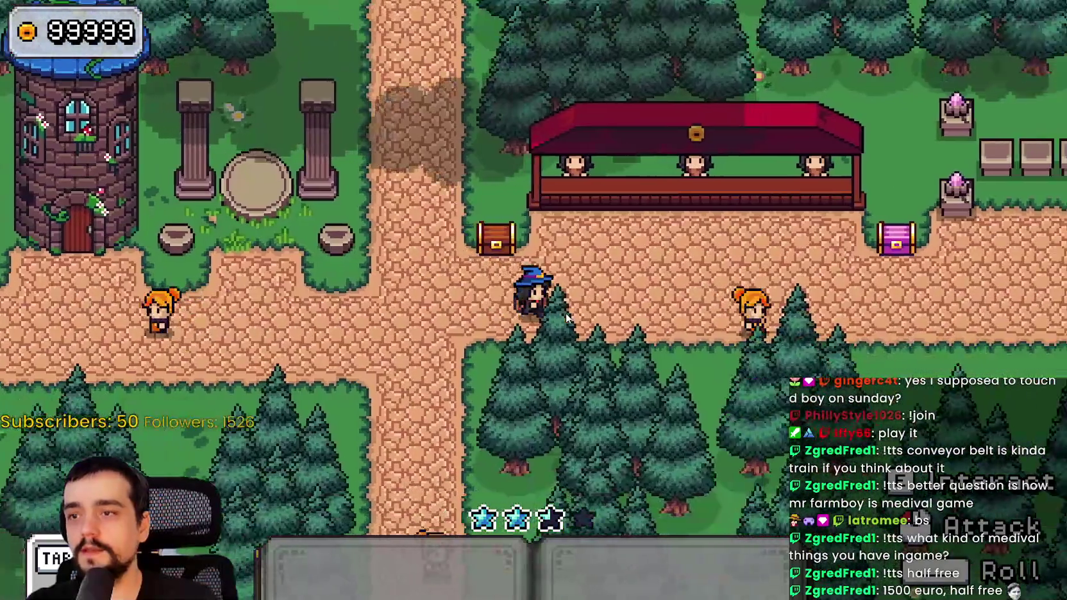
pyautogui.press('w')
pyautogui.press('d')
pyautogui.press('s')
pyautogui.press('a')
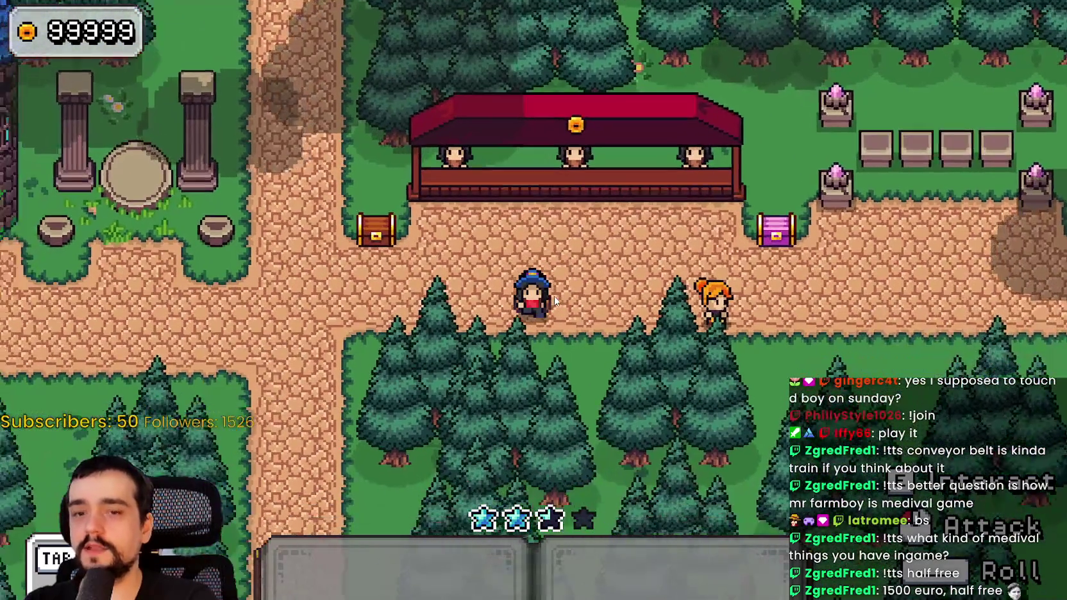
pyautogui.press('a')
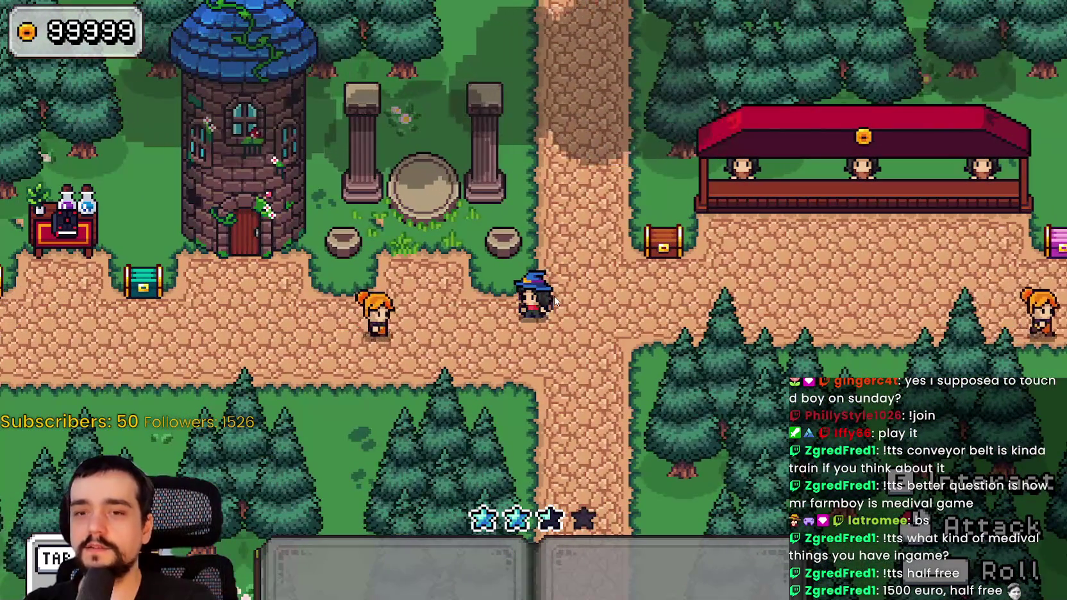
pyautogui.press('d')
pyautogui.press('s')
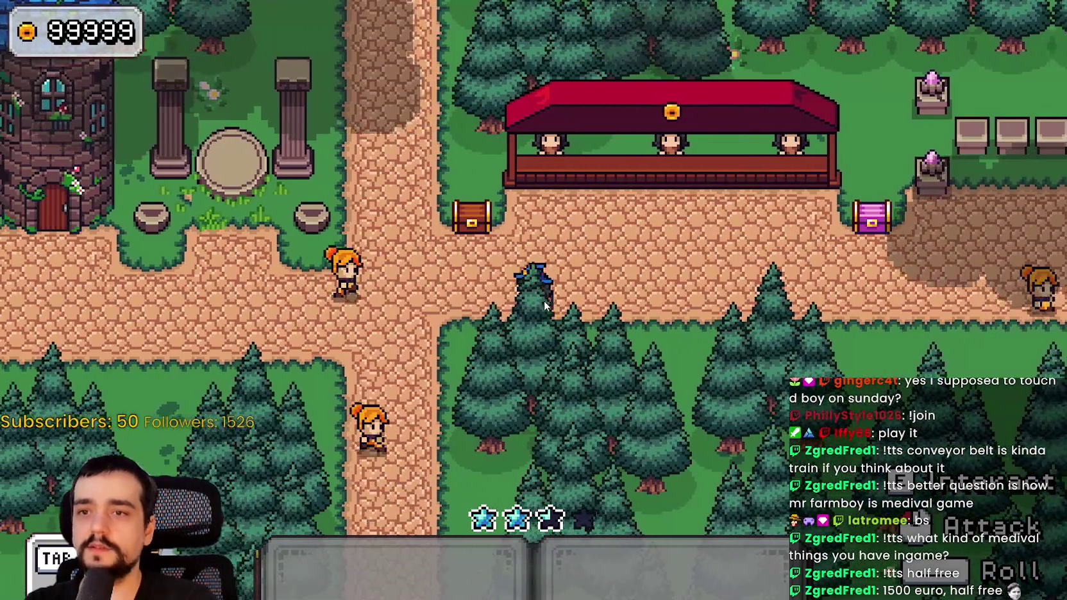
pyautogui.press('a')
pyautogui.press('a')
pyautogui.press('d')
pyautogui.press('w')
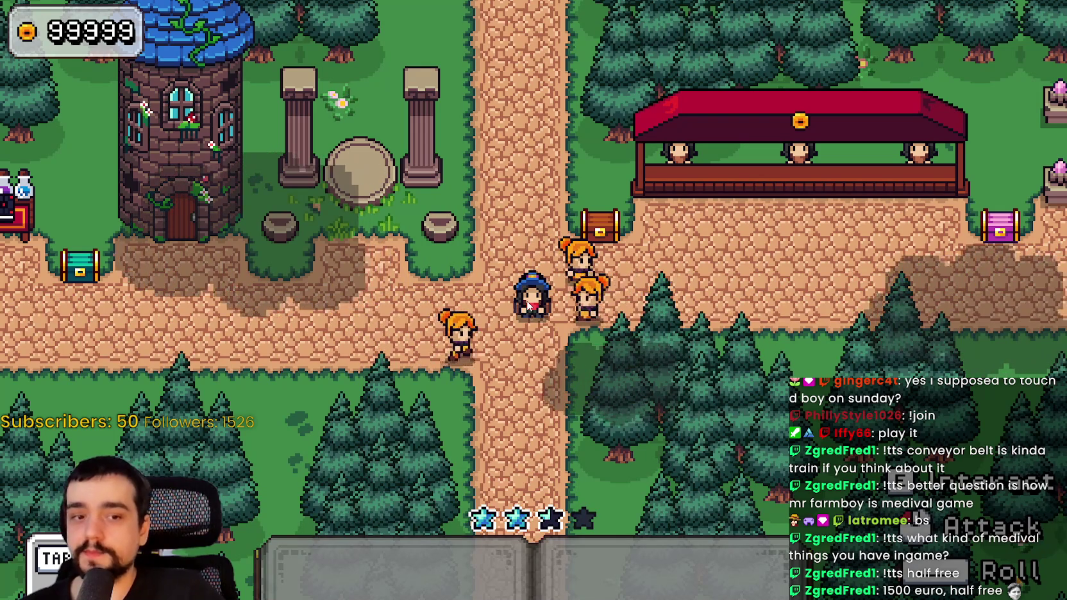
# Walk past the chest to the tower door and enter it with E.
pyautogui.press('a')
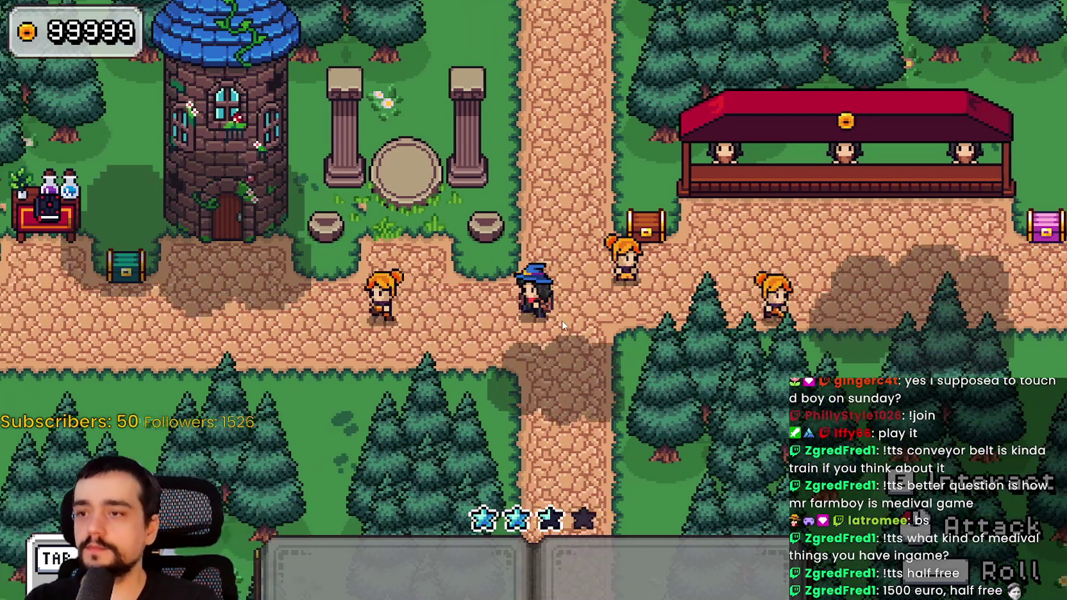
pyautogui.press('a')
pyautogui.press('d')
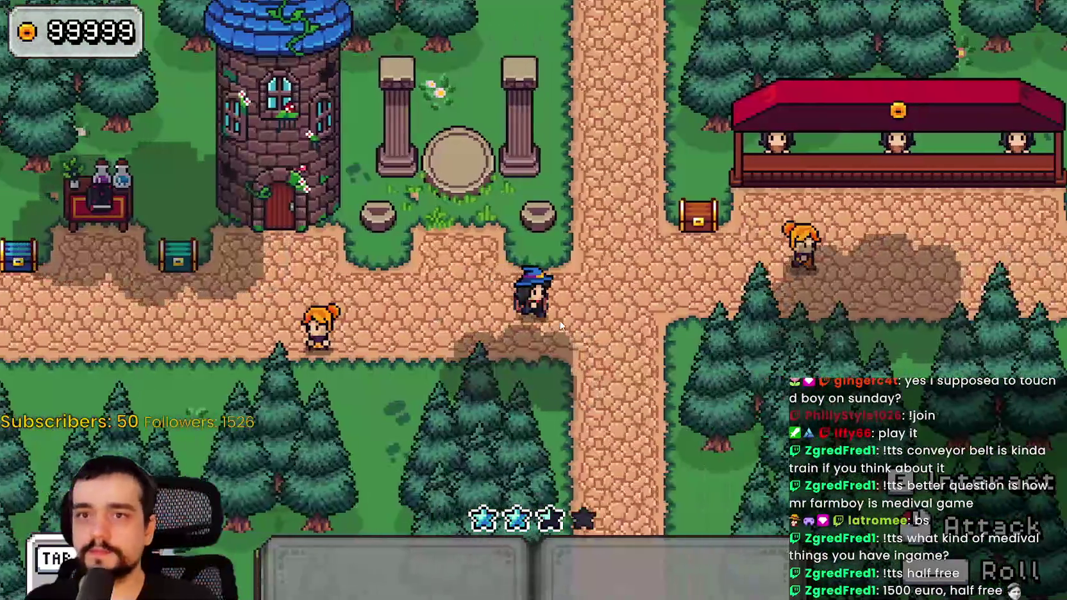
pyautogui.press('d')
pyautogui.press('w')
pyautogui.press('a')
pyautogui.press('w')
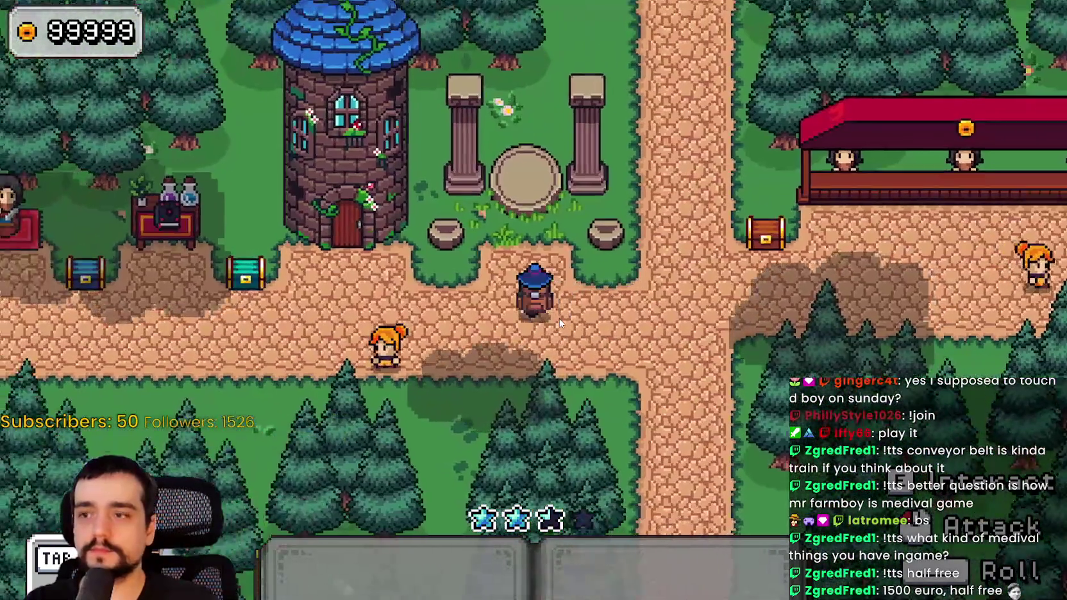
pyautogui.press('d')
pyautogui.press('s')
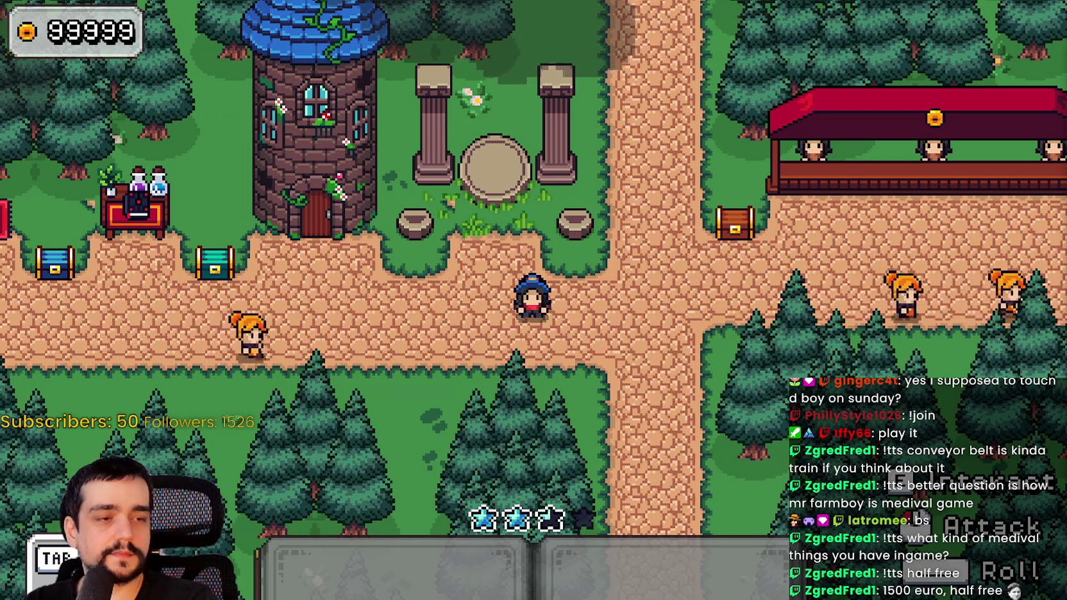
pyautogui.press('a')
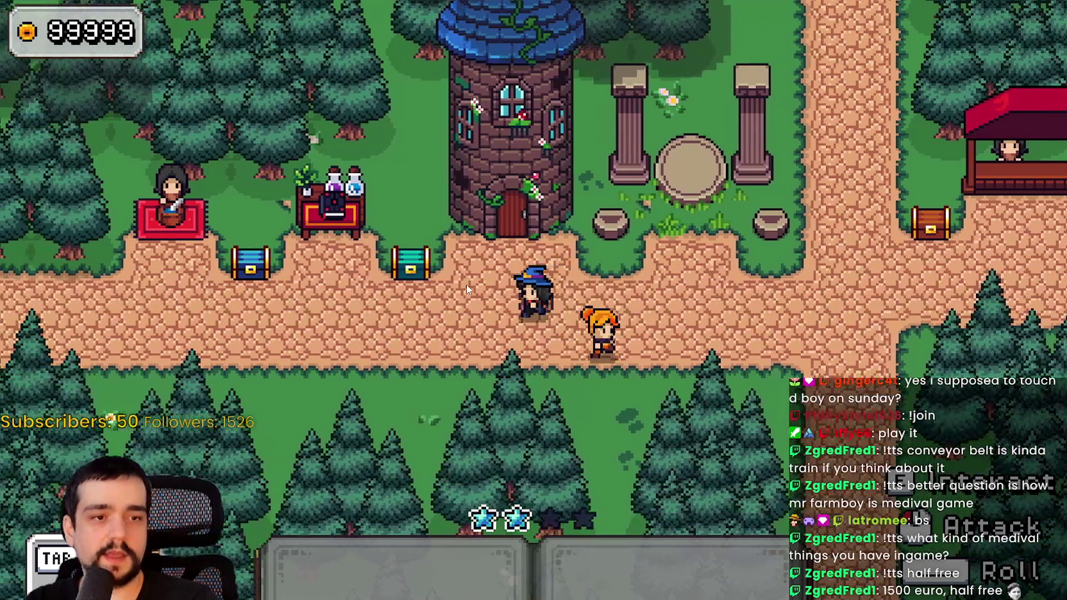
pyautogui.press('w')
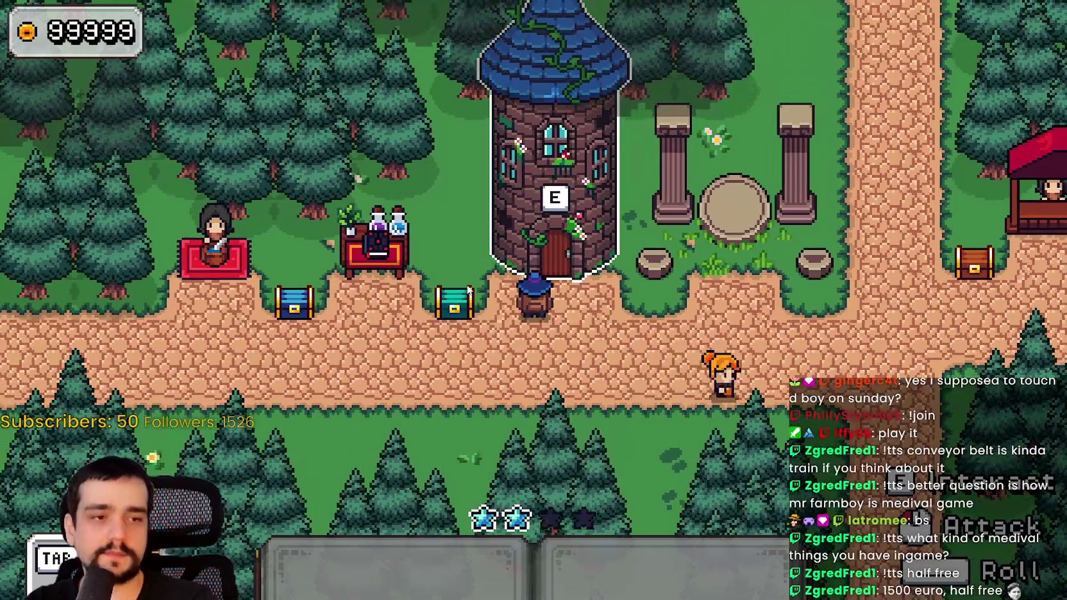
pyautogui.press('e')
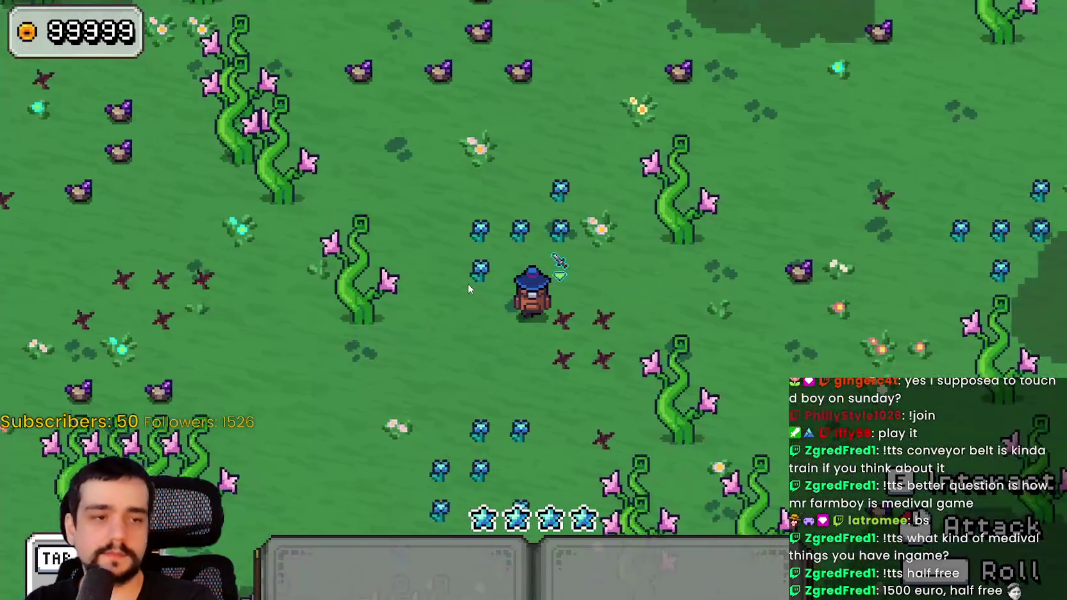
# Step into the field and hit the white creature three times.
pyautogui.press('a')
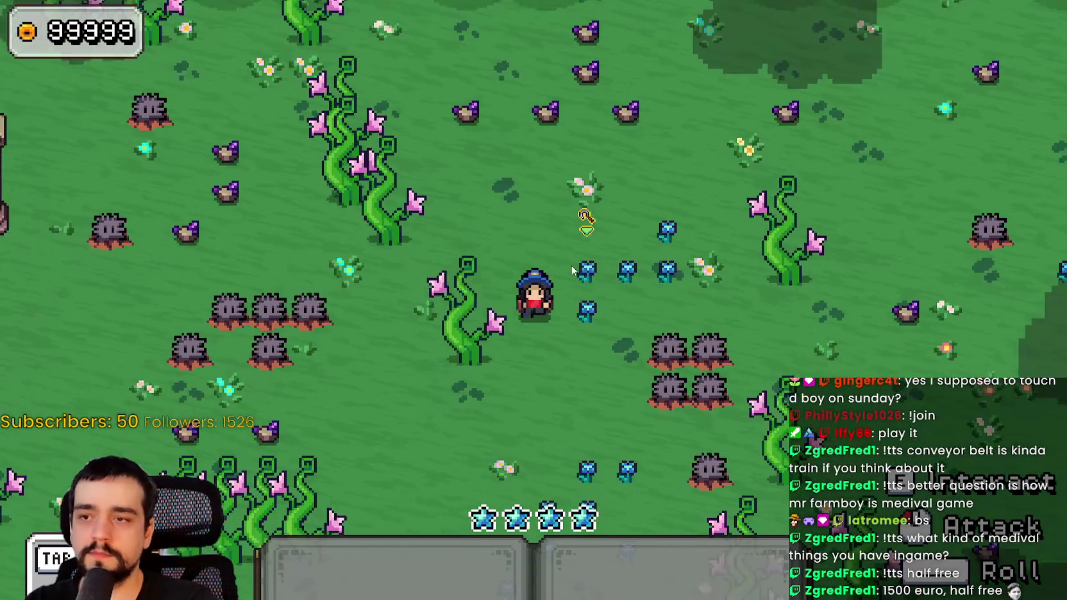
pyautogui.click(652, 310)
pyautogui.click(652, 309)
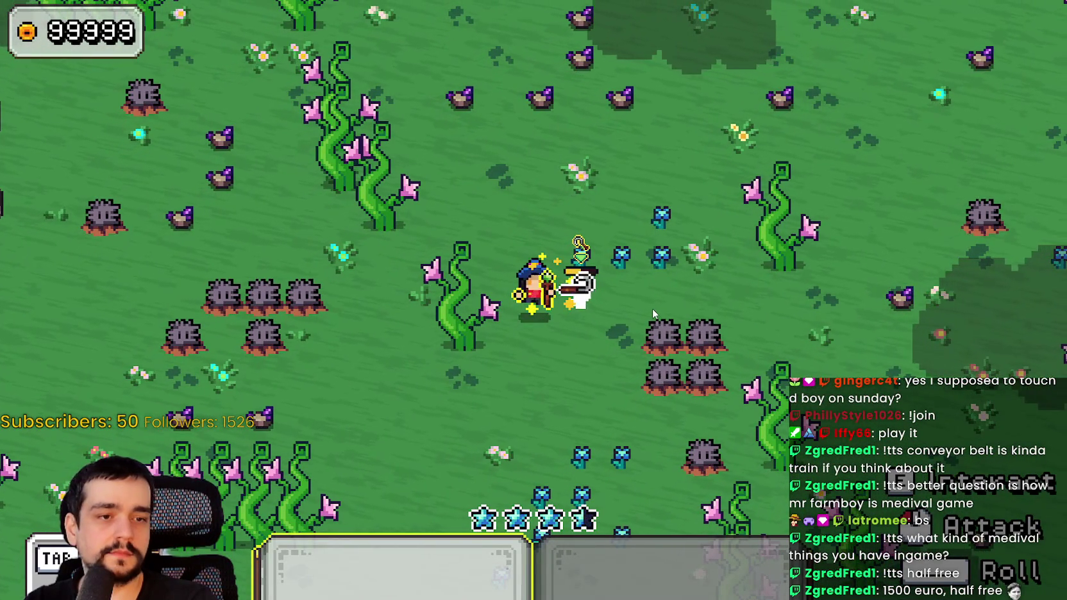
pyautogui.click(652, 308)
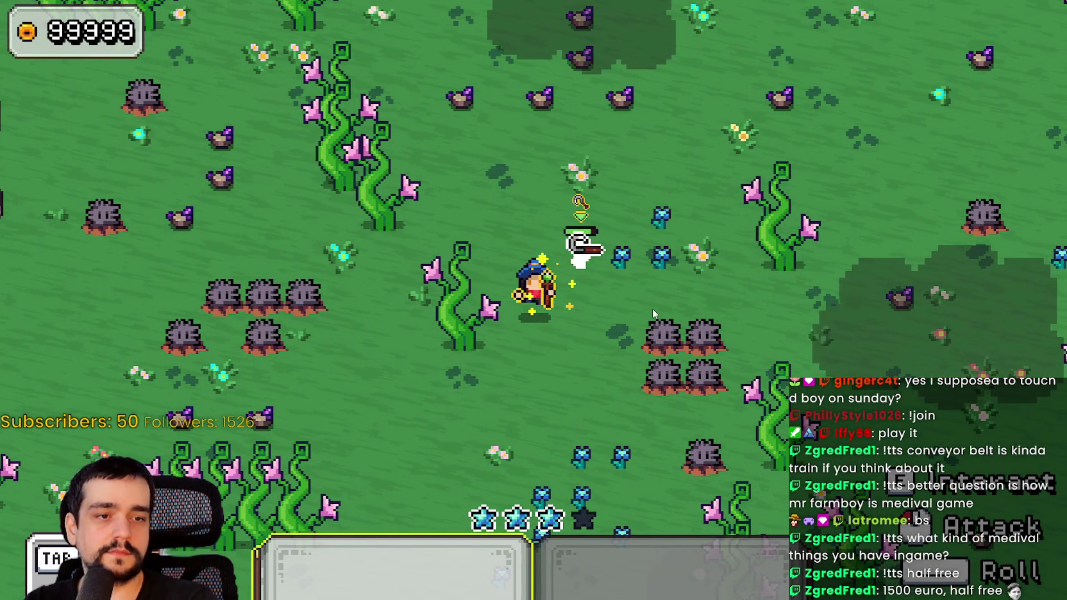
# Roam the flower field past the trees and pillars to a rock.
pyautogui.press('w')
pyautogui.press('d')
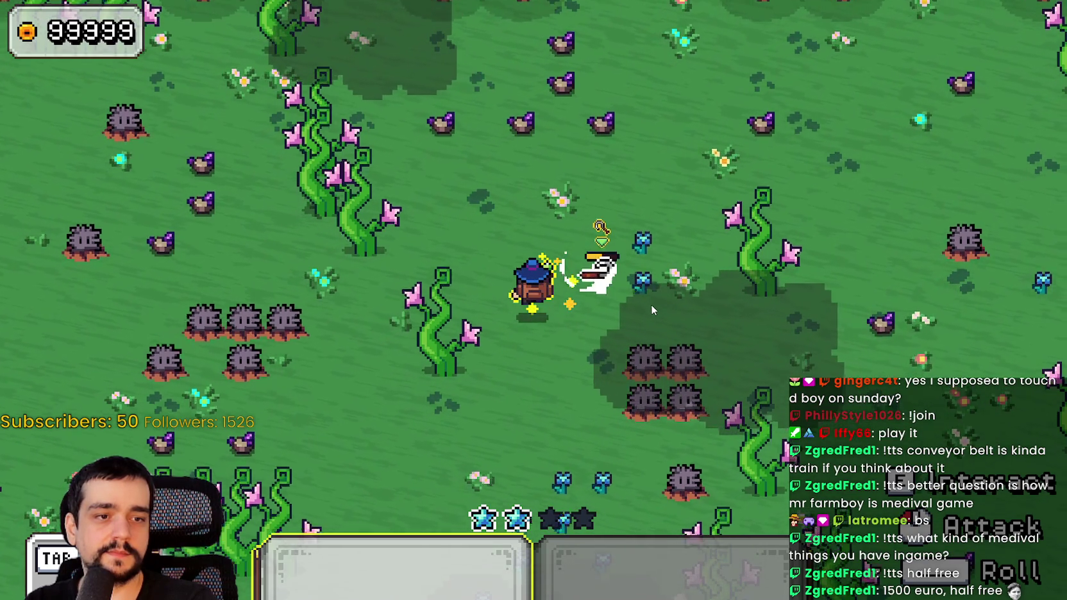
pyautogui.press('w')
pyautogui.press('d')
pyautogui.press('d')
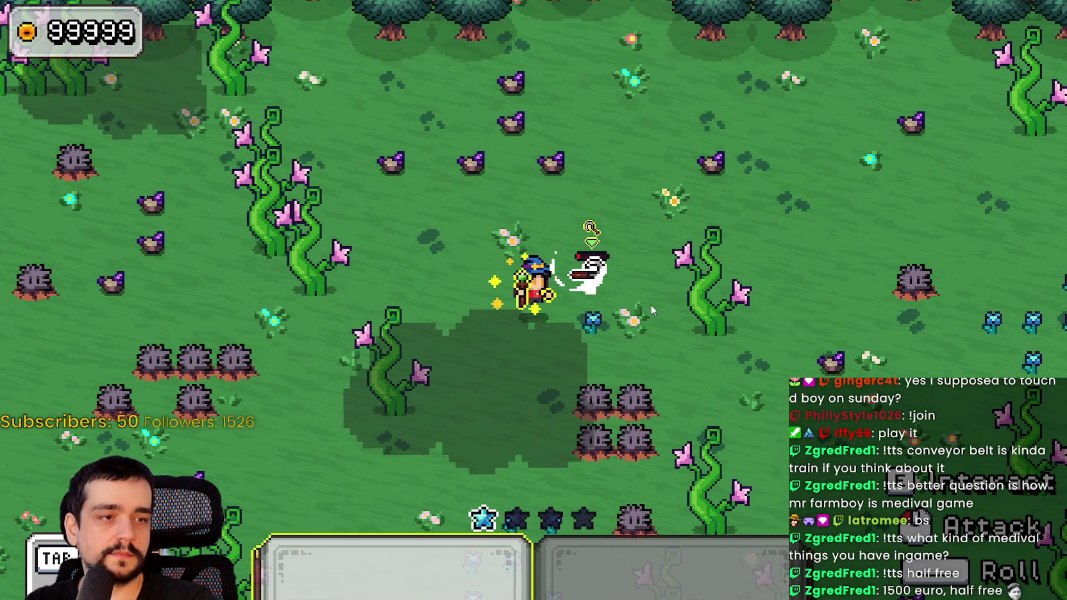
pyautogui.press('w')
pyautogui.press('d')
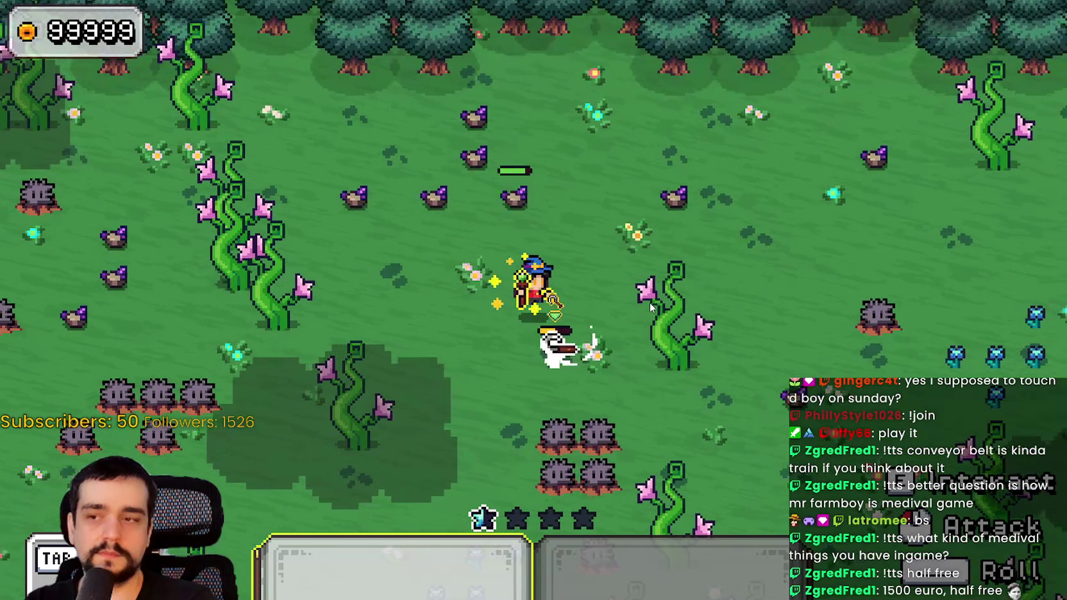
pyautogui.press('a')
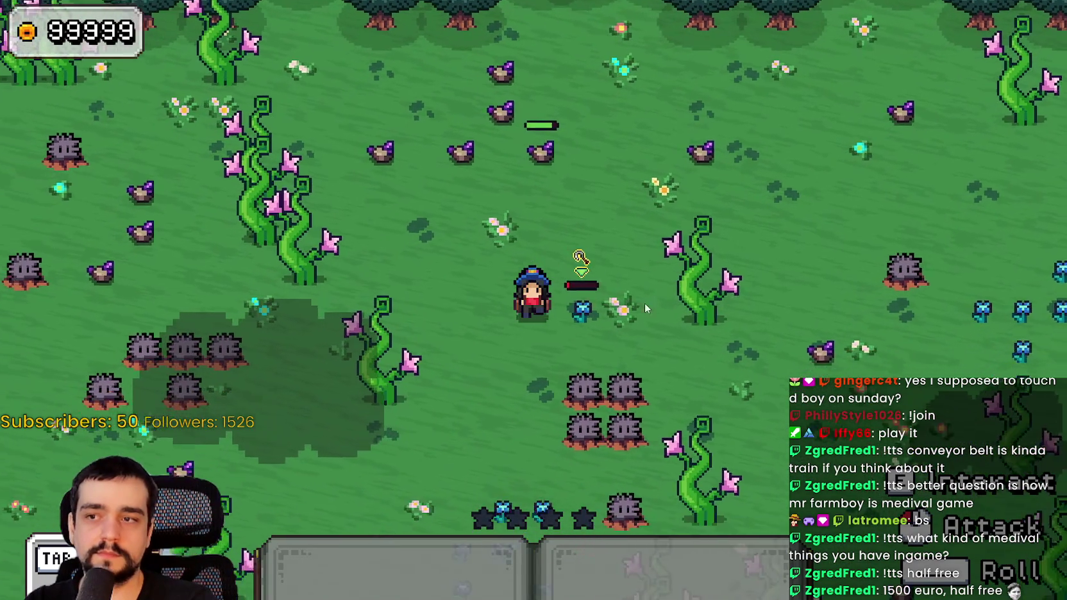
pyautogui.press('a')
pyautogui.press('s')
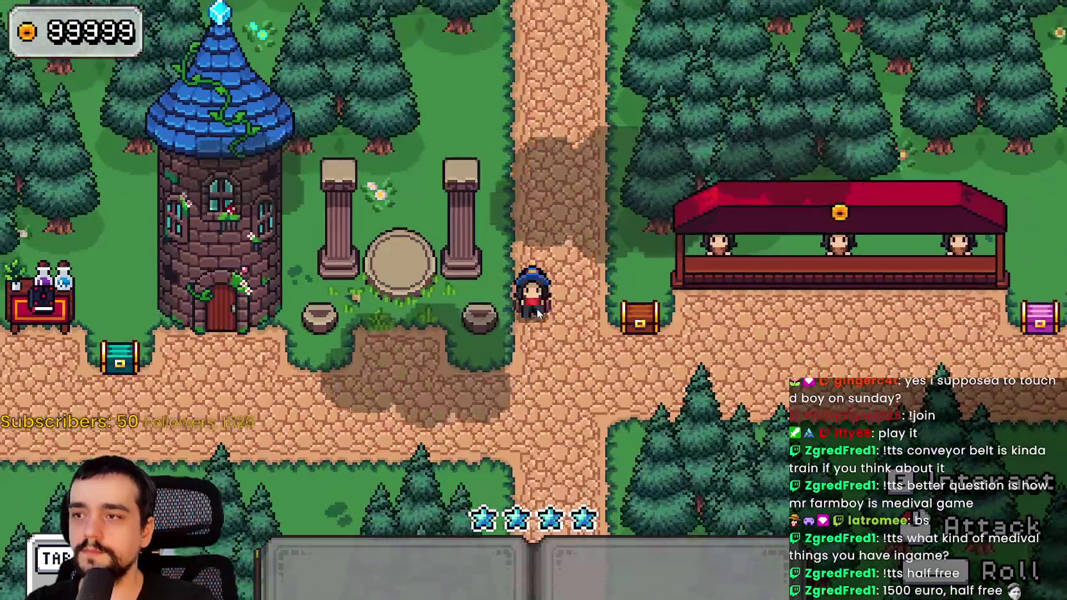
pyautogui.press('s')
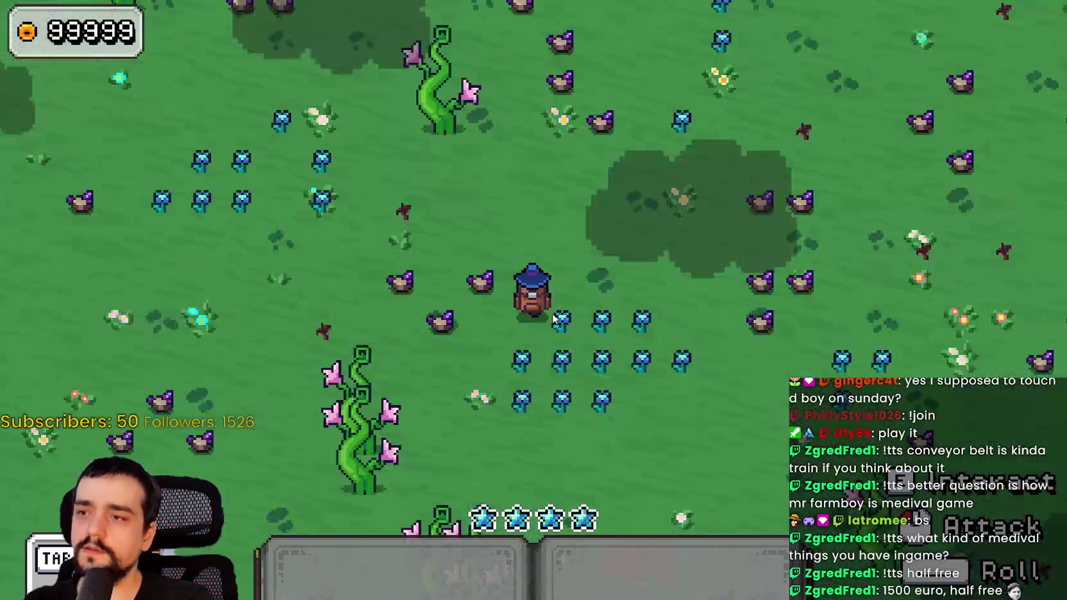
pyautogui.press('w')
pyautogui.press('d')
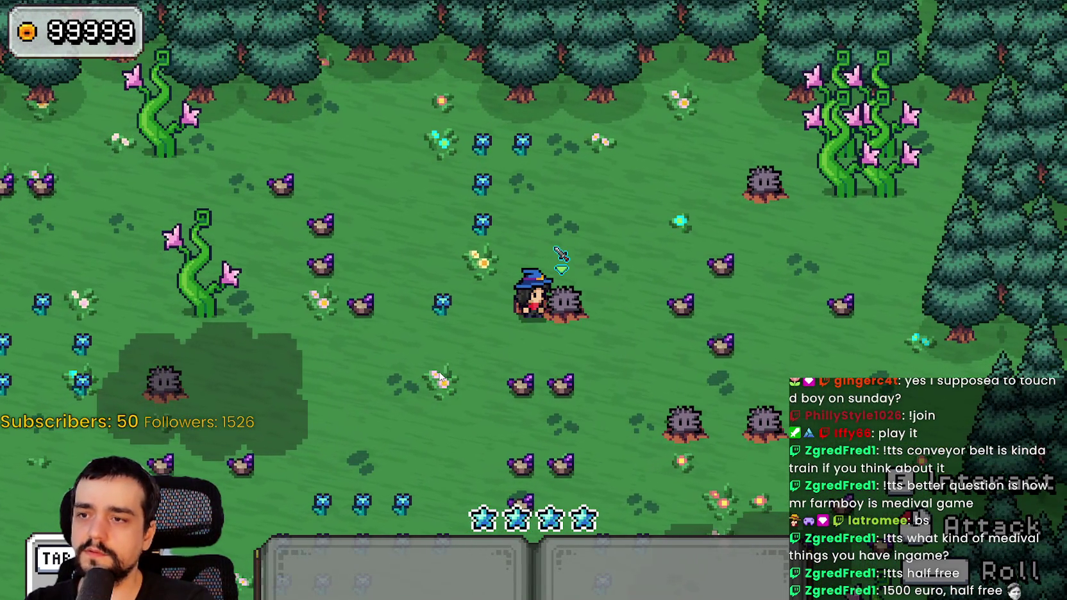
pyautogui.press('s')
pyautogui.press('a')
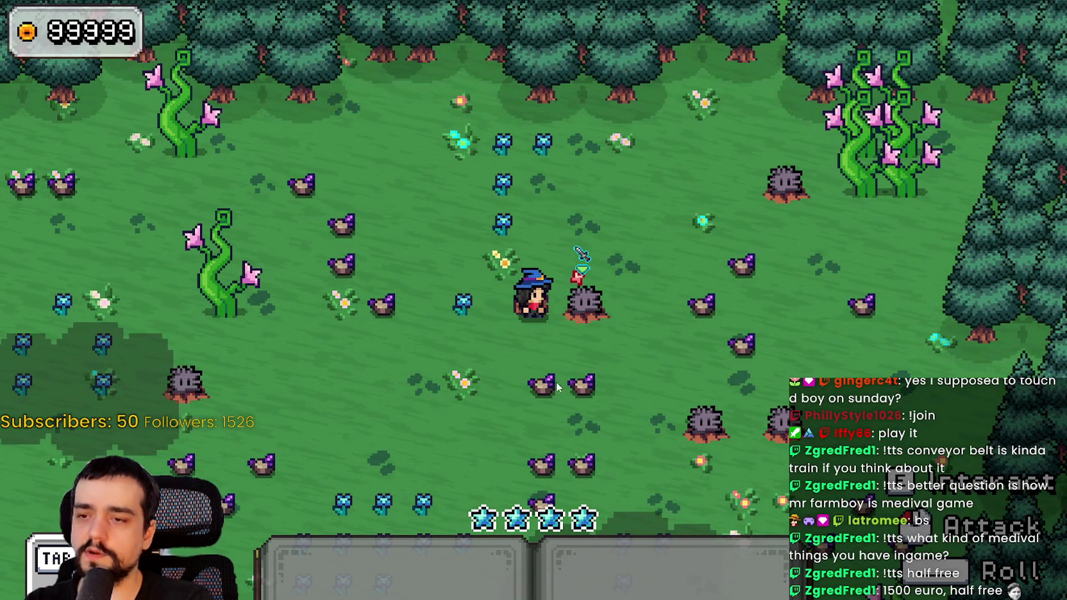
# Strike the rocks with the sword and the first tool.
pyautogui.press('1')
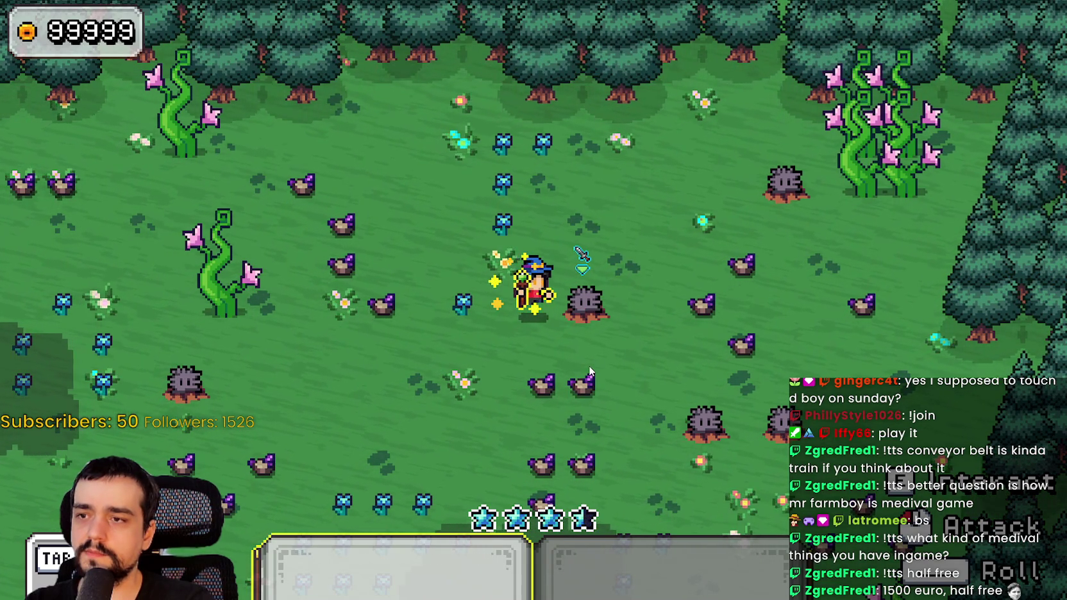
pyautogui.press('2')
pyautogui.click(588, 367)
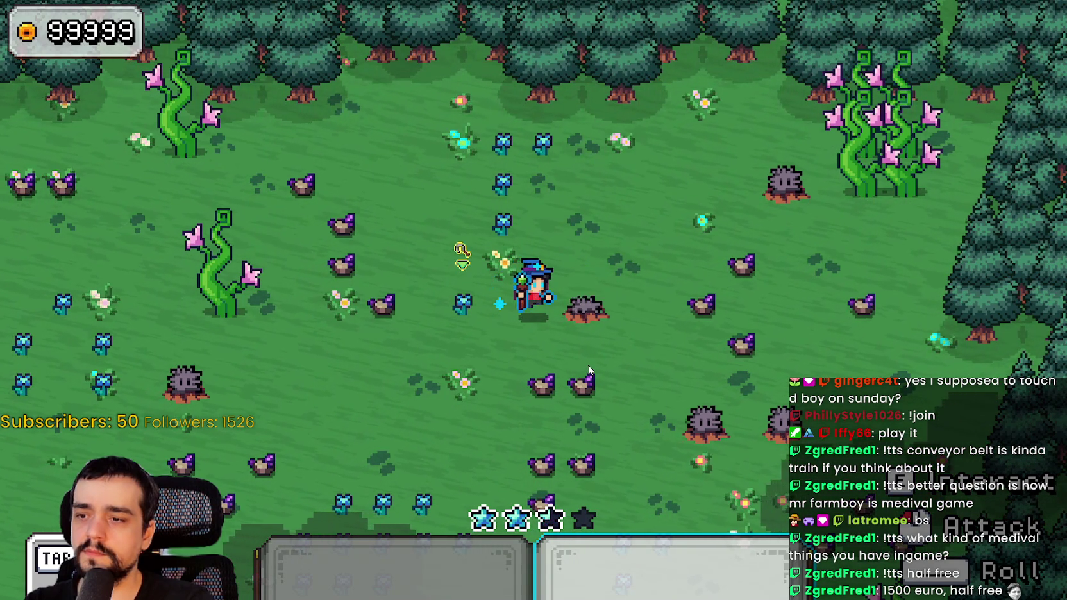
pyautogui.press('a')
pyautogui.press('s')
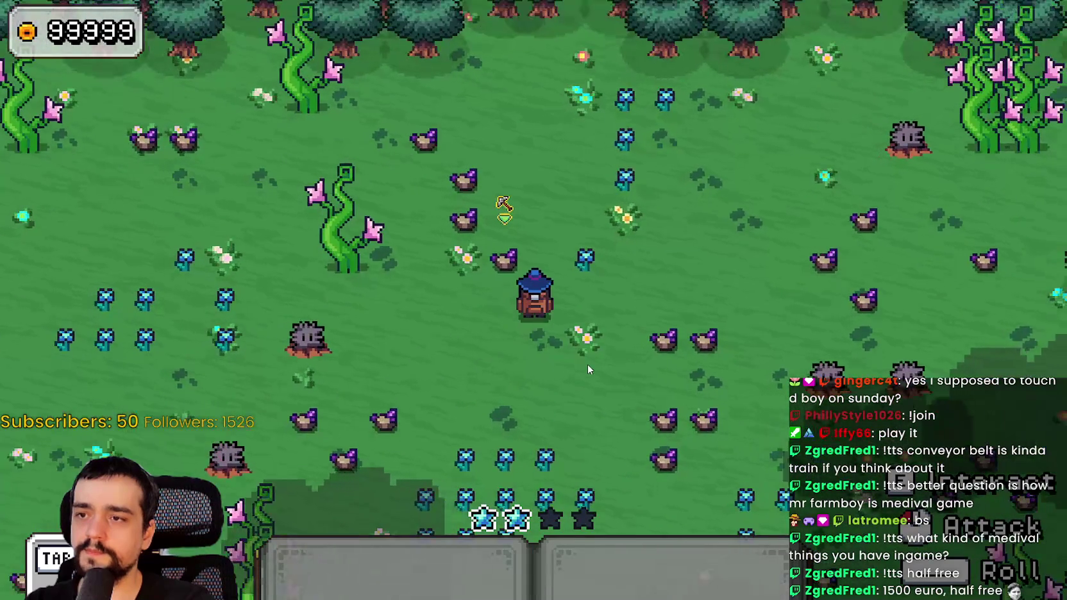
pyautogui.press('1')
pyautogui.click(587, 365)
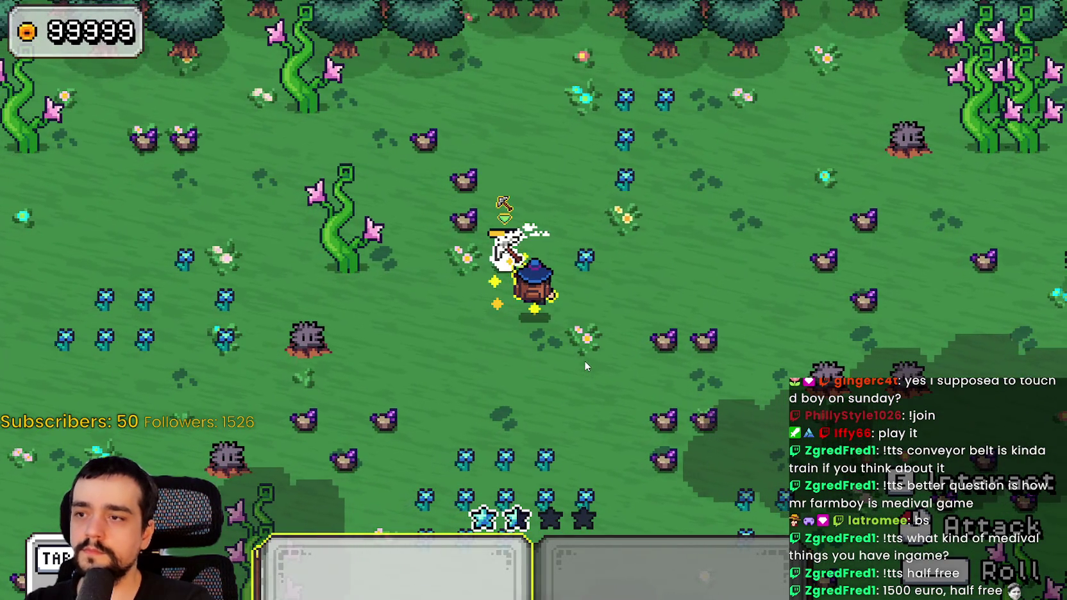
pyautogui.press('a')
pyautogui.press('s')
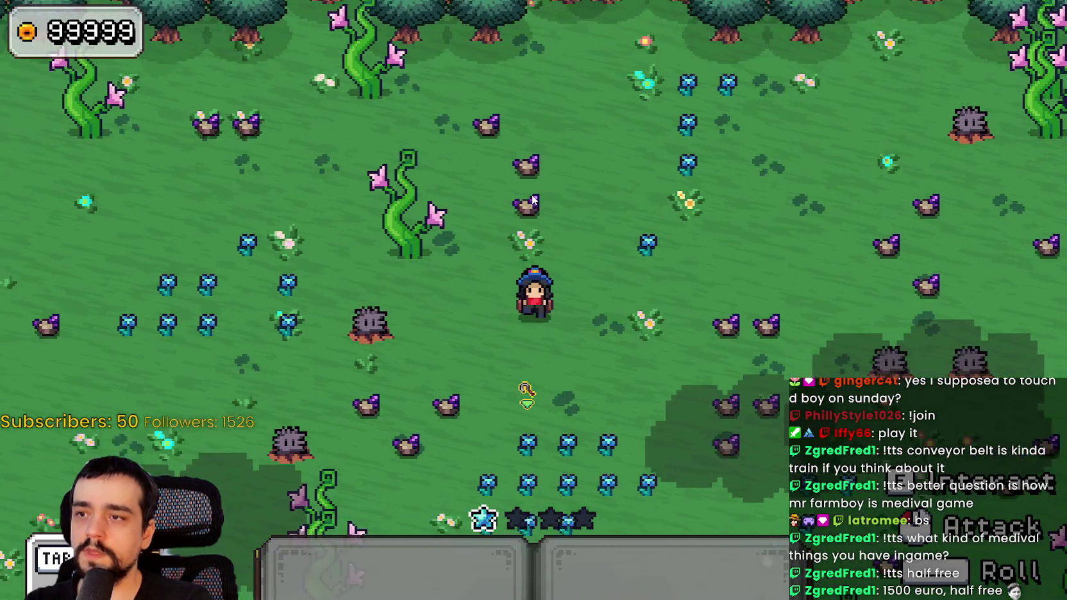
pyautogui.press('a')
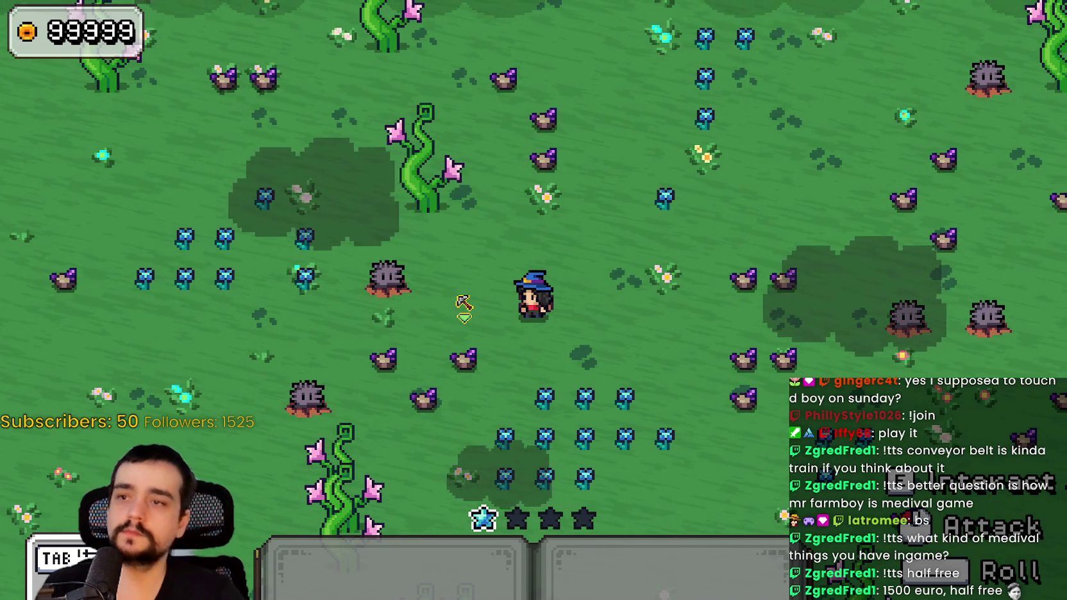
# Ready the first tool and walk left toward the pillars, then back across the field.
pyautogui.press('a')
pyautogui.press('w')
pyautogui.press('s')
pyautogui.press('a')
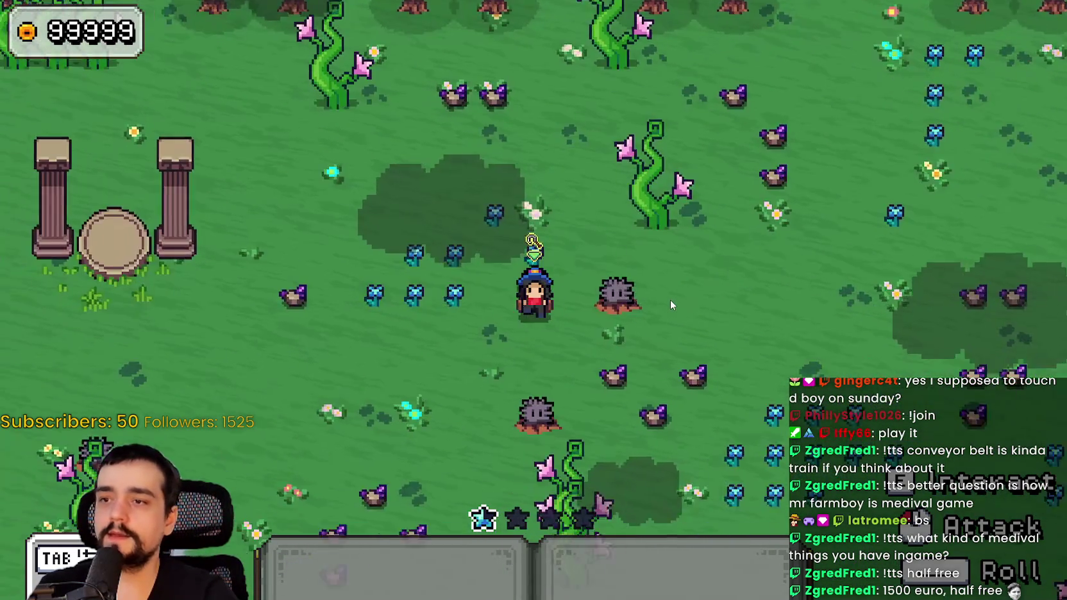
pyautogui.press('1')
pyautogui.press('1')
pyautogui.press('a')
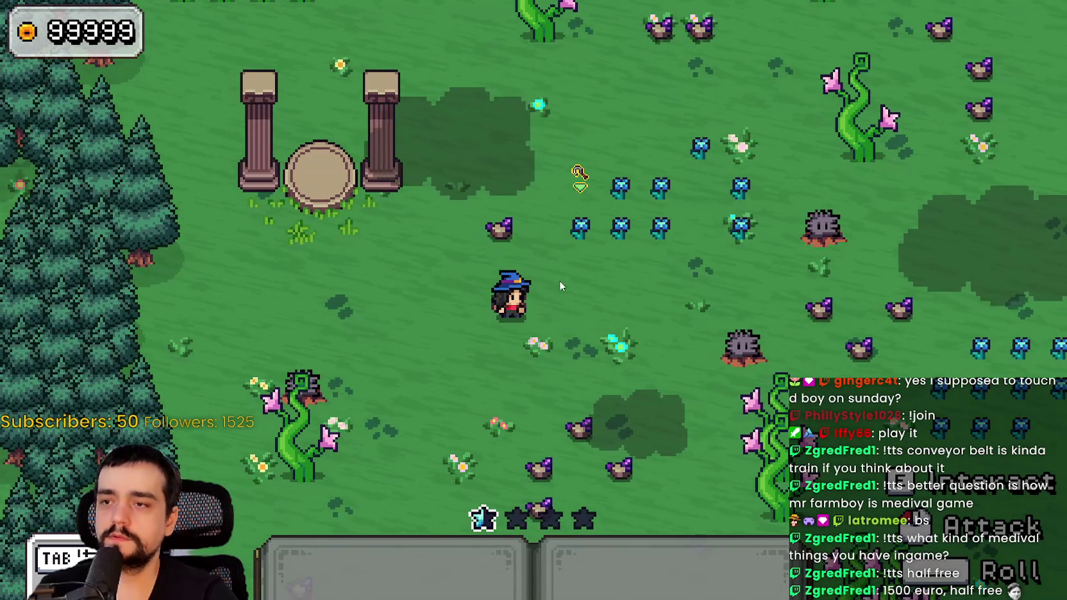
pyautogui.press('d')
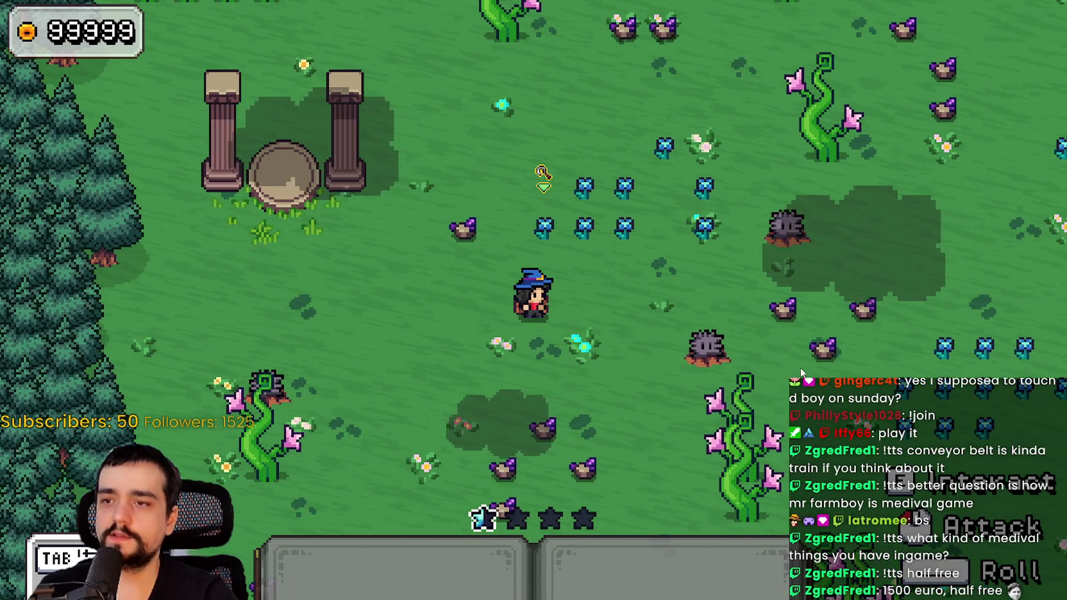
pyautogui.press('a')
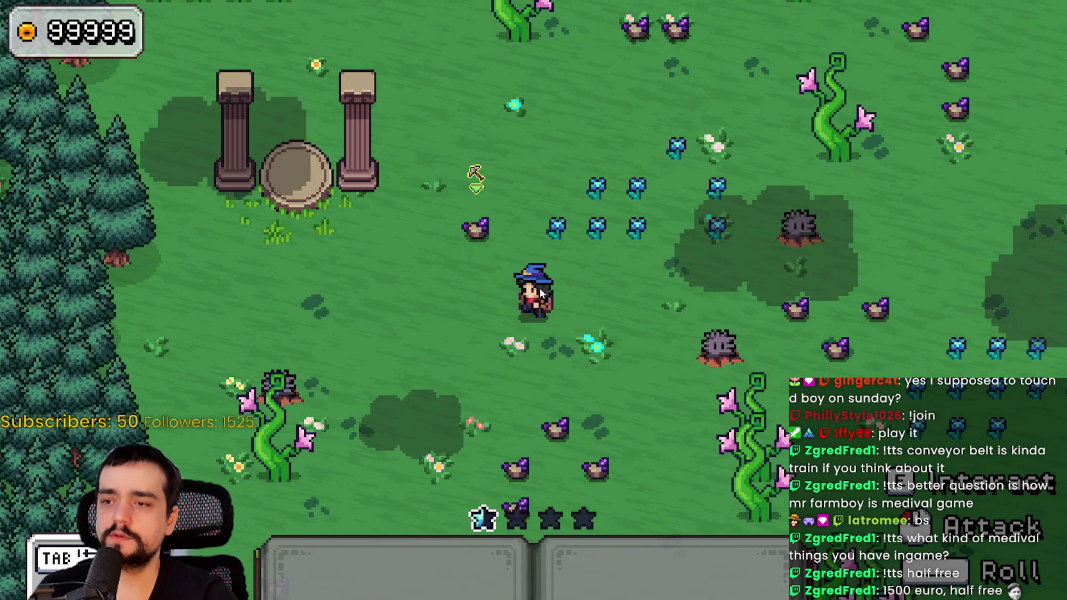
pyautogui.press('a')
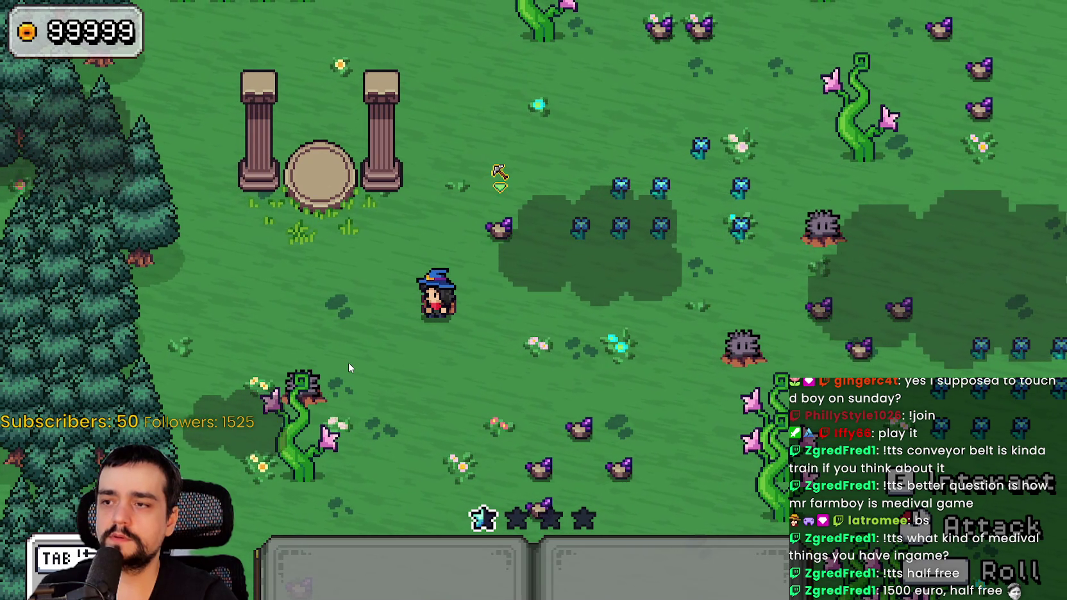
pyautogui.press('d')
pyautogui.press('d')
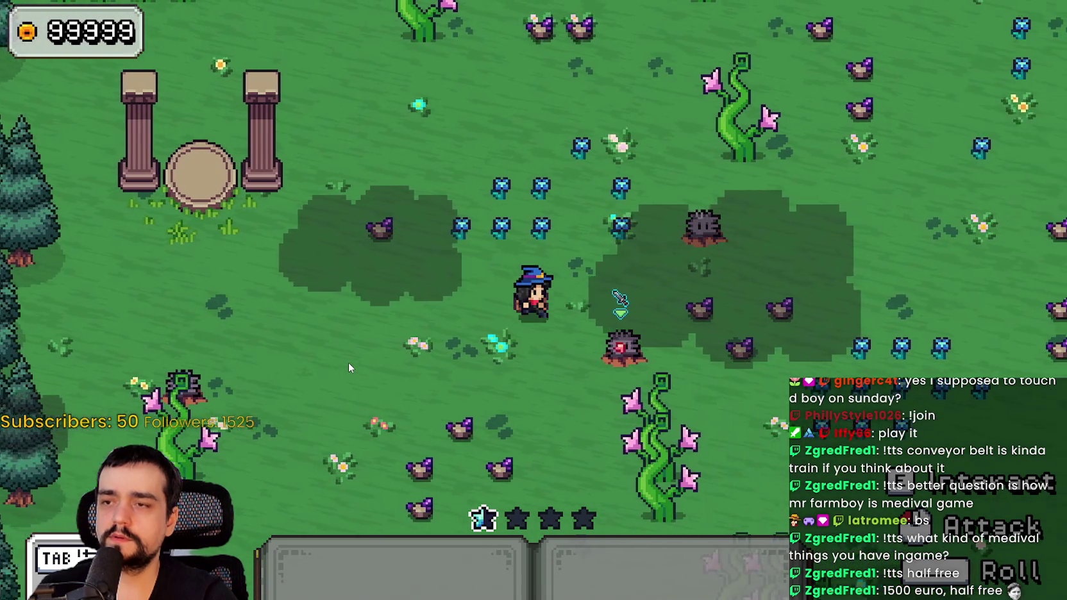
pyautogui.press('a')
pyautogui.press('a')
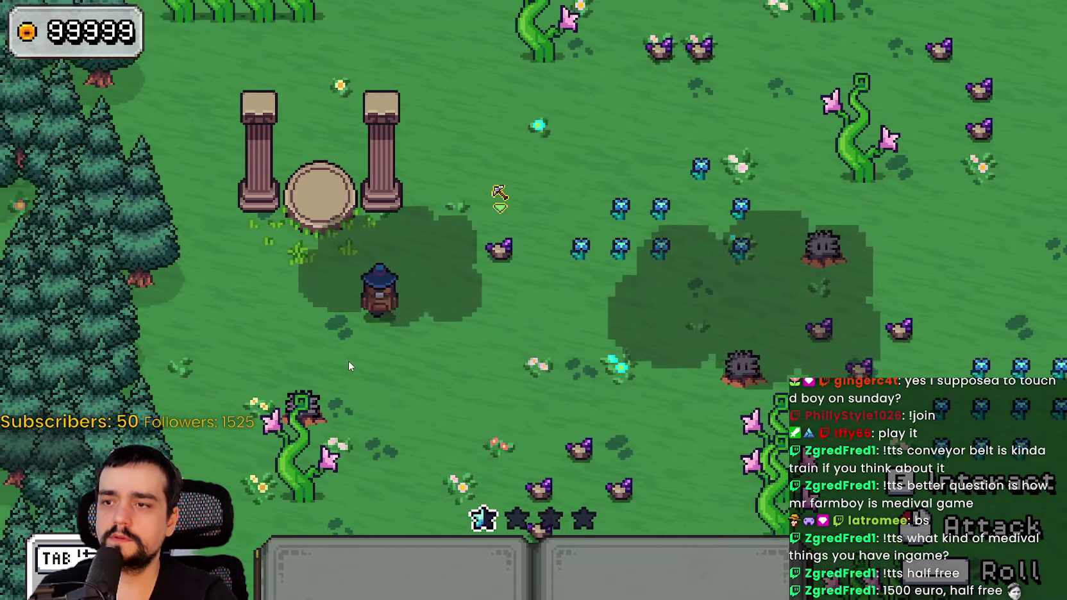
# Walk through the village hub and back into the flowered field, up beside the pink vine.
pyautogui.press('s')
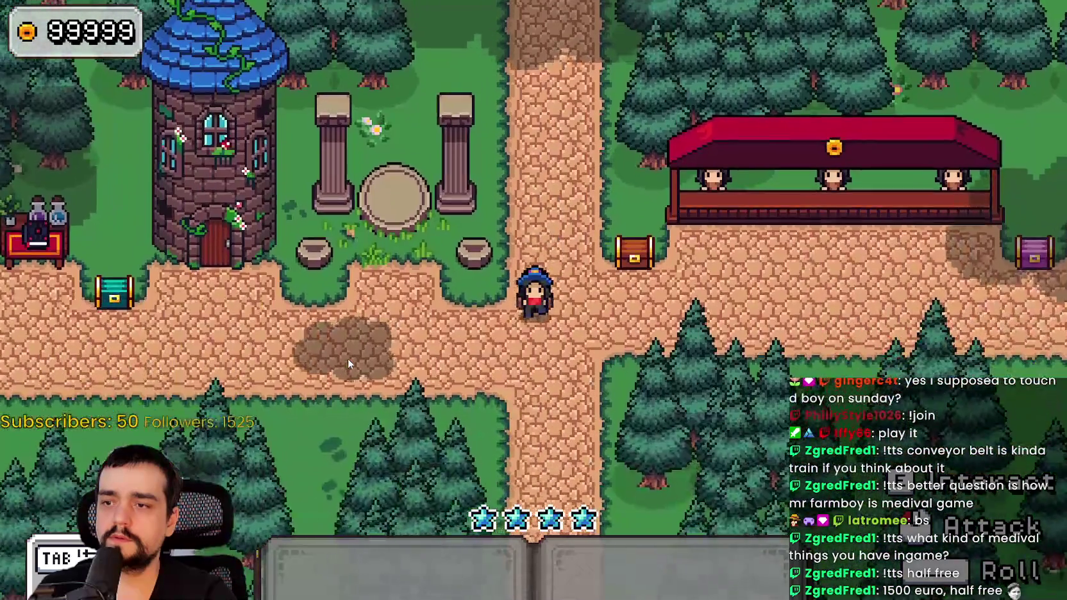
pyautogui.press('a')
pyautogui.press('a')
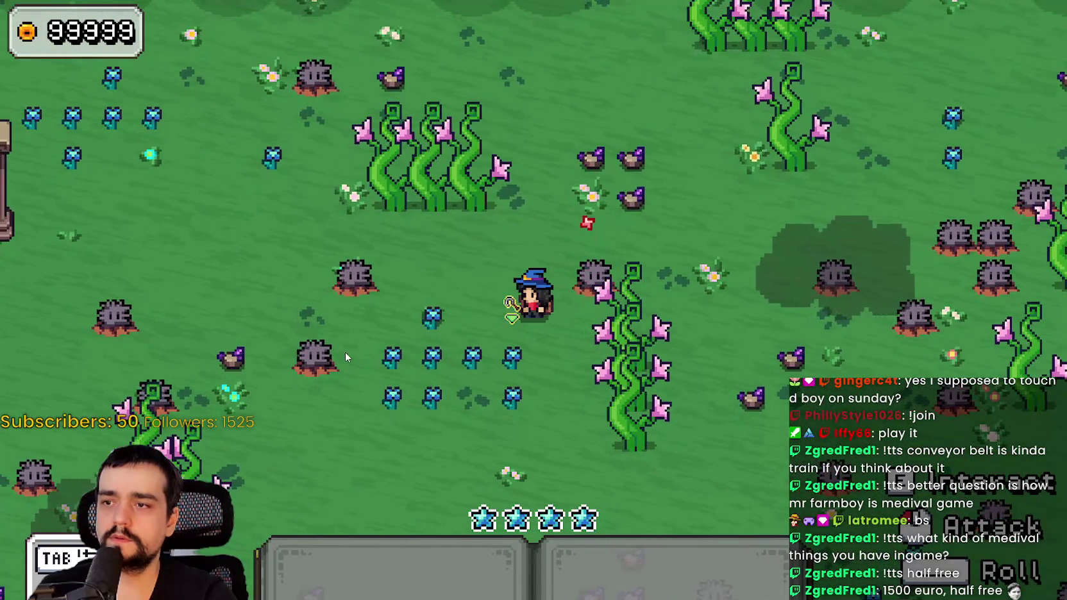
pyautogui.press('s')
pyautogui.press('a')
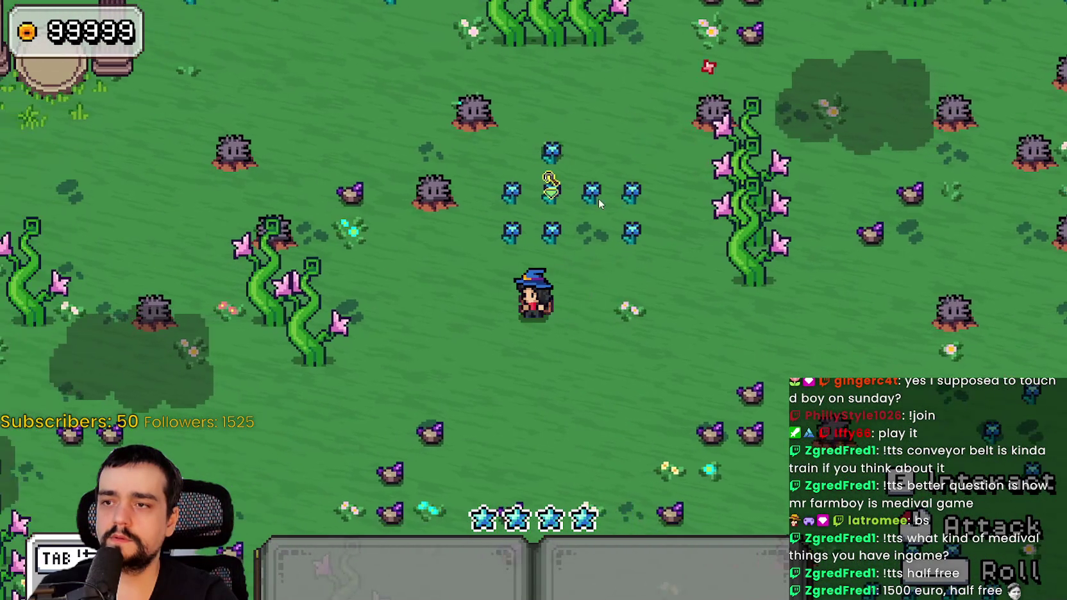
pyautogui.press('w')
pyautogui.press('d')
pyautogui.press('w')
pyautogui.press('a')
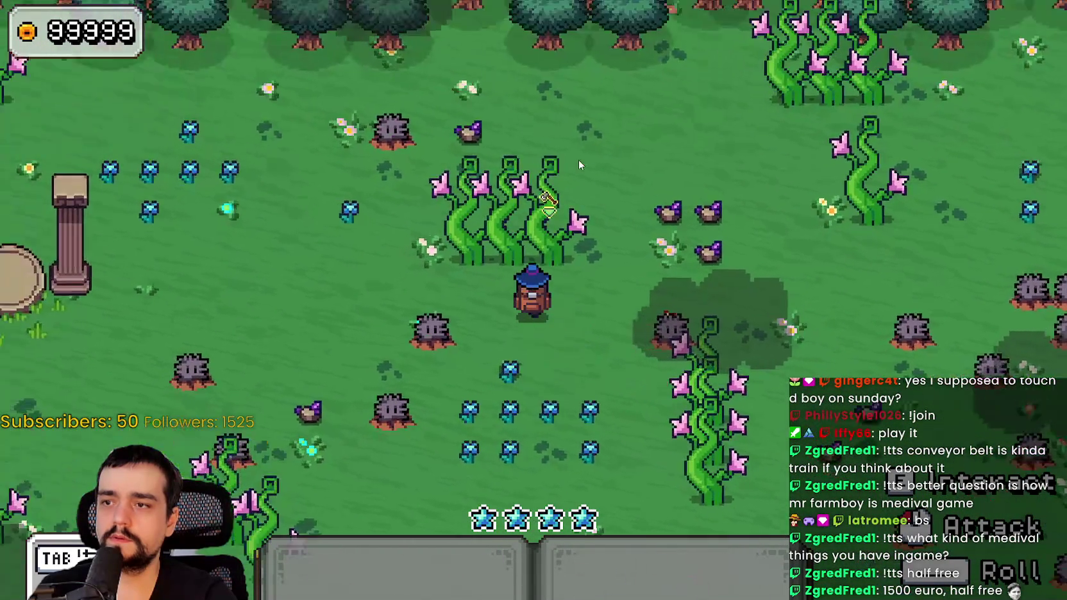
pyautogui.press('d')
pyautogui.press('s')
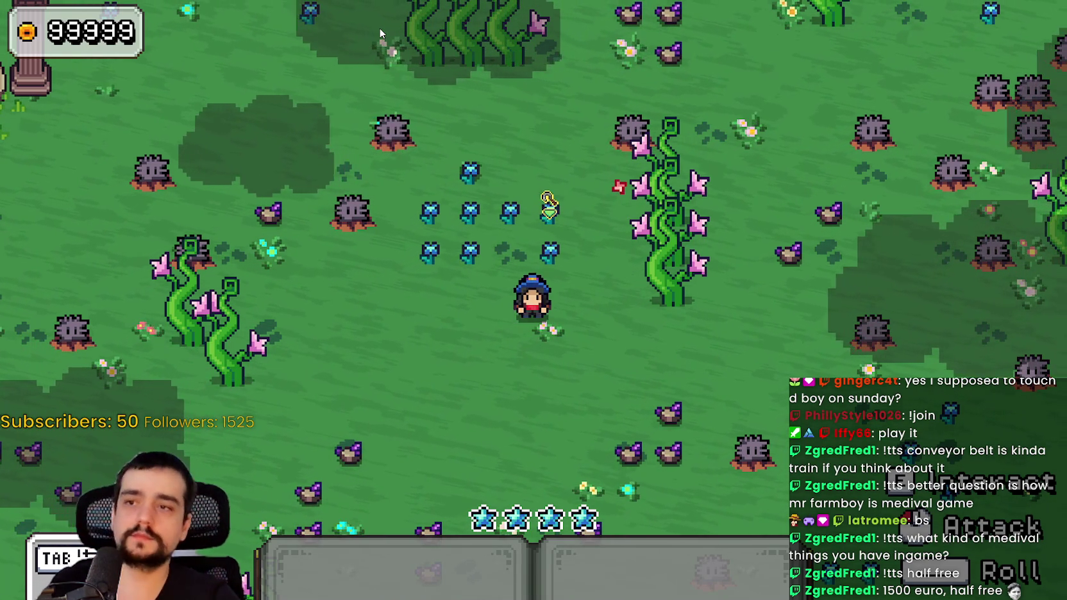
pyautogui.press('d')
pyautogui.press('w')
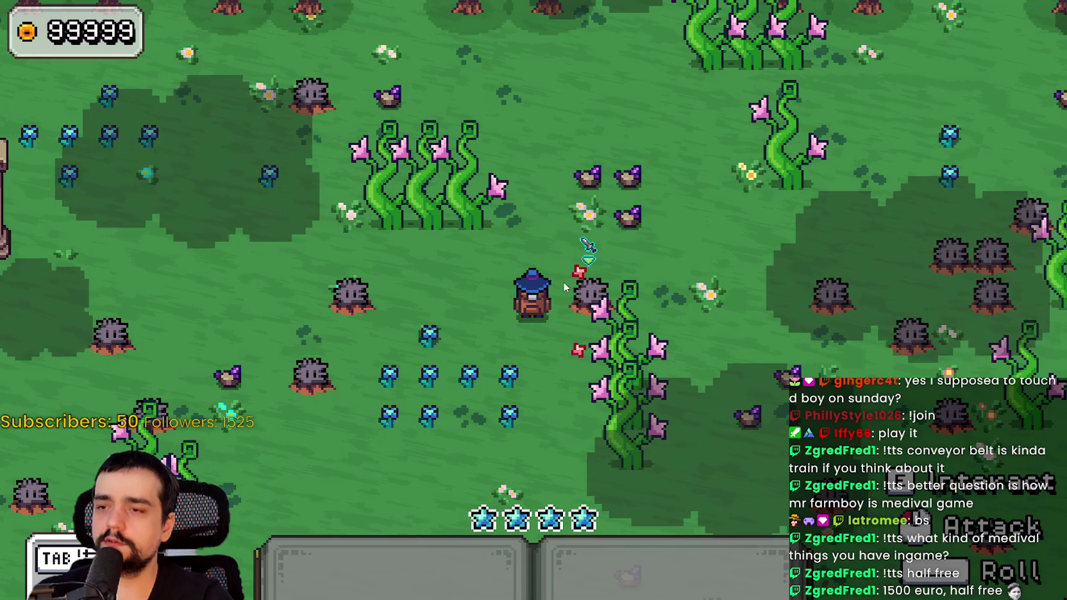
pyautogui.press('a')
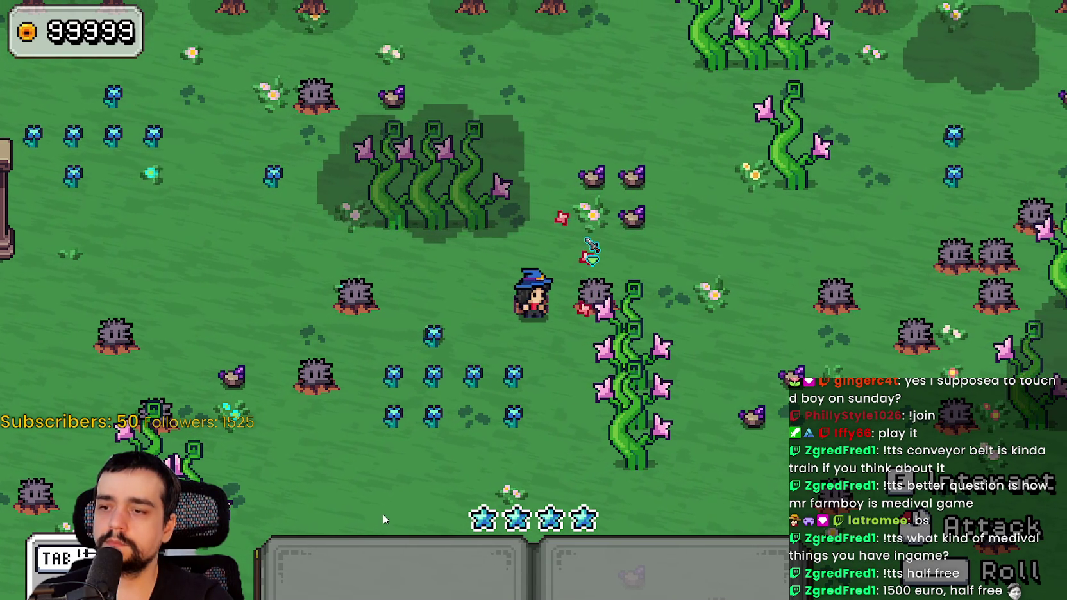
# Switch between hotbar items 1 and 2, and strike the spiky enemy beside the vine twice to kill it.
pyautogui.press('1')
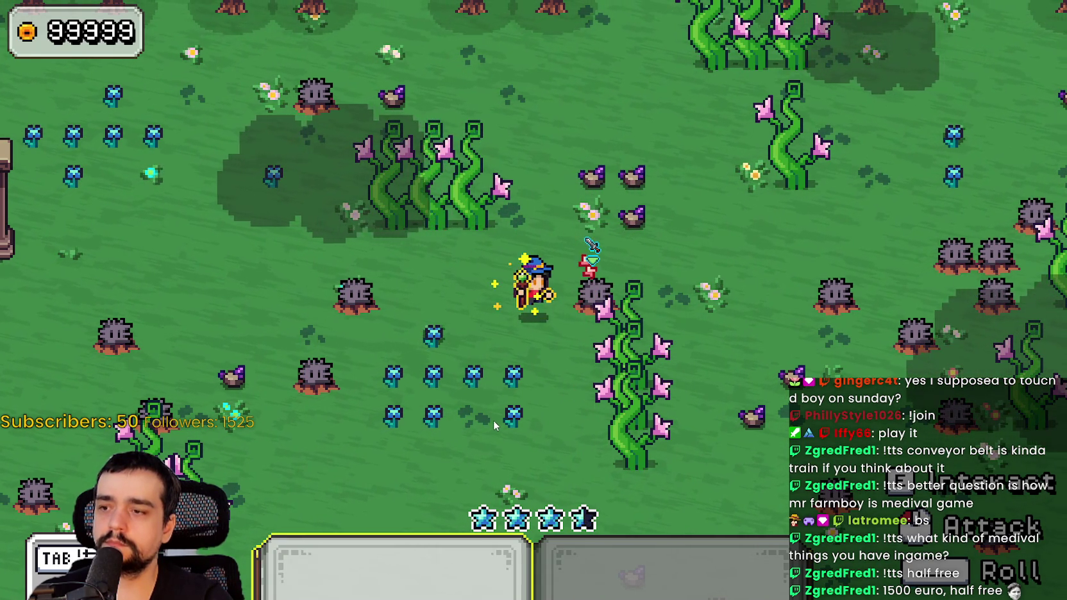
pyautogui.press('1')
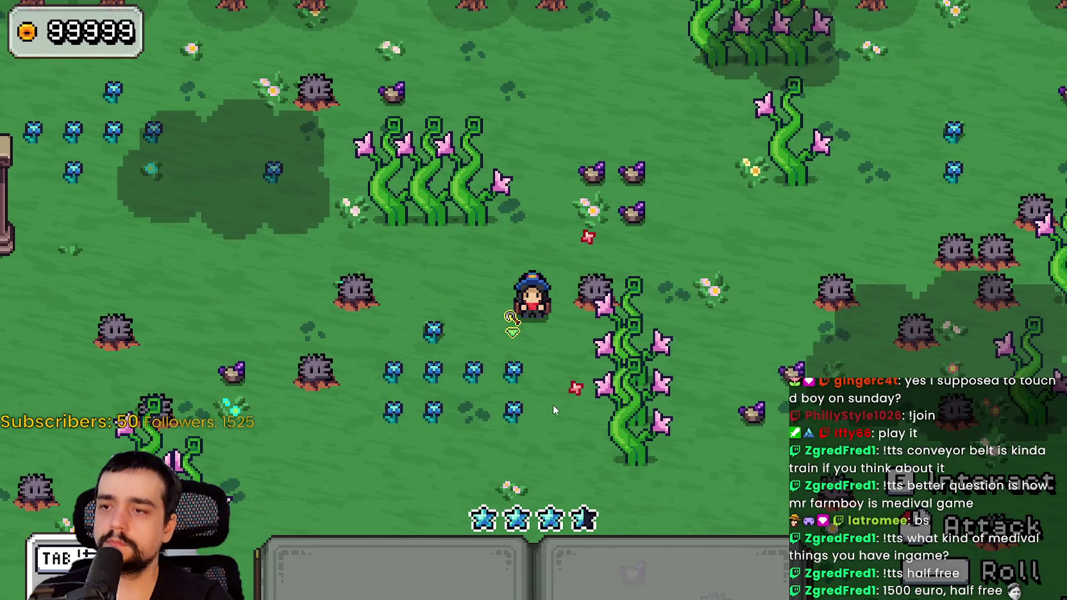
pyautogui.press('2')
pyautogui.press('2')
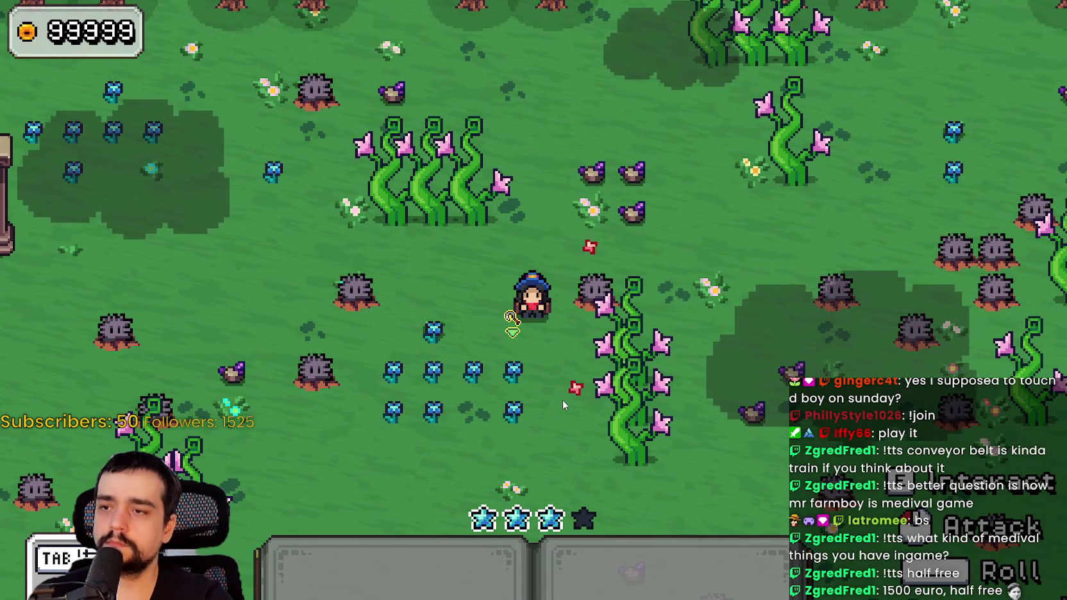
pyautogui.press('d')
pyautogui.press('2')
pyautogui.click(585, 396)
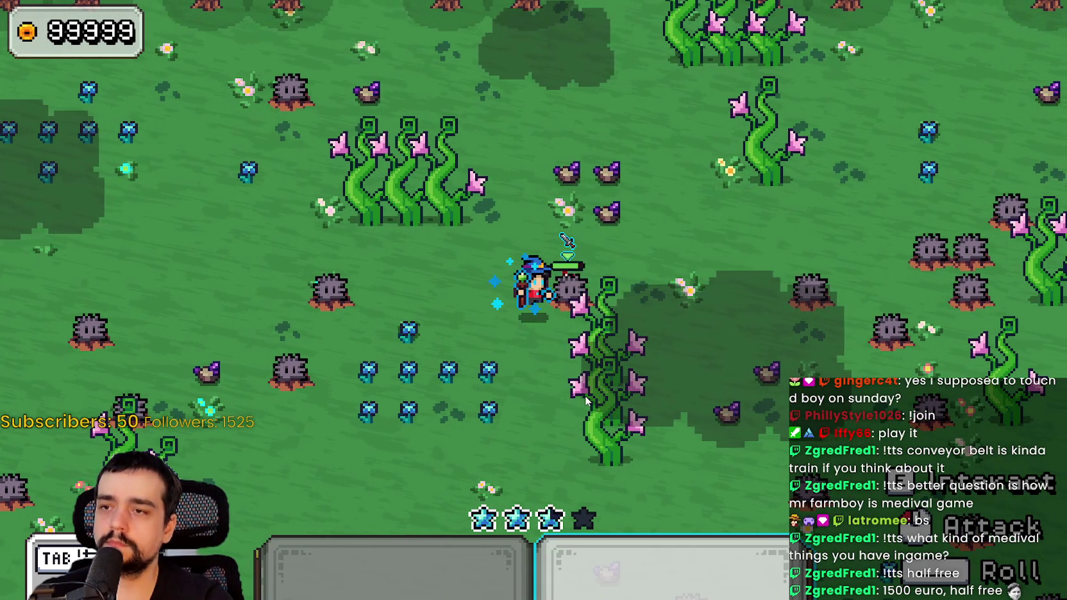
pyautogui.click(585, 396)
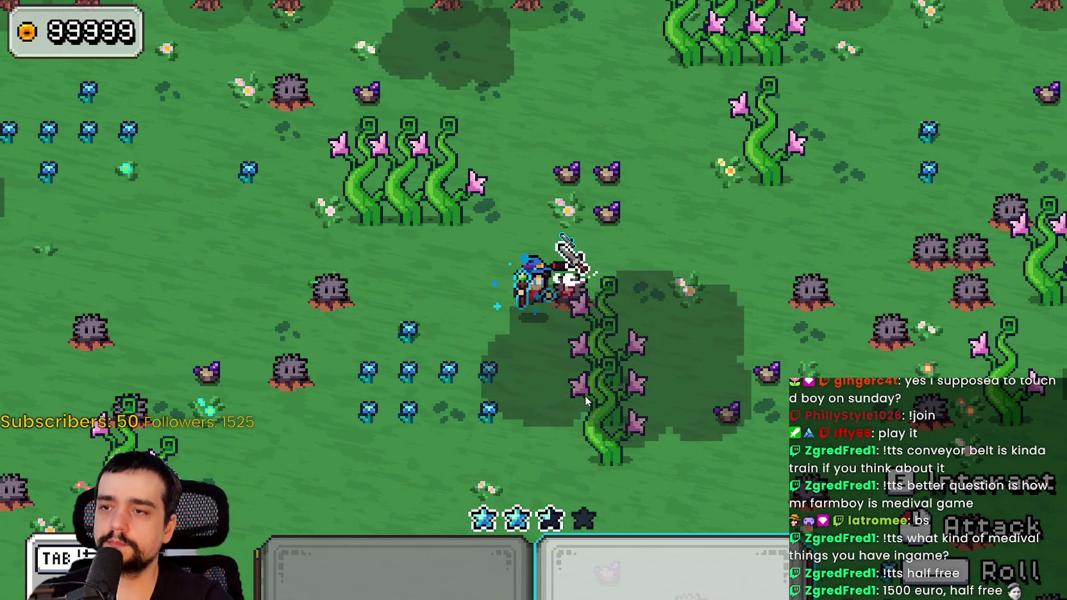
pyautogui.press('2')
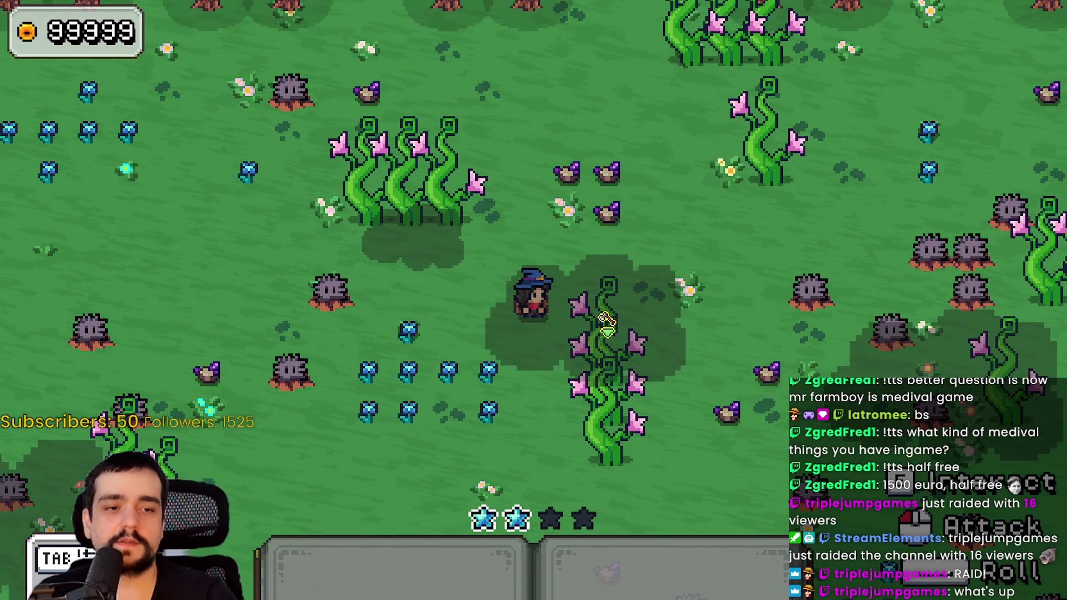
# In SteamDB, go back from Palworld to Atomcraft, close the search results, and scroll to the Steam charts.
pyautogui.hotkey('alt', 'Tab')
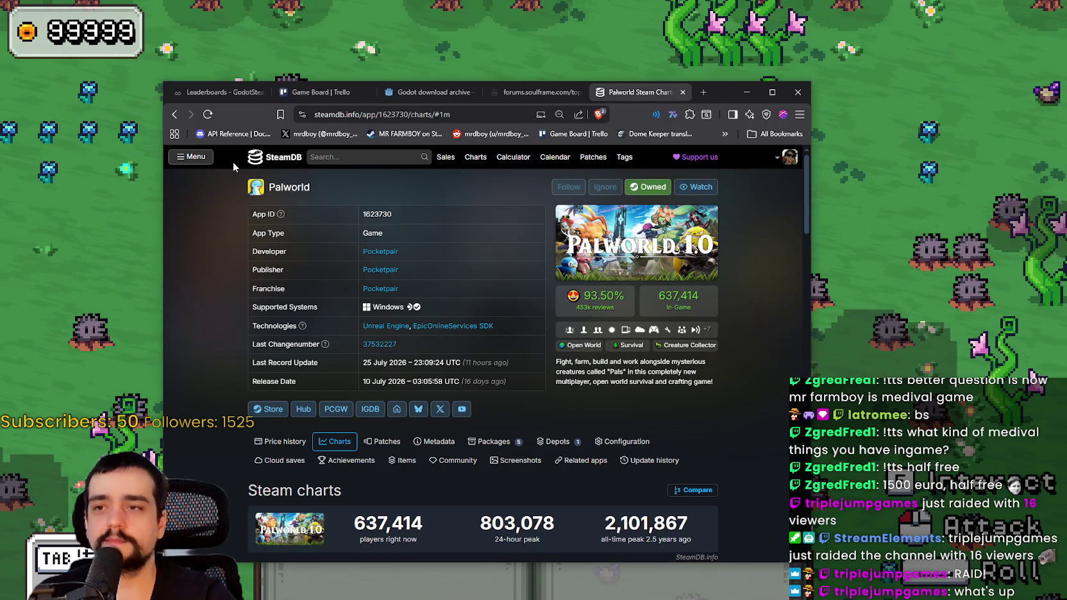
pyautogui.click(173, 114)
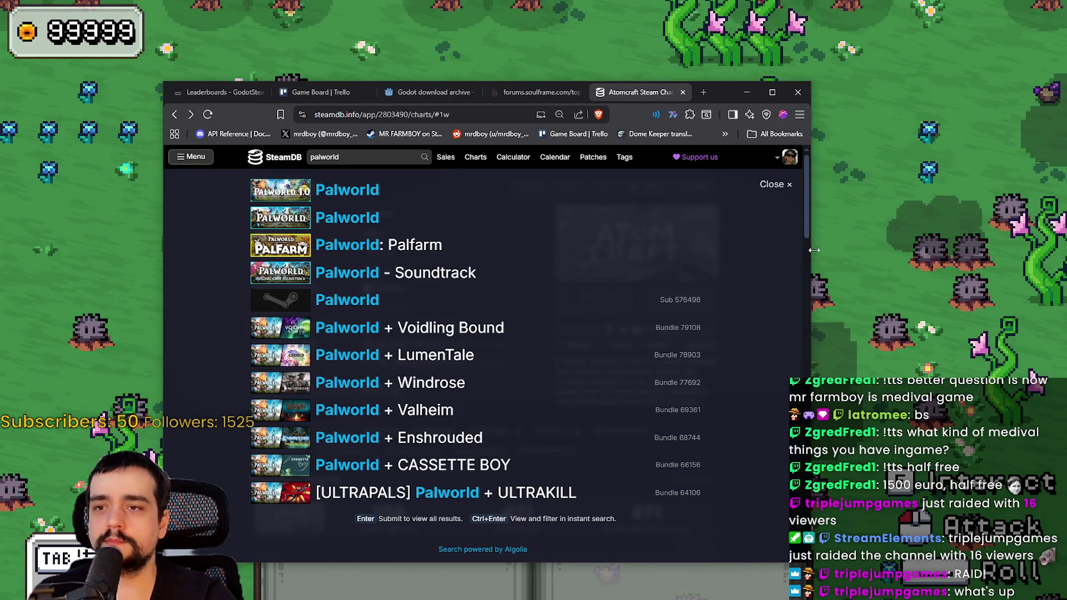
pyautogui.click(793, 250)
pyautogui.scroll(-3, 764, 346)
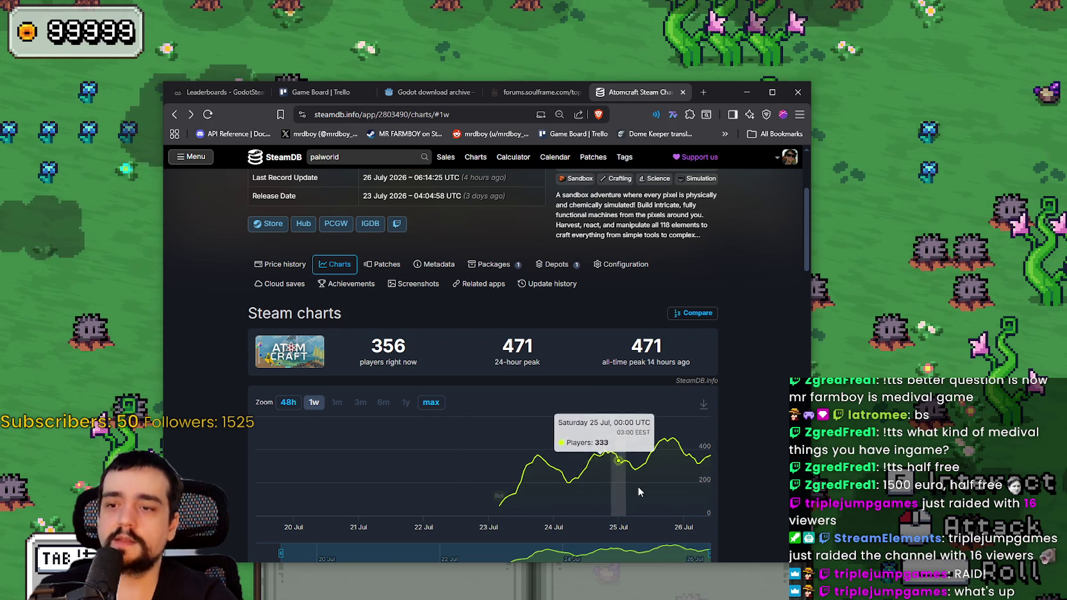
# Back in the game, walk north and mine the purple ore rock with tool 1.
pyautogui.hotkey('alt', 'Tab')
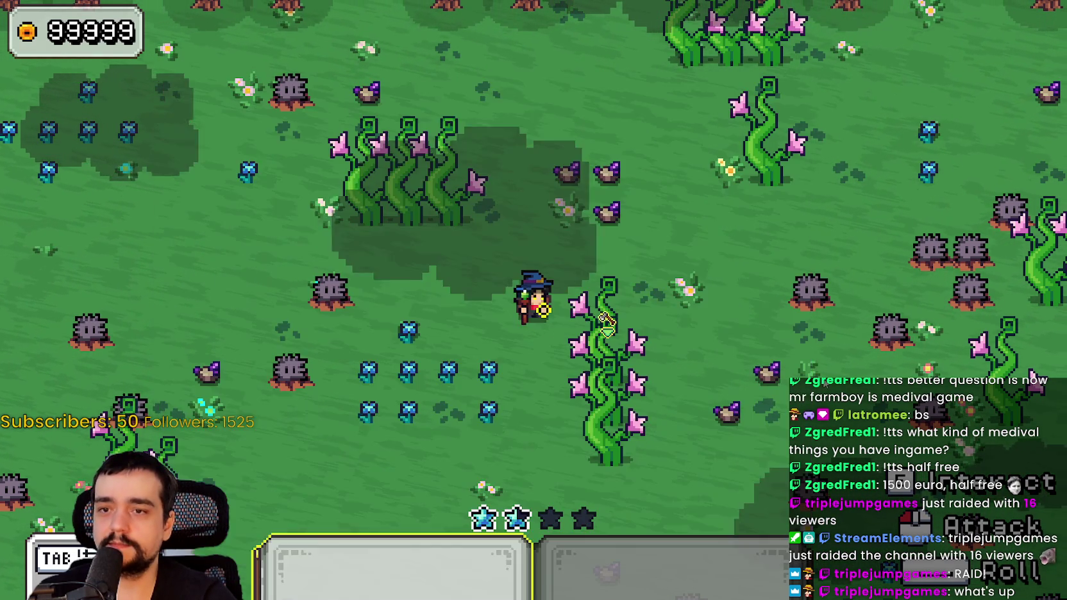
pyautogui.press('w')
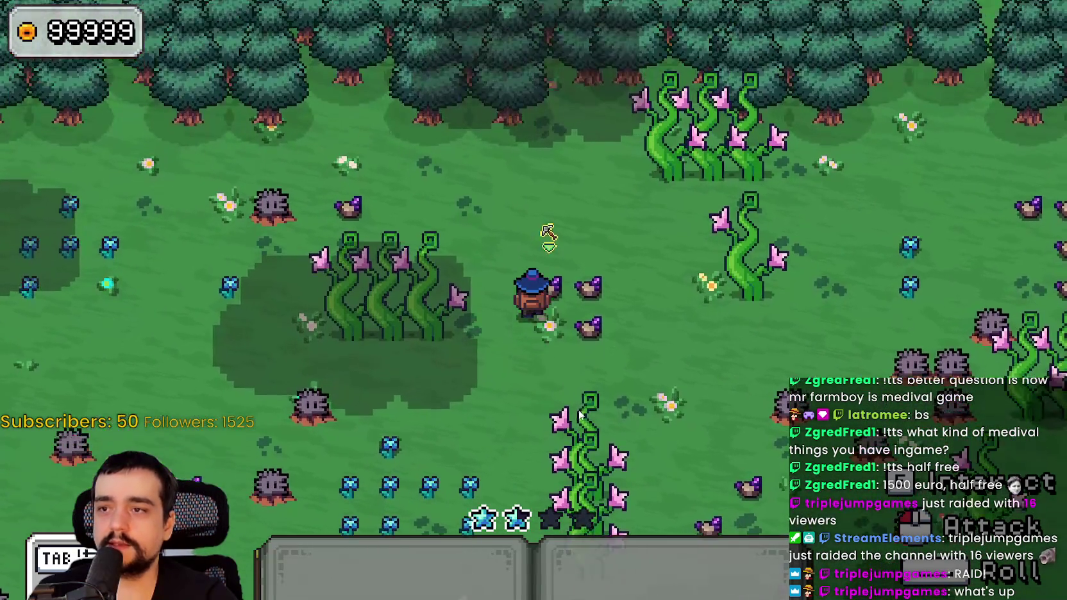
pyautogui.press('1')
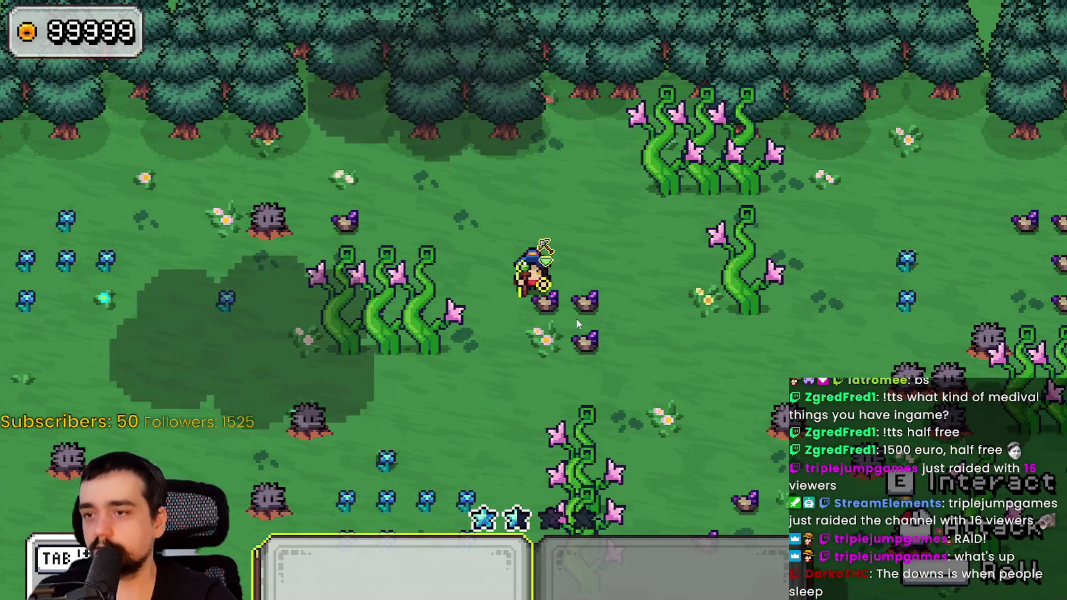
pyautogui.click(576, 318)
pyautogui.click(578, 317)
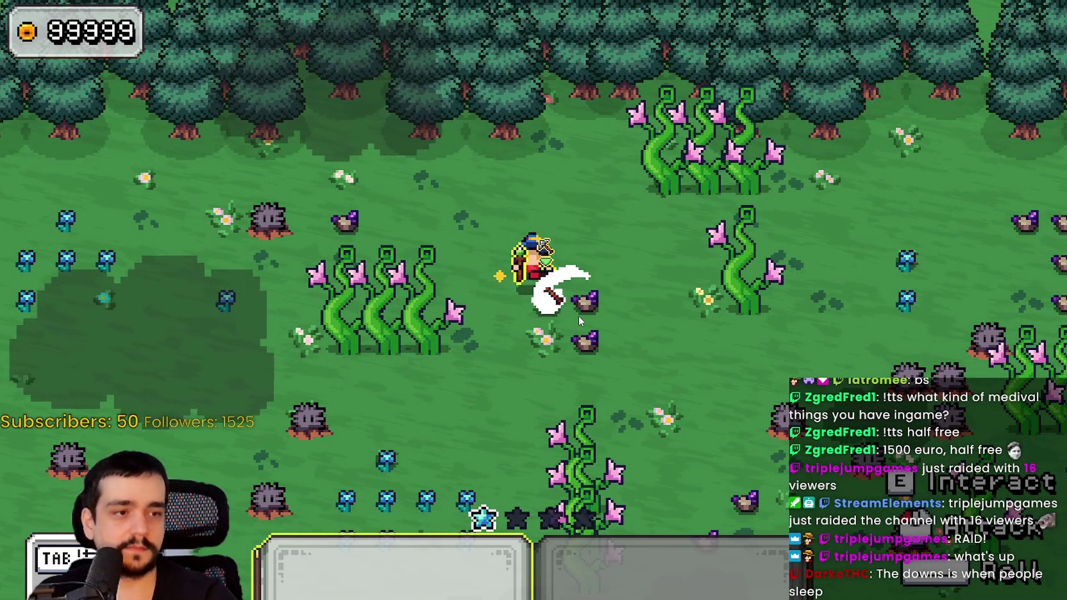
# Reposition, strike the ore rock once more, then bring the Atomcraft SteamDB charts back up.
pyautogui.press('s')
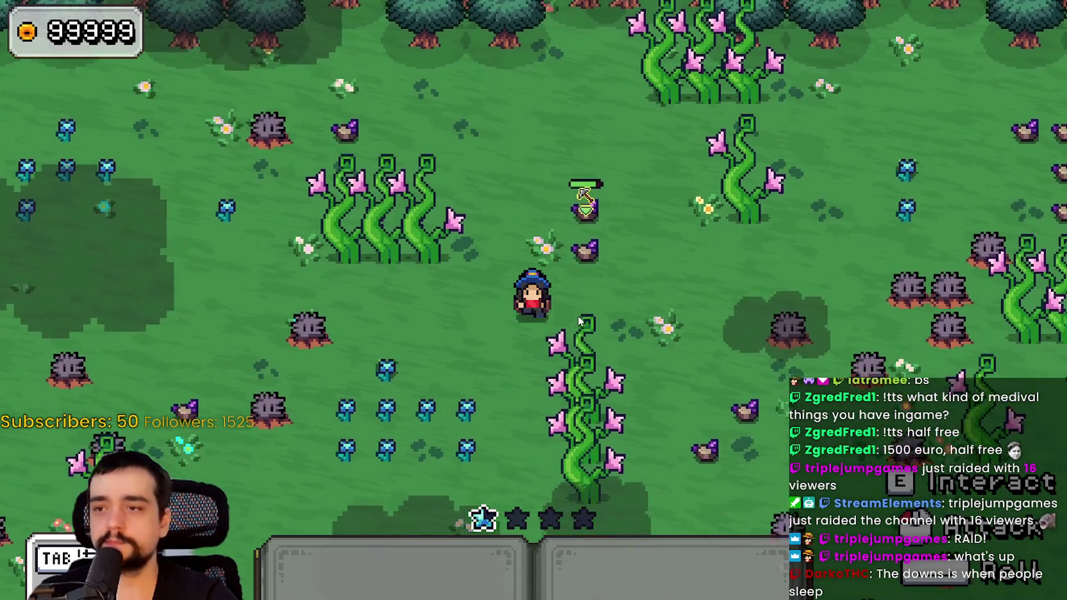
pyautogui.press('a')
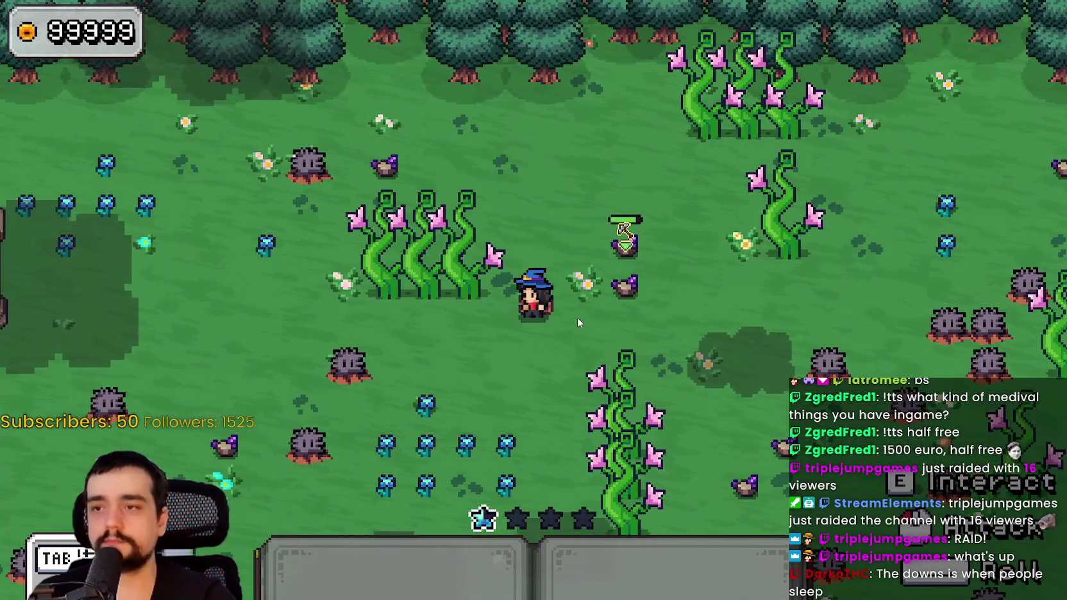
pyautogui.press('d')
pyautogui.press('1')
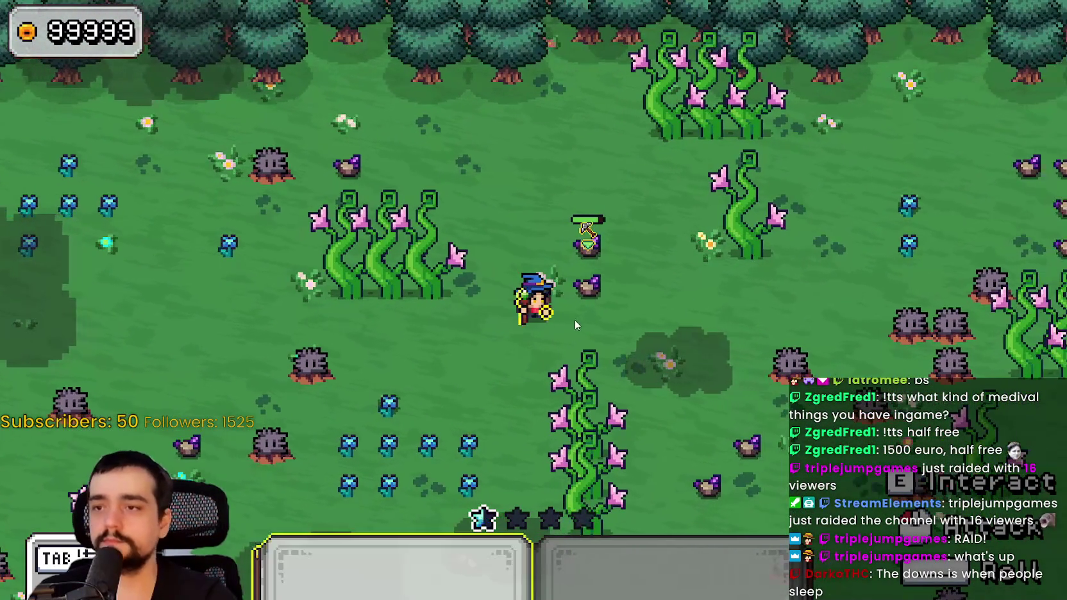
pyautogui.click(574, 320)
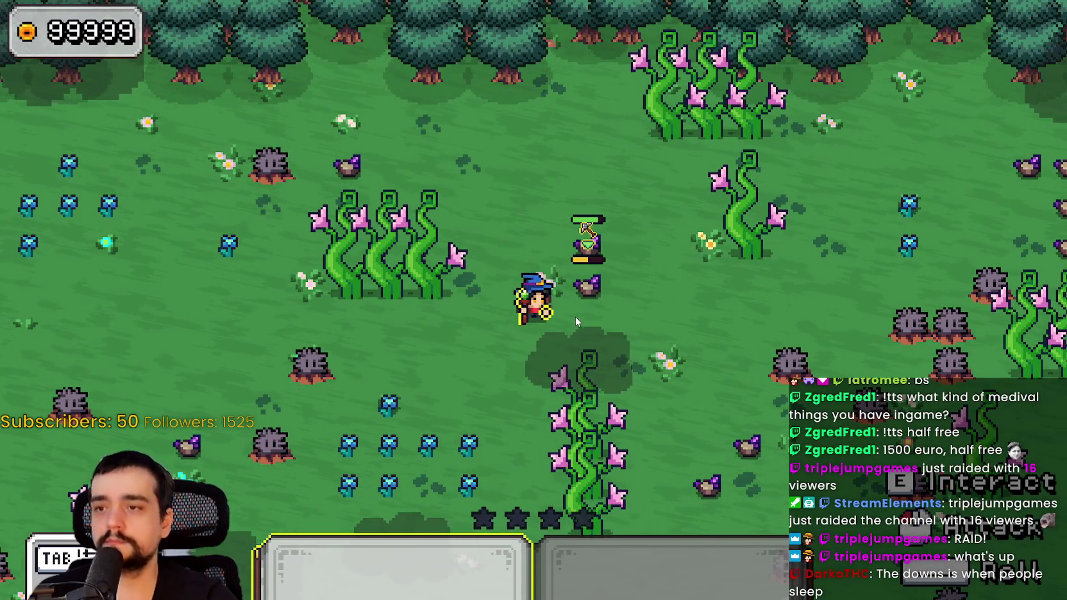
pyautogui.press('s')
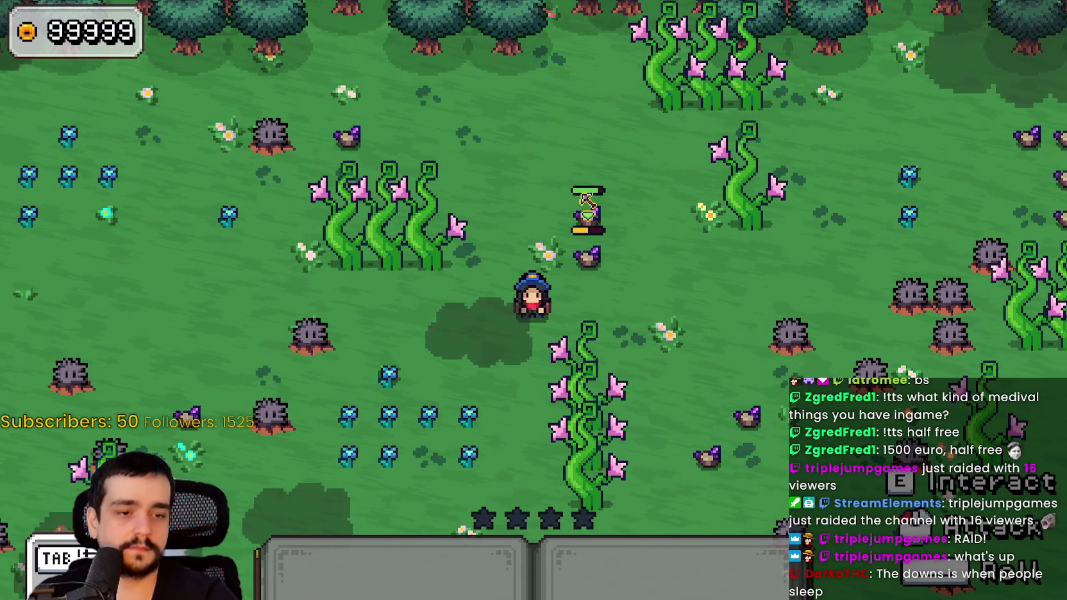
pyautogui.hotkey('alt', 'Tab')
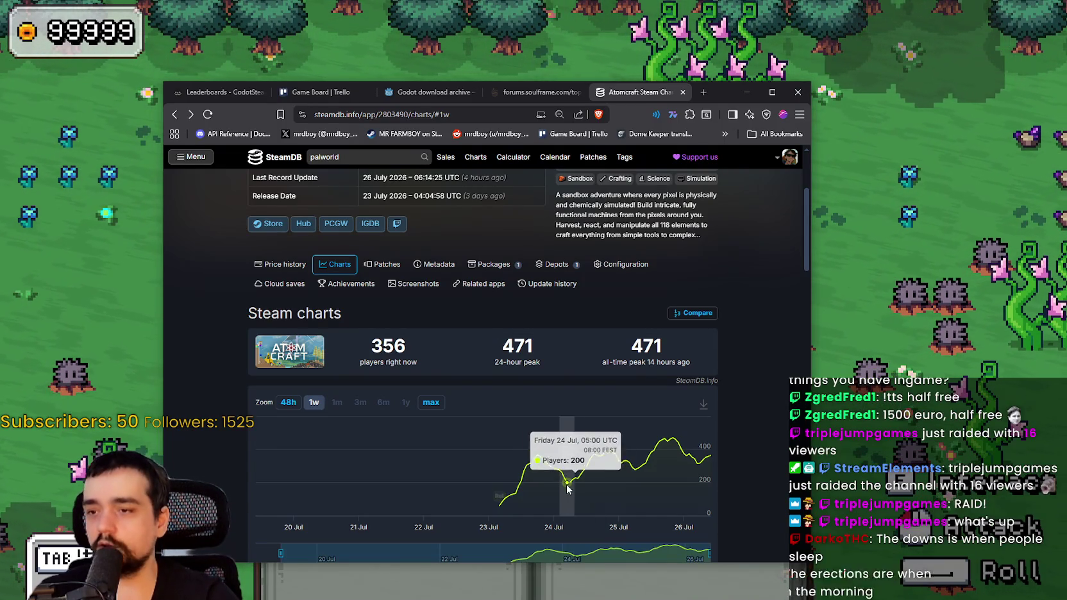
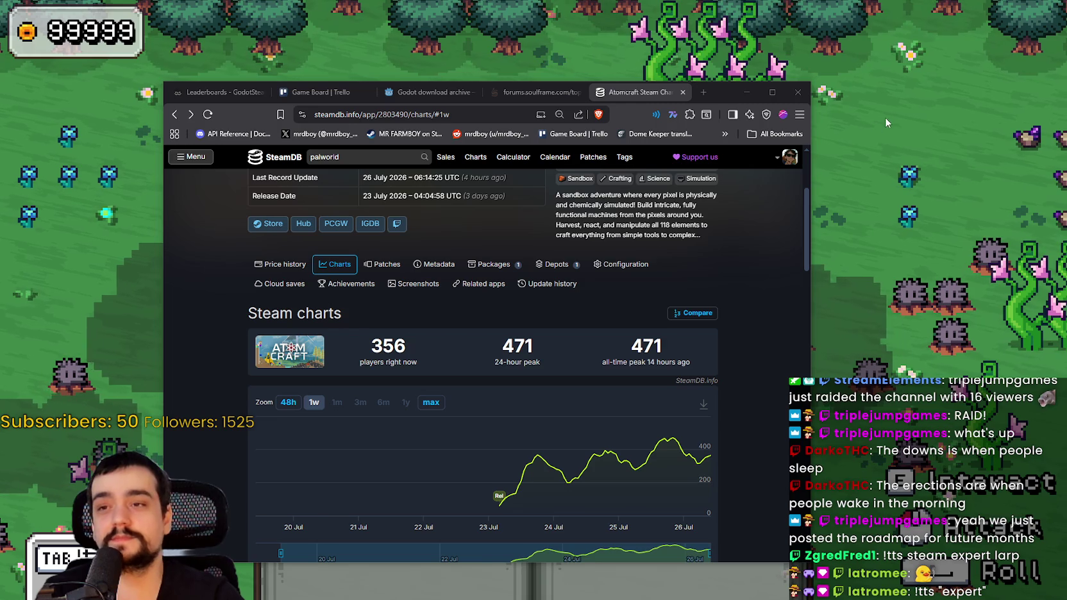
# Dismiss the SteamDB Atomcraft player-count window to show the pixel-art game again.
pyautogui.click(867, 306)
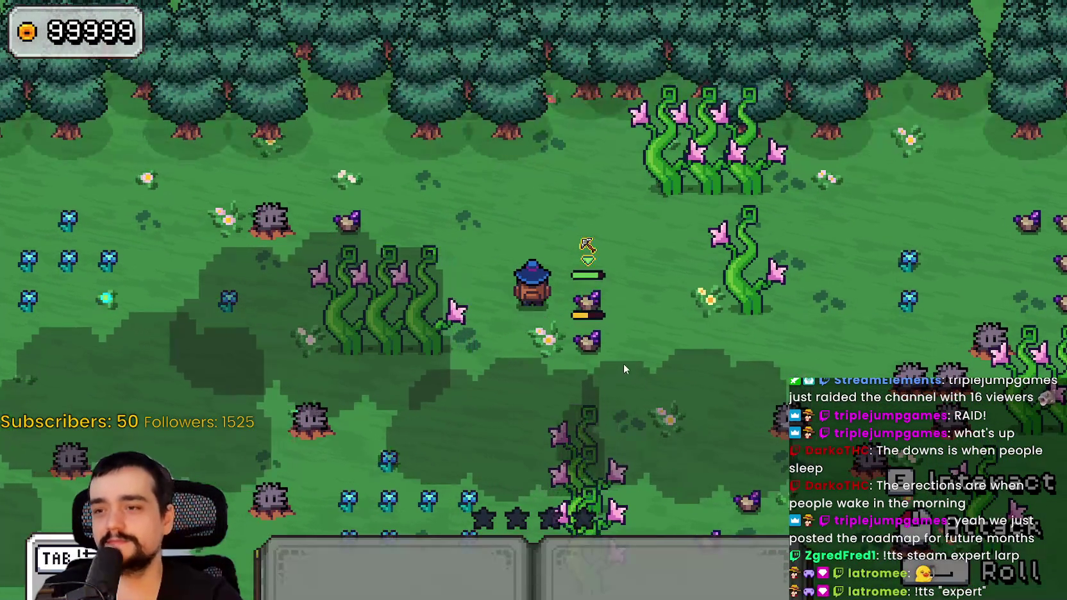
# Walk the mage left and down from the meadow into town toward the brown chest.
pyautogui.press('a')
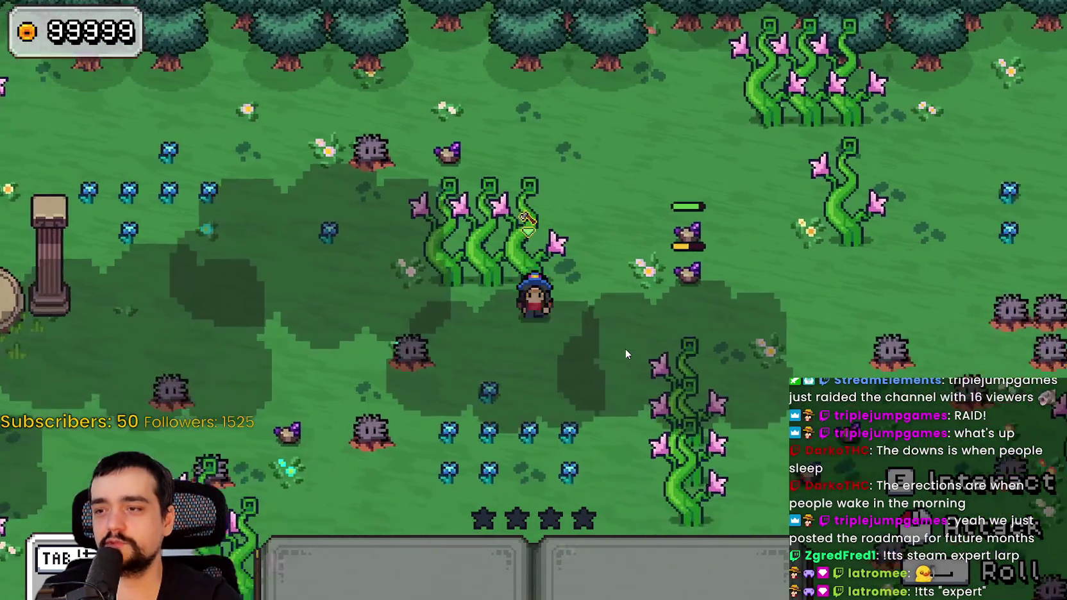
pyautogui.press('s')
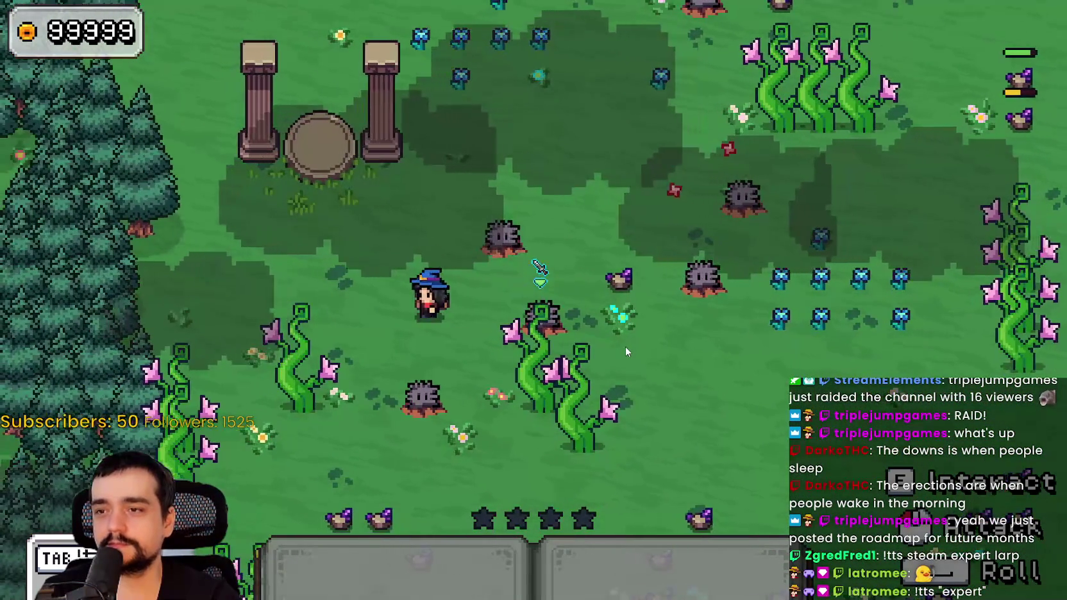
pyautogui.press('s')
pyautogui.press('d')
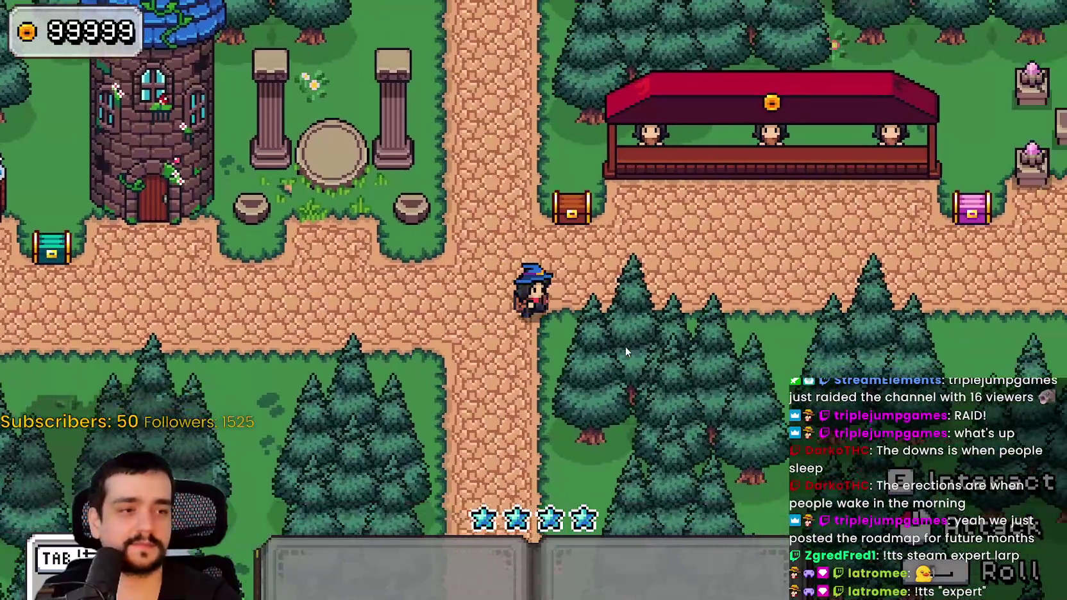
# Step the mage back and forth beside the chest, then bring up the Steam client.
pyautogui.press('a')
pyautogui.press('d')
pyautogui.press('a')
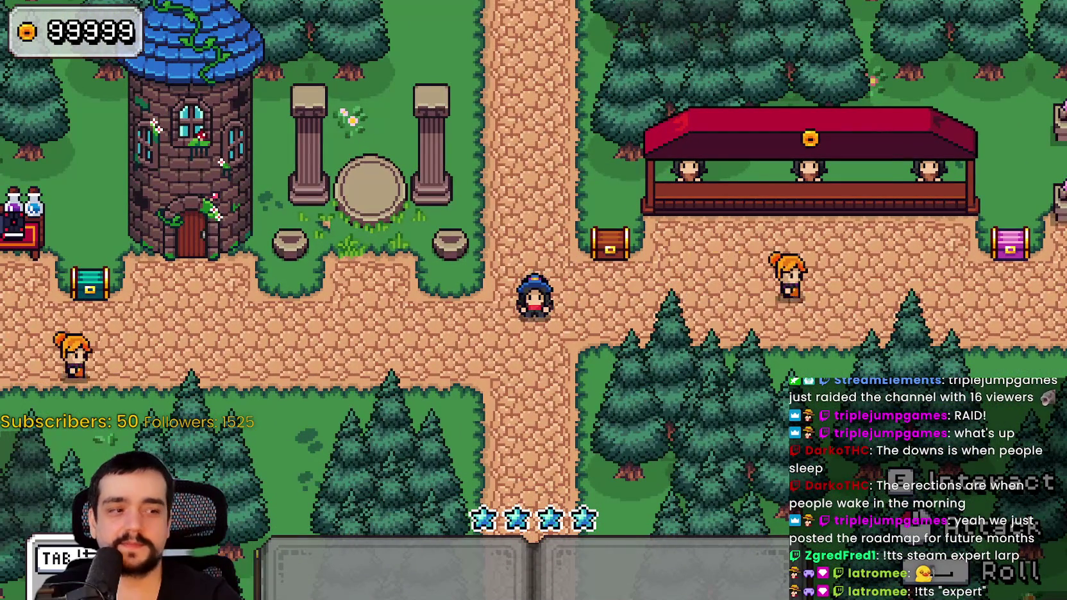
pyautogui.hotkey('alt', 'Tab')
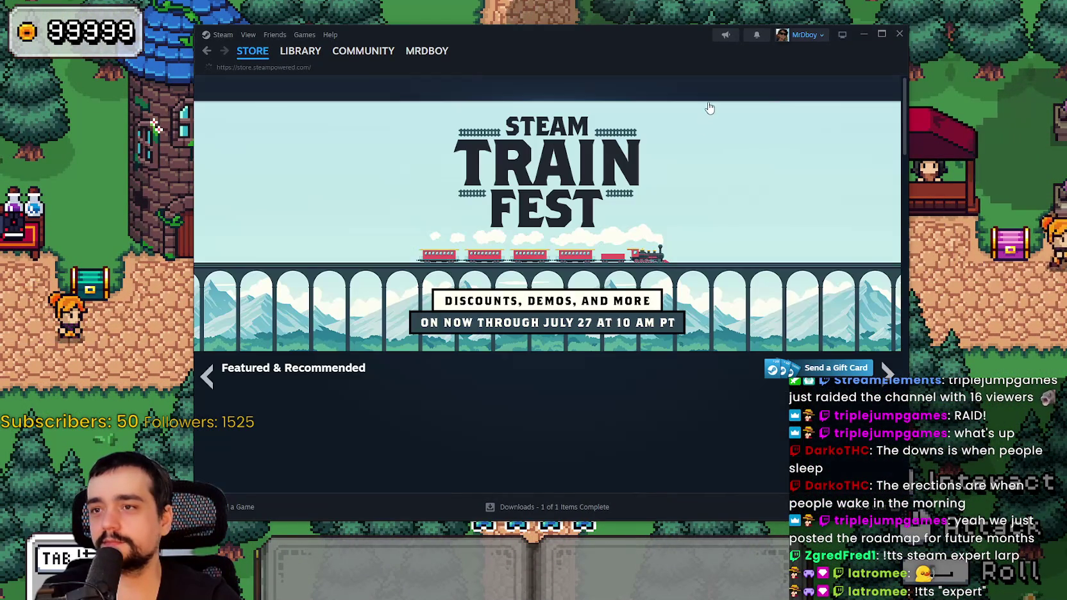
# Search the Steam store for 'Atomcraft' and open the game's store page.
pyautogui.click(701, 81)
pyautogui.write('Atom')
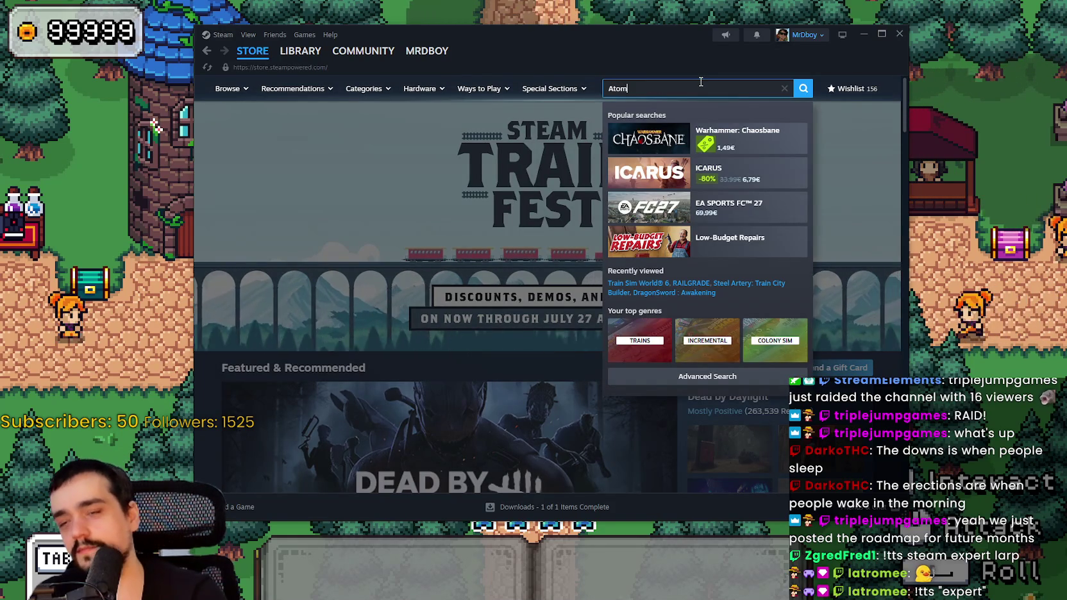
pyautogui.write('craft')
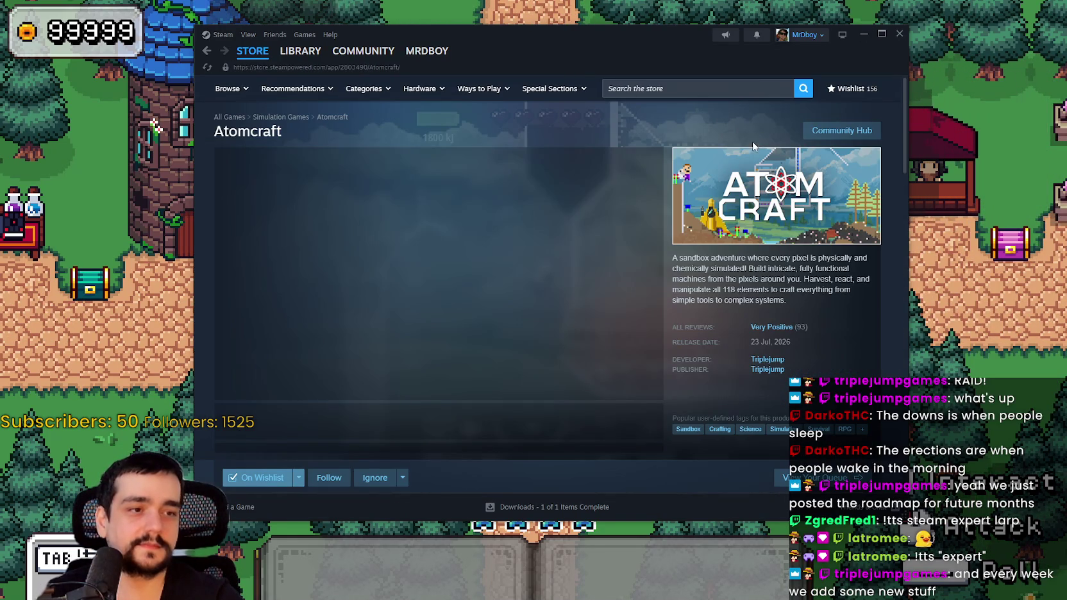
pyautogui.scroll(-2, 421, 307)
pyautogui.click(403, 313)
# Open the Atomcraft 1.0+ Roadmap announcement from the updates section.
pyautogui.scroll(-5, 421, 321)
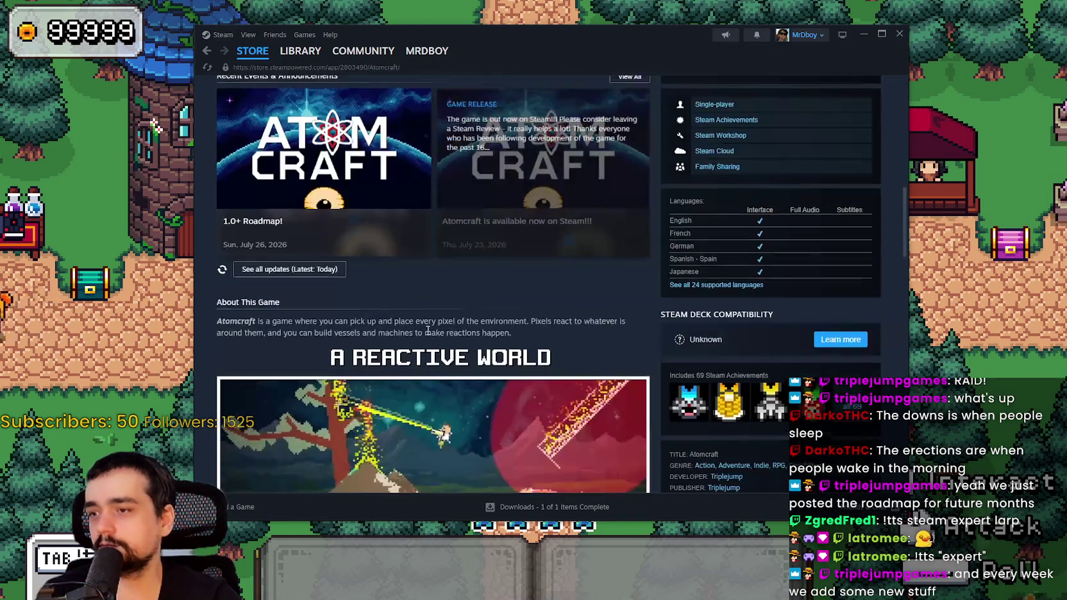
pyautogui.click(347, 186)
pyautogui.scroll(-3, 521, 342)
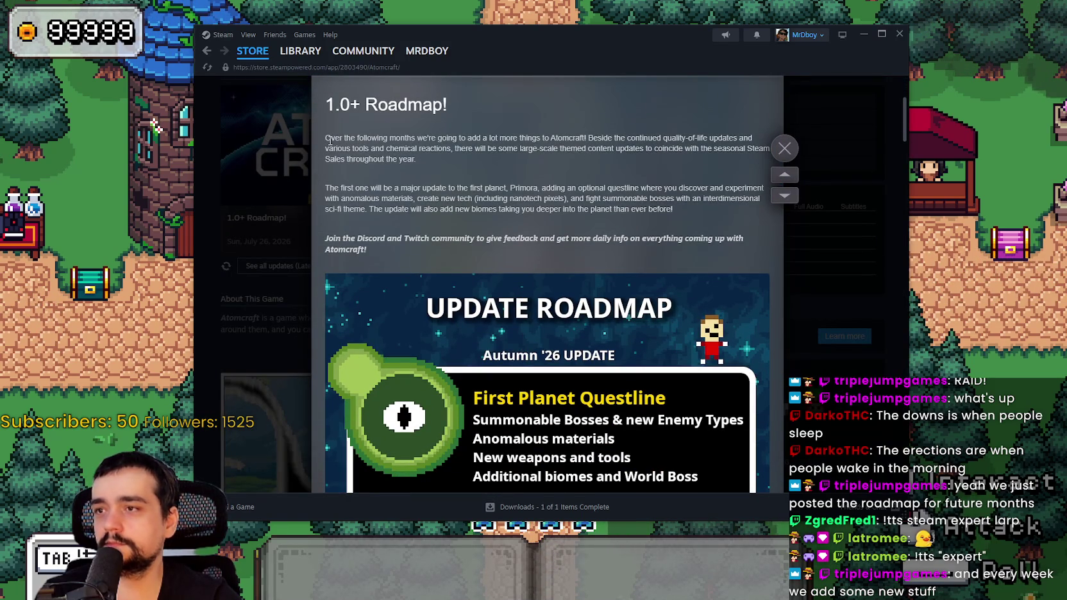
# Highlight passages in the roadmap's first and second paragraphs while reading.
pyautogui.moveTo(328, 139); pyautogui.dragTo(419, 138)
pyautogui.moveTo(339, 136); pyautogui.dragTo(493, 148)
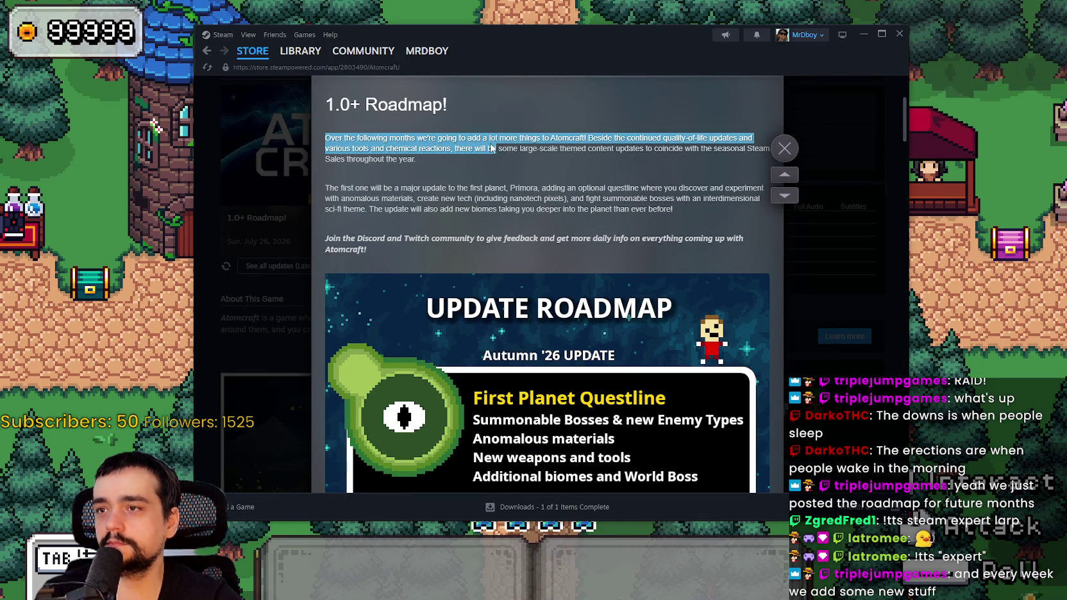
pyautogui.moveTo(560, 127)
pyautogui.mouseDown()
pyautogui.moveTo(615, 148)
pyautogui.moveTo(708, 138)
pyautogui.moveTo(751, 153)
pyautogui.moveTo(724, 160)
pyautogui.mouseUp()
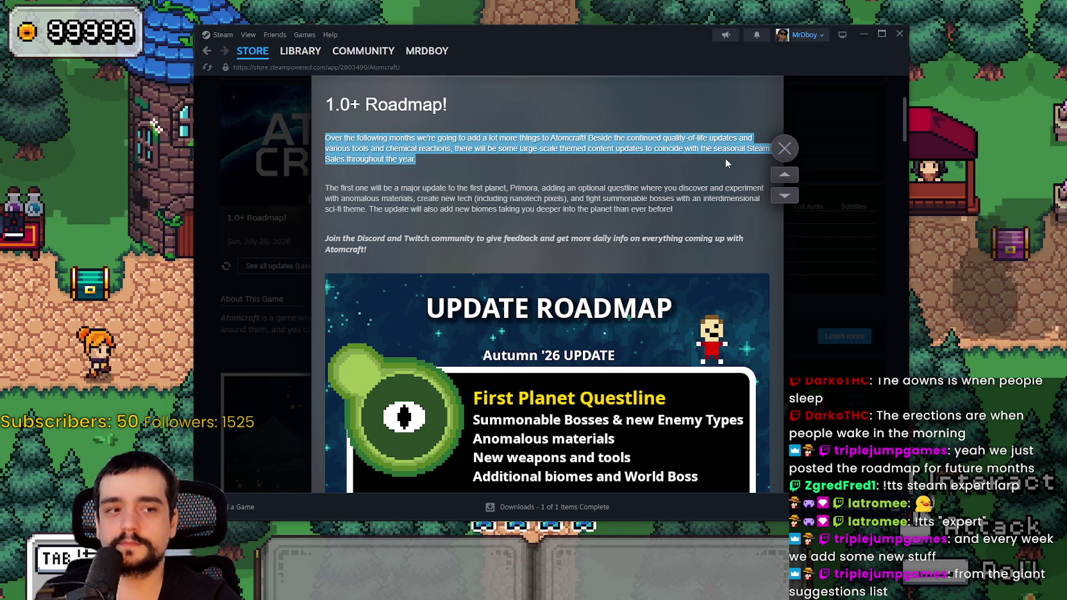
pyautogui.click(334, 184)
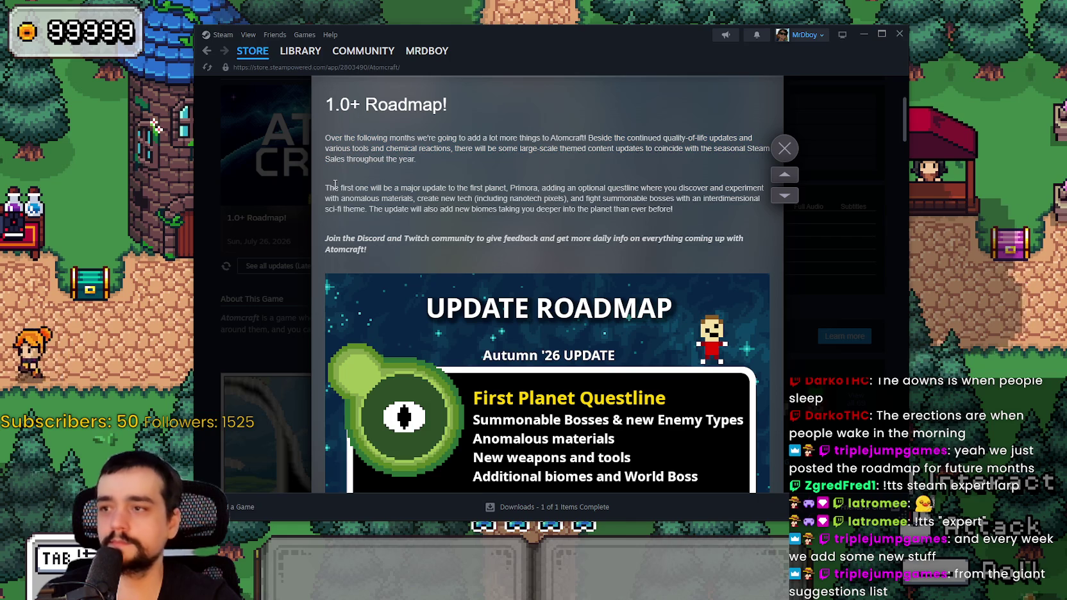
pyautogui.moveTo(340, 187); pyautogui.dragTo(397, 190)
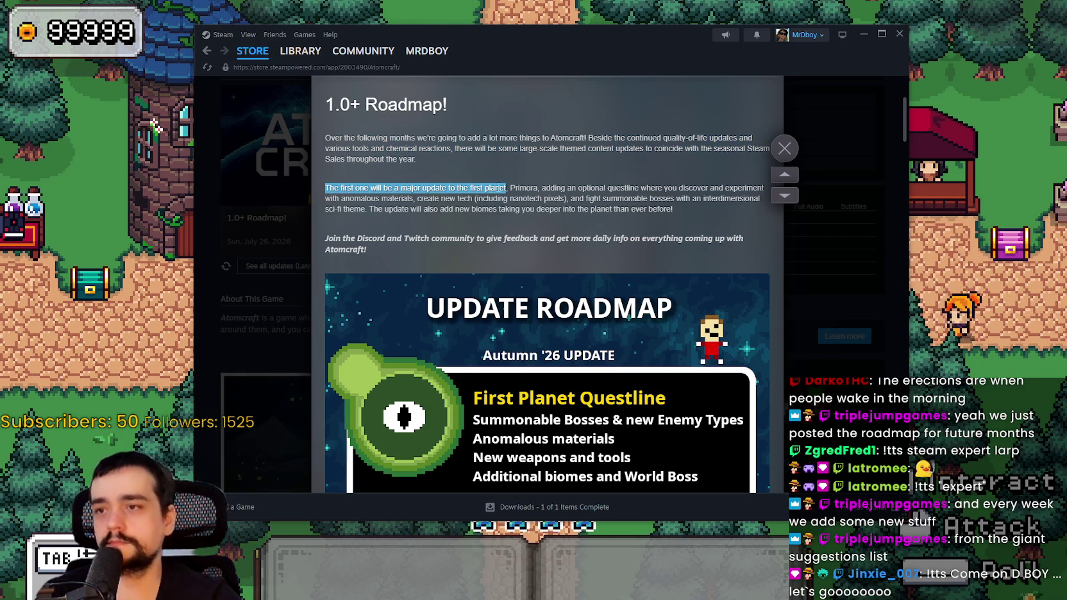
pyautogui.moveTo(550, 184)
pyautogui.mouseDown()
pyautogui.moveTo(744, 199)
pyautogui.moveTo(741, 209)
pyautogui.moveTo(667, 216)
pyautogui.mouseUp()
# Scroll through the roadmap and hotfix posts in the announcement.
pyautogui.scroll(-5, 403, 223)
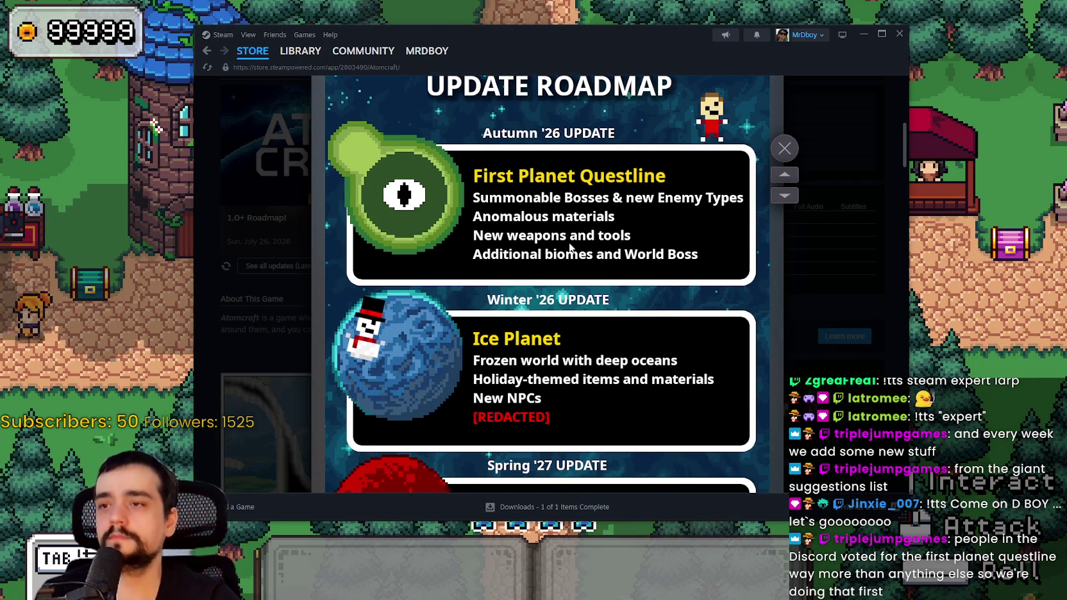
pyautogui.scroll(-1, 570, 247)
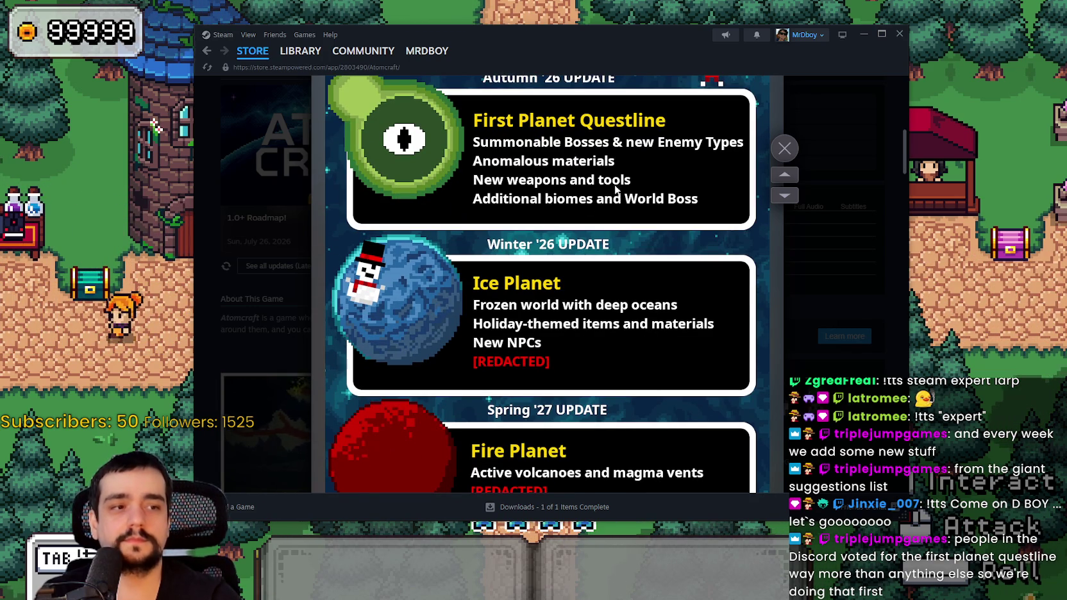
pyautogui.scroll(-1, 639, 171)
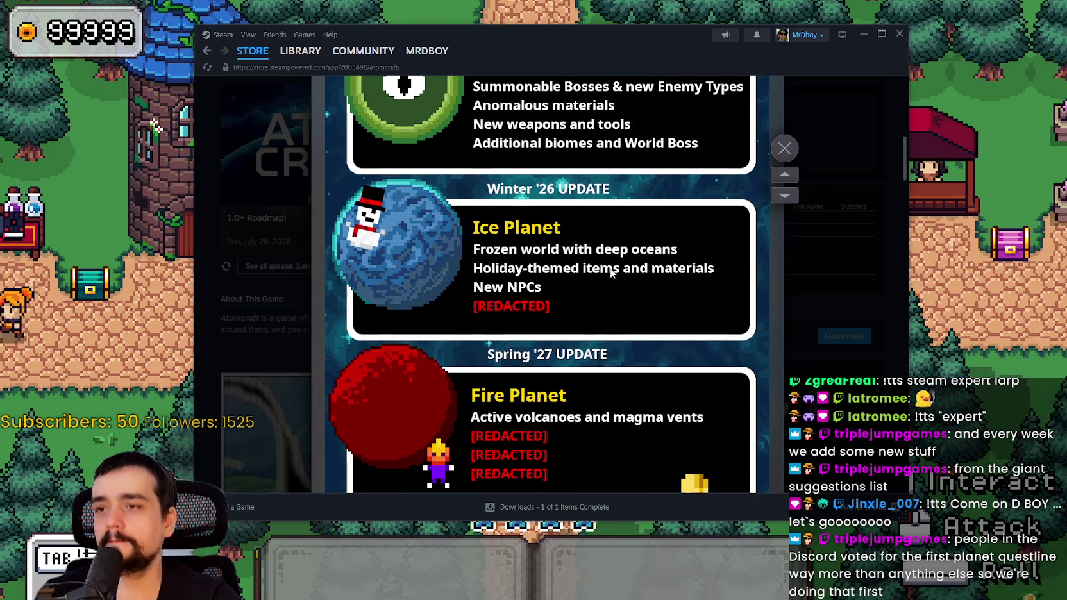
pyautogui.scroll(-3, 612, 280)
pyautogui.scroll(-1, 603, 274)
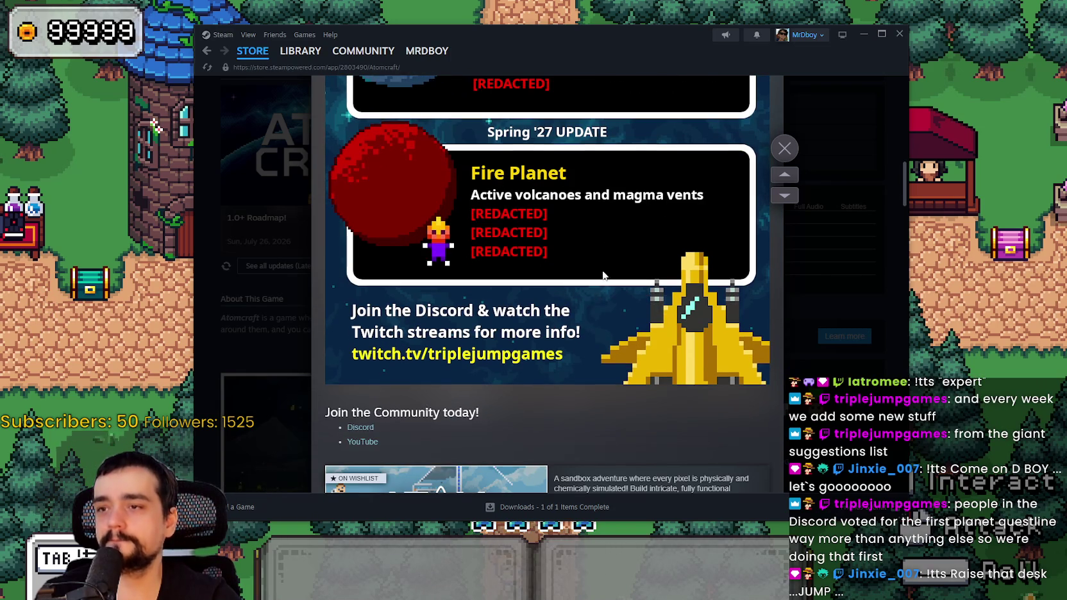
pyautogui.scroll(-8, 596, 289)
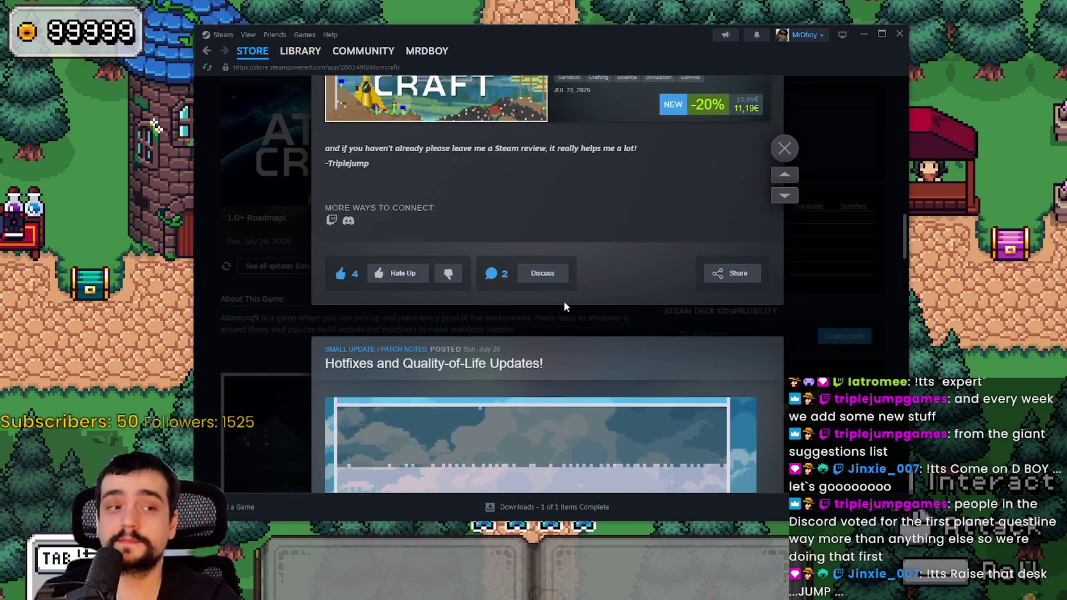
pyautogui.scroll(-2, 564, 301)
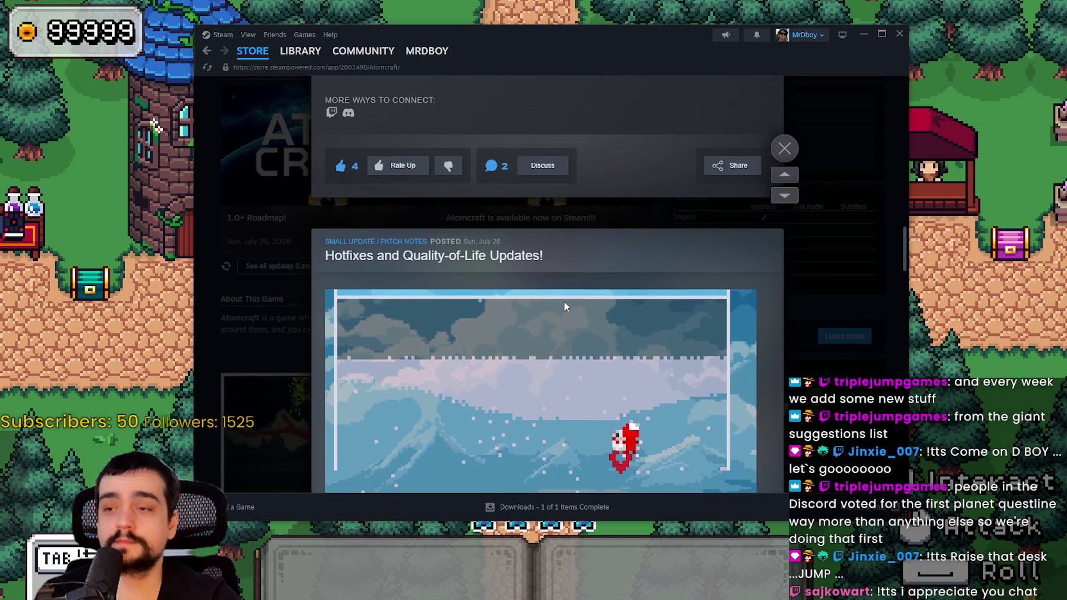
pyautogui.scroll(-2, 564, 304)
pyautogui.scroll(2, 567, 313)
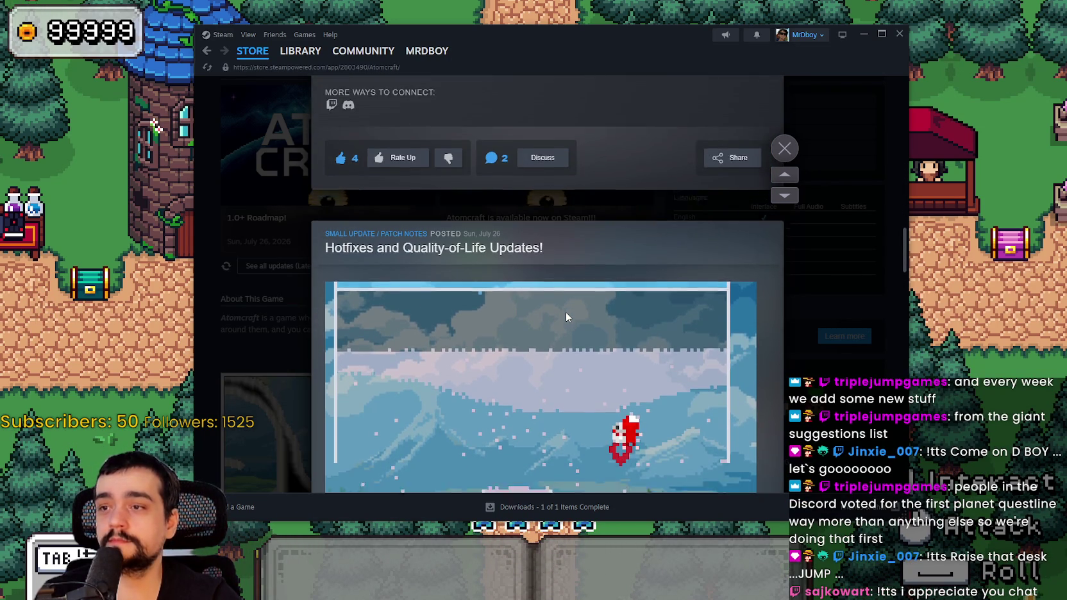
pyautogui.scroll(-9, 566, 314)
pyautogui.scroll(10, 565, 311)
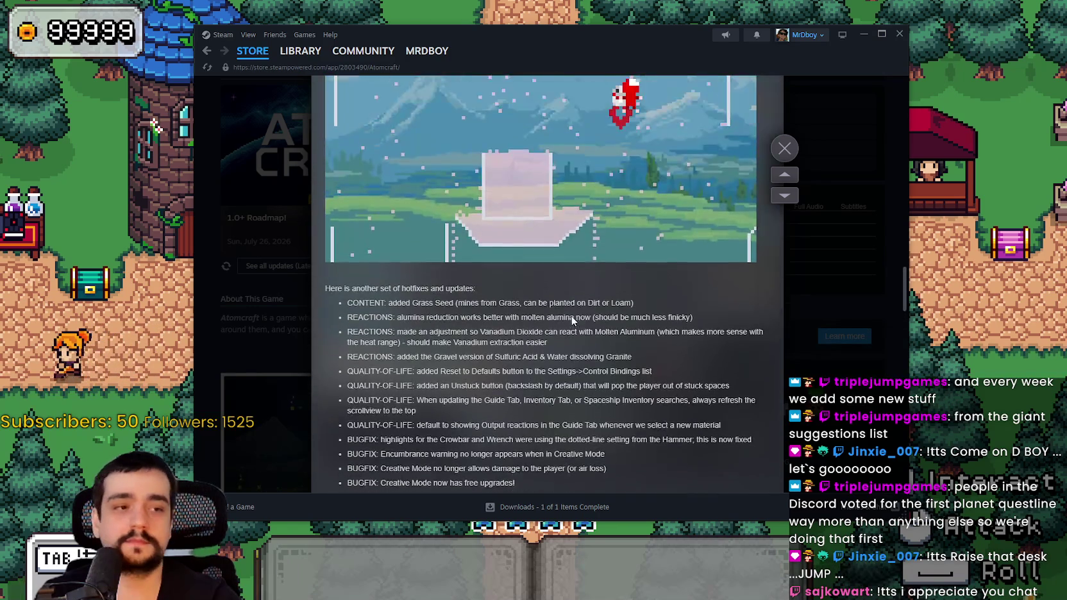
pyautogui.scroll(15, 578, 327)
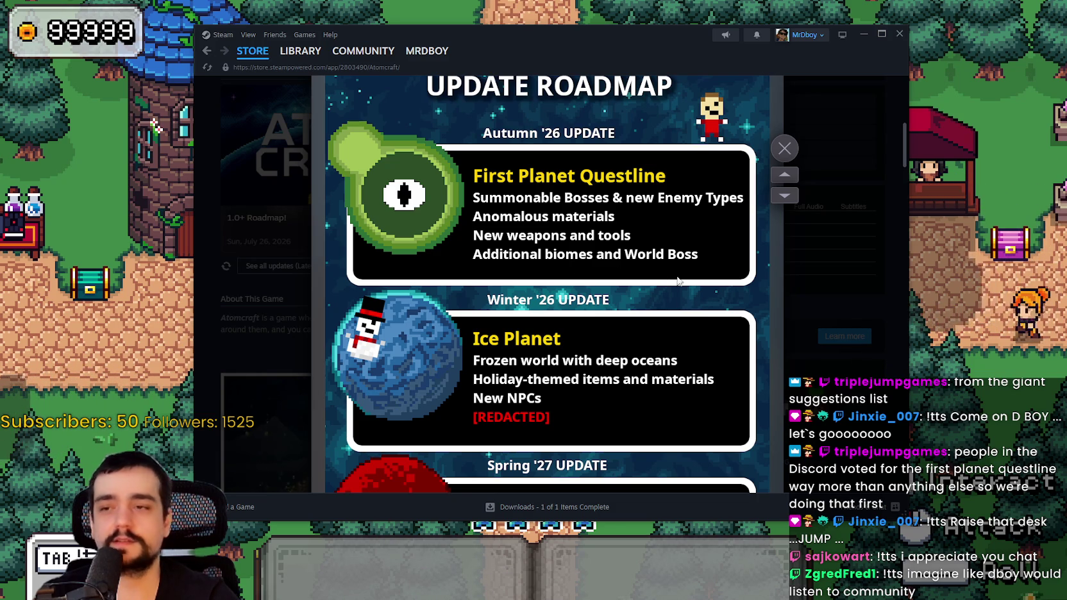
pyautogui.scroll(-3, 678, 281)
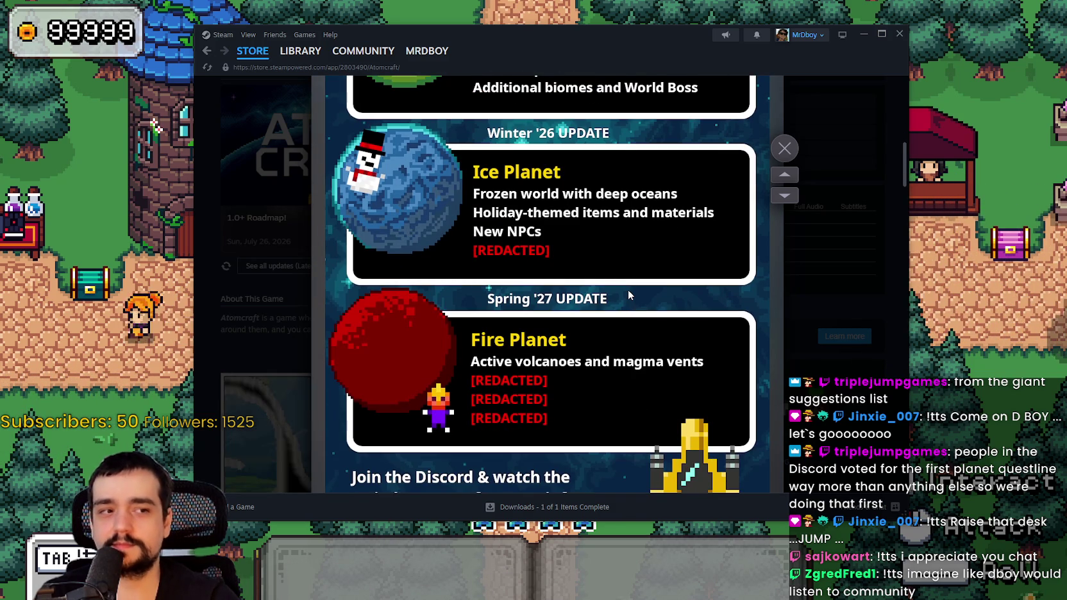
pyautogui.scroll(6, 628, 295)
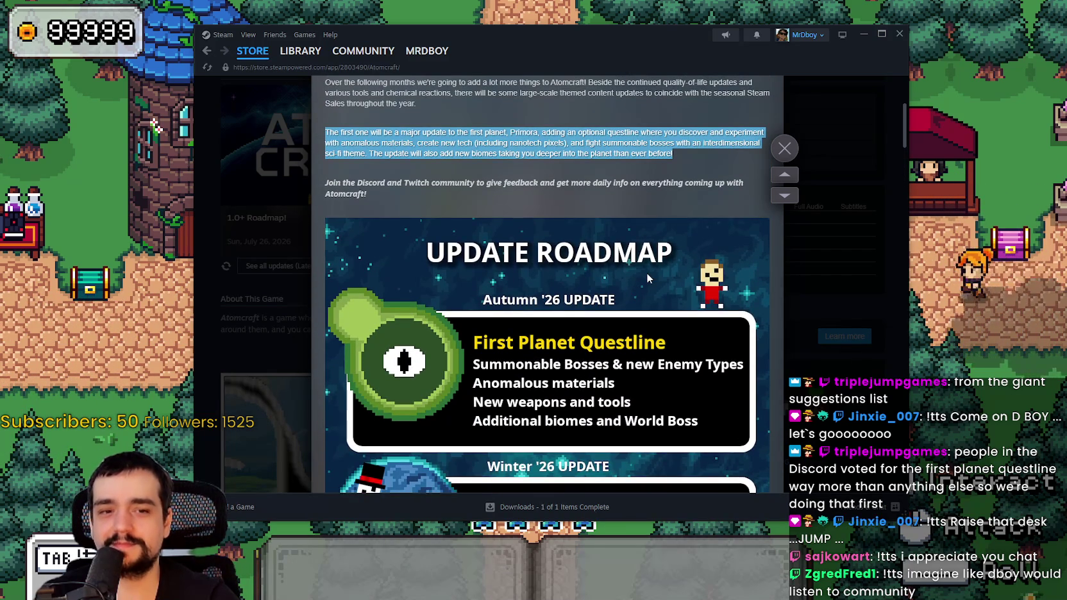
# Clear the highlight, close the announcement and return to the top of the Atomcraft page.
pyautogui.click(530, 141)
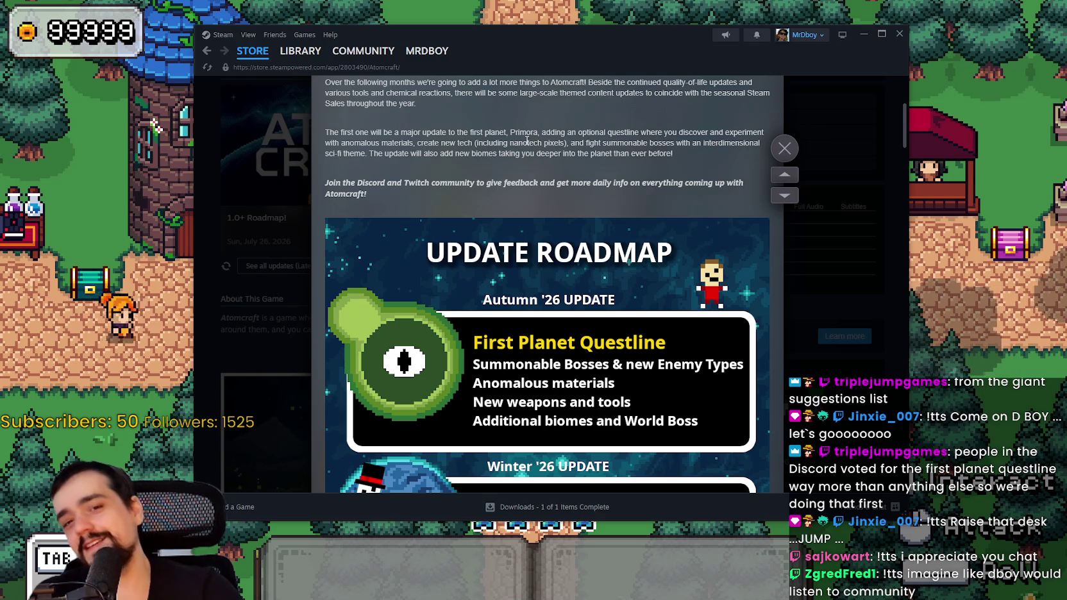
pyautogui.click(785, 148)
pyautogui.scroll(-1, 464, 427)
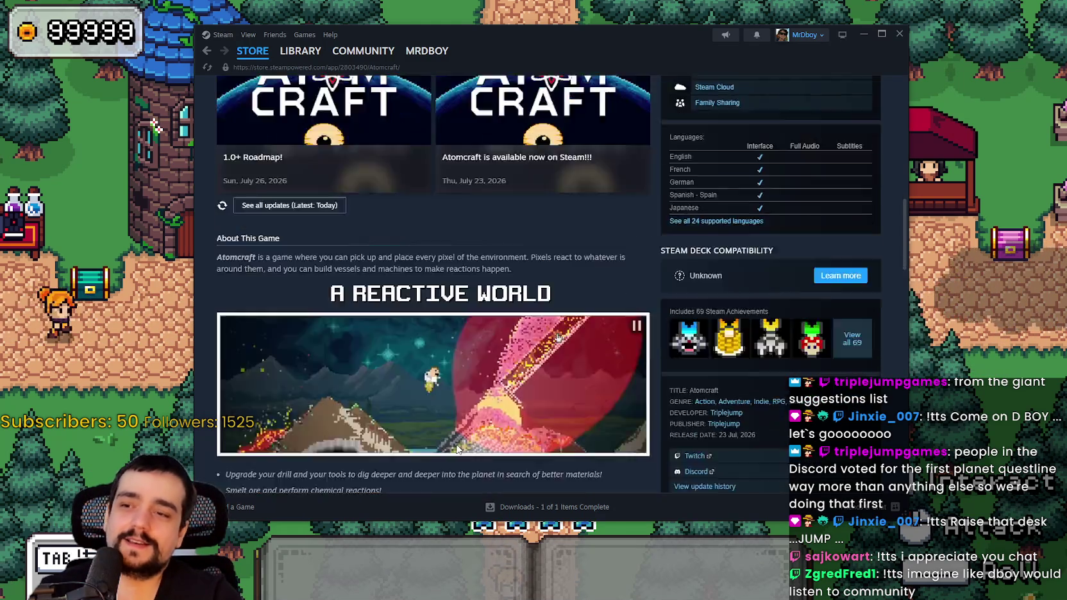
pyautogui.scroll(5, 465, 427)
pyautogui.scroll(3, 503, 420)
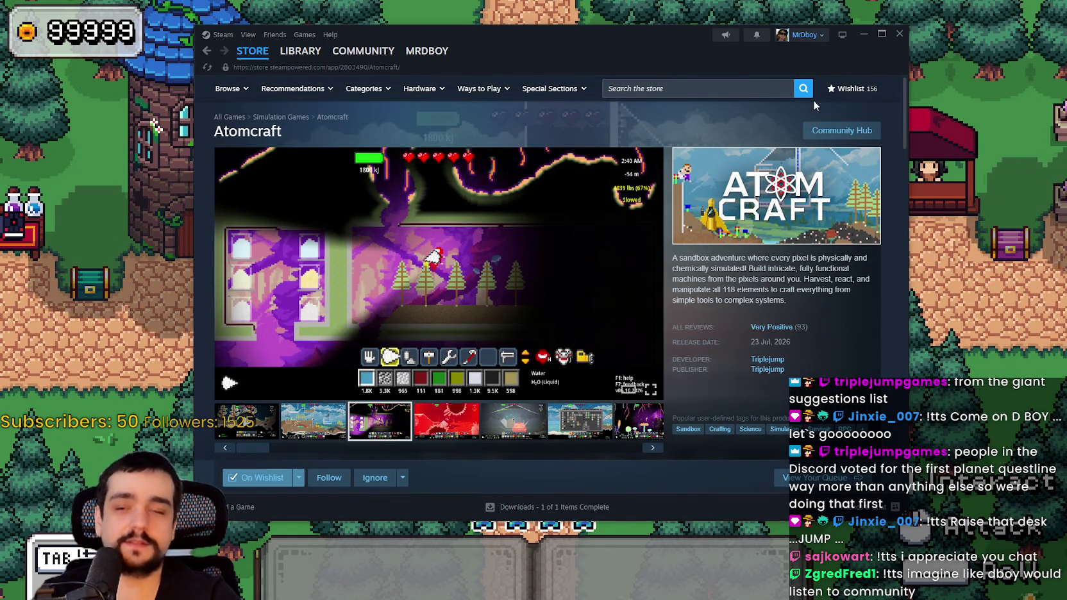
# Open Atomcraft's community hub and the answered 'Please revert that update' discussion.
pyautogui.click(841, 130)
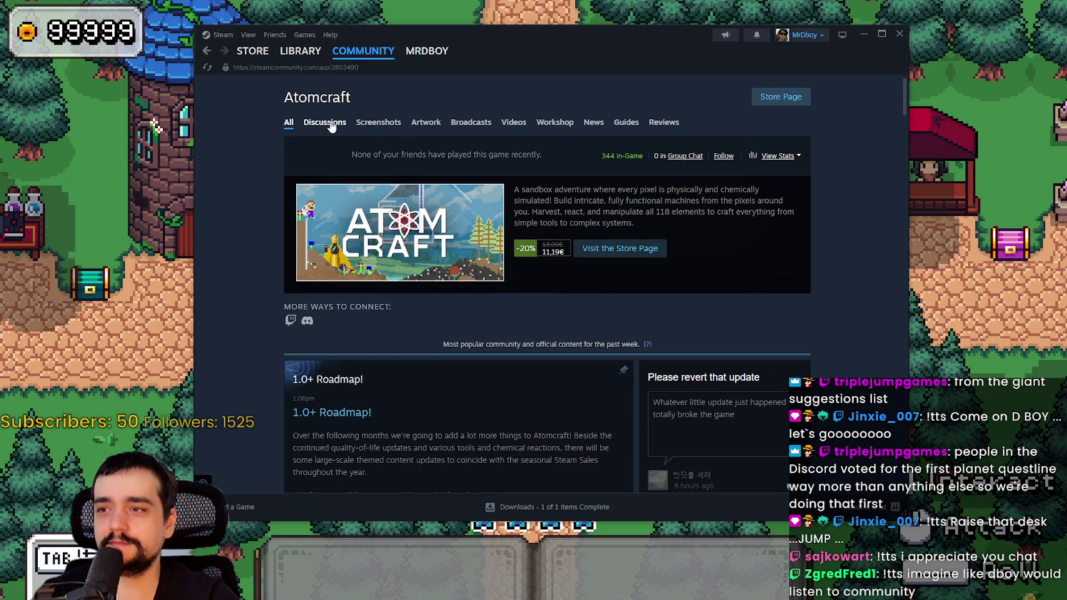
pyautogui.scroll(-4, 544, 358)
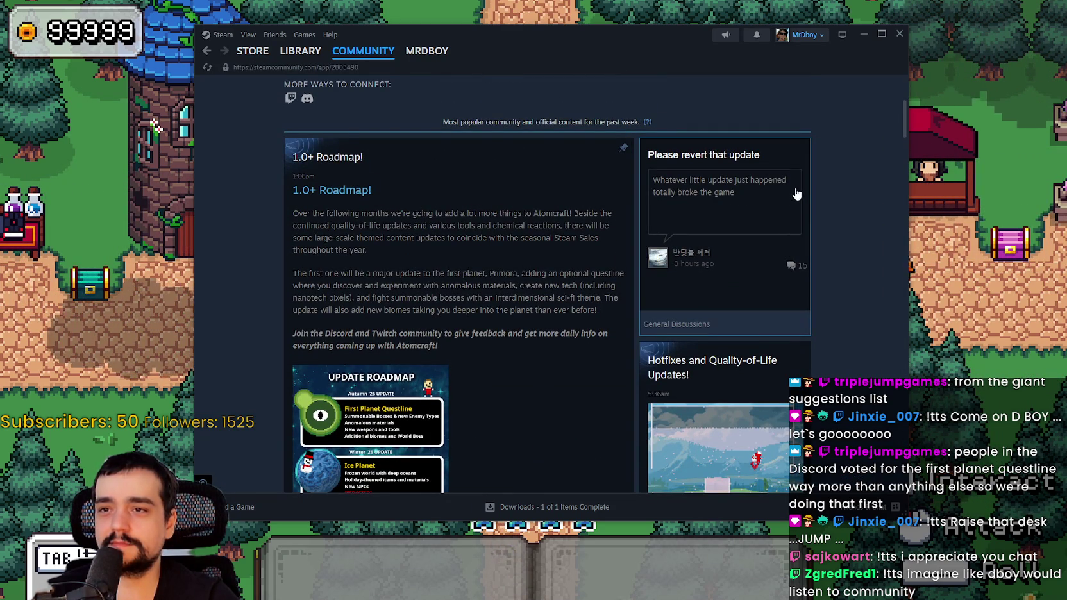
pyautogui.click(700, 212)
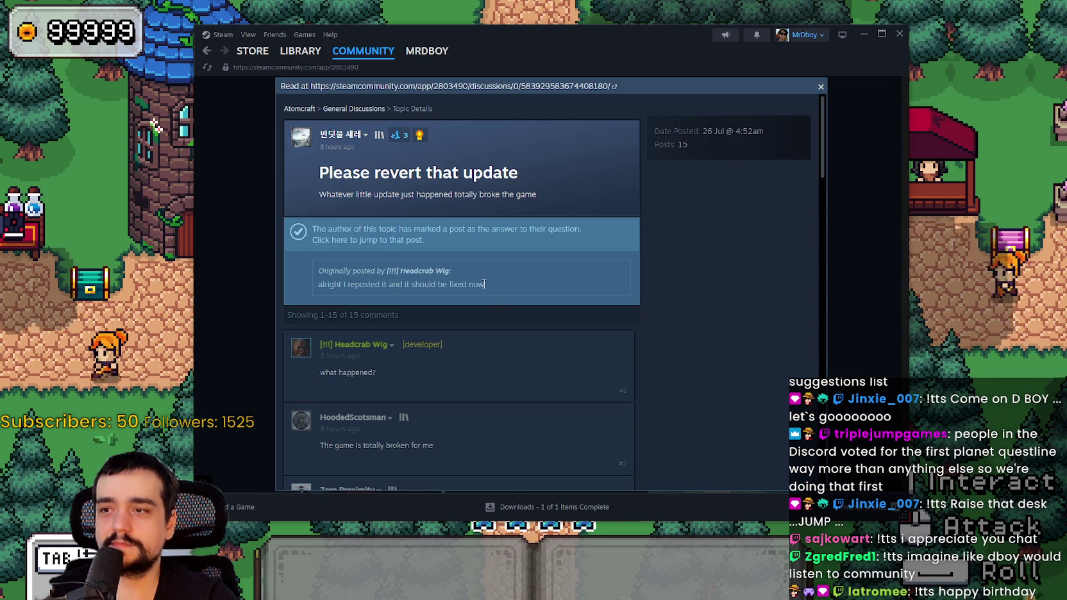
# Select the quoted developer reply, then the topic's description line in the thread.
pyautogui.moveTo(484, 284)
pyautogui.mouseDown()
pyautogui.moveTo(279, 272)
pyautogui.moveTo(287, 275)
pyautogui.mouseUp()
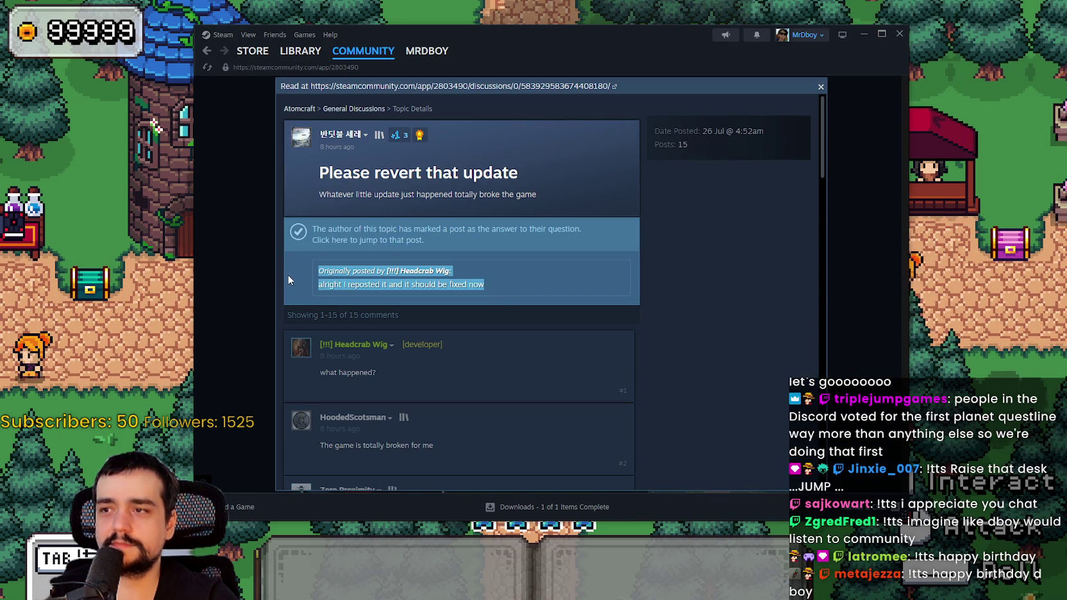
pyautogui.moveTo(536, 194)
pyautogui.mouseDown()
pyautogui.moveTo(385, 173)
pyautogui.moveTo(319, 194)
pyautogui.mouseUp()
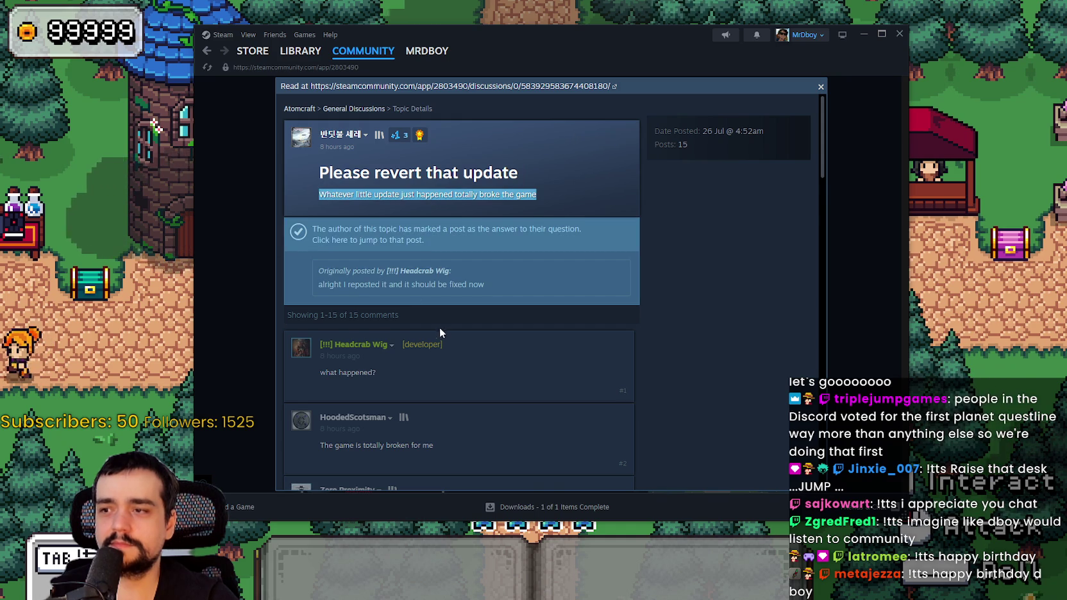
pyautogui.scroll(-2, 441, 333)
pyautogui.scroll(2, 427, 333)
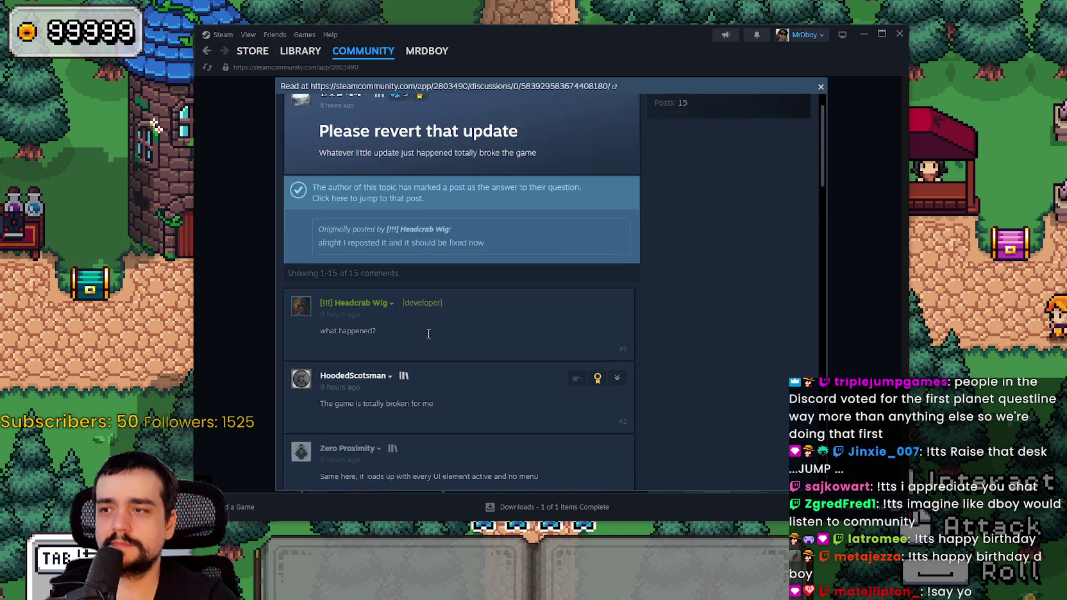
pyautogui.scroll(-4, 429, 333)
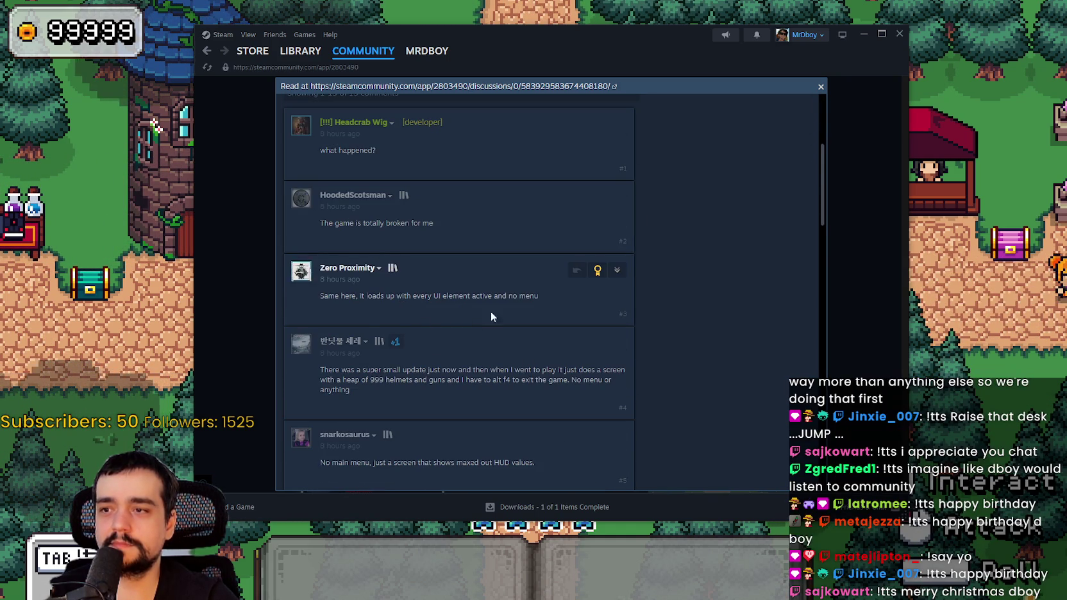
# Read to the end of the thread, close it and scroll the hub to the top.
pyautogui.scroll(-3, 489, 311)
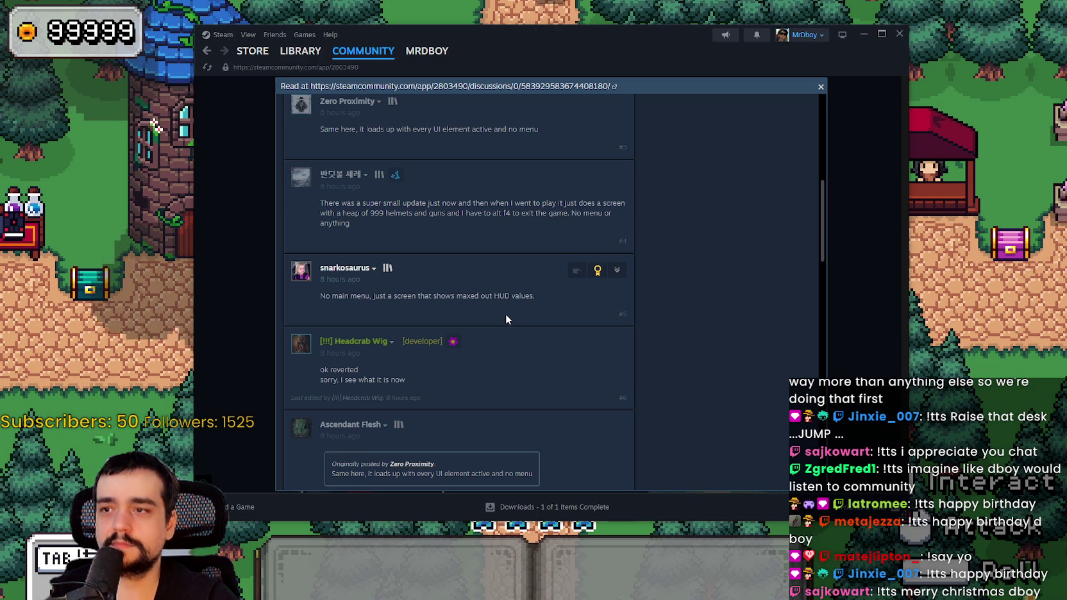
pyautogui.scroll(-2, 505, 319)
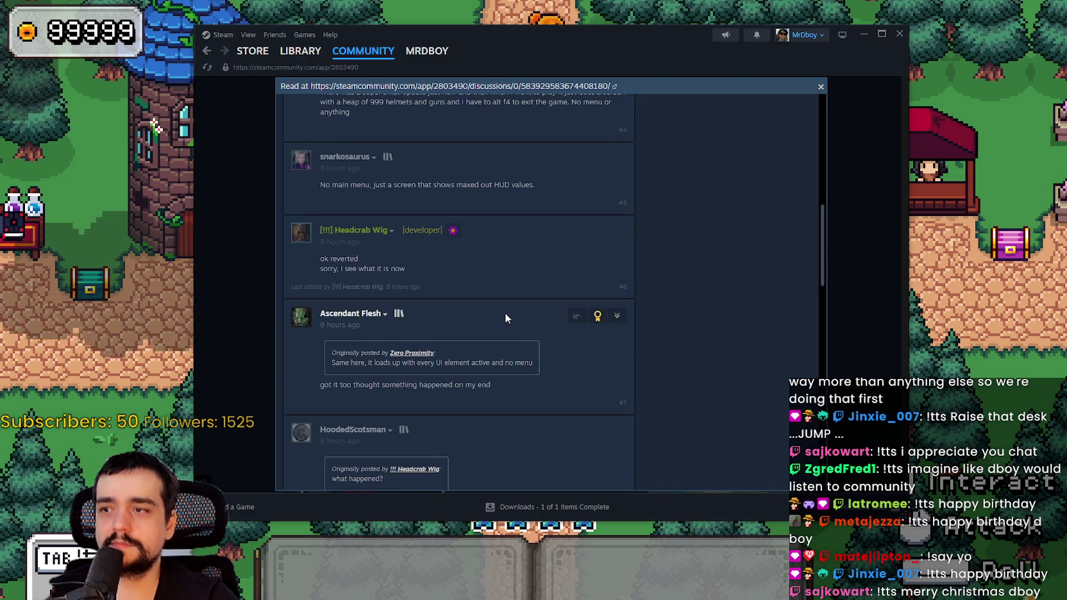
pyautogui.scroll(-8, 503, 311)
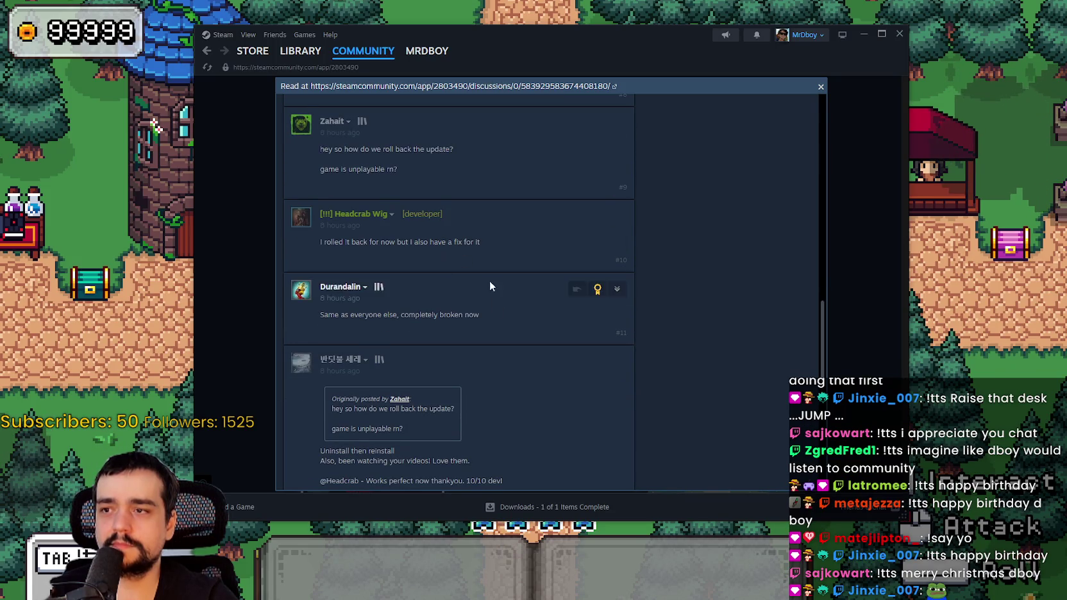
pyautogui.scroll(-3, 542, 375)
pyautogui.scroll(-3, 558, 327)
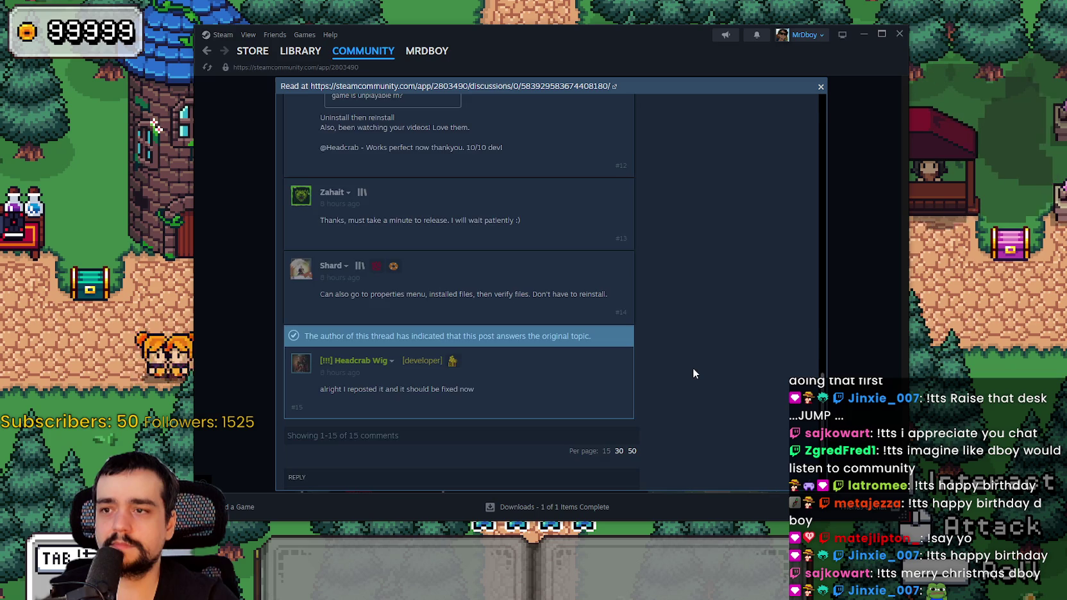
pyautogui.scroll(-3, 692, 369)
pyautogui.click(868, 359)
pyautogui.scroll(3, 735, 332)
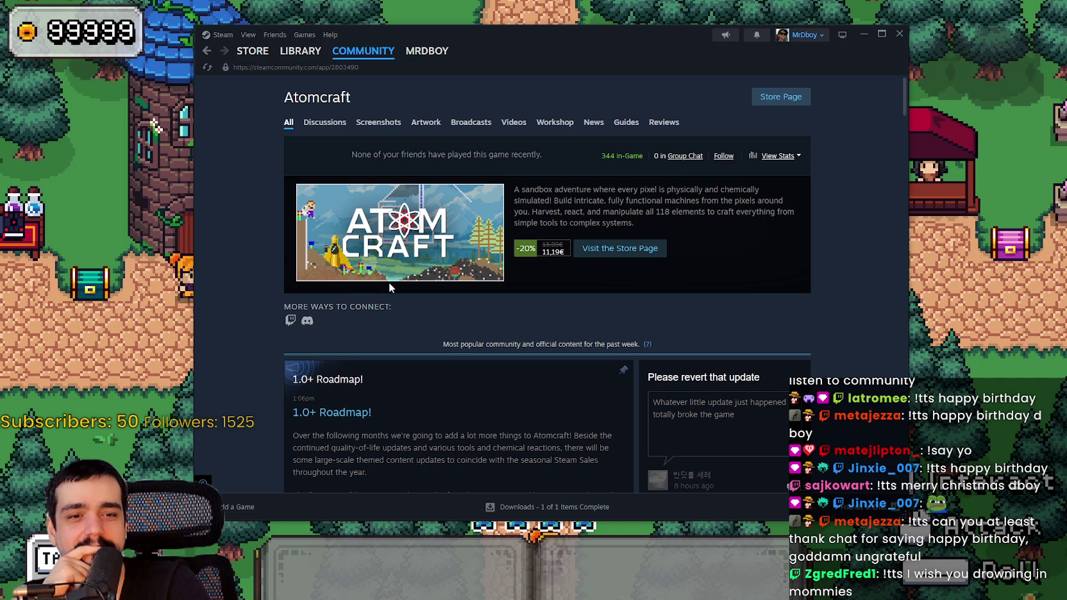
# Go to the Steam store front and scroll through its featured and recommended games.
pyautogui.click(250, 51)
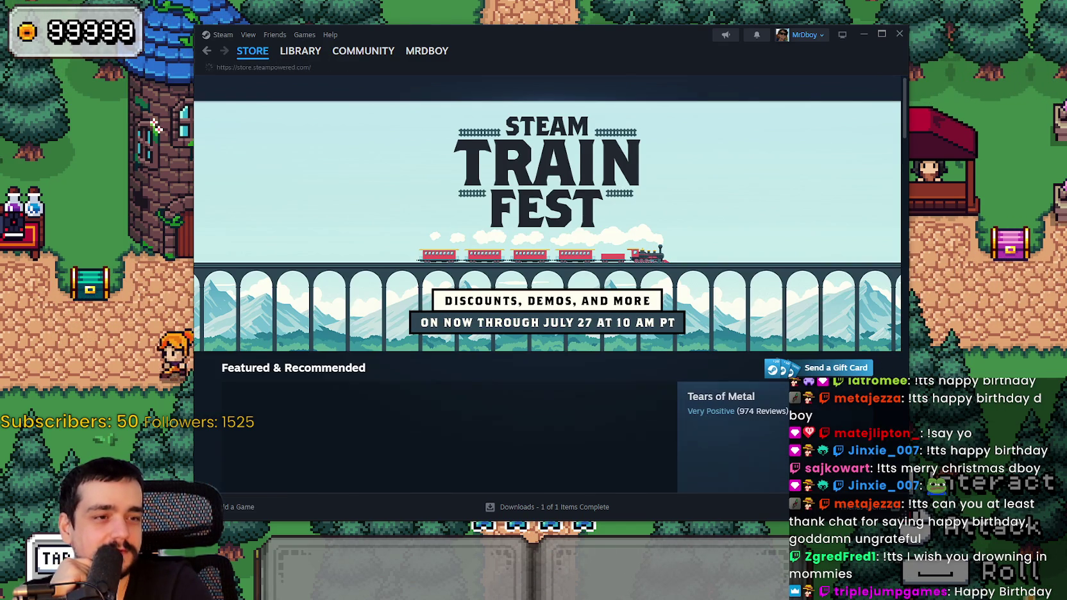
pyautogui.scroll(-2, 645, 324)
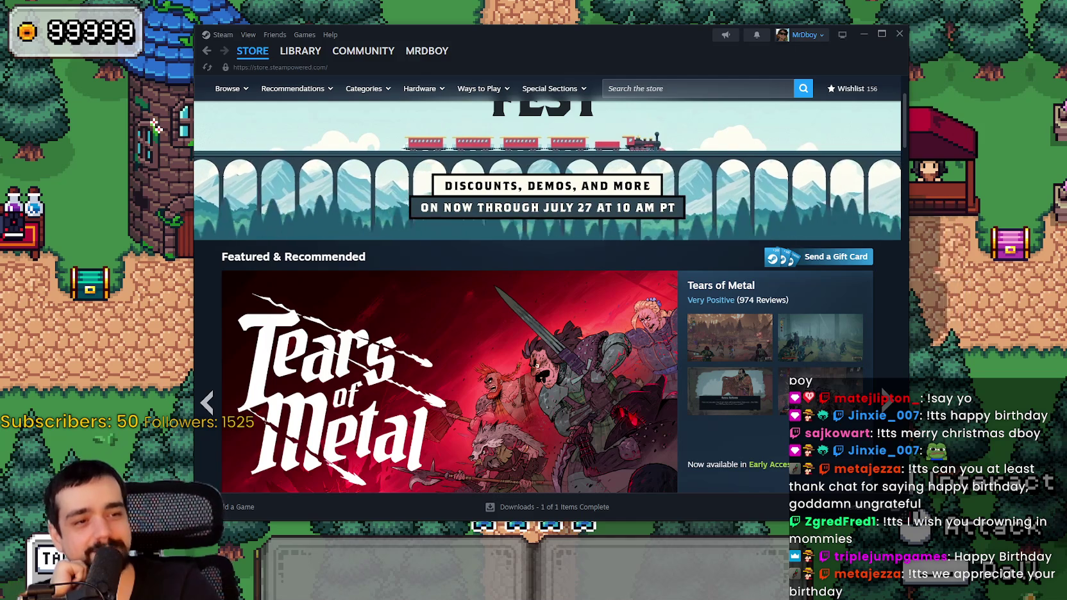
pyautogui.scroll(-2, 517, 428)
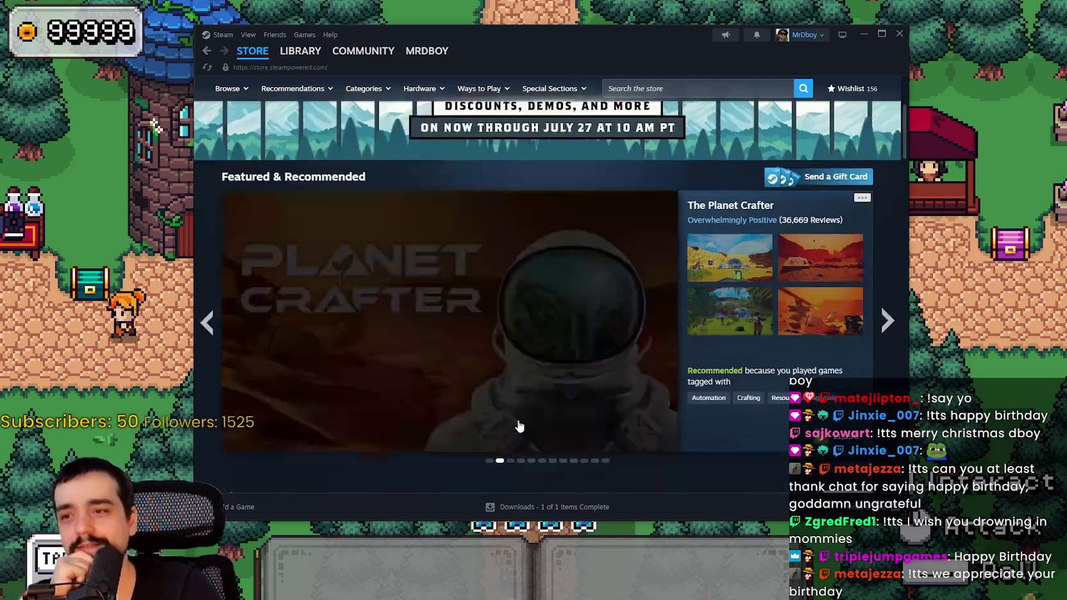
pyautogui.scroll(-2, 447, 363)
pyautogui.scroll(3, 577, 320)
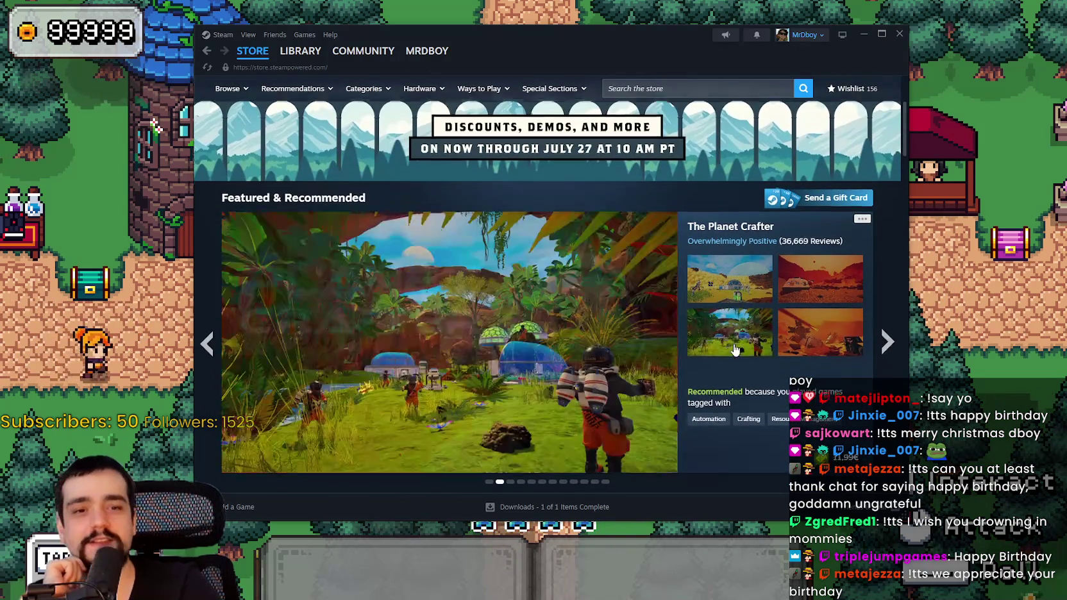
pyautogui.scroll(-1, 706, 269)
# Advance the featured carousel four games, then bring the pixel-art game back in front.
pyautogui.moveTo(732, 234)
pyautogui.moveTo(856, 292)
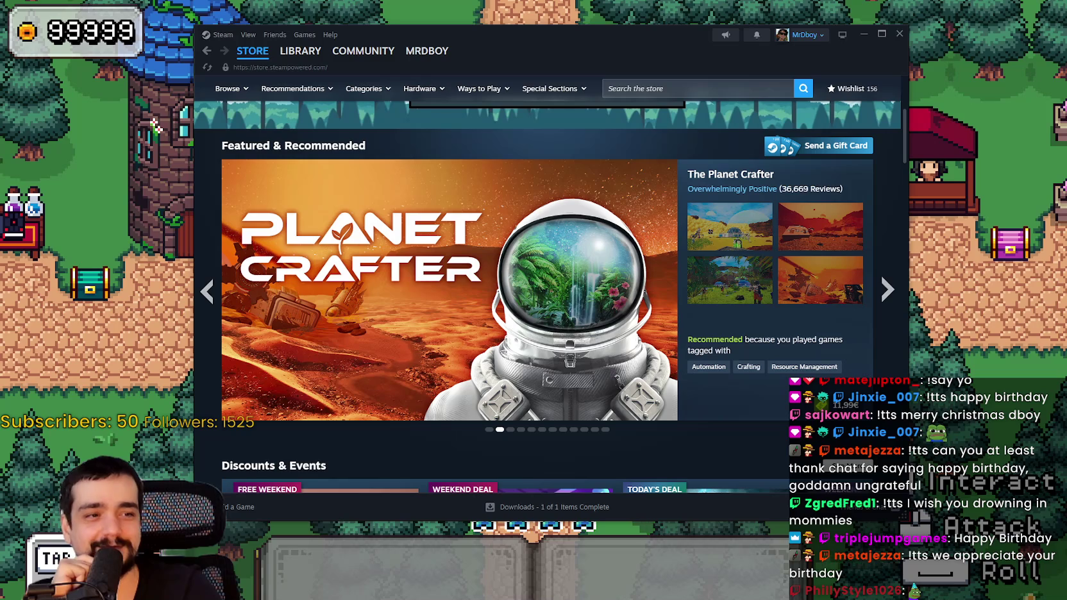
pyautogui.click(885, 291)
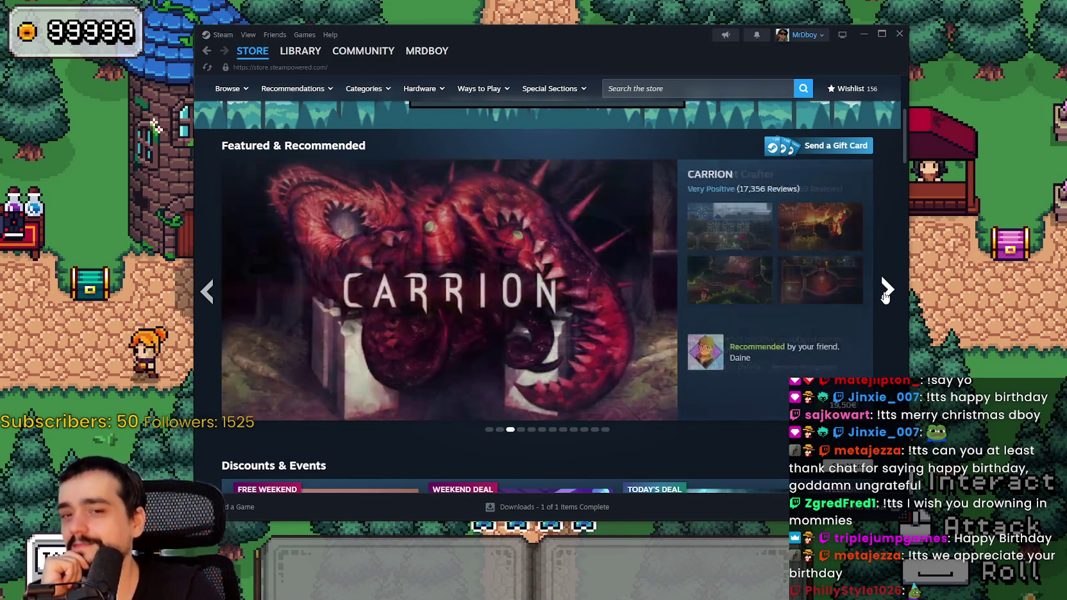
pyautogui.click(885, 292)
pyautogui.click(886, 292)
pyautogui.click(885, 291)
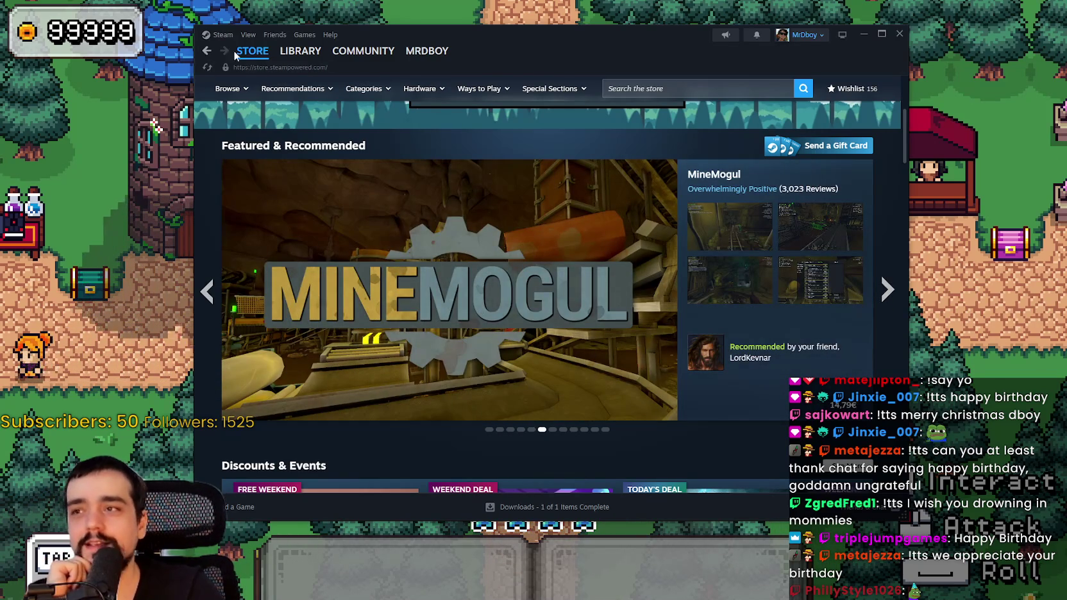
pyautogui.click(147, 298)
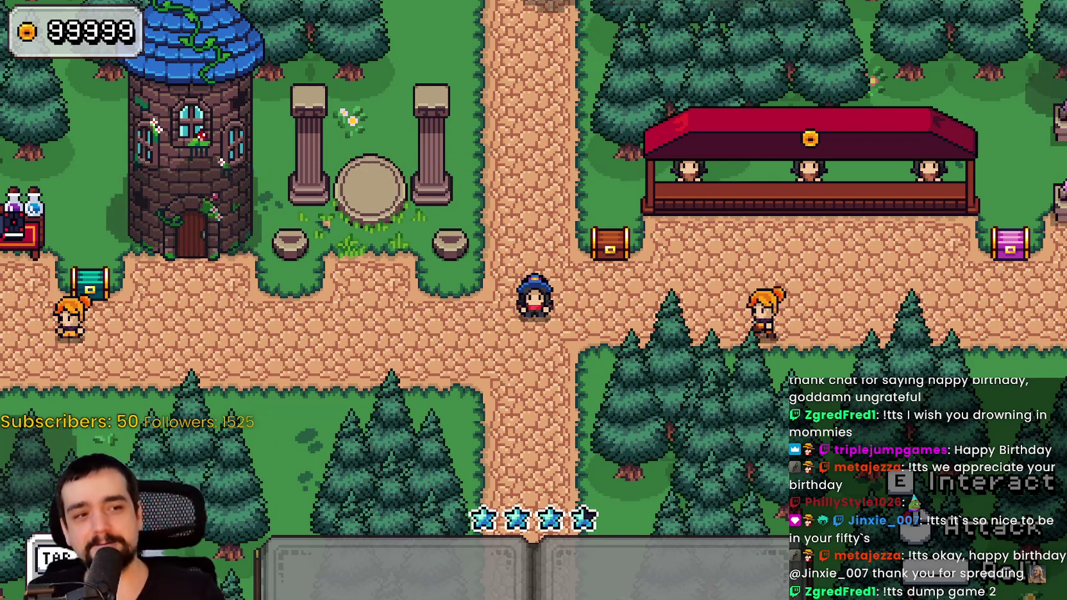
# Walk the wizard out of town and down into the beanstalk field.
pyautogui.press('a')
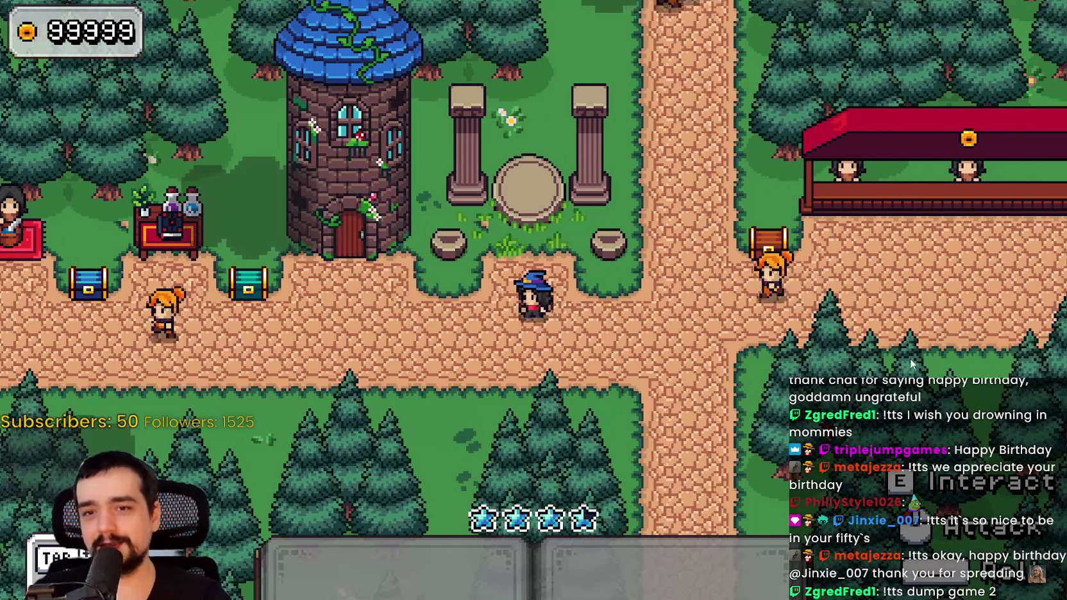
pyautogui.press('e')
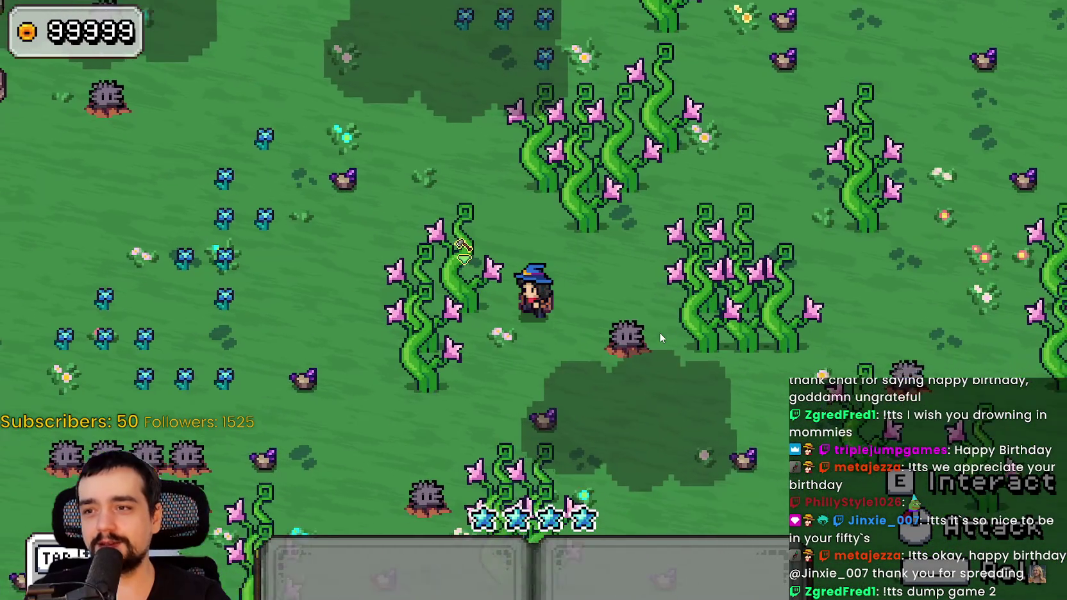
pyautogui.press('w')
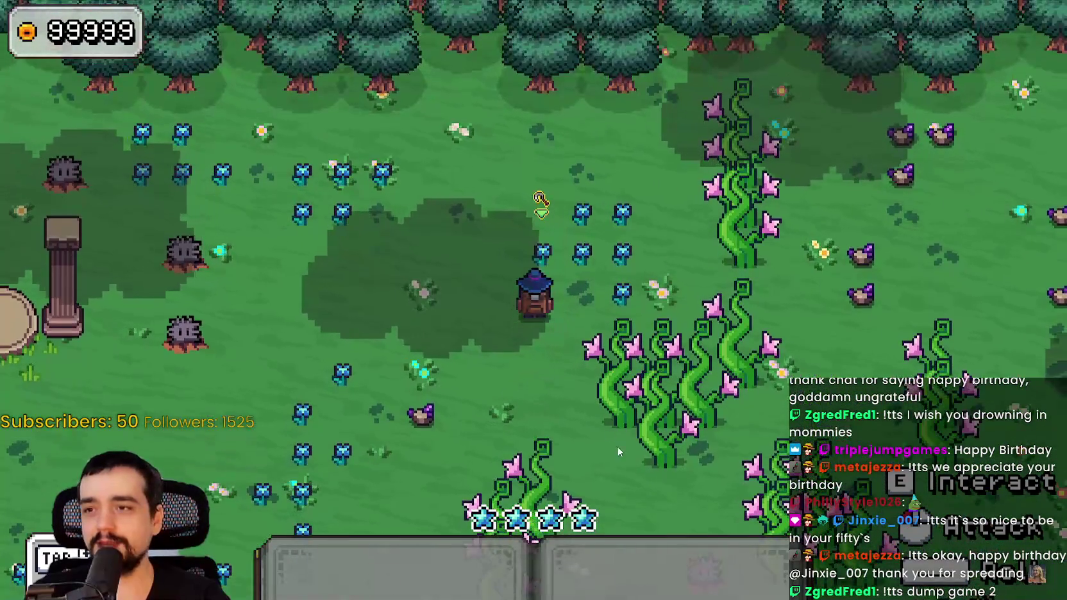
pyautogui.press('s')
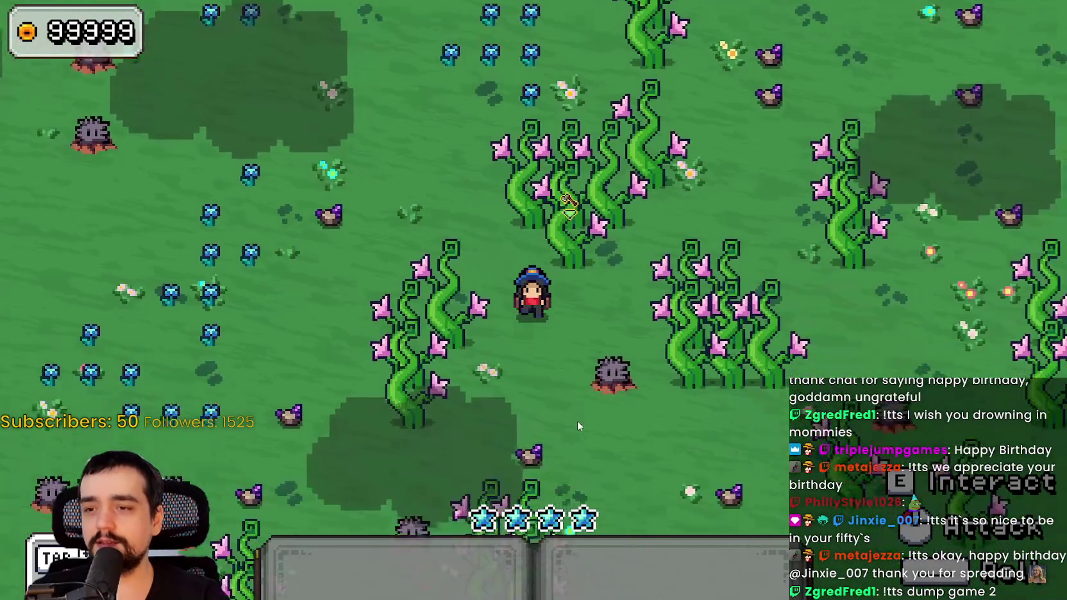
pyautogui.press('s')
pyautogui.press('d')
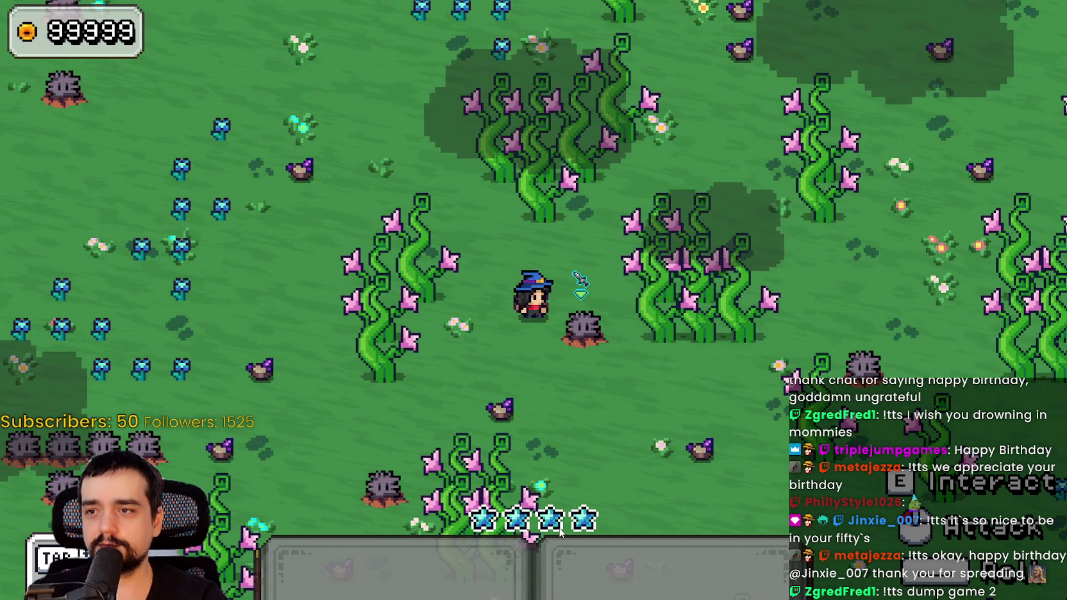
# Reach the spiky enemy and strike it until it dies and drops a blue gem.
pyautogui.press('a')
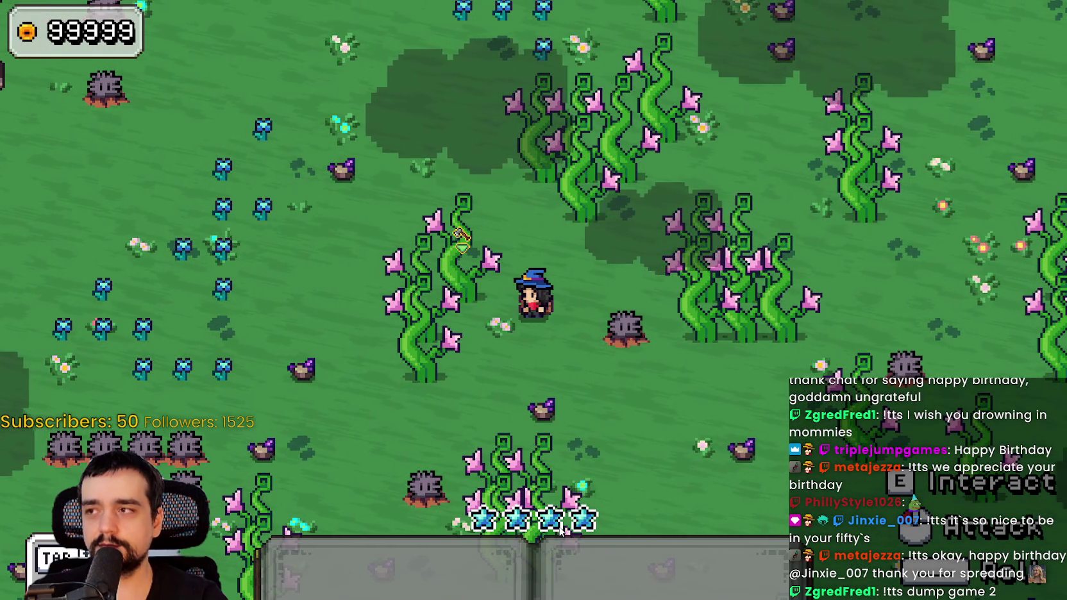
pyautogui.press('w')
pyautogui.press('d')
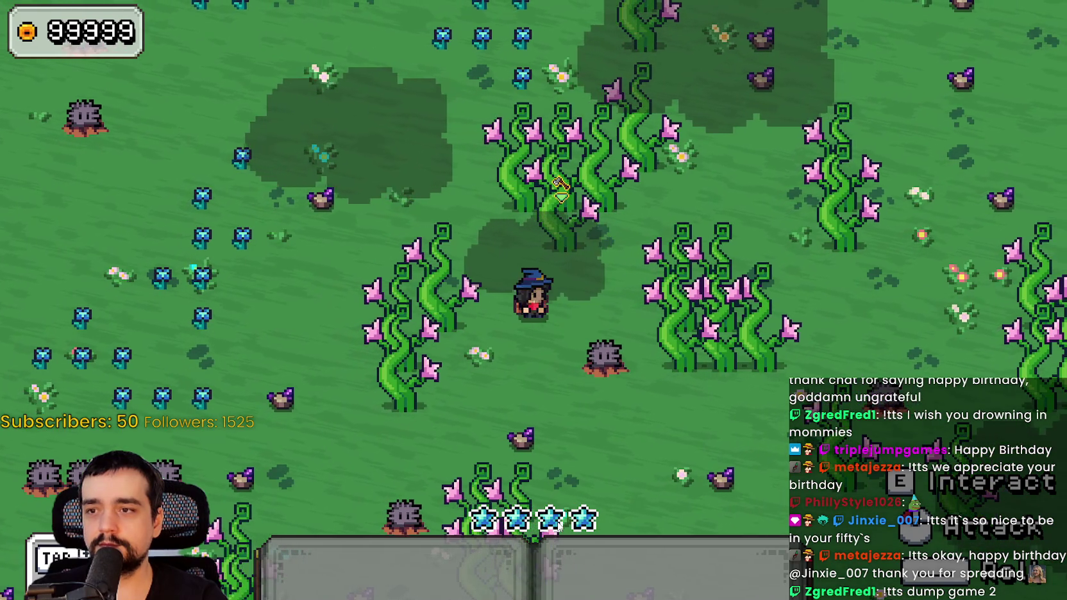
pyautogui.press('a')
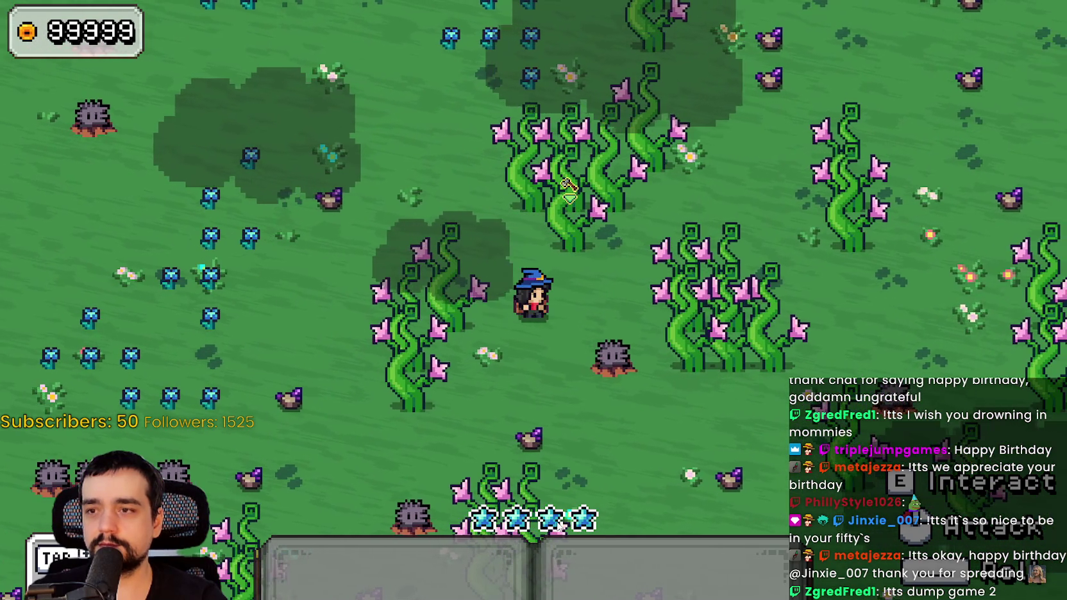
pyautogui.press('s')
pyautogui.press('d')
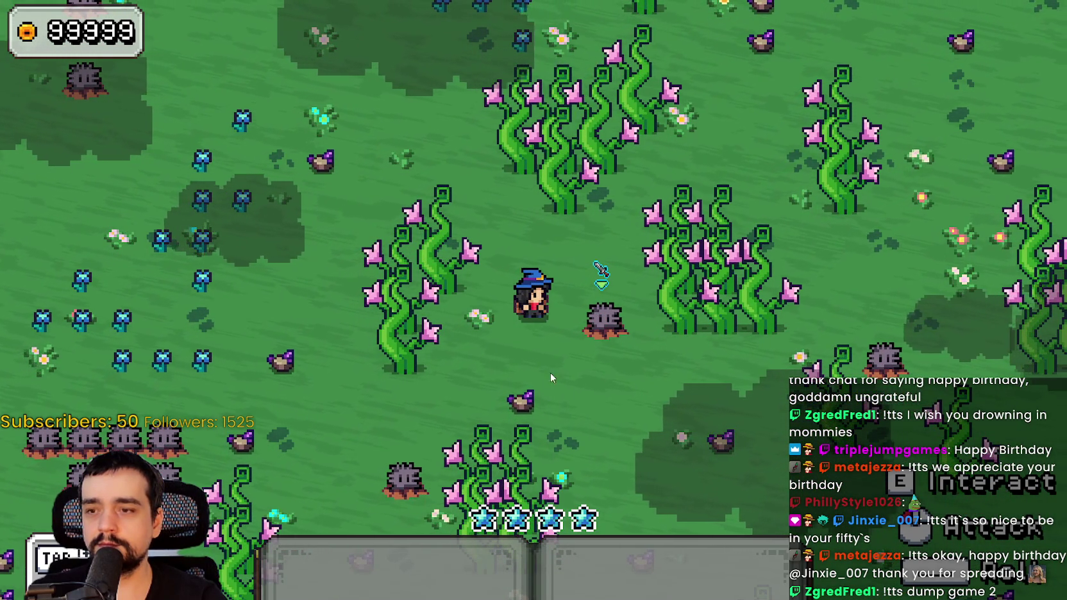
pyautogui.click(577, 356)
pyautogui.click(573, 384)
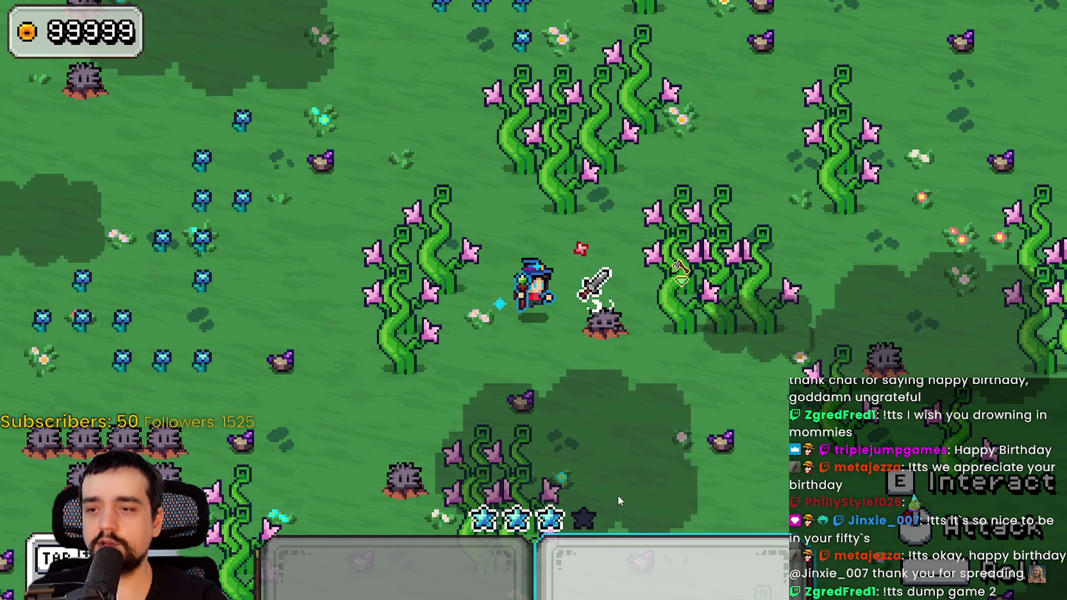
pyautogui.press('d')
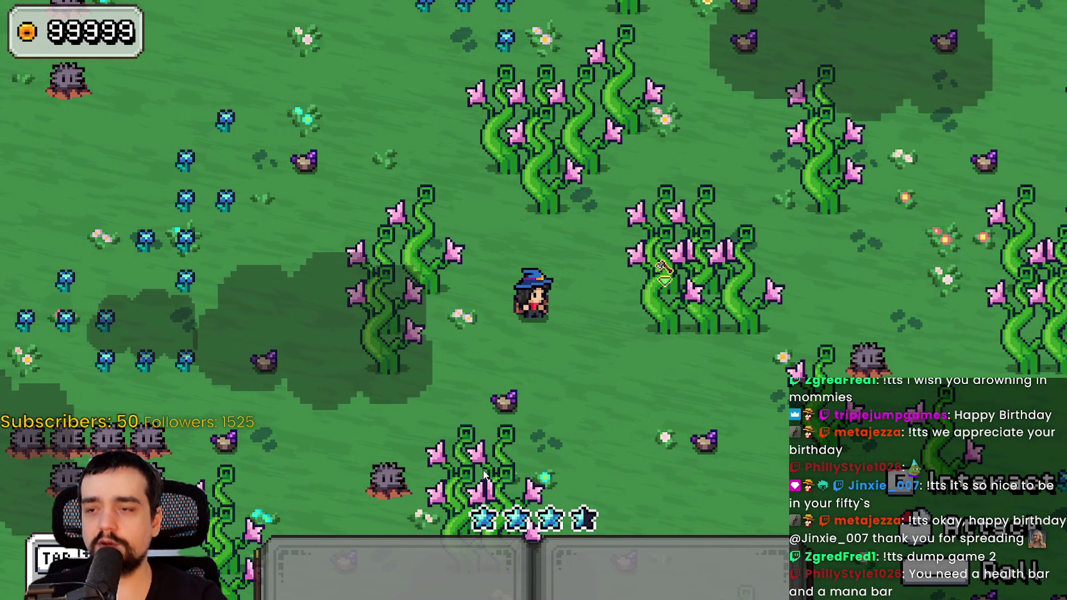
# Walk the wizard around the forest clearing between the vines and the pillars.
pyautogui.press('w')
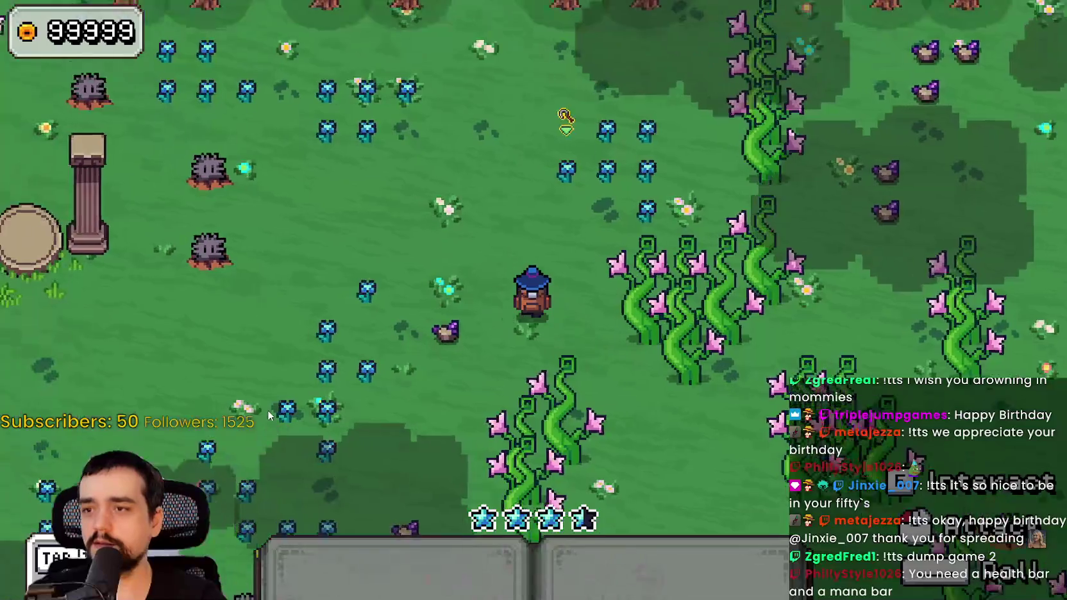
pyautogui.press('s')
pyautogui.press('d')
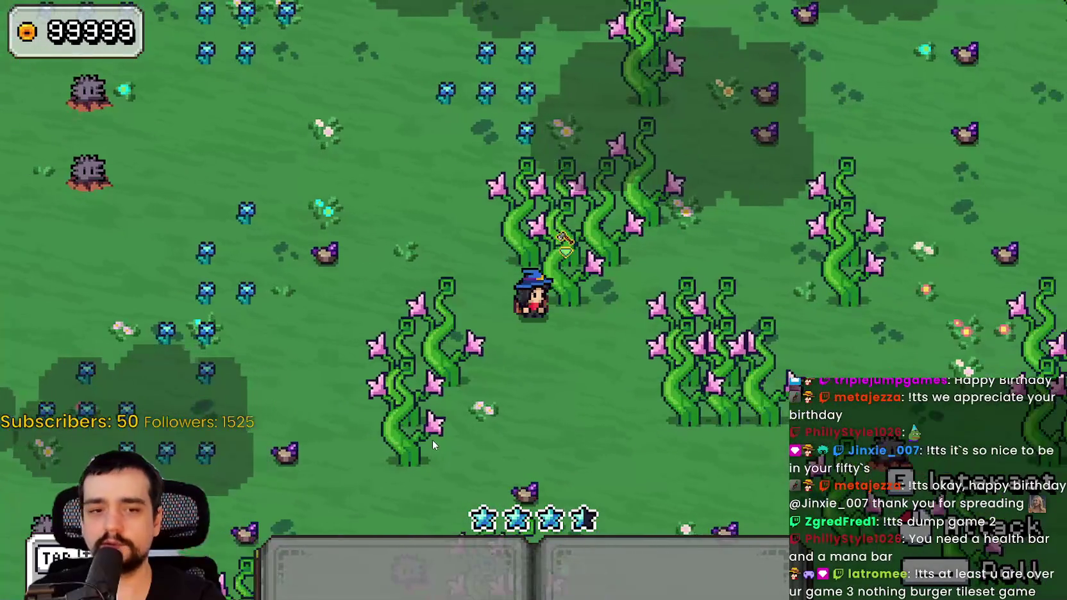
pyautogui.press('w')
pyautogui.press('a')
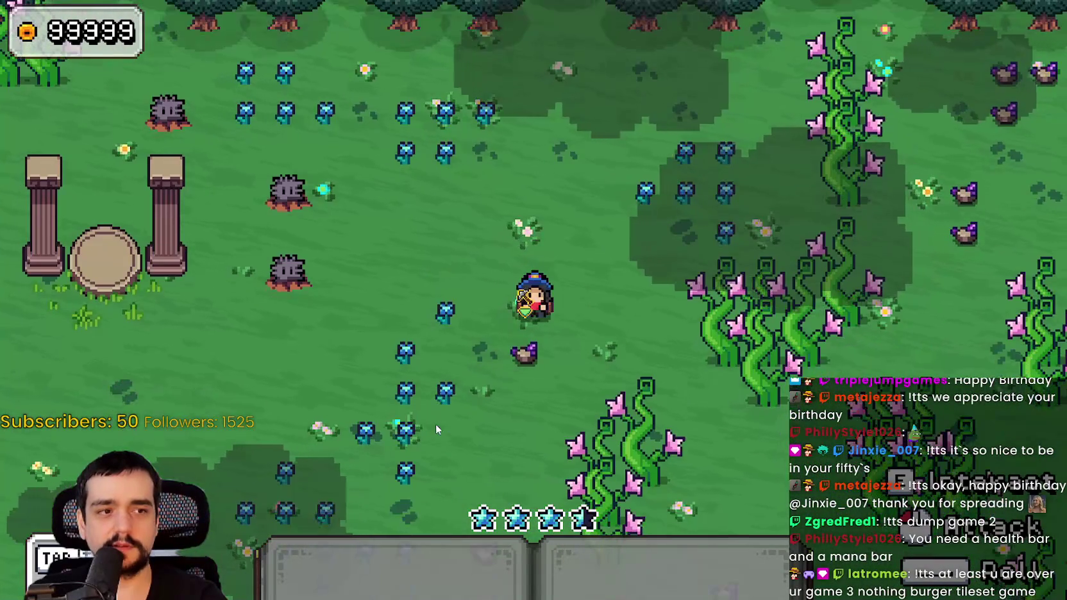
pyautogui.press('s')
pyautogui.press('d')
pyautogui.press('w')
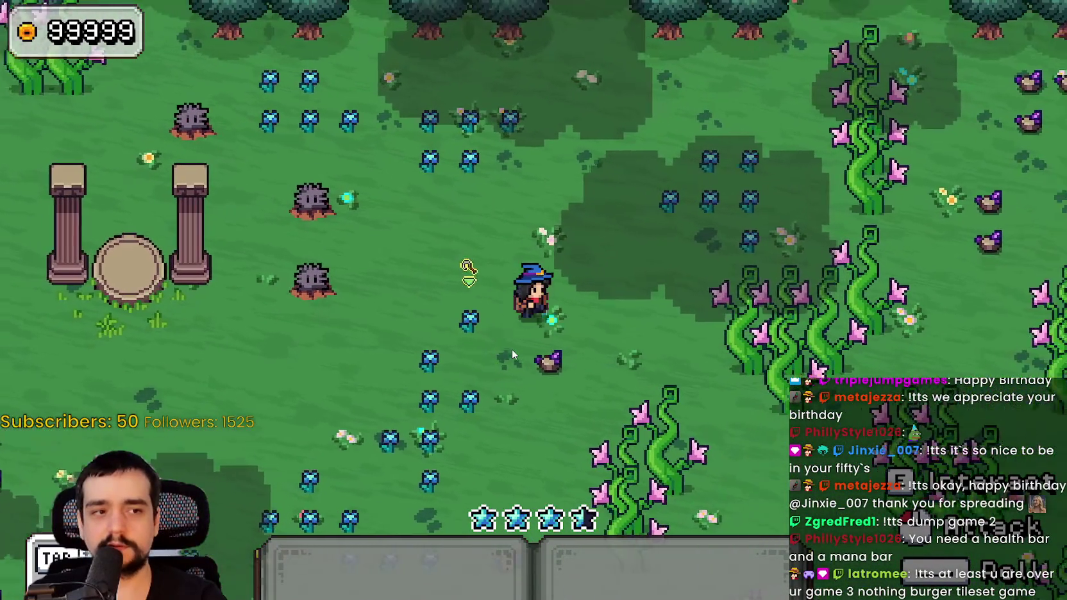
pyautogui.press('s')
pyautogui.press('d')
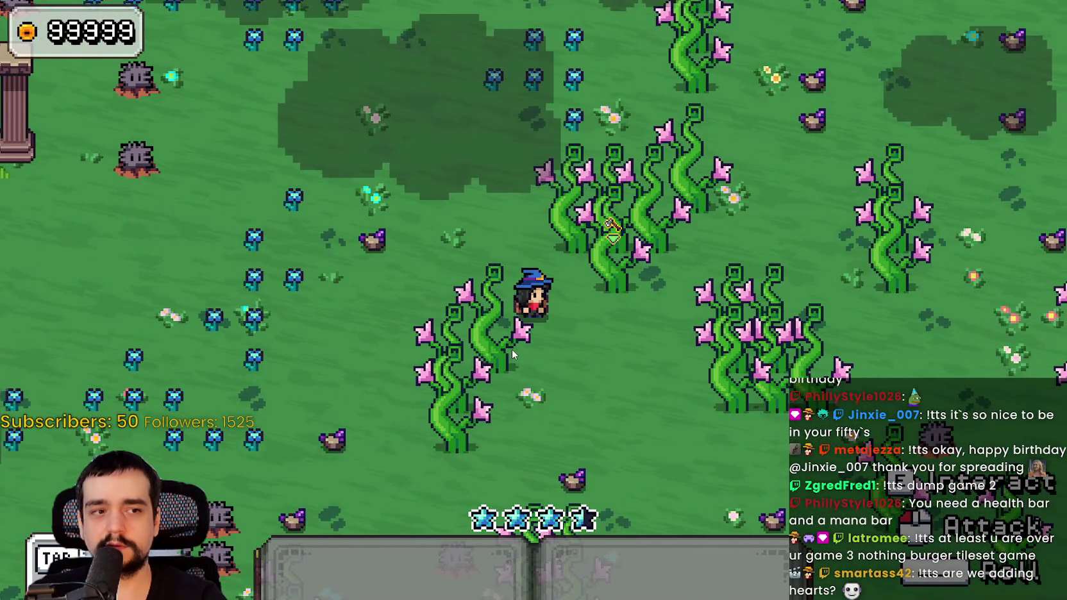
pyautogui.press('a')
pyautogui.press('s')
pyautogui.press('w')
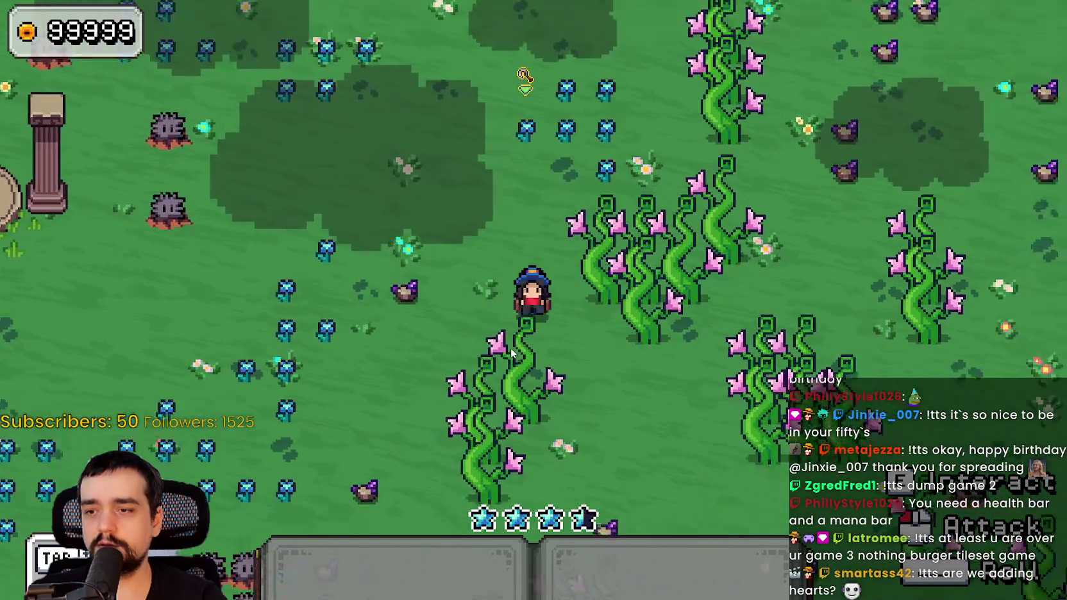
pyautogui.press('s')
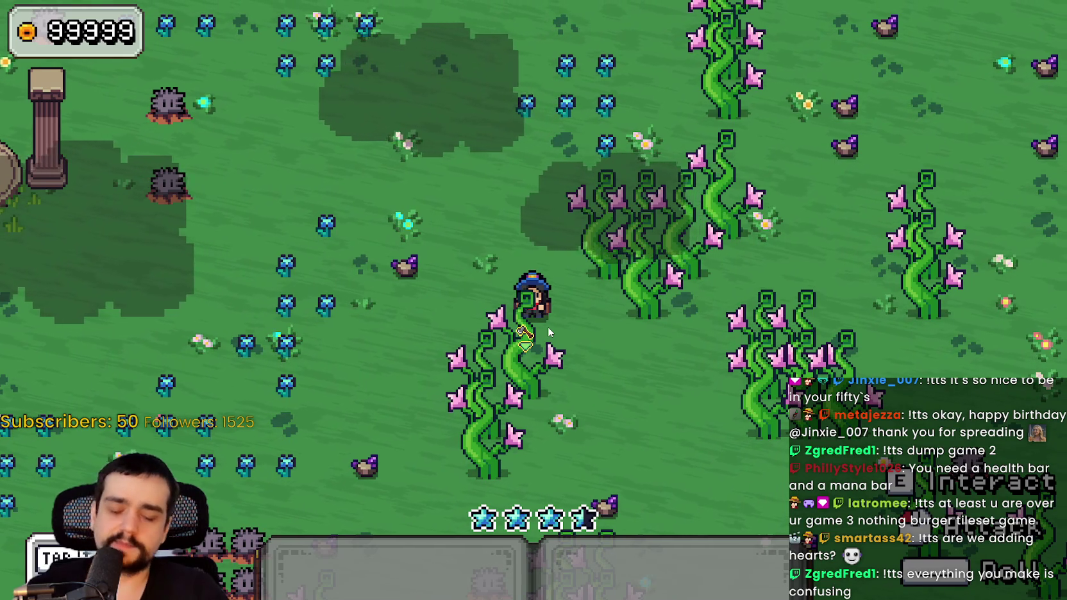
# Head back toward the pillars and cast a spell with key 1, spending one mana star.
pyautogui.hotkey('w', 'a')
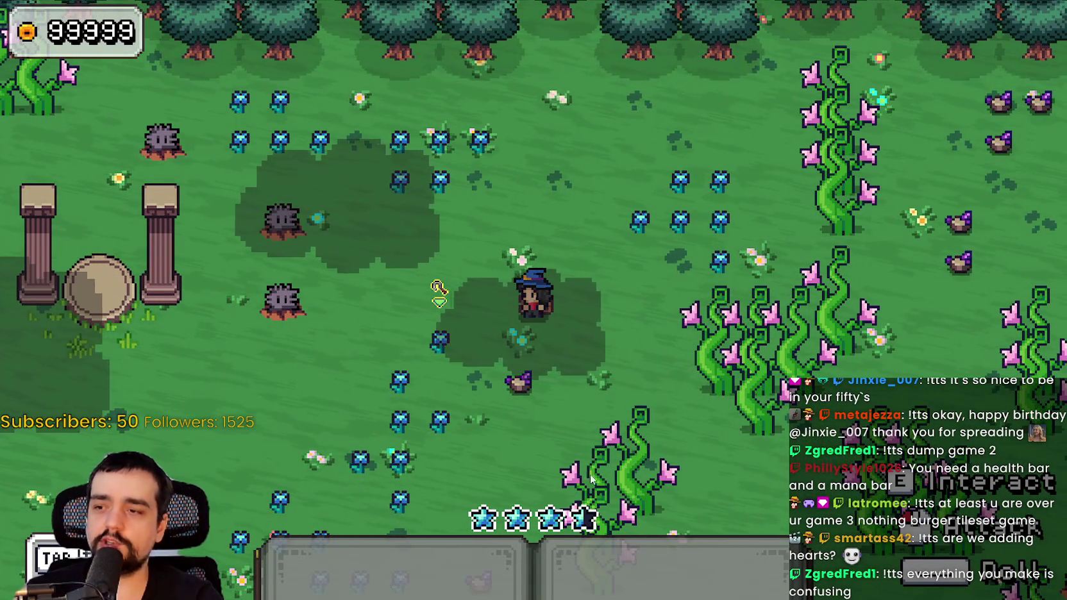
pyautogui.press('d')
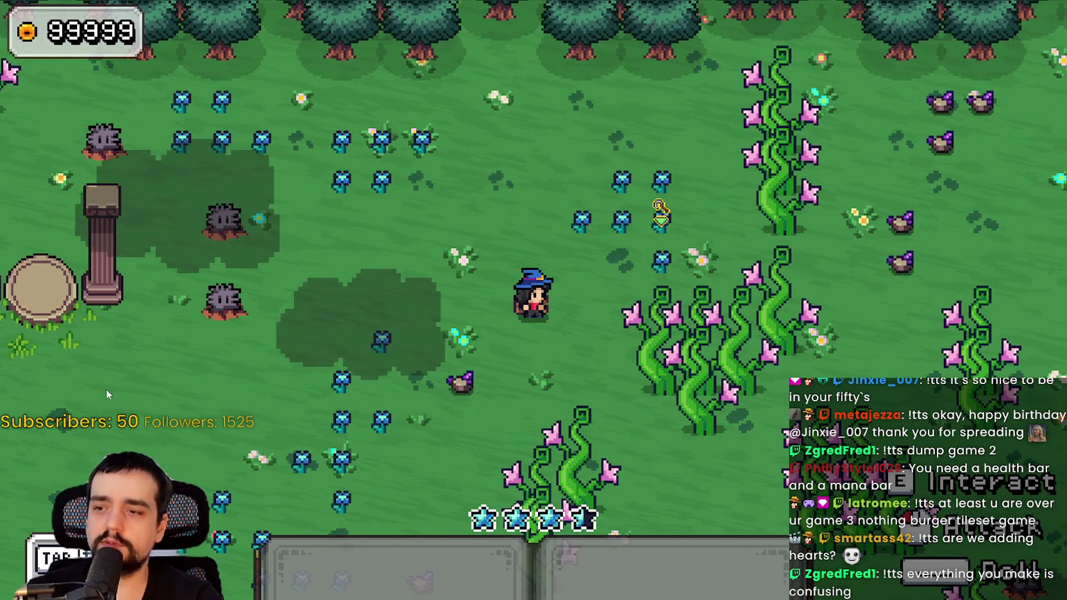
pyautogui.hotkey('w', 'd')
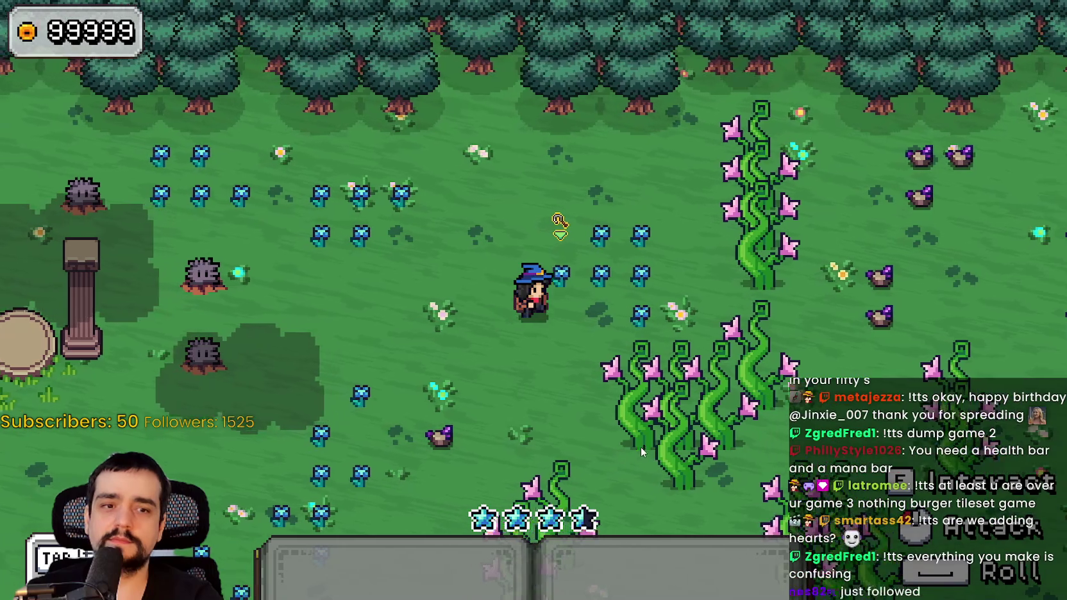
pyautogui.press('d')
pyautogui.press('a')
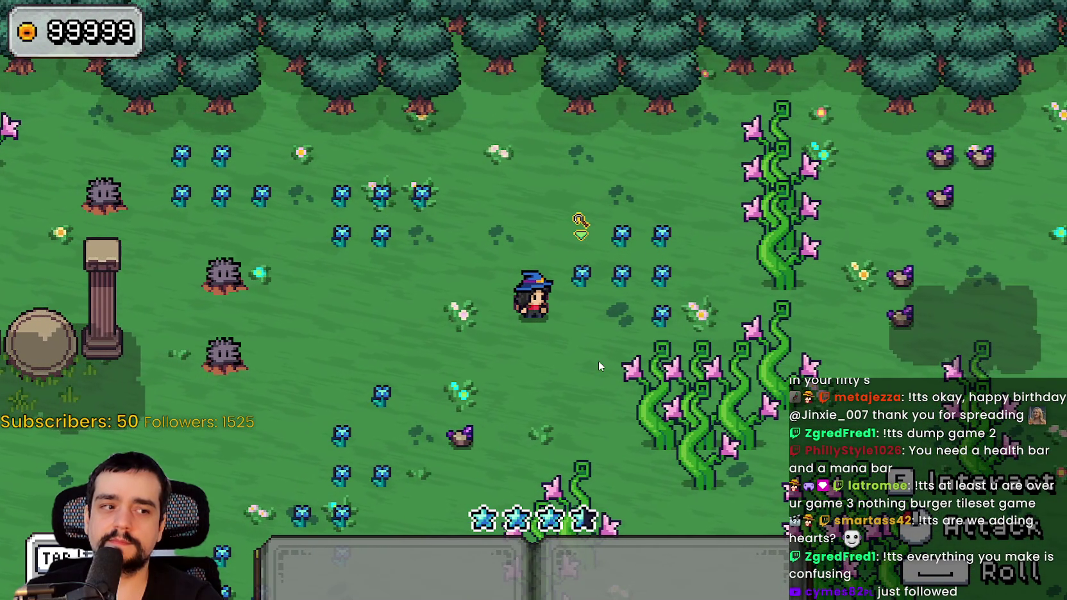
pyautogui.hotkey('s', 'a')
pyautogui.press('a')
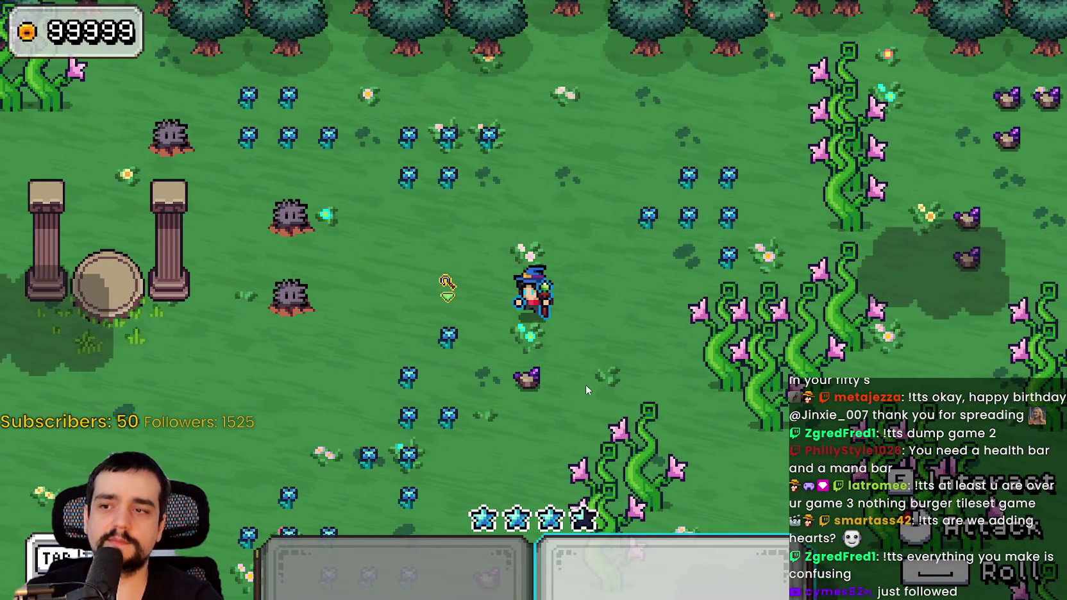
pyautogui.press('1')
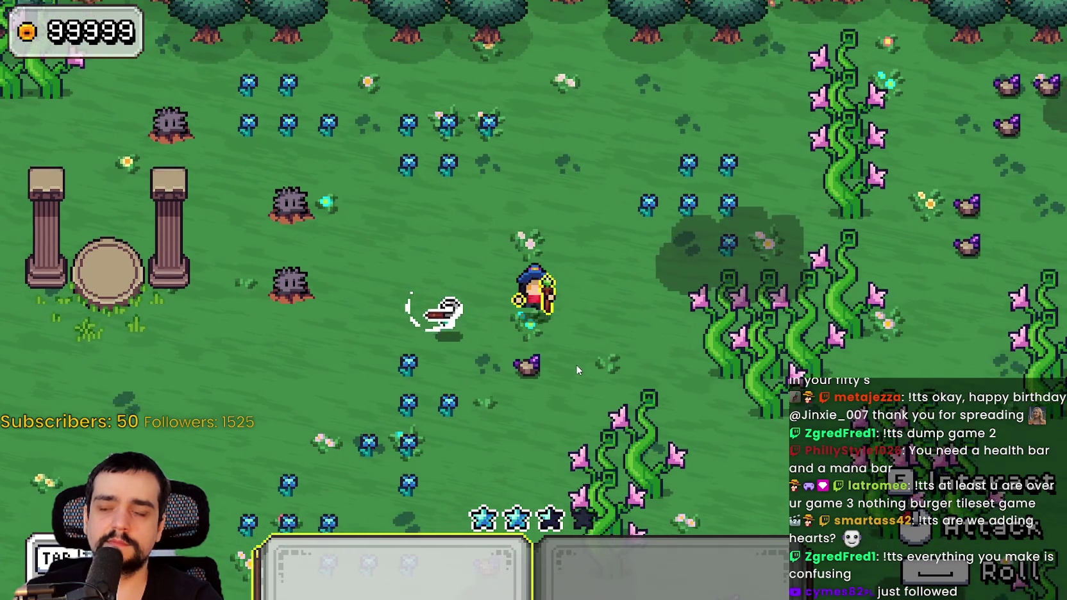
# Slash the ghost and chase it down-left, spending another mana star.
pyautogui.hotkey('s', 'a')
pyautogui.click(575, 363)
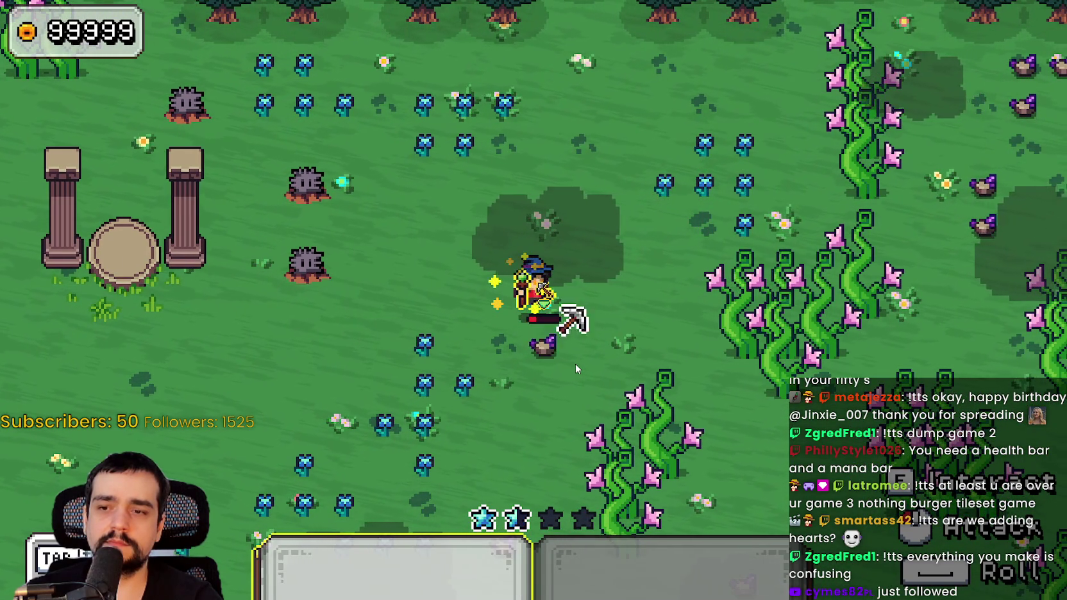
pyautogui.hotkey('s', 'a')
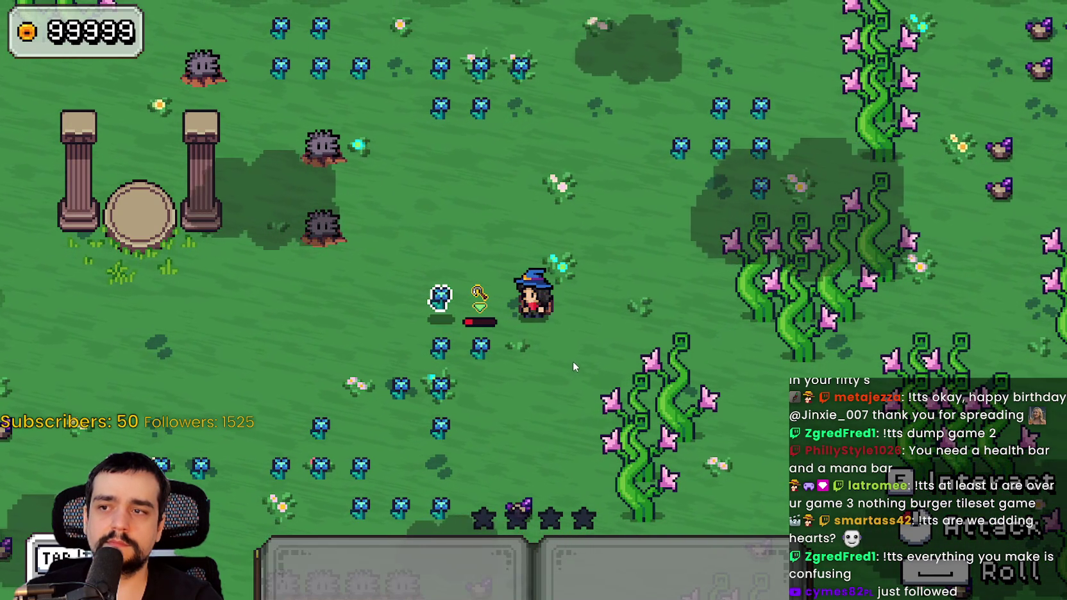
pyautogui.press('a')
pyautogui.press('s')
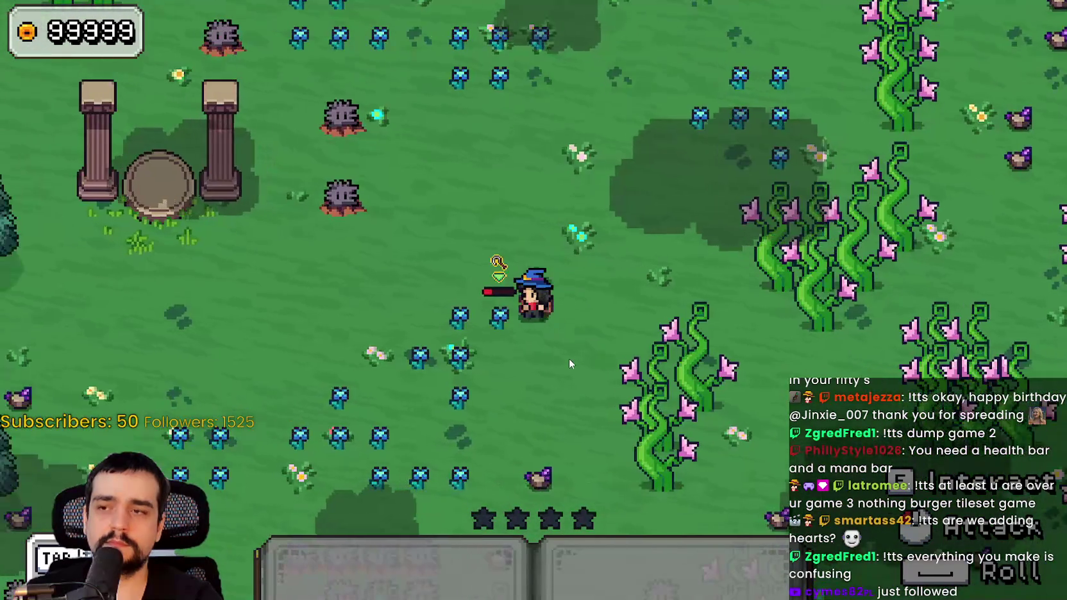
pyautogui.press('w')
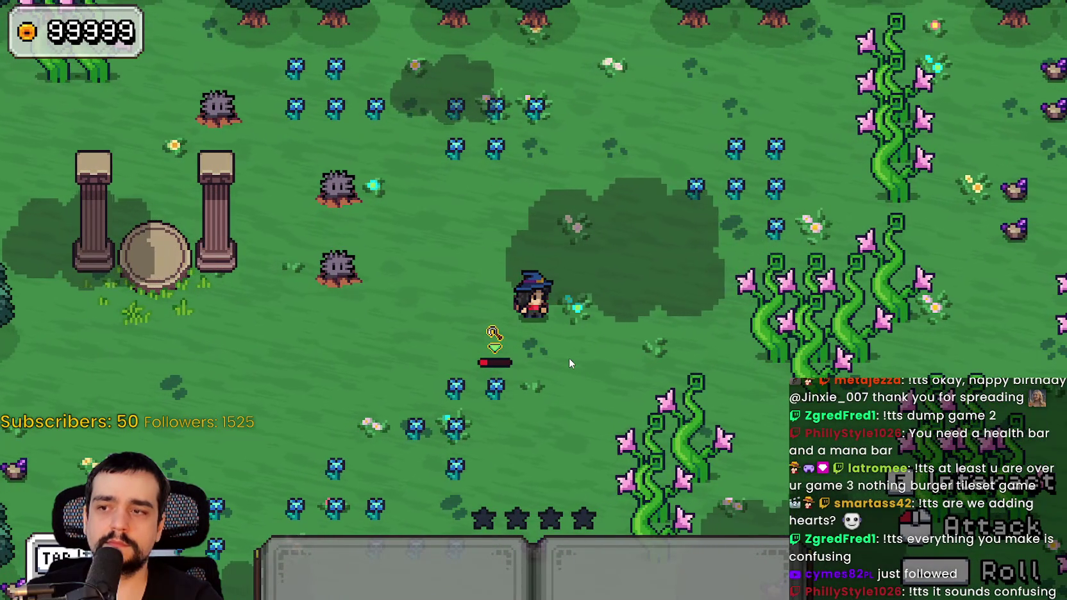
# Roam the wizard around the clearing while the mana stars drain.
pyautogui.press('w')
pyautogui.press('a')
pyautogui.press('s')
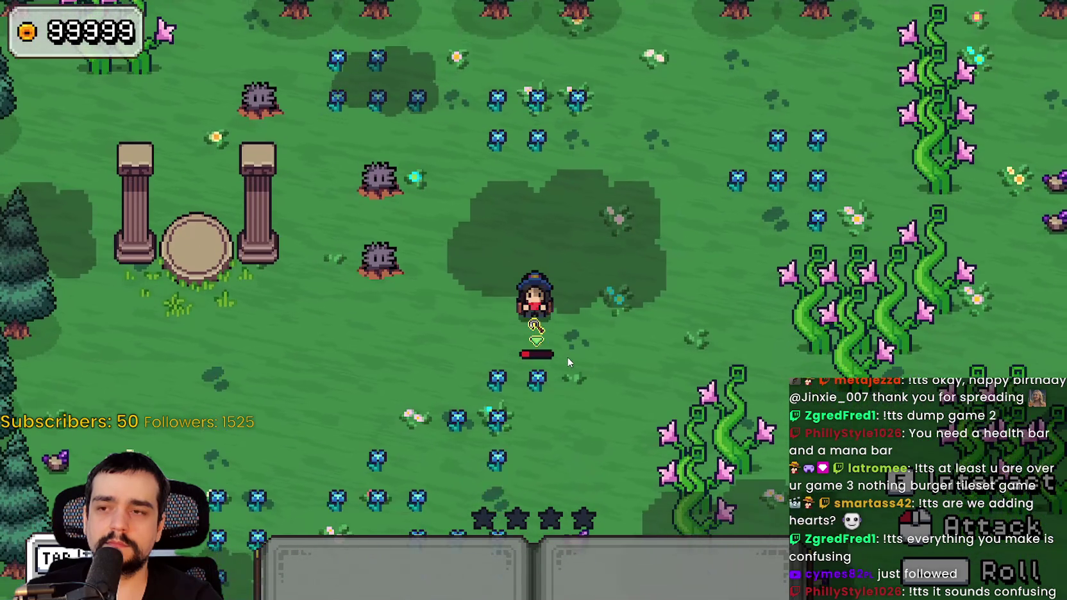
pyautogui.press('d')
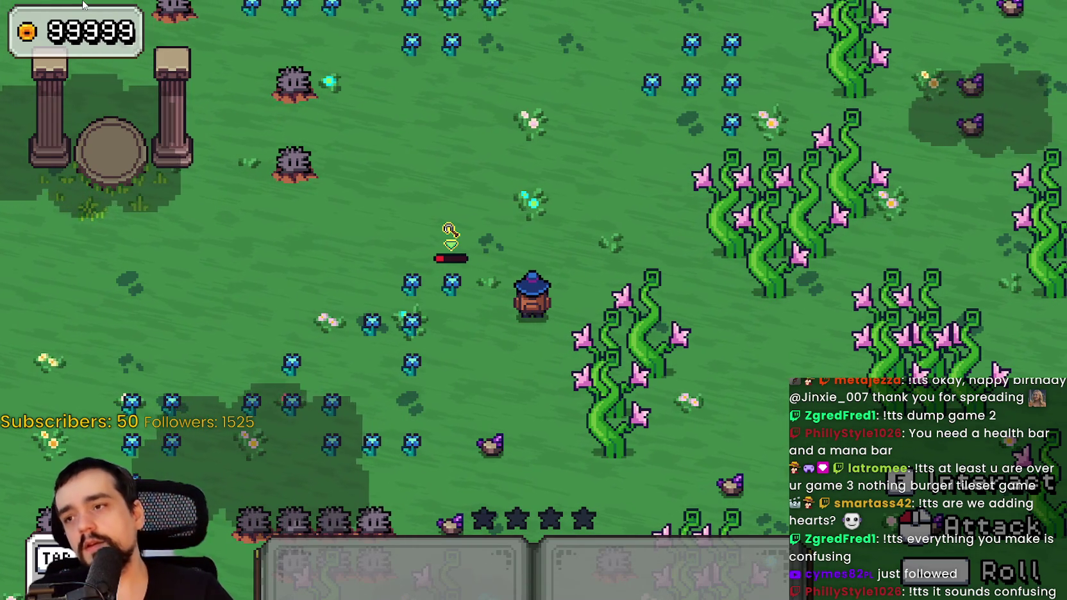
pyautogui.press('w')
pyautogui.press('a')
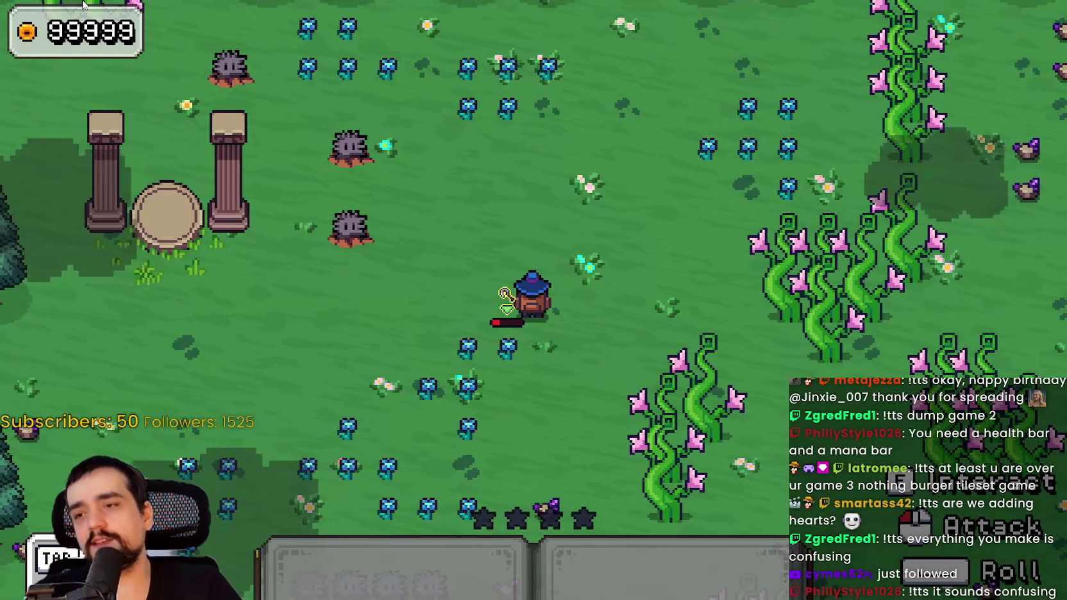
pyautogui.press('w')
pyautogui.press('s')
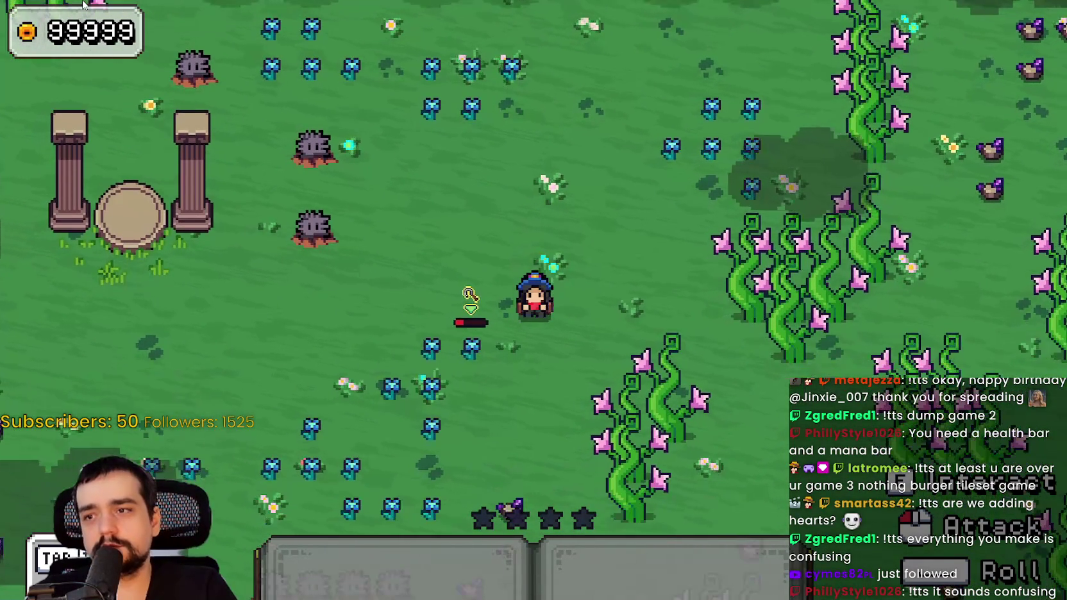
pyautogui.press('d')
# Circle near the stone pillars, ending beside two spiky creatures and a floating sword.
pyautogui.press('w')
pyautogui.press('a')
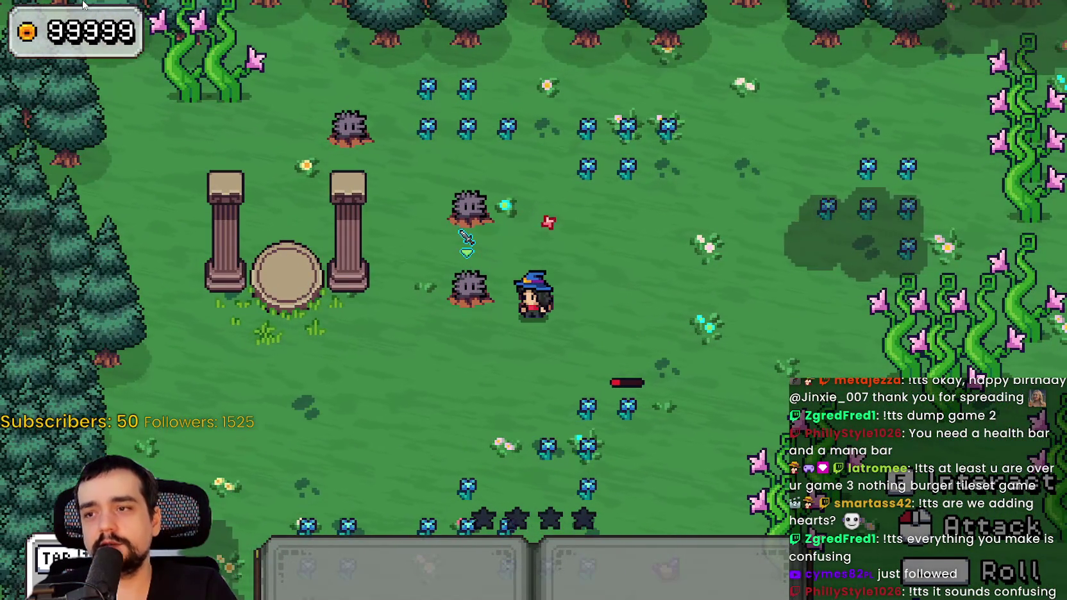
pyautogui.press('d')
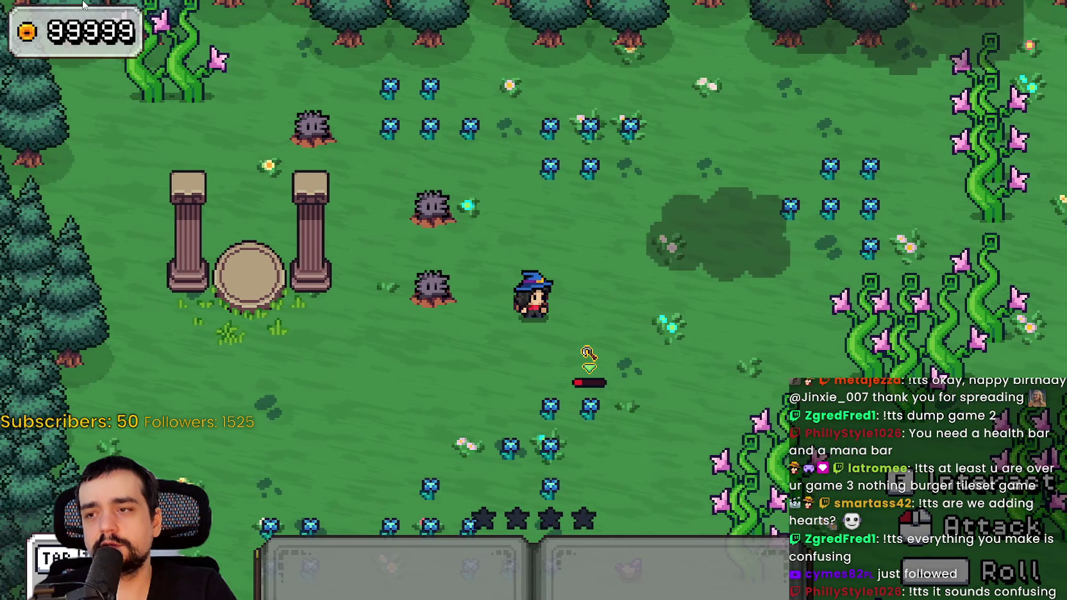
pyautogui.press('a')
pyautogui.press('d')
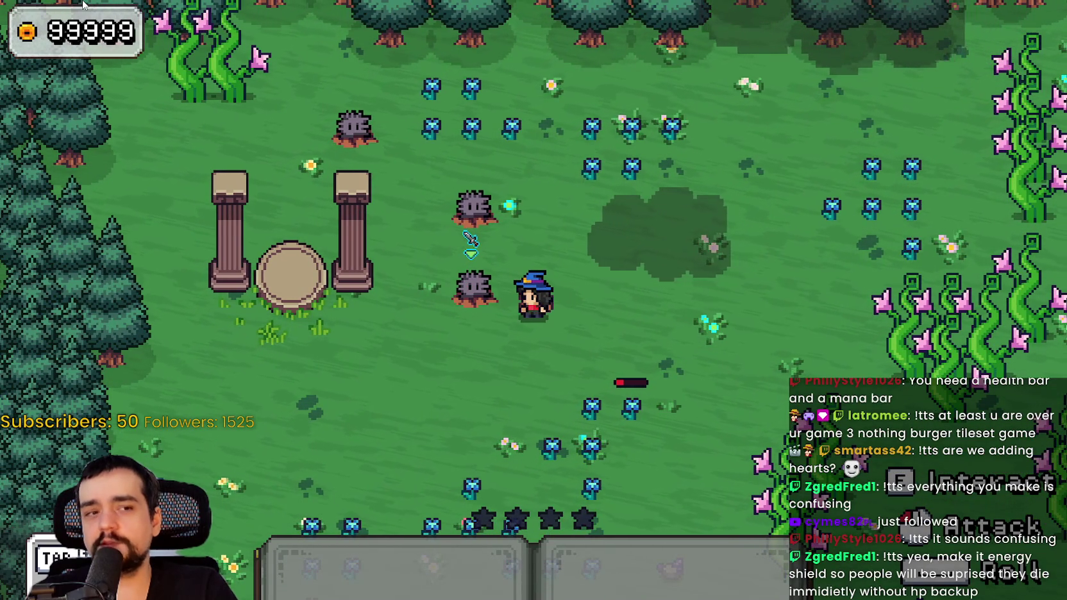
pyautogui.press('d')
pyautogui.press('w')
pyautogui.press('a')
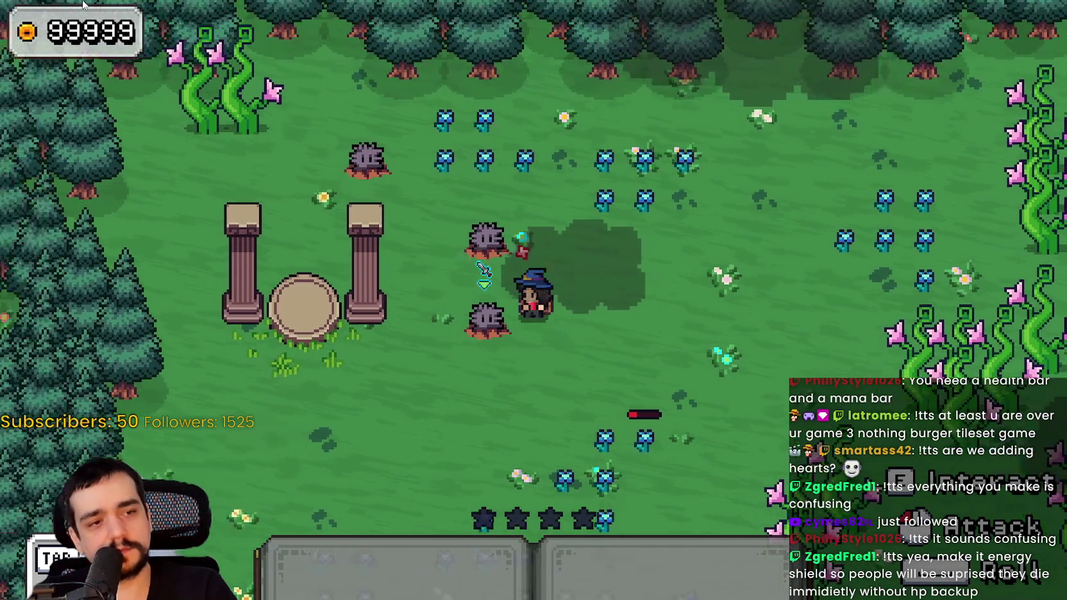
pyautogui.press('d')
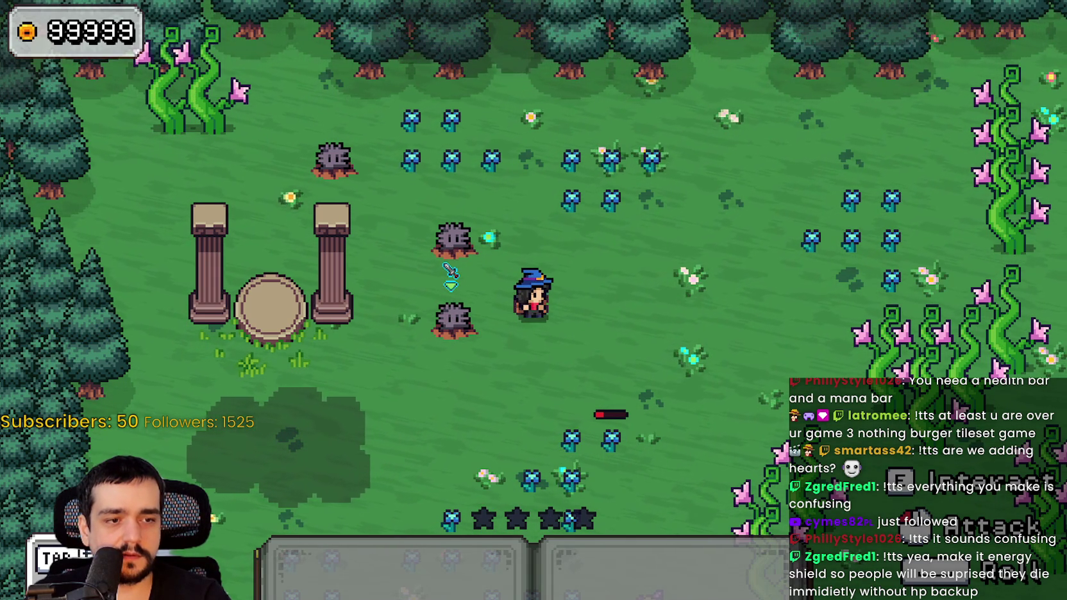
# Leave the game, open main_atlas.png in Aseprite, and zoom in on the star and bar sprites.
pyautogui.hotkey('alt', 'Tab')
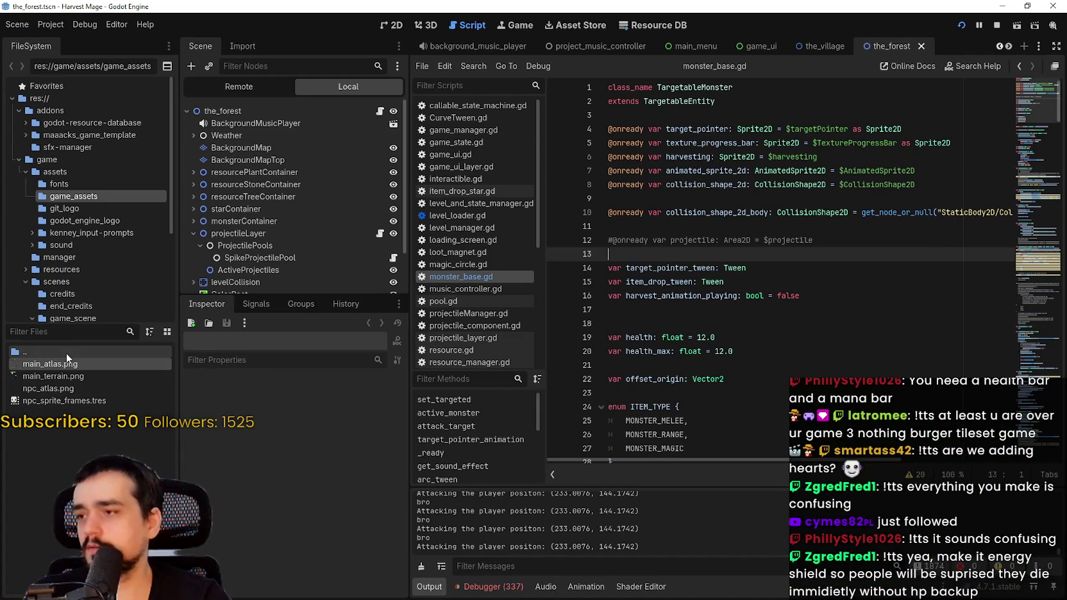
pyautogui.rightClick(62, 363)
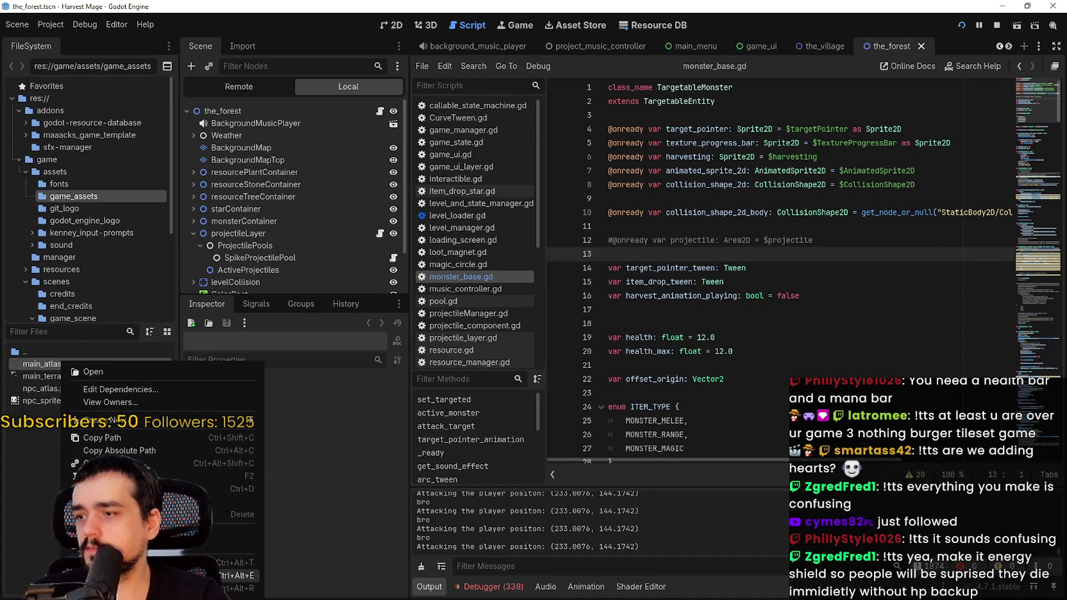
pyautogui.press('Escape')
pyautogui.scroll(-5, 575, 252)
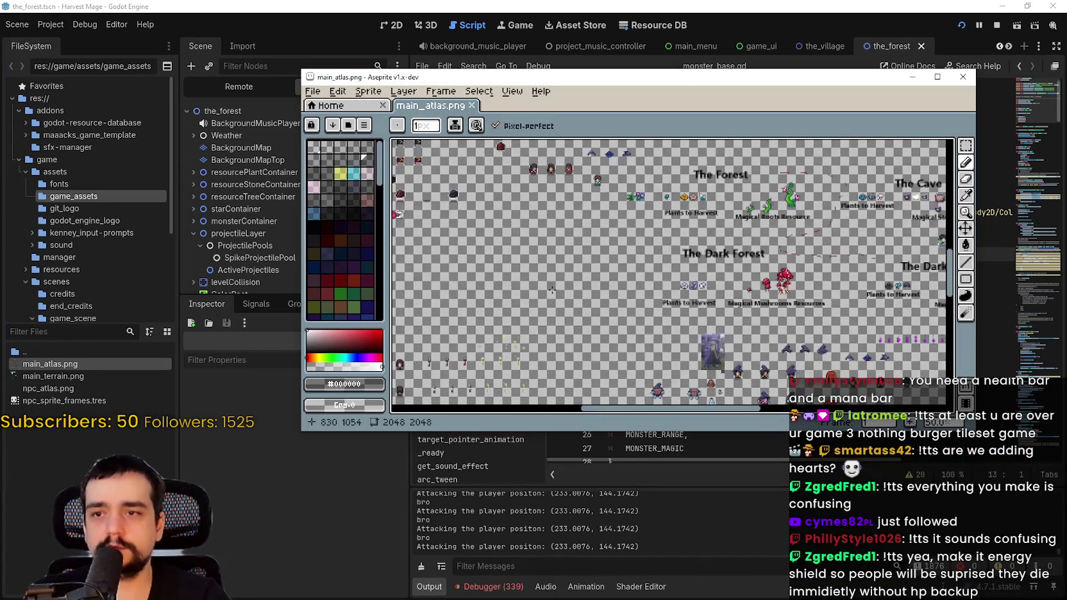
pyautogui.scroll(3, 575, 252)
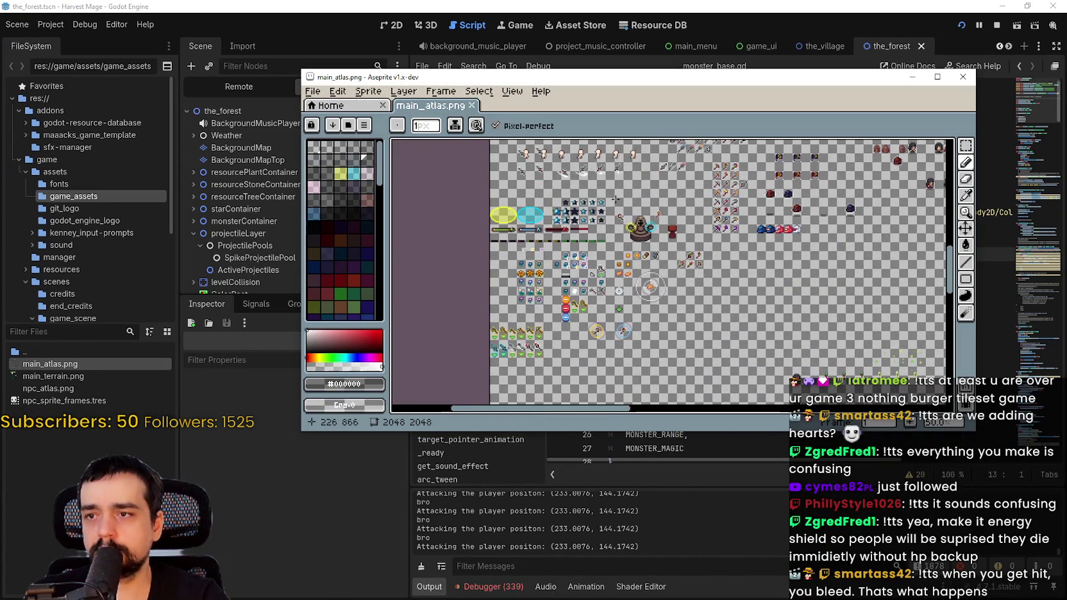
pyautogui.scroll(4, 520, 312)
pyautogui.scroll(2, 628, 243)
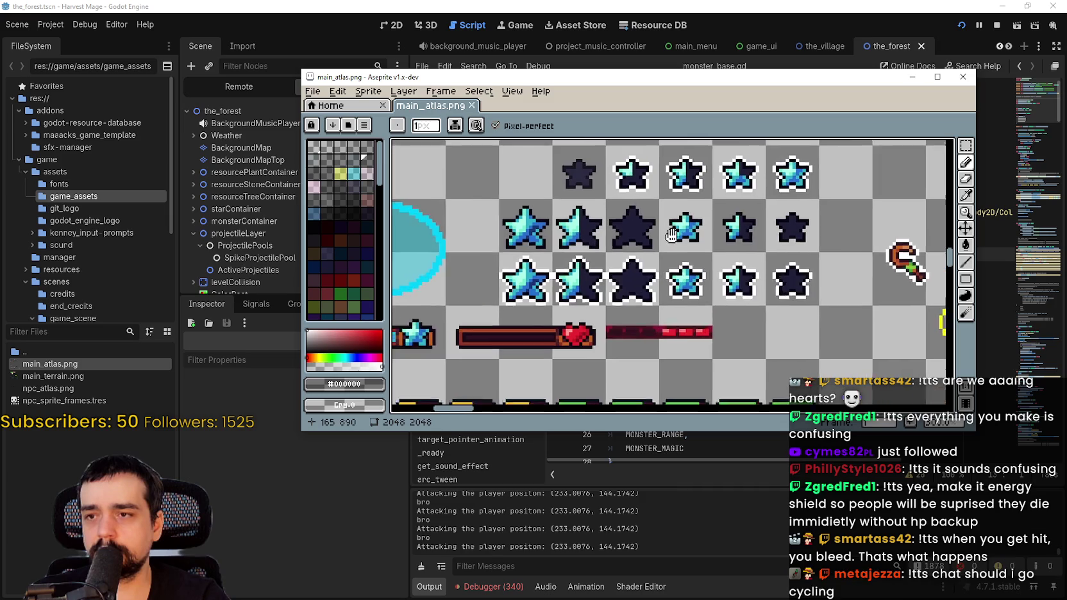
pyautogui.scroll(-2, 630, 259)
# Pan through Bars.png to the heart and bar rows and switch to rectangular selection.
pyautogui.moveTo(617, 213)
pyautogui.mouseDown()
pyautogui.moveTo(618, 258)
pyautogui.moveTo(713, 164)
pyautogui.moveTo(749, 227)
pyautogui.moveTo(804, 205)
pyautogui.moveTo(764, 152)
pyautogui.moveTo(753, 169)
pyautogui.mouseUp()
pyautogui.moveTo(704, 213)
pyautogui.mouseDown()
pyautogui.moveTo(679, 38)
pyautogui.moveTo(636, 224)
pyautogui.moveTo(652, 243)
pyautogui.moveTo(735, 256)
pyautogui.moveTo(494, 371)
pyautogui.moveTo(589, 311)
pyautogui.moveTo(589, 356)
pyautogui.mouseUp()
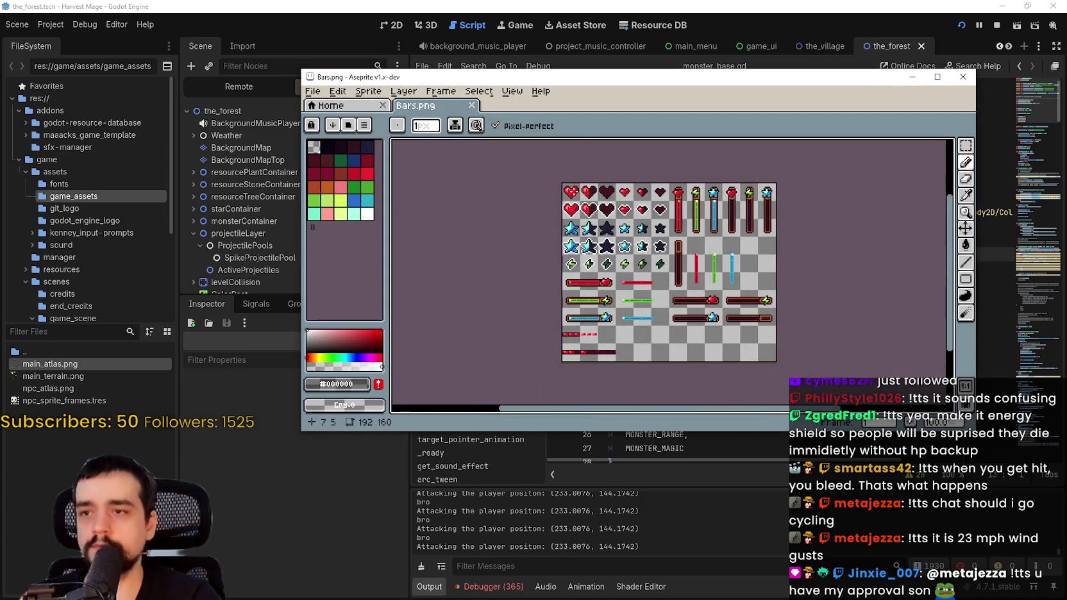
pyautogui.scroll(1, 614, 220)
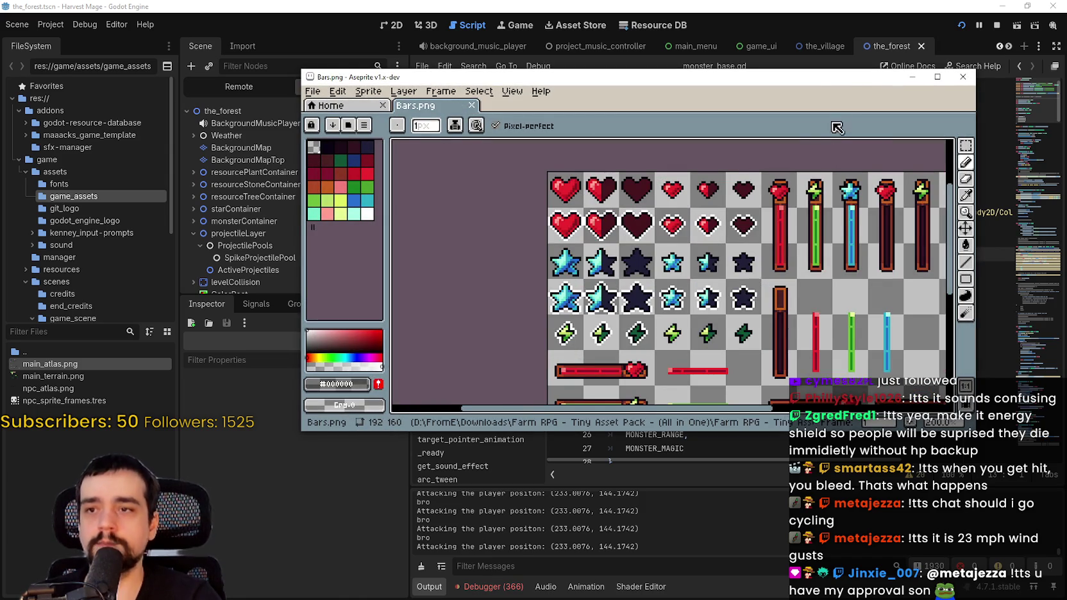
pyautogui.moveTo(841, 81); pyautogui.dragTo(781, 86)
pyautogui.click(904, 150)
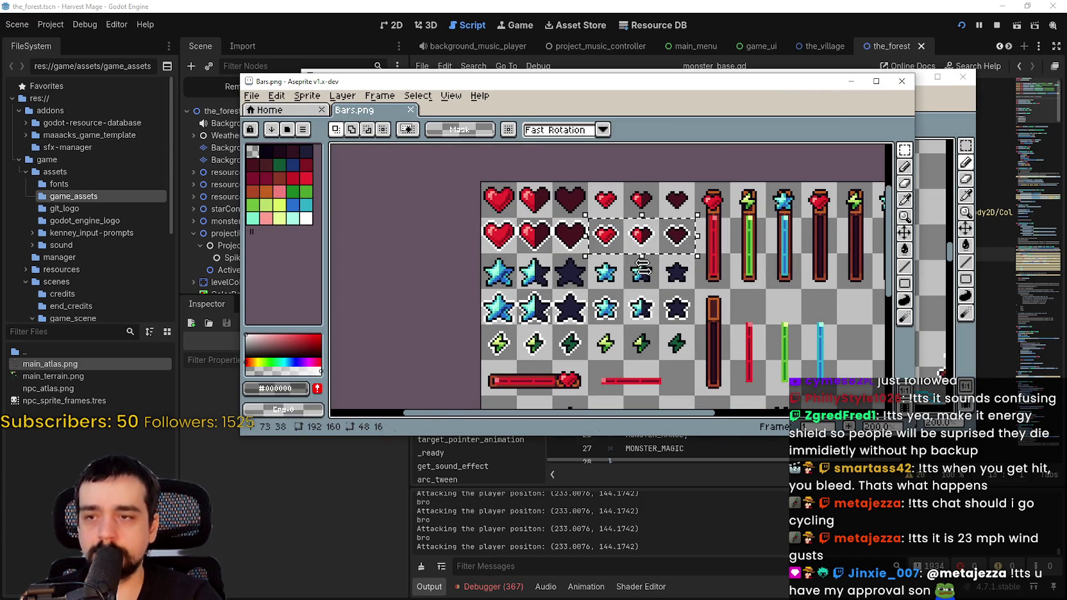
# With the three small hearts copied, return to Godot's script editor with the caret on empty line 11.
pyautogui.scroll(1, 642, 266)
pyautogui.scroll(-3, 642, 264)
pyautogui.scroll(2, 644, 263)
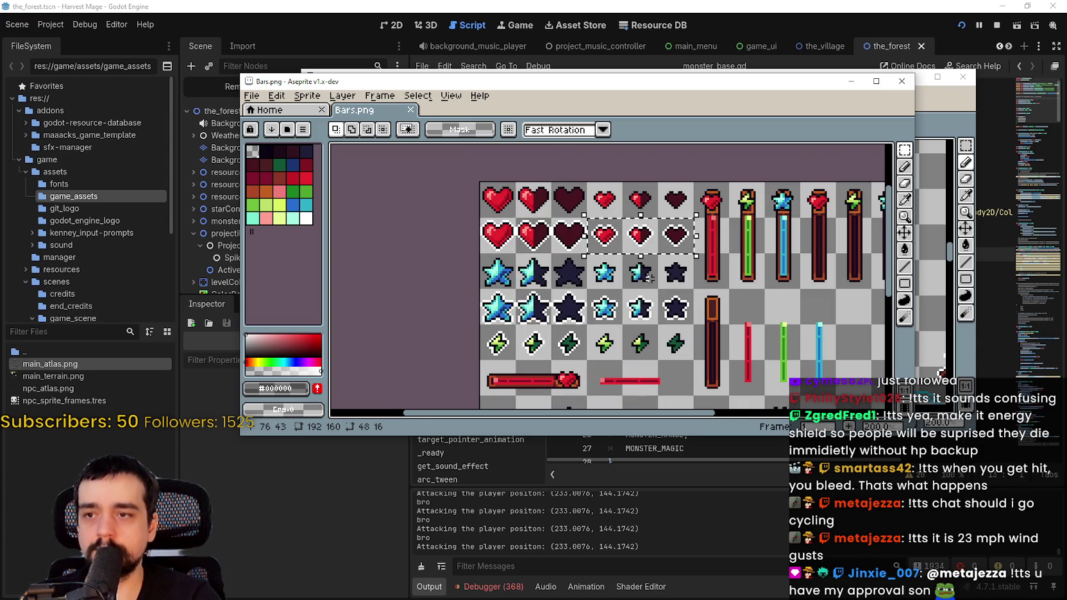
pyautogui.moveTo(689, 302); pyautogui.dragTo(661, 283)
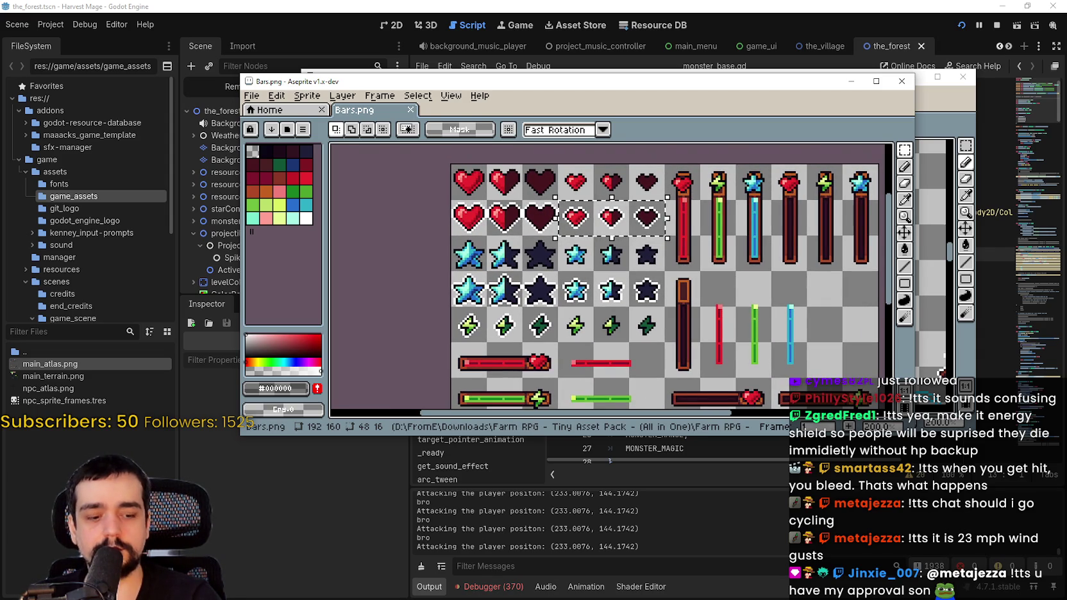
pyautogui.hotkey('alt', 'Tab')
pyautogui.click(734, 230)
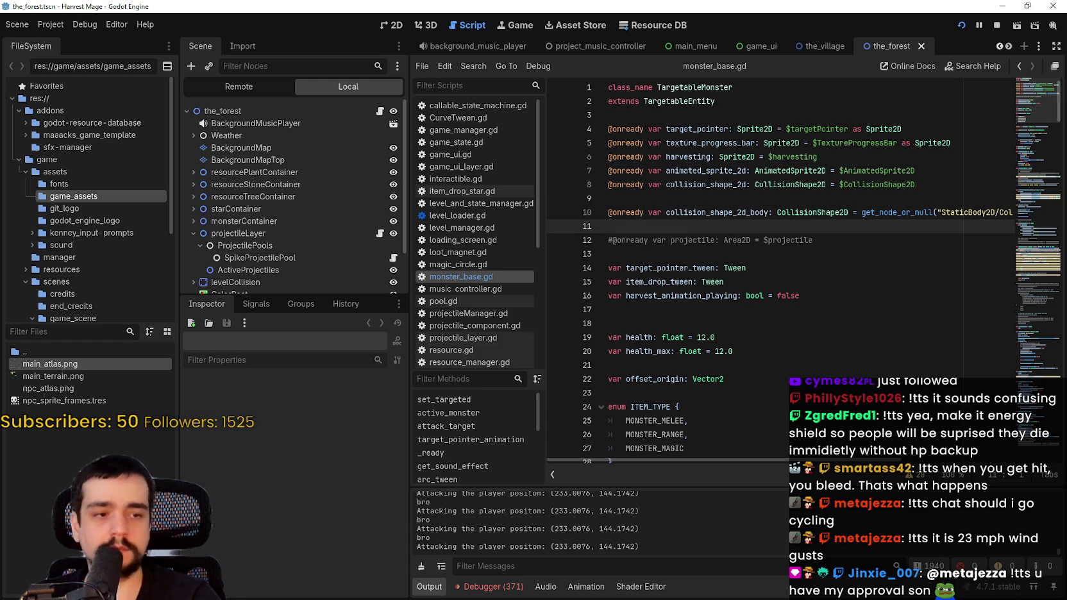
# Paste the three hearts into main_atlas.png's empty row above the mana stars.
pyautogui.hotkey('alt', 'Tab')
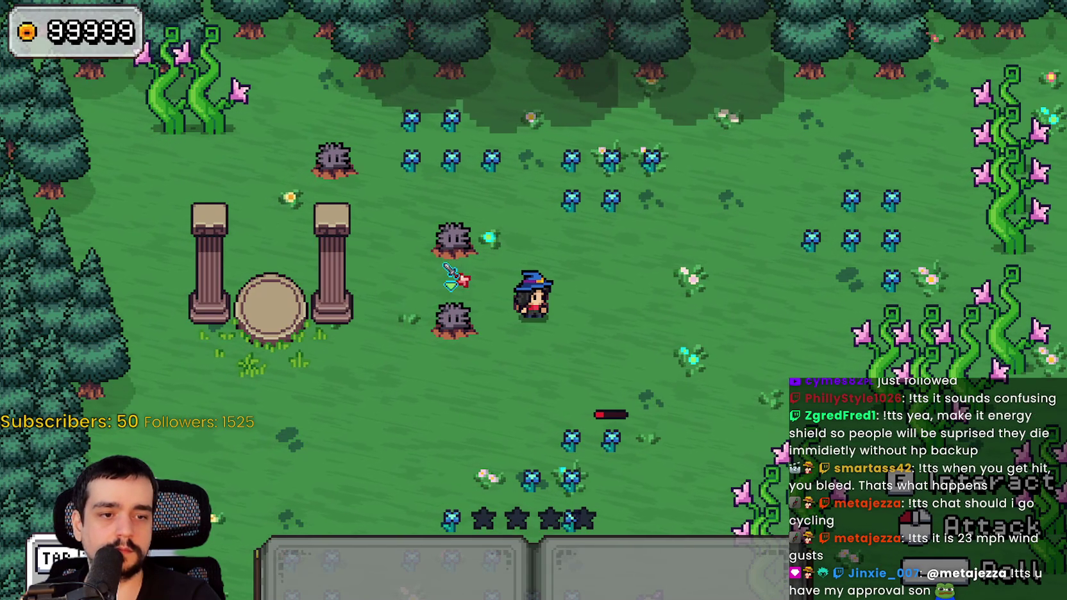
pyautogui.hotkey('alt', 'Tab')
pyautogui.scroll(4, 691, 263)
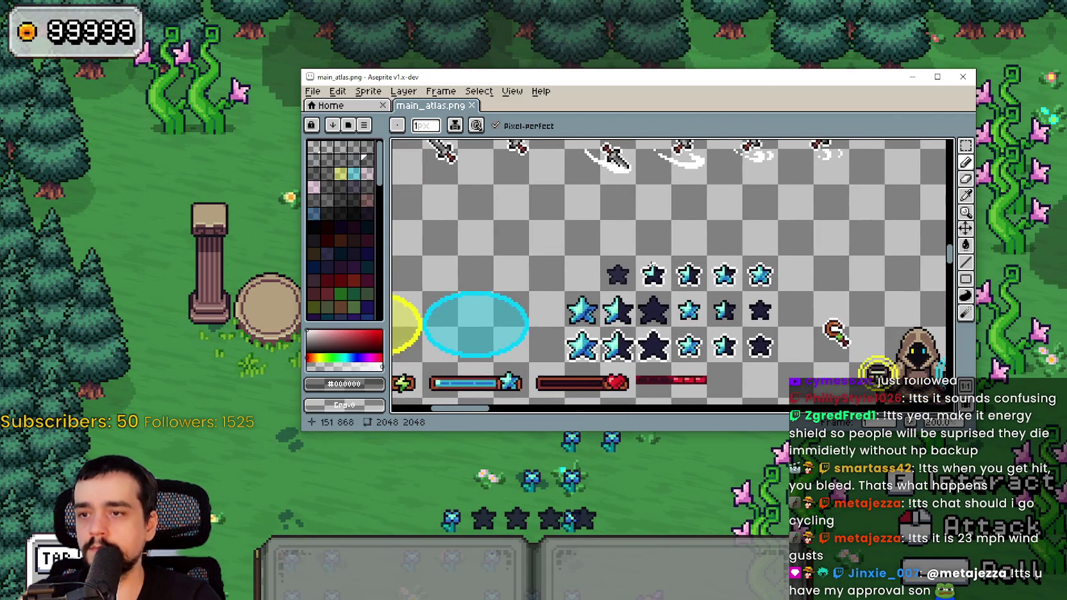
pyautogui.hotkey('ctrl', 'v')
pyautogui.moveTo(689, 280)
pyautogui.mouseDown()
pyautogui.moveTo(646, 219)
pyautogui.moveTo(623, 217)
pyautogui.moveTo(763, 210)
pyautogui.mouseUp()
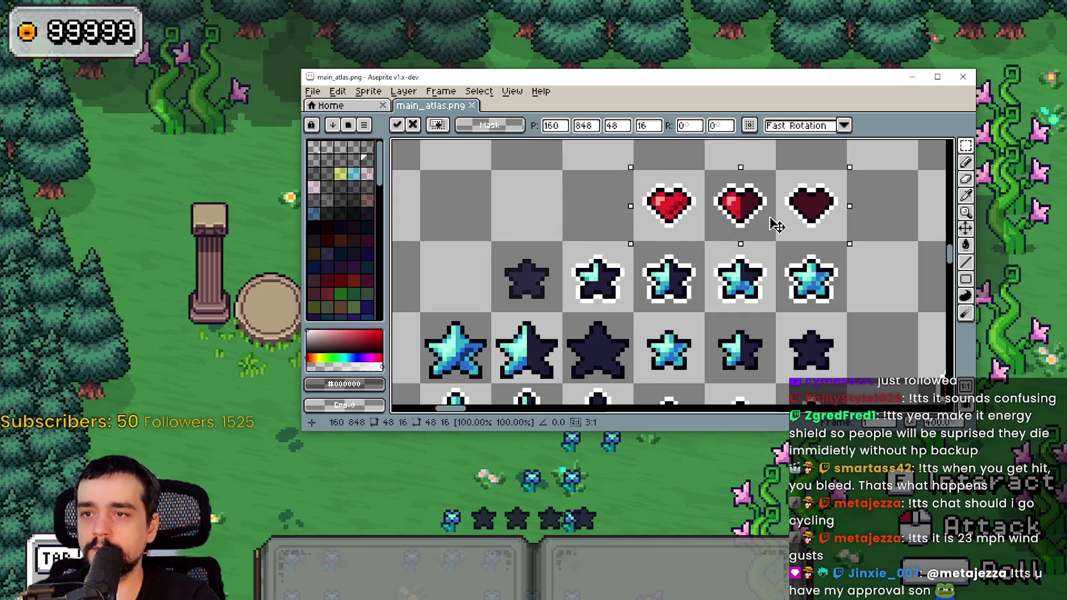
# Move the dark heart into the left empty cell and the full red heart into the right one.
pyautogui.moveTo(779, 173); pyautogui.dragTo(843, 238)
pyautogui.moveTo(811, 203)
pyautogui.mouseDown()
pyautogui.moveTo(528, 225)
pyautogui.moveTo(528, 204)
pyautogui.mouseUp()
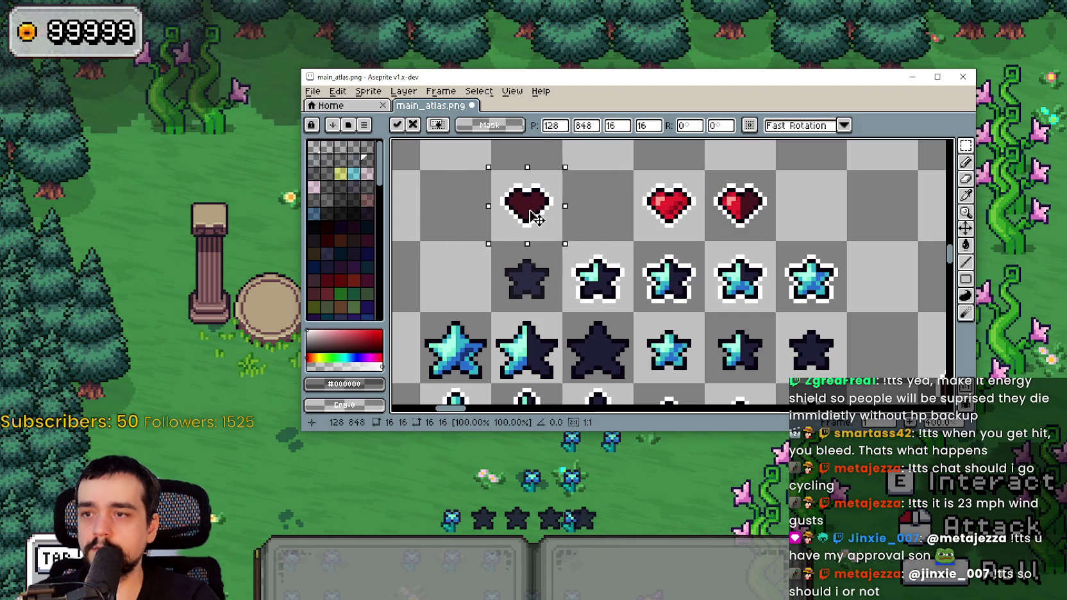
pyautogui.hotkey('ctrl', 'd')
pyautogui.moveTo(705, 170); pyautogui.dragTo(777, 243)
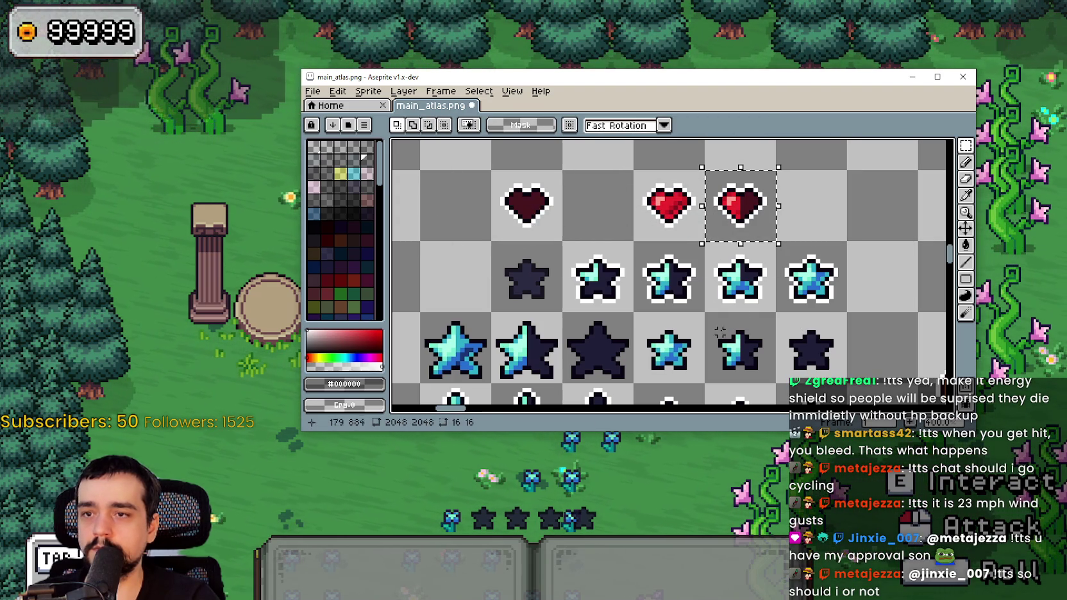
pyautogui.moveTo(635, 169); pyautogui.dragTo(703, 242)
pyautogui.moveTo(668, 205); pyautogui.dragTo(811, 205)
pyautogui.moveTo(705, 169)
pyautogui.mouseDown()
pyautogui.moveTo(777, 243)
pyautogui.moveTo(672, 214)
pyautogui.mouseUp()
pyautogui.hotkey('ctrl', 'd')
# Shift the half-dark heart two cells left and recentre the view on the hearts.
pyautogui.moveTo(775, 287)
pyautogui.mouseDown()
pyautogui.moveTo(747, 296)
pyautogui.moveTo(762, 324)
pyautogui.mouseUp()
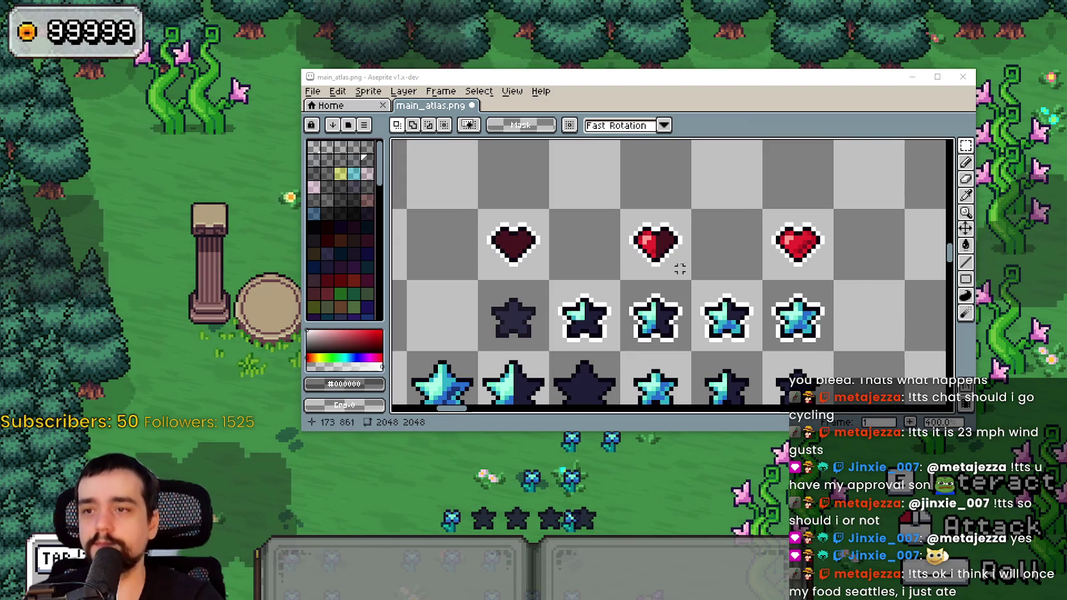
pyautogui.scroll(1, 678, 264)
pyautogui.scroll(1, 690, 264)
pyautogui.scroll(-1, 689, 264)
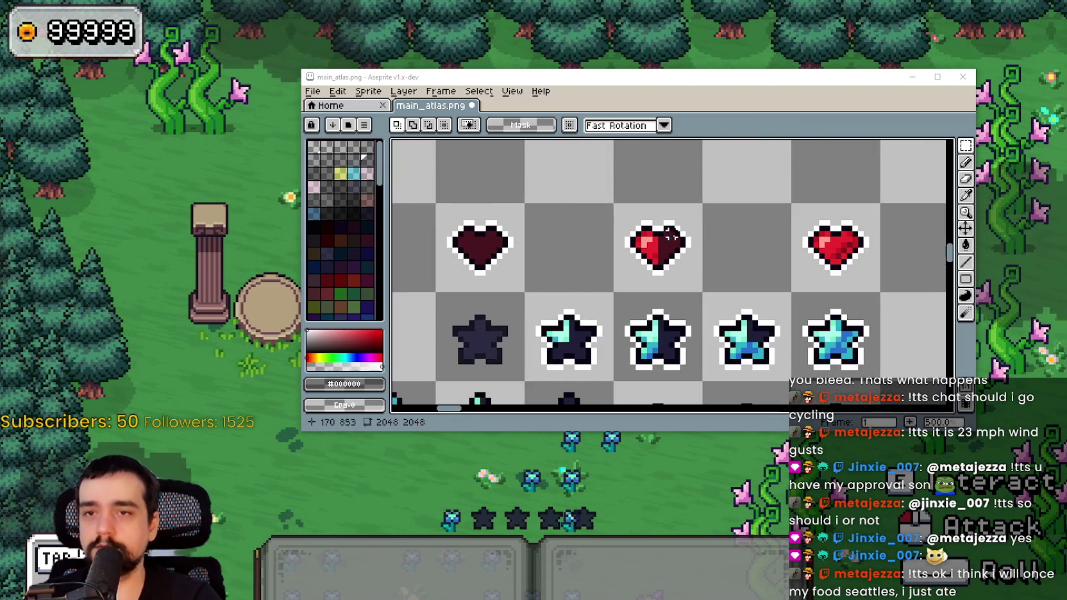
pyautogui.moveTo(691, 270)
pyautogui.mouseDown()
pyautogui.moveTo(700, 289)
pyautogui.moveTo(676, 253)
pyautogui.moveTo(676, 286)
pyautogui.mouseUp()
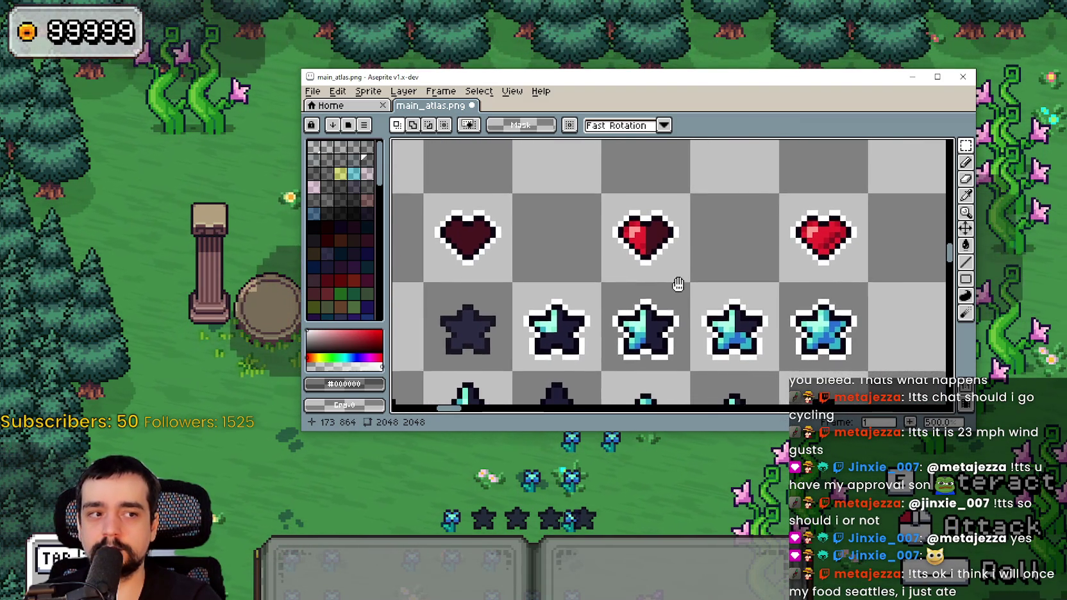
pyautogui.click(965, 195)
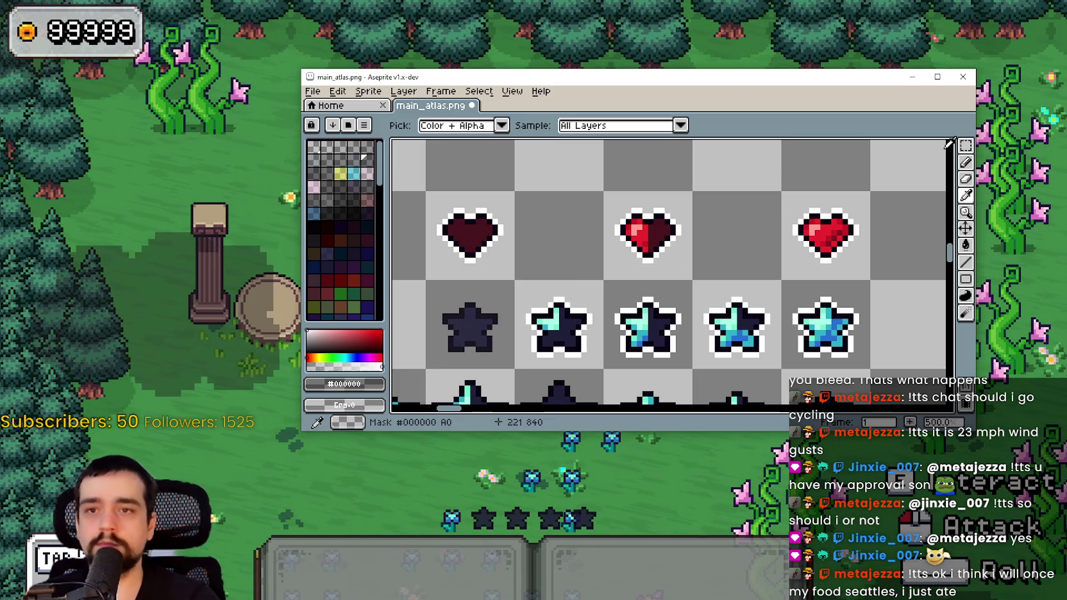
pyautogui.click(965, 148)
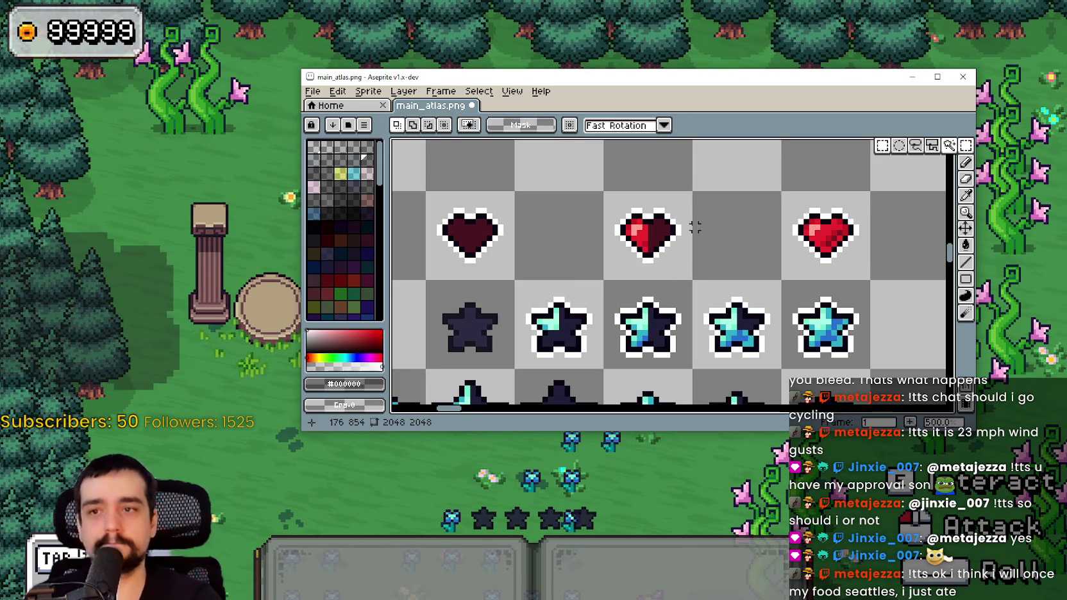
# Copy the middle heart's 16x16 cell into the empty cell on its right.
pyautogui.moveTo(695, 227); pyautogui.dragTo(603, 280)
pyautogui.scroll(2, 683, 237)
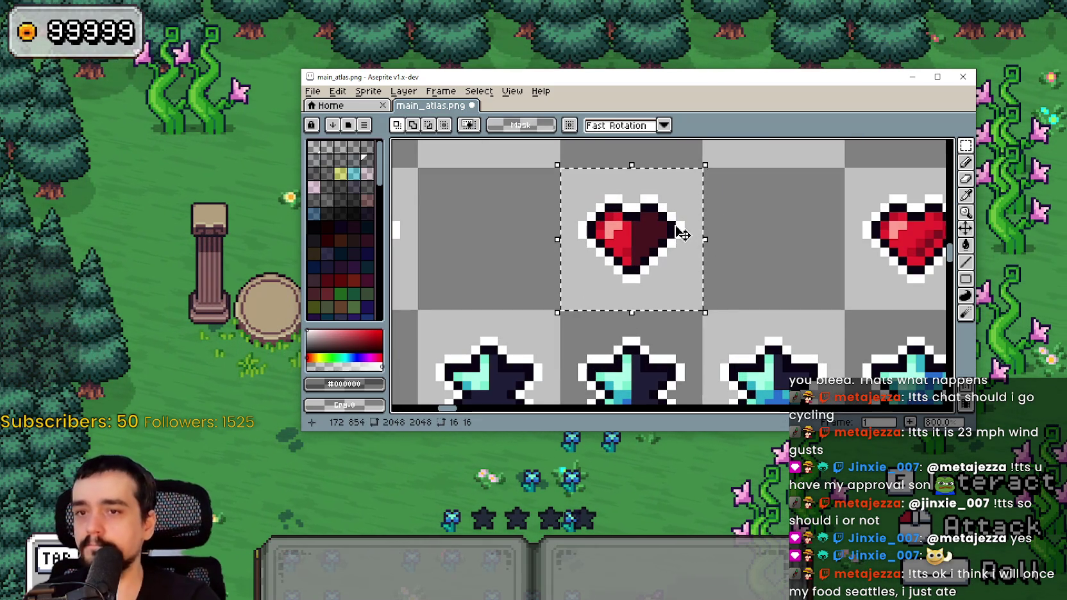
pyautogui.scroll(-1, 684, 235)
pyautogui.keyDown('ctrl'); pyautogui.moveTo(670, 244); pyautogui.dragTo(774, 250); pyautogui.keyUp('ctrl')
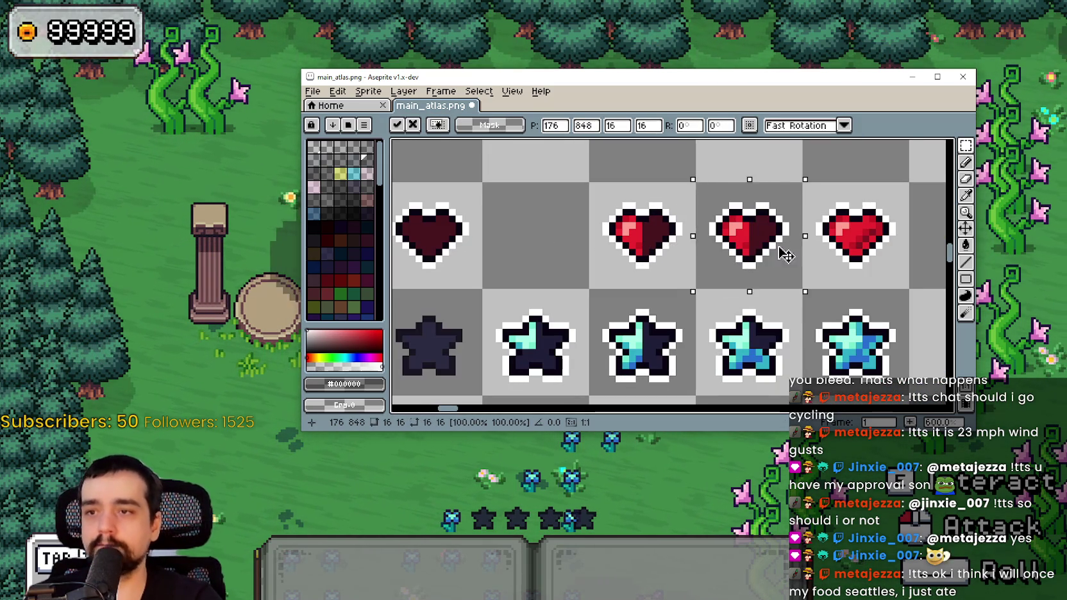
pyautogui.hscroll(2, 762, 250)
pyautogui.hotkey('ctrl', 'd')
pyautogui.scroll(5, 742, 252)
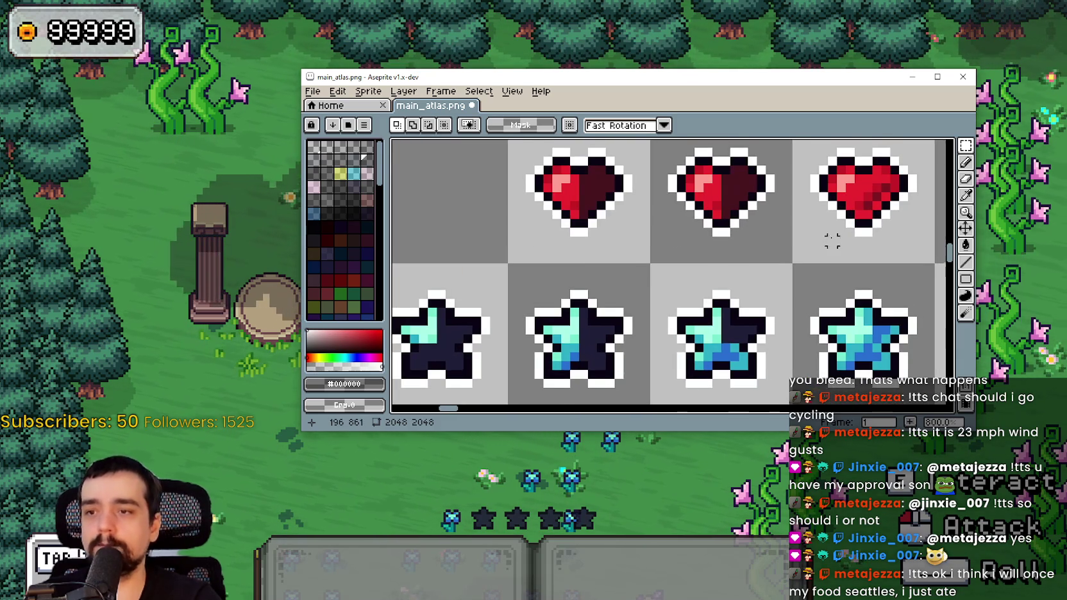
pyautogui.scroll(-3, 848, 228)
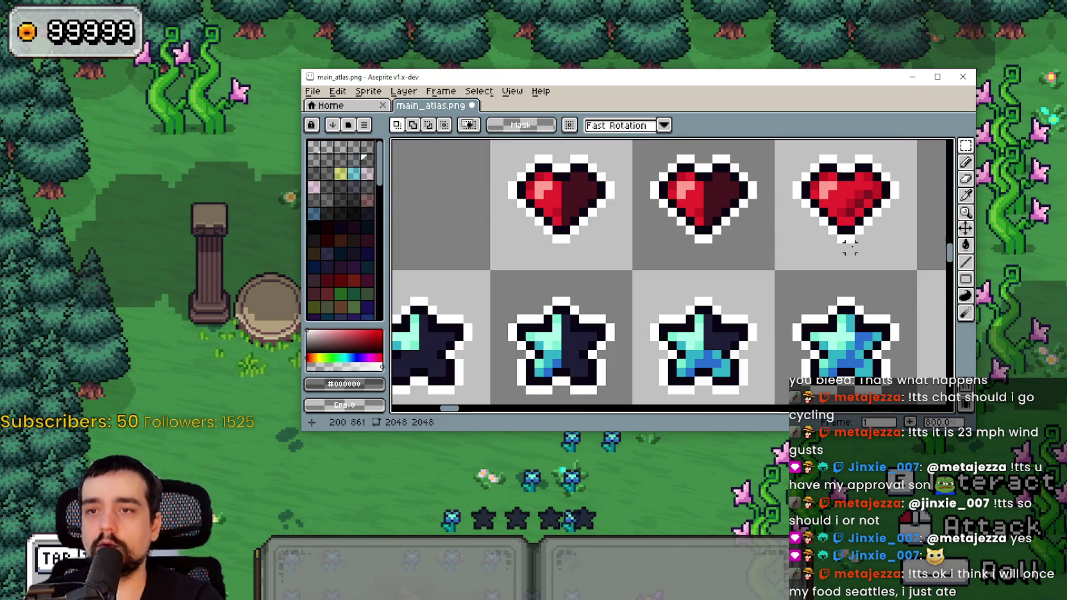
# Copy the right heart's shading onto the middle heart.
pyautogui.moveTo(850, 207); pyautogui.dragTo(915, 290)
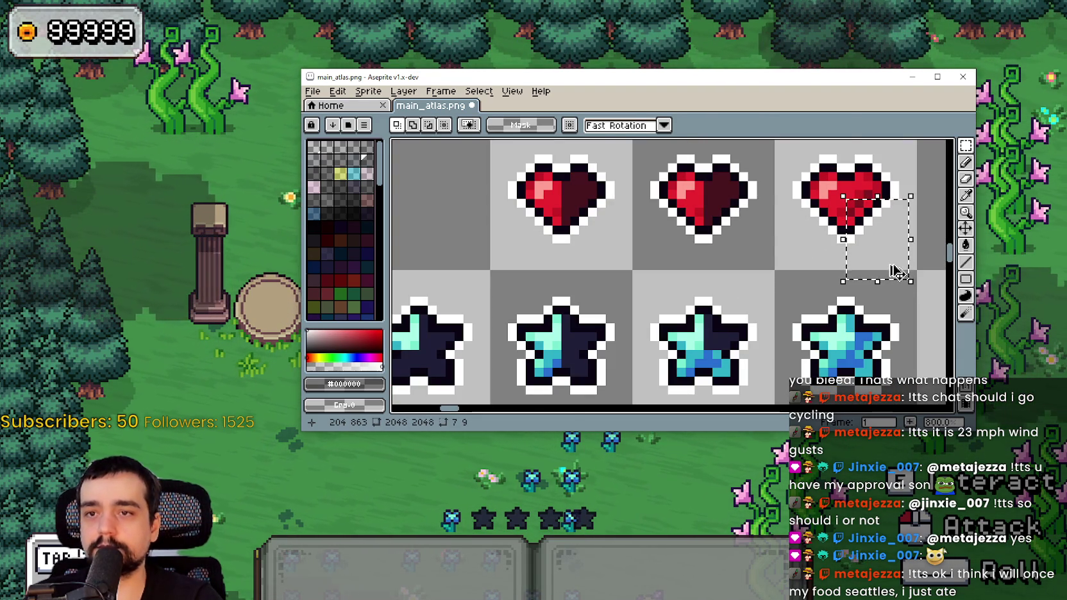
pyautogui.keyDown('ctrl'); pyautogui.moveTo(883, 250); pyautogui.dragTo(731, 245); pyautogui.keyUp('ctrl')
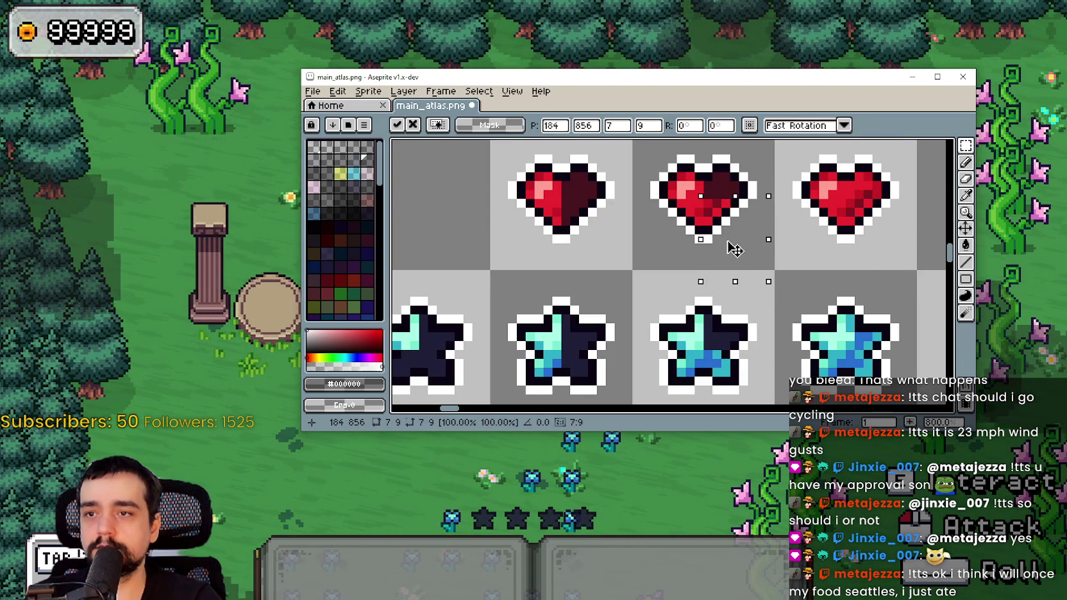
pyautogui.click(823, 275)
pyautogui.scroll(-2, 741, 231)
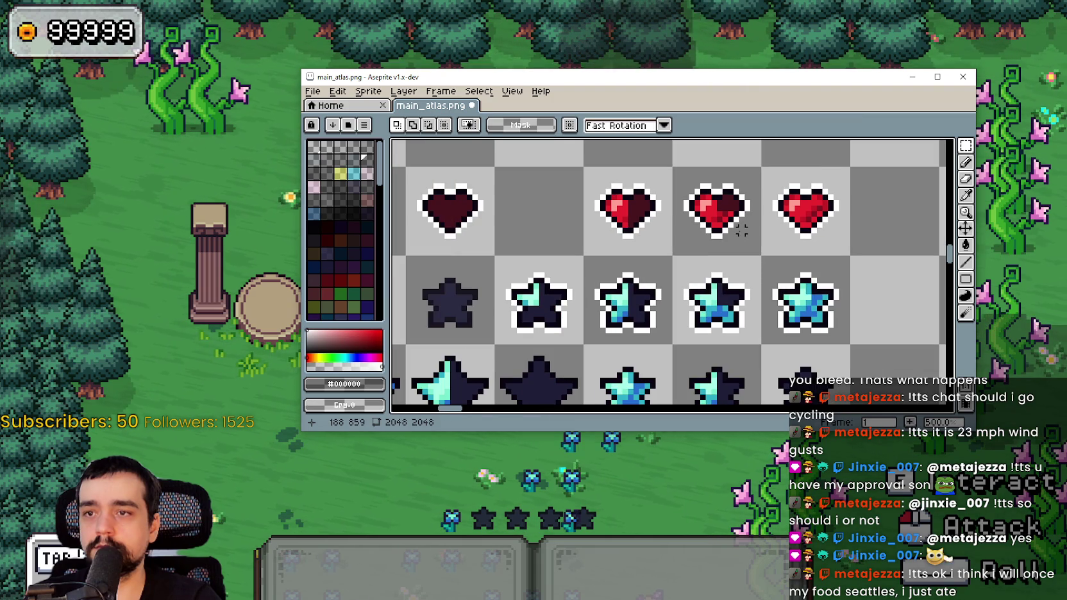
pyautogui.scroll(4, 737, 224)
pyautogui.scroll(-4, 758, 254)
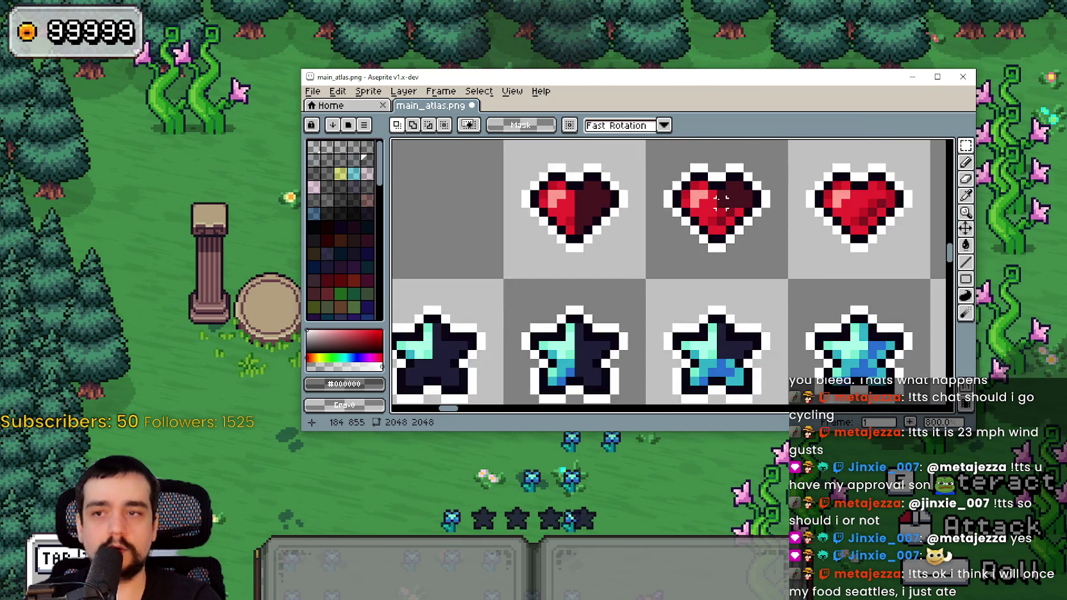
pyautogui.scroll(4, 759, 254)
pyautogui.scroll(-4, 737, 257)
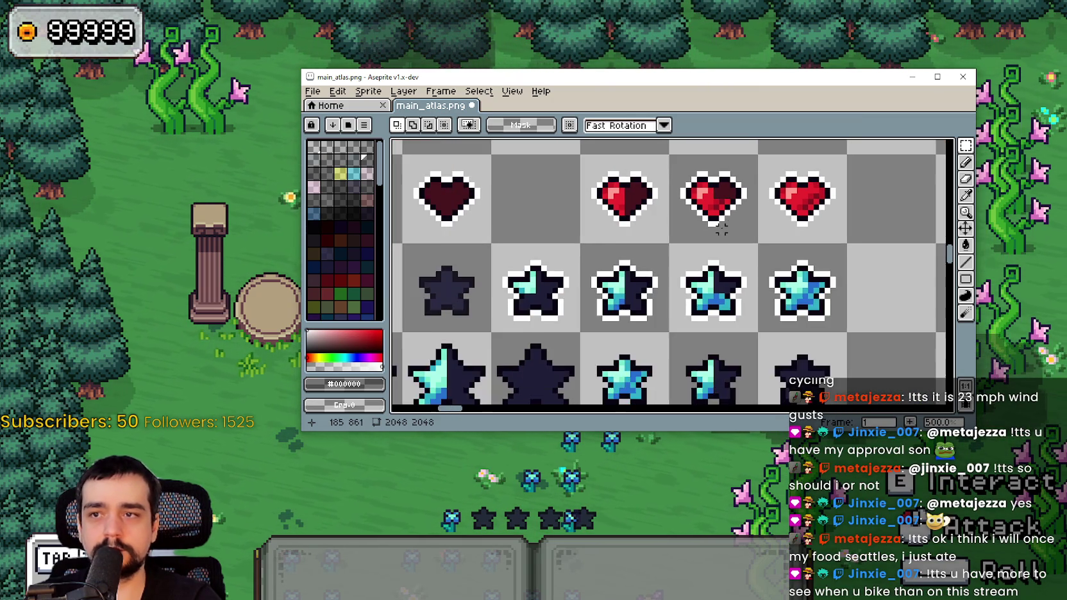
pyautogui.moveTo(710, 270); pyautogui.dragTo(732, 294)
pyautogui.hscroll(-3, 709, 290)
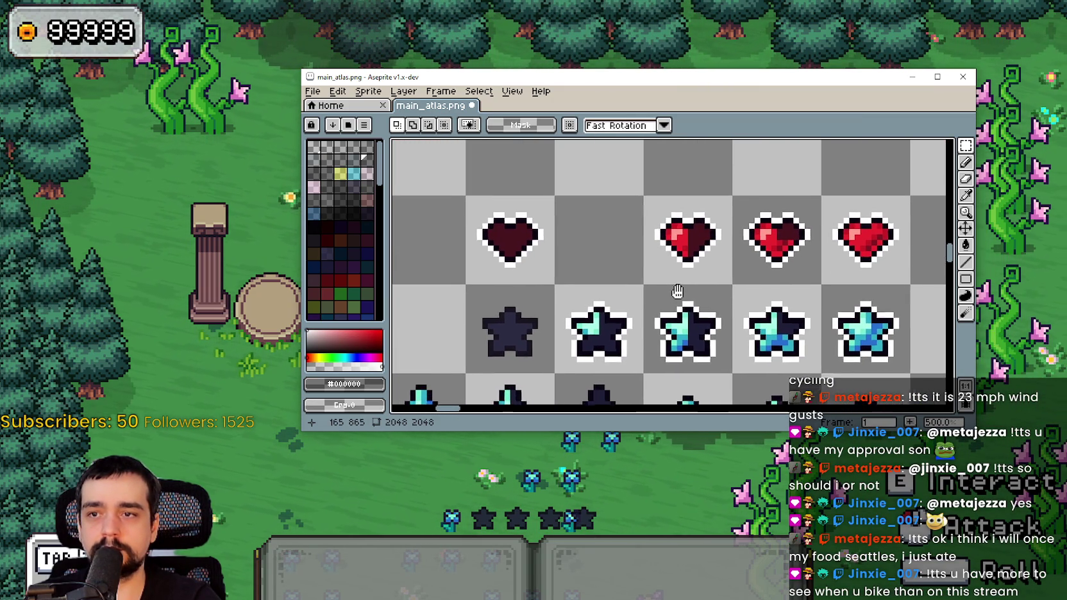
# Copy the middle heart one tile left into the empty tile and drop the selection.
pyautogui.moveTo(717, 259)
pyautogui.mouseDown()
pyautogui.moveTo(757, 273)
pyautogui.moveTo(641, 244)
pyautogui.mouseUp()
pyautogui.click(730, 244)
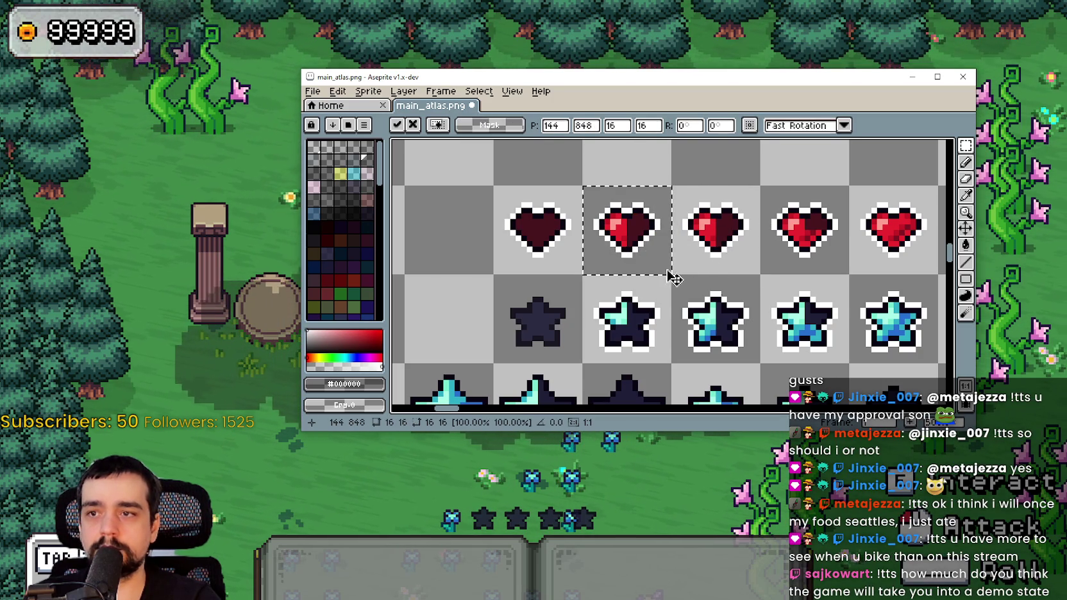
pyautogui.hotkey('ctrl', 'd')
pyautogui.scroll(1, 624, 232)
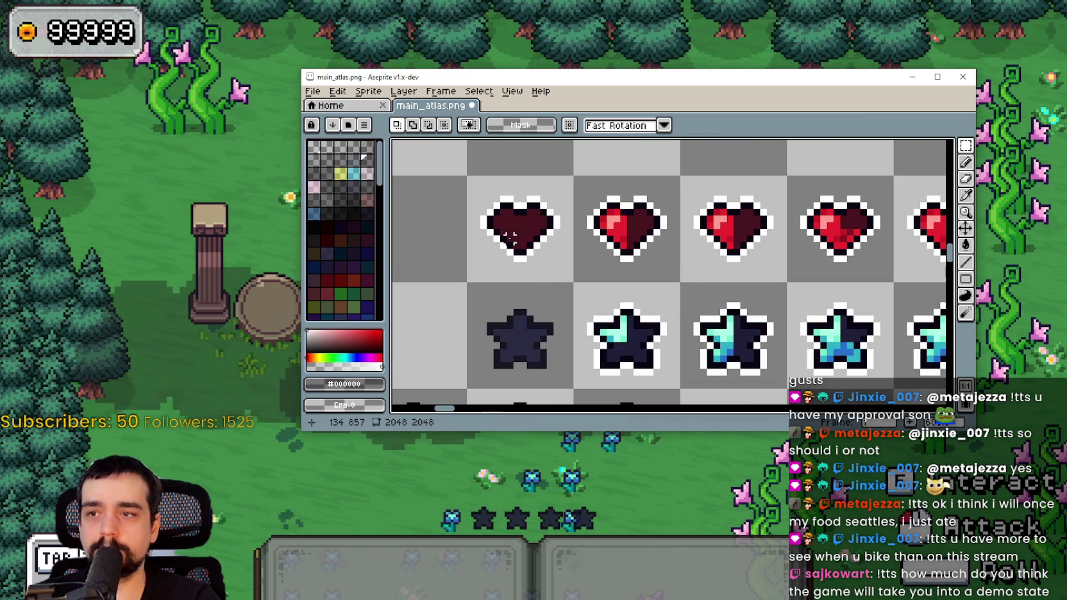
pyautogui.moveTo(518, 230)
pyautogui.mouseDown()
pyautogui.moveTo(490, 277)
pyautogui.moveTo(623, 268)
pyautogui.moveTo(609, 262)
pyautogui.mouseUp()
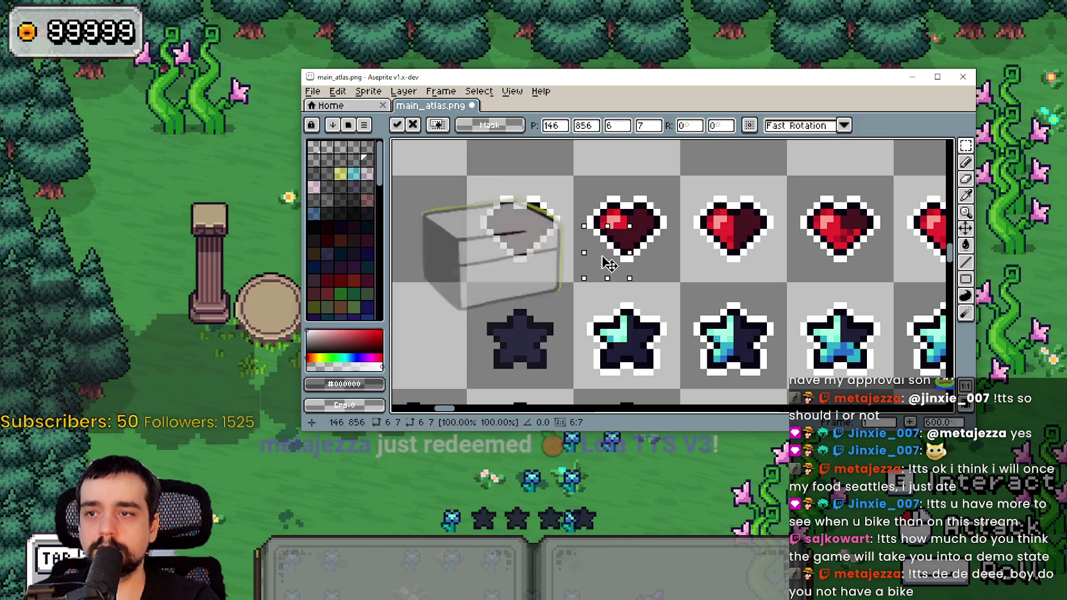
pyautogui.click(703, 265)
pyautogui.scroll(-2, 699, 263)
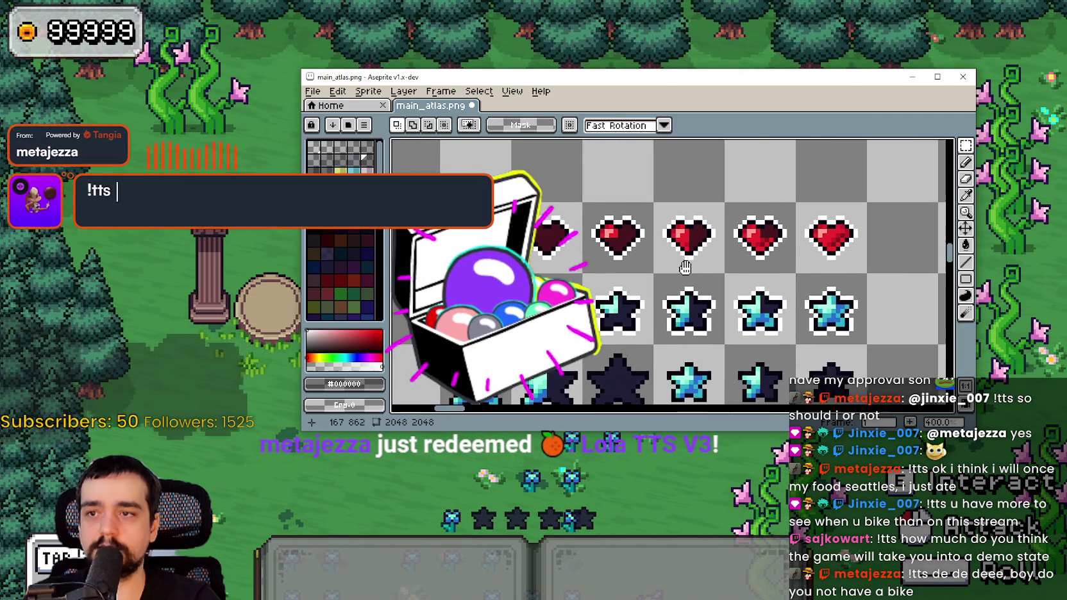
pyautogui.scroll(2, 690, 258)
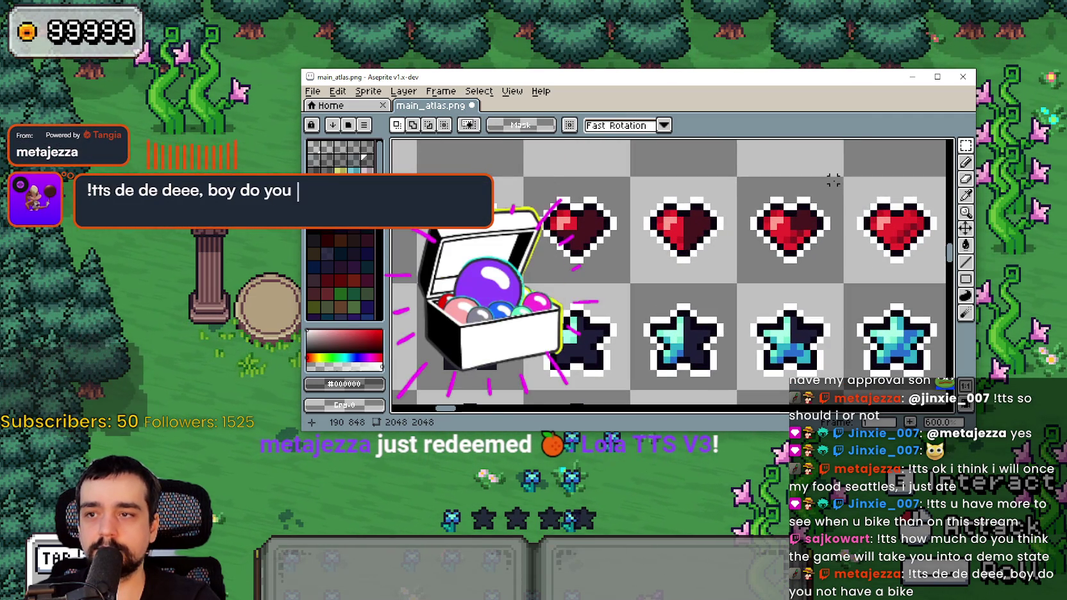
# Check the top row of hearts, clear the selection, and save main_atlas.png.
pyautogui.moveTo(534, 226)
pyautogui.mouseDown()
pyautogui.moveTo(835, 199)
pyautogui.moveTo(834, 181)
pyautogui.mouseUp()
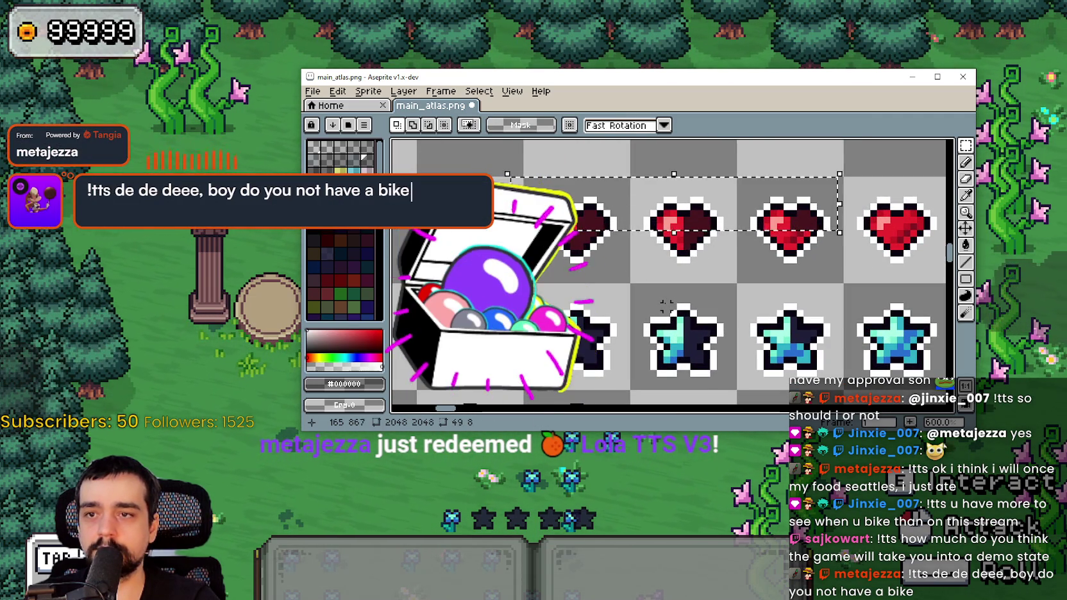
pyautogui.scroll(-1, 651, 271)
pyautogui.moveTo(677, 180); pyautogui.dragTo(749, 268)
pyautogui.hotkey('ctrl', 'd')
pyautogui.scroll(-1, 749, 268)
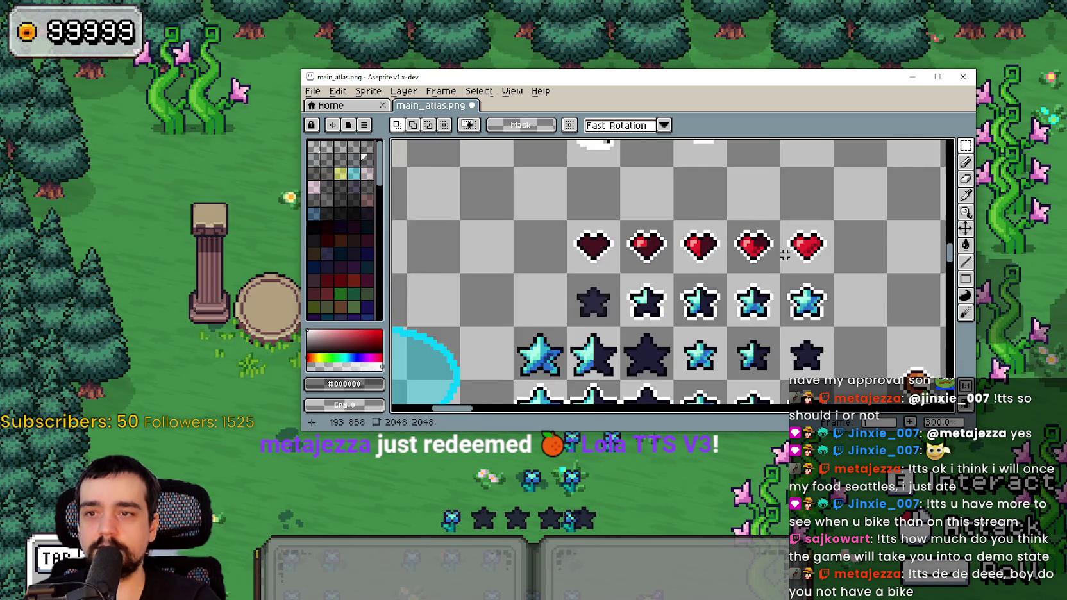
pyautogui.hotkey('ctrl', 's')
# Paint-bucket the dark empty heart's white outline dark and save main_atlas.png.
pyautogui.moveTo(681, 265); pyautogui.dragTo(701, 245)
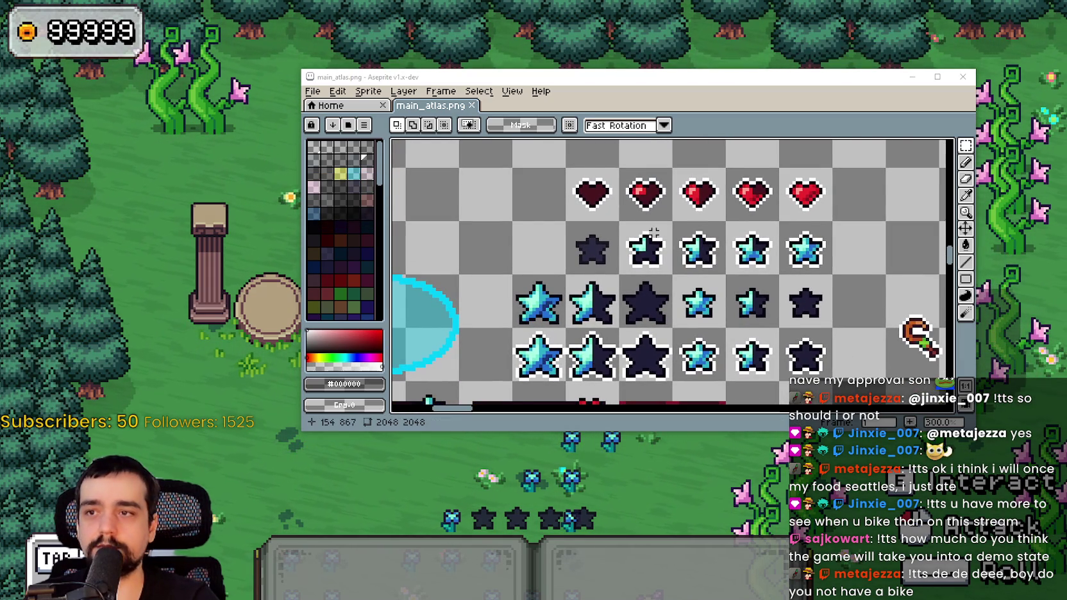
pyautogui.scroll(2, 613, 209)
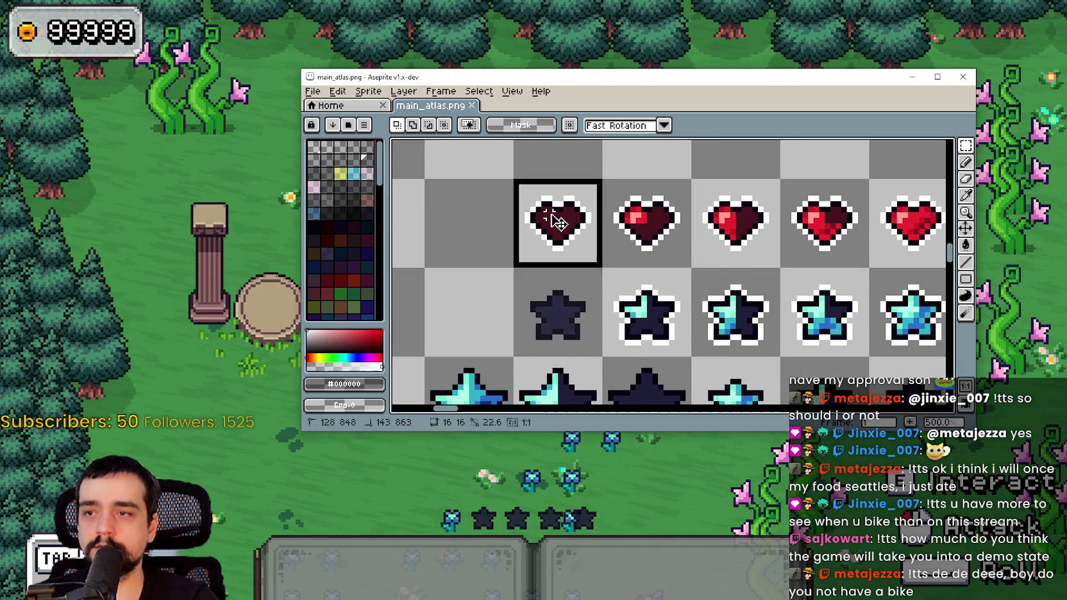
pyautogui.click(558, 222)
pyautogui.scroll(2, 557, 223)
pyautogui.click(966, 245)
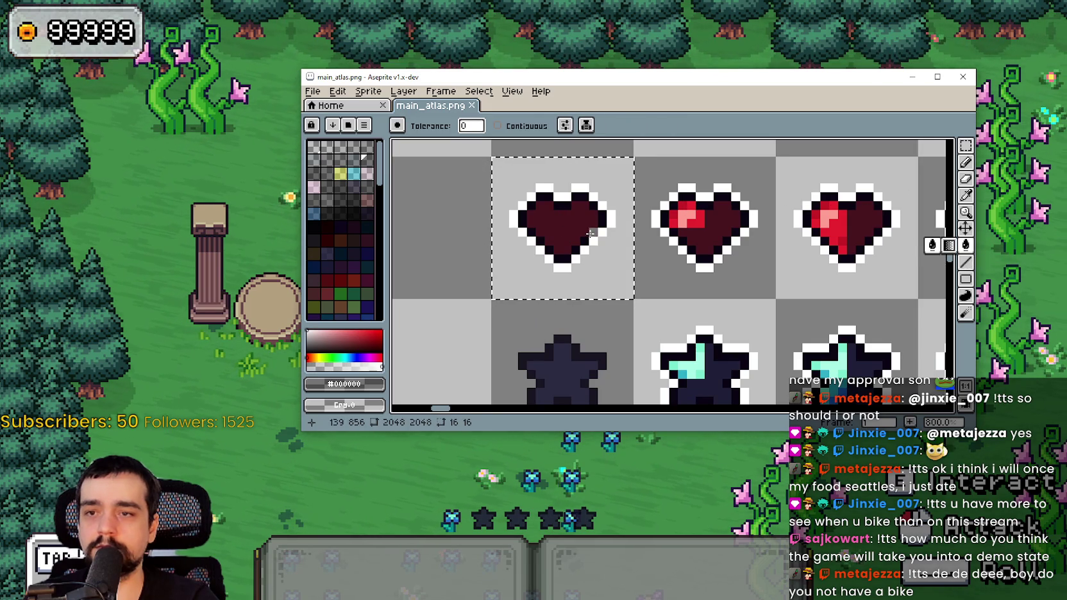
pyautogui.click(610, 220)
pyautogui.scroll(-2, 616, 231)
pyautogui.scroll(-1, 635, 244)
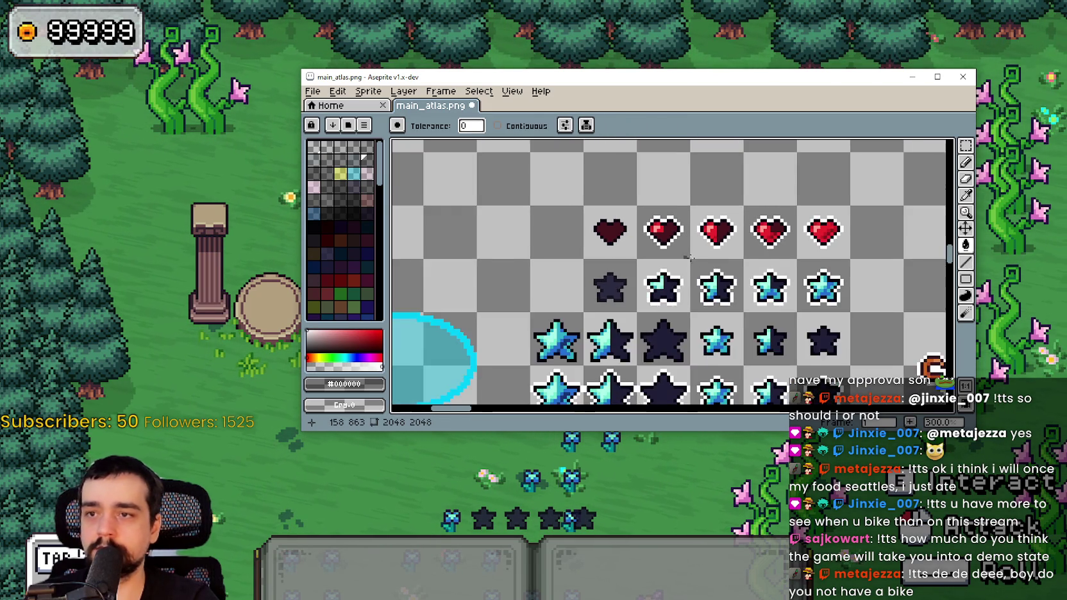
pyautogui.hotkey('ctrl', 'd')
pyautogui.hotkey('ctrl', 's')
pyautogui.scroll(-1, 603, 221)
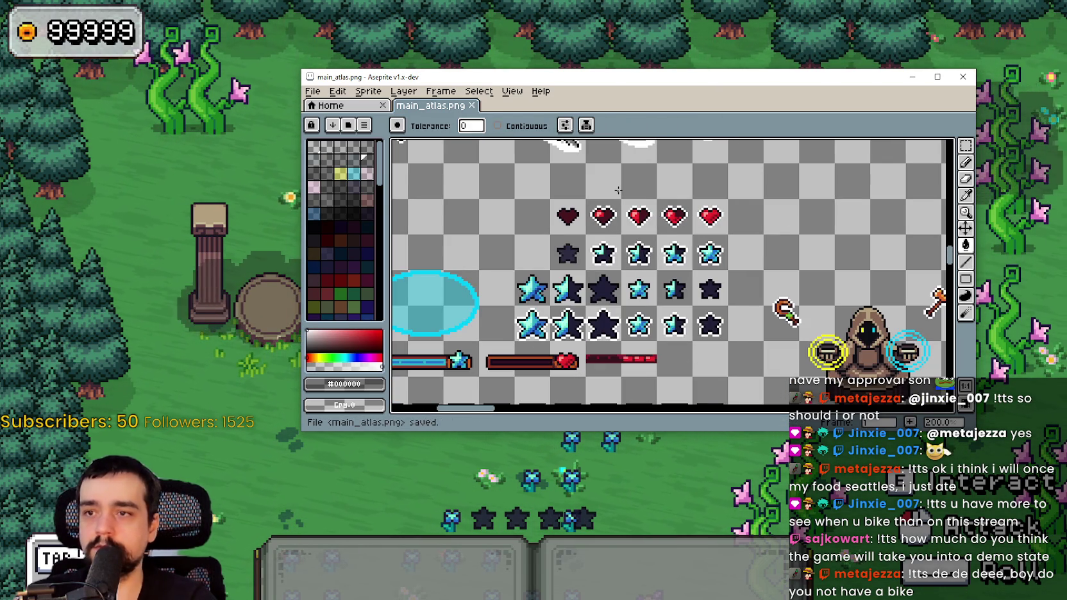
# Zoom in closely on the hearts, switching between eyedropper and line tools, then zoom back out.
pyautogui.scroll(3, 615, 192)
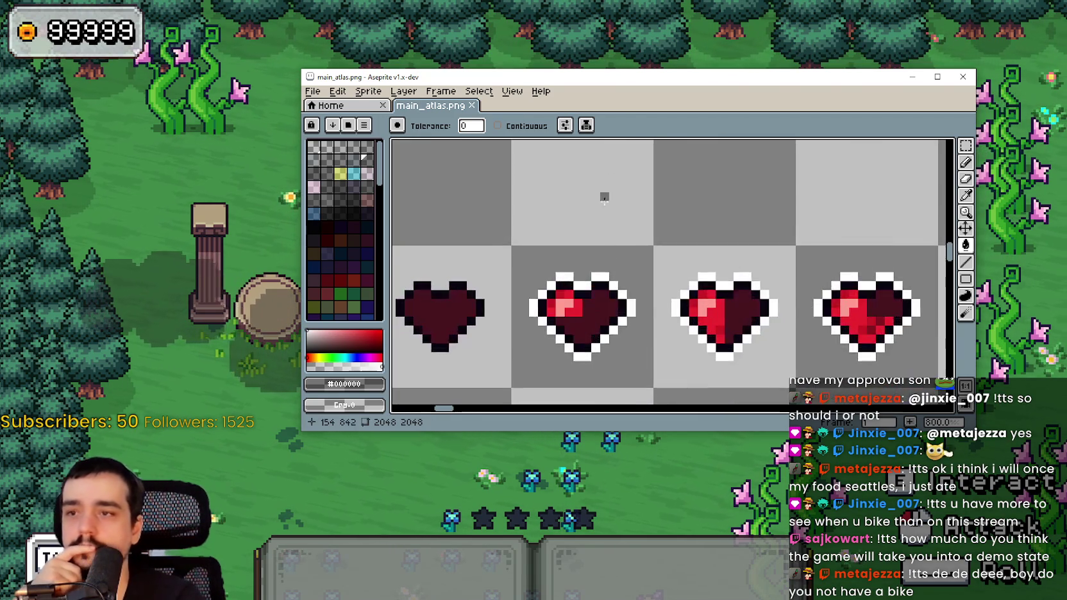
pyautogui.scroll(-2, 644, 247)
pyautogui.press('i')
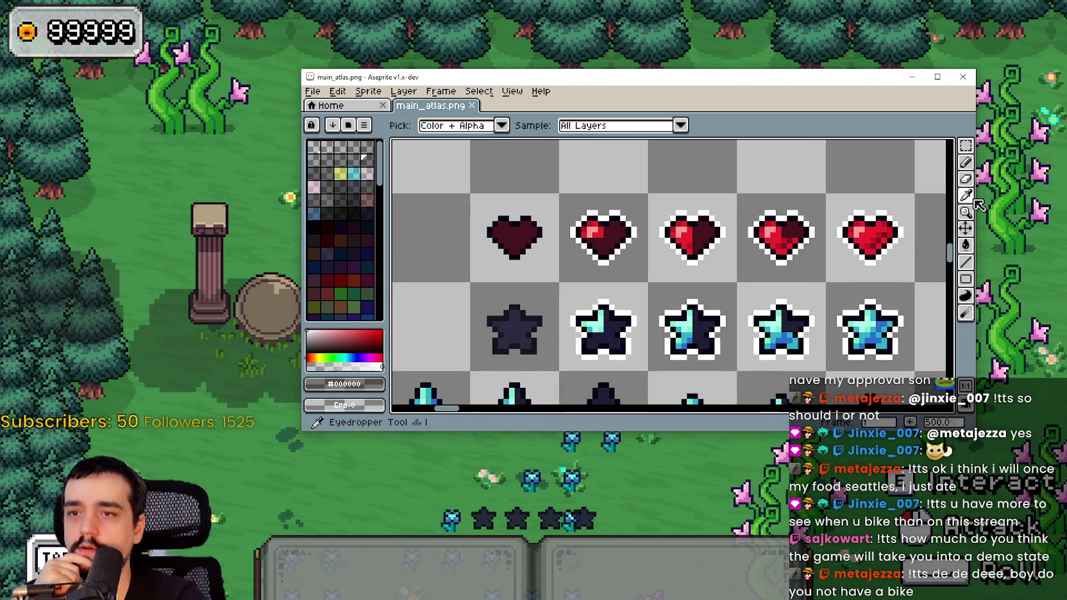
pyautogui.click(965, 261)
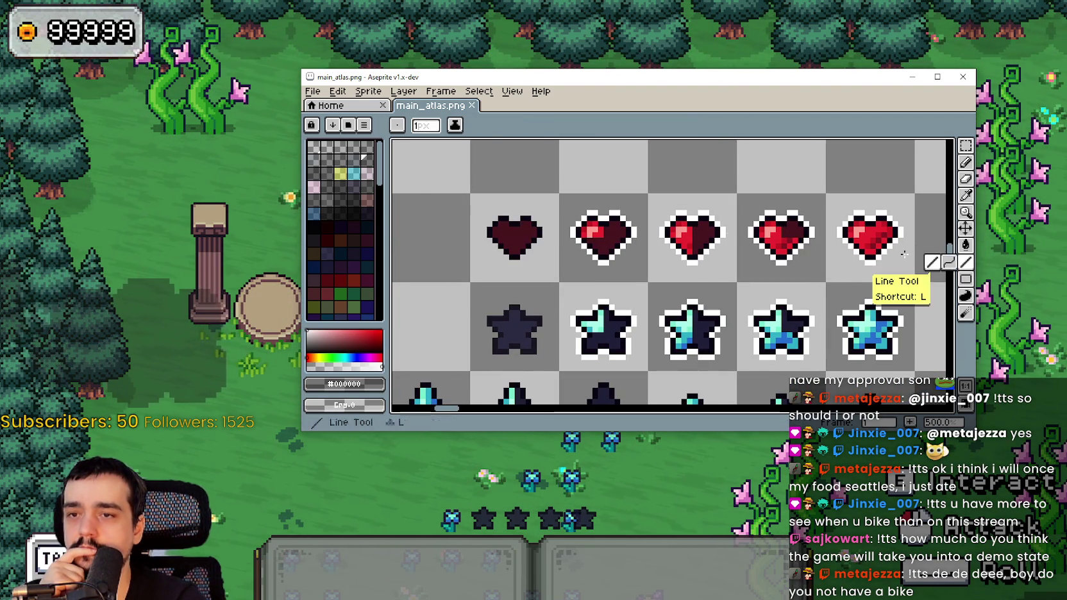
pyautogui.press('+')
pyautogui.press('+')
pyautogui.press('+')
pyautogui.click(969, 196)
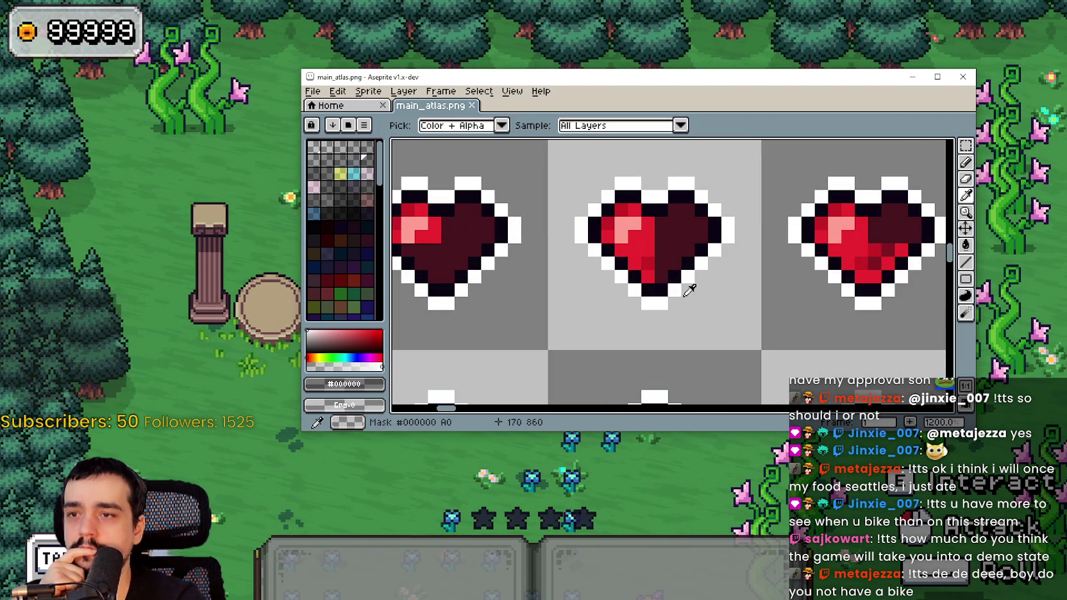
pyautogui.click(968, 264)
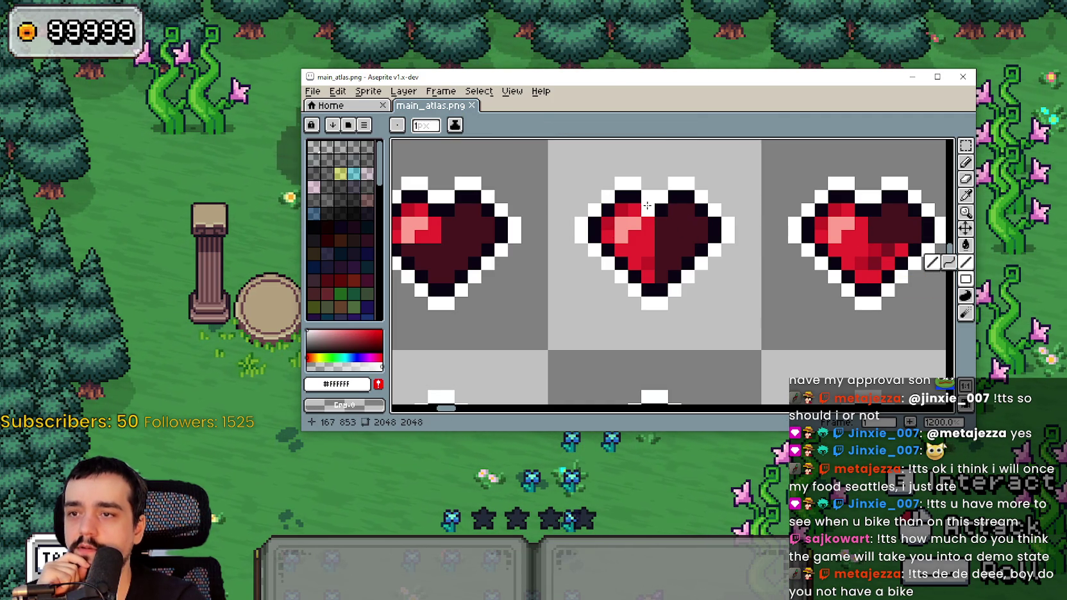
pyautogui.press('-')
pyautogui.press('-')
pyautogui.press('-')
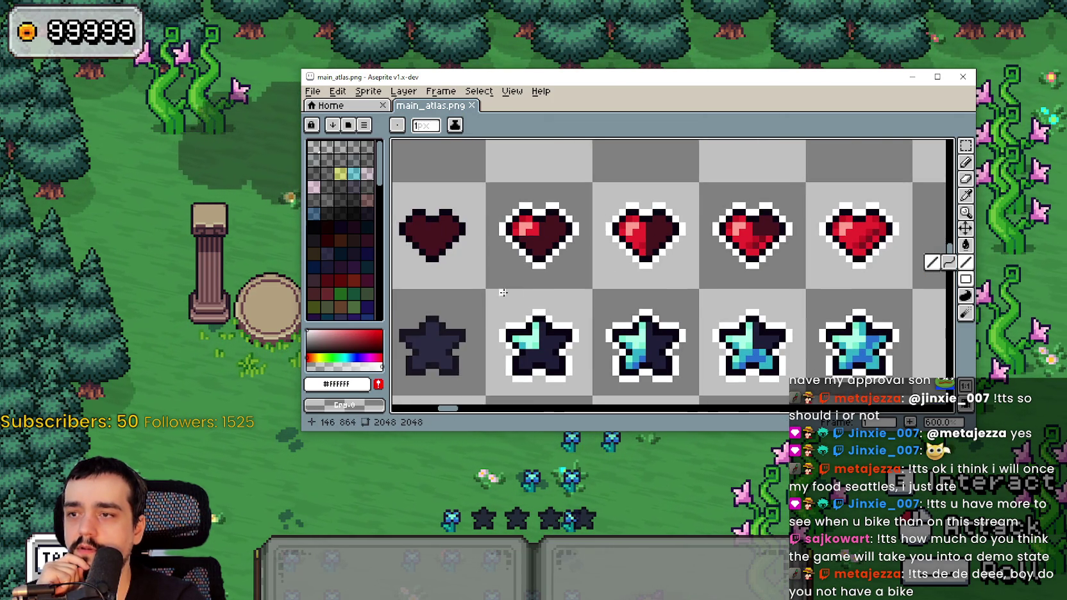
# Select the five-heart row and commit a copy directly beneath it.
pyautogui.click(968, 154)
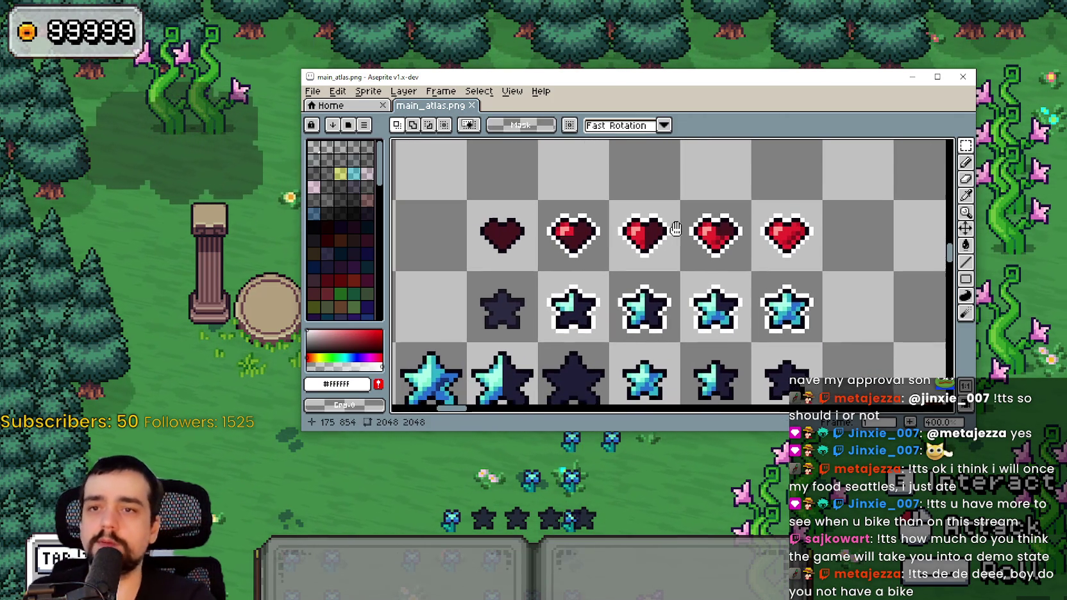
pyautogui.moveTo(475, 204)
pyautogui.mouseDown()
pyautogui.moveTo(760, 237)
pyautogui.moveTo(750, 182)
pyautogui.moveTo(743, 247)
pyautogui.moveTo(731, 231)
pyautogui.mouseUp()
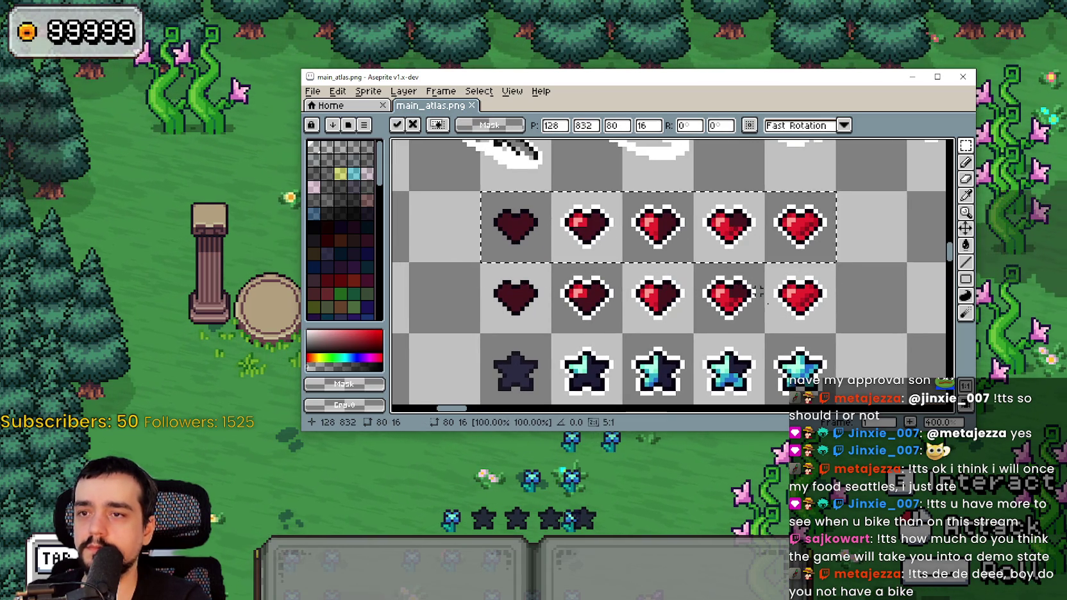
pyautogui.hotkey('ctrl', 'd')
pyautogui.scroll(4, 728, 225)
pyautogui.scroll(-1, 725, 221)
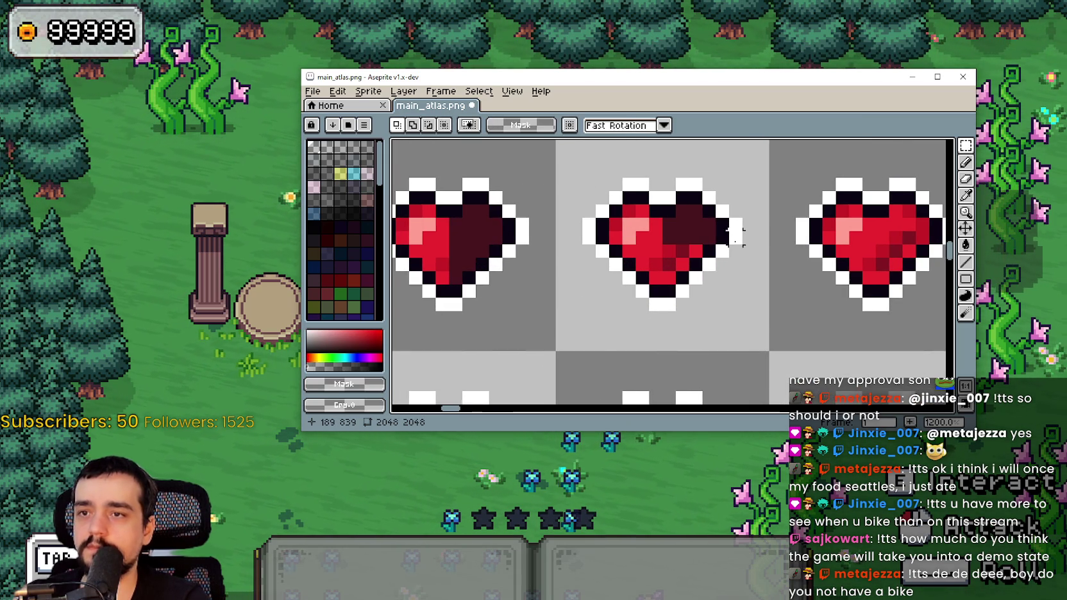
pyautogui.hscroll(2, 774, 225)
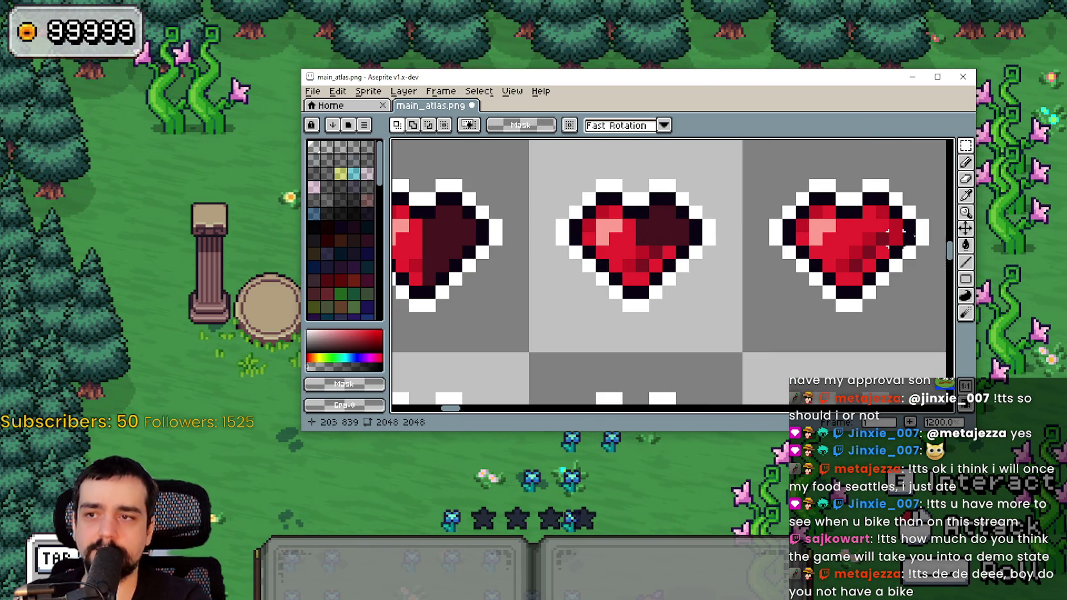
# Pick white from the heart outline and draw a white crack line across the middle heart.
pyautogui.click(970, 263)
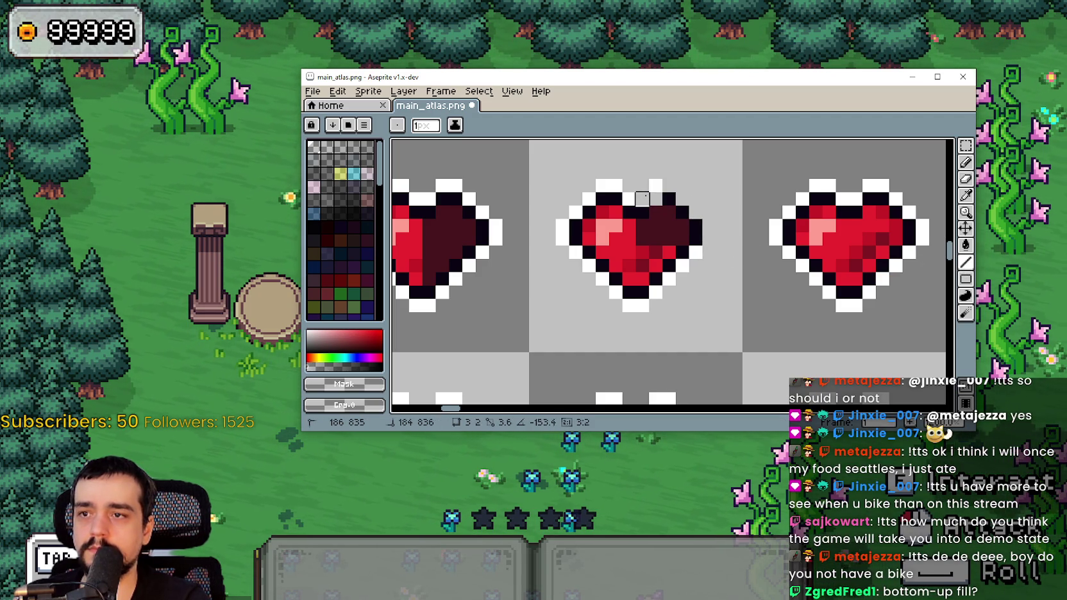
pyautogui.click(641, 185)
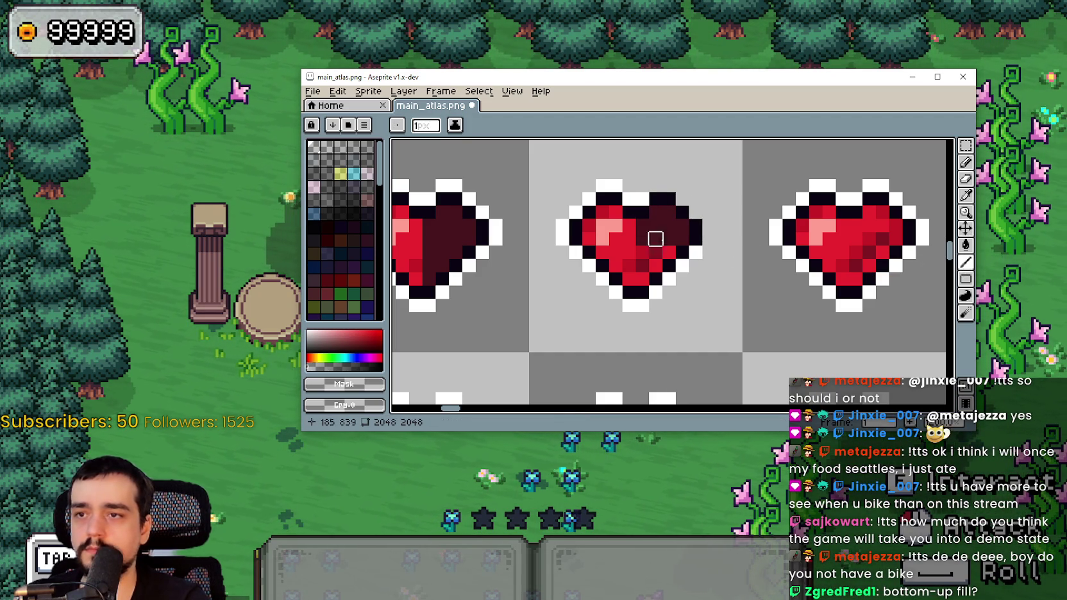
pyautogui.click(682, 266)
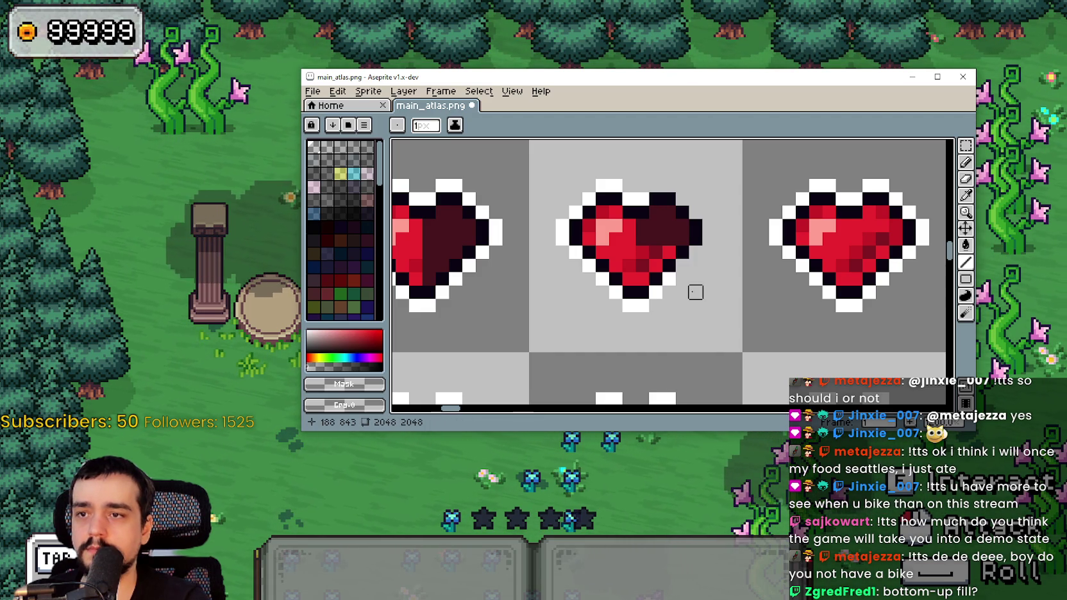
pyautogui.hotkey('ctrl', 'z')
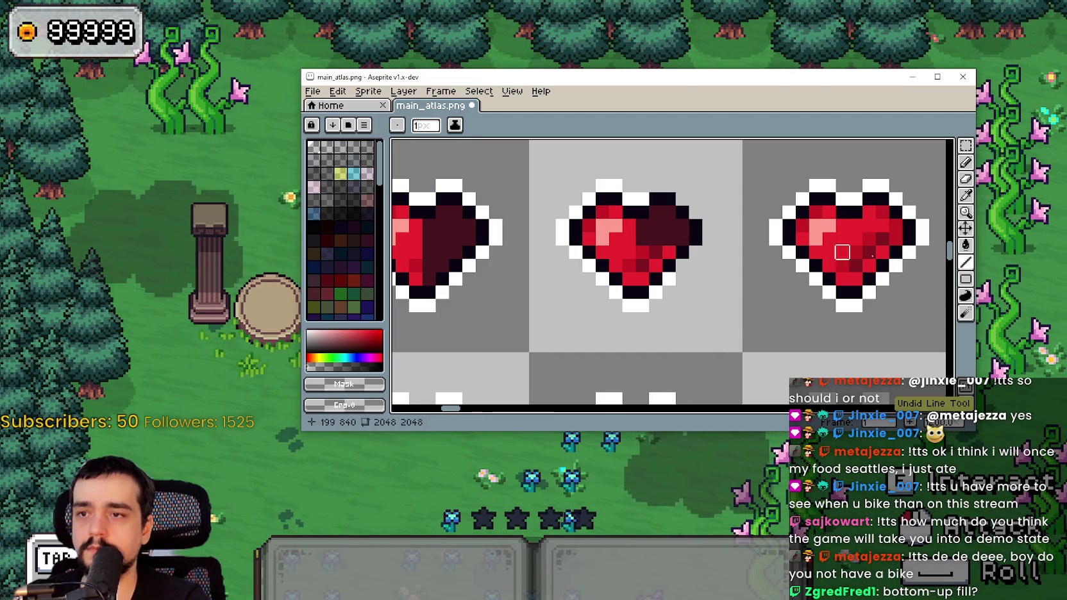
pyautogui.press('i')
pyautogui.click(911, 262)
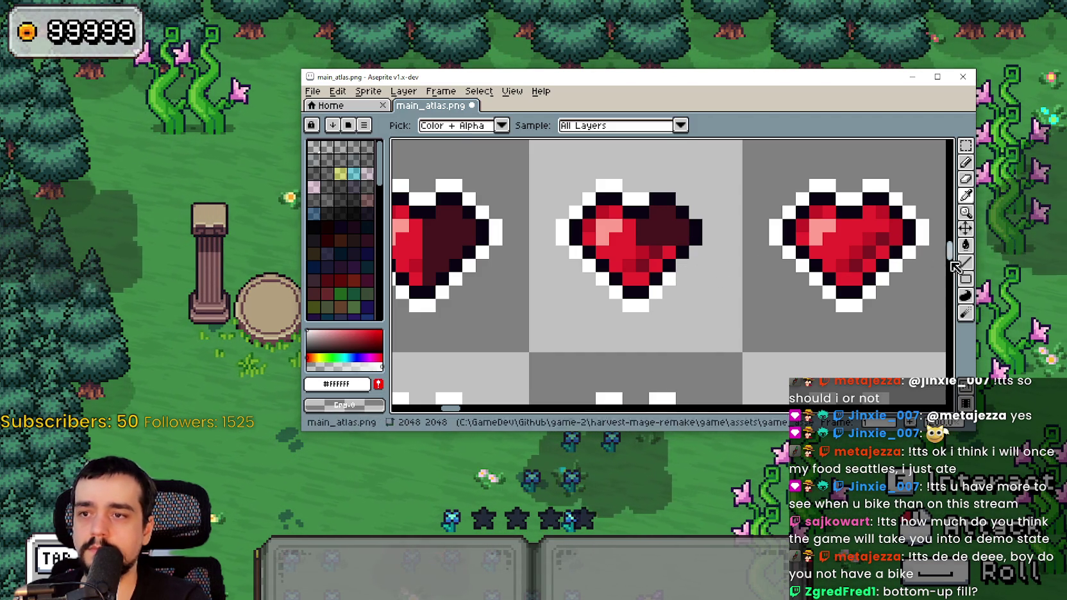
pyautogui.click(962, 263)
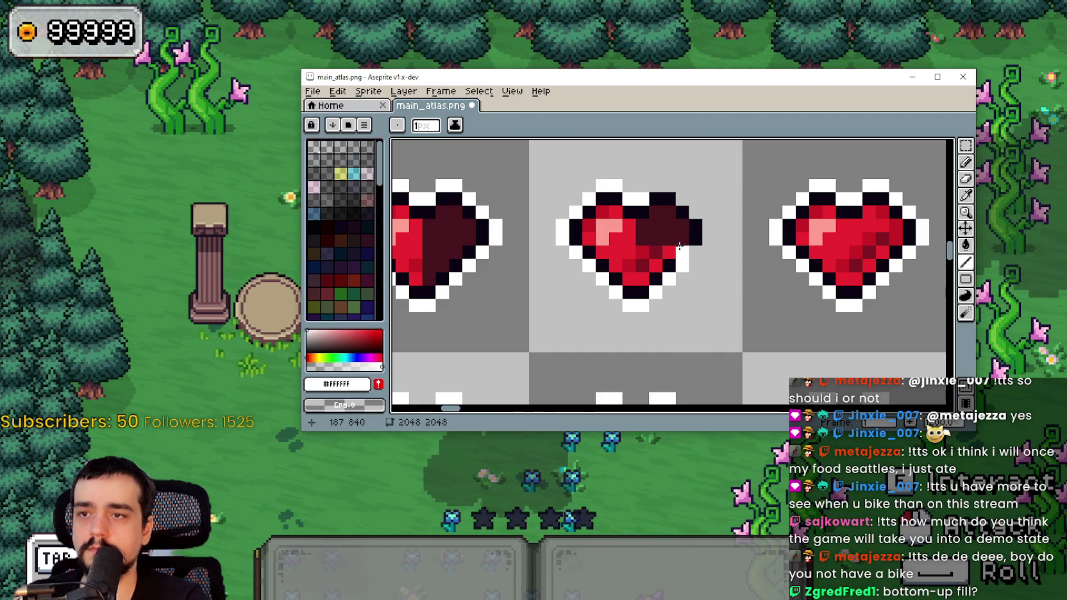
pyautogui.moveTo(670, 237)
pyautogui.mouseDown()
pyautogui.moveTo(641, 217)
pyautogui.moveTo(673, 181)
pyautogui.mouseUp()
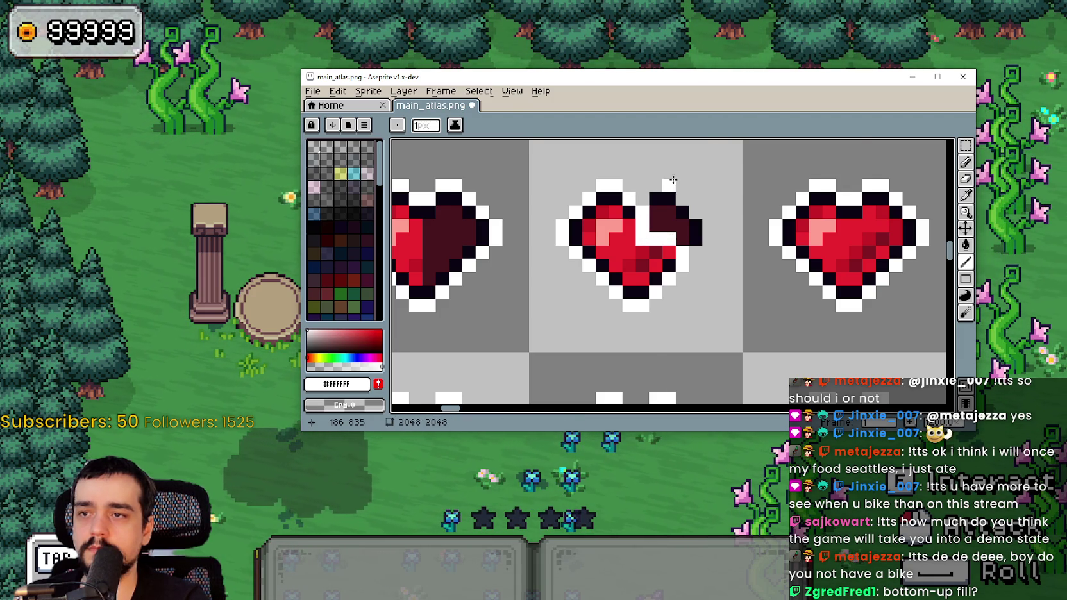
# Draw a vertical white crack down the heart.
pyautogui.scroll(-2, 673, 181)
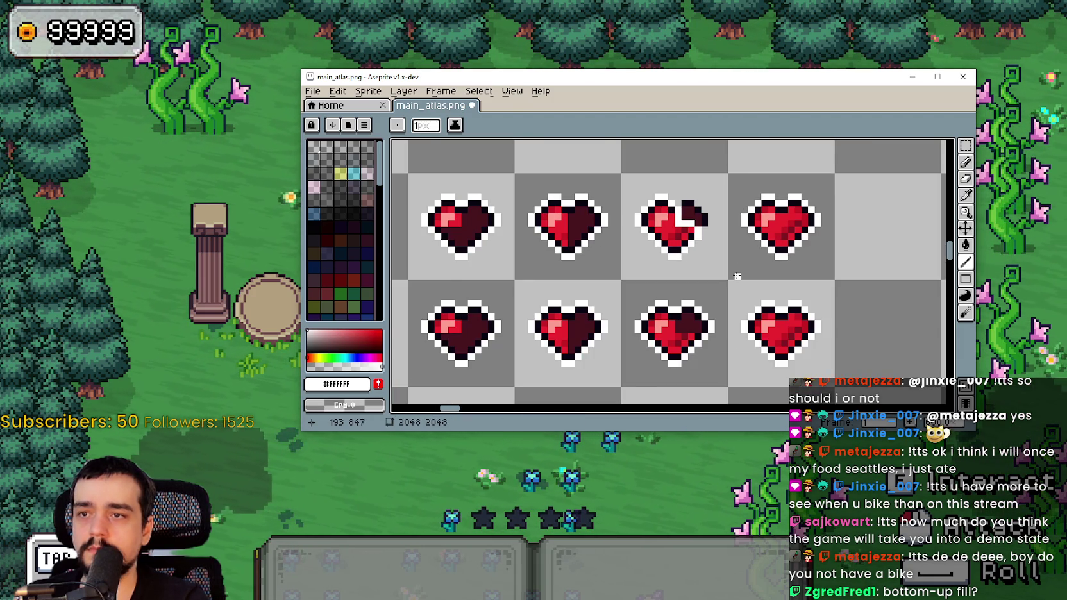
pyautogui.scroll(-1, 738, 275)
pyautogui.scroll(1, 695, 228)
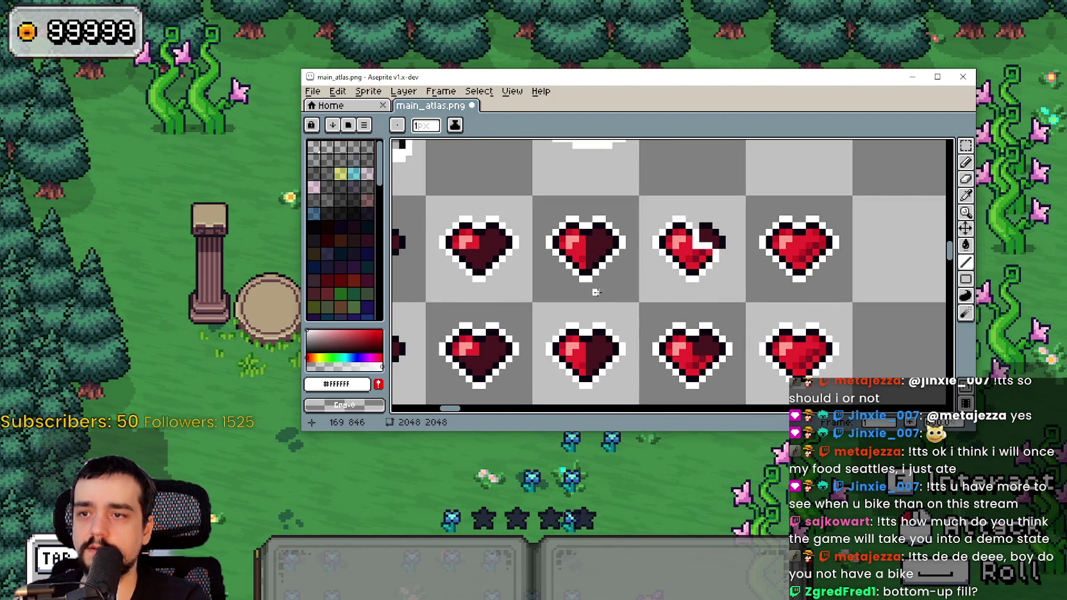
pyautogui.scroll(-1, 595, 292)
pyautogui.scroll(1, 681, 260)
pyautogui.scroll(2, 698, 250)
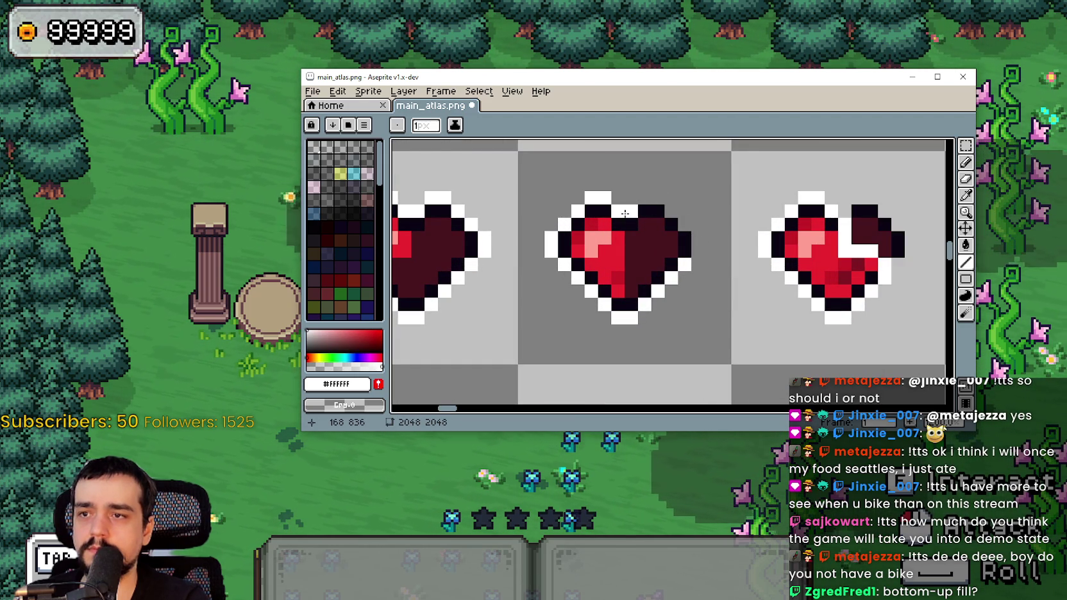
pyautogui.moveTo(630, 221); pyautogui.dragTo(630, 300)
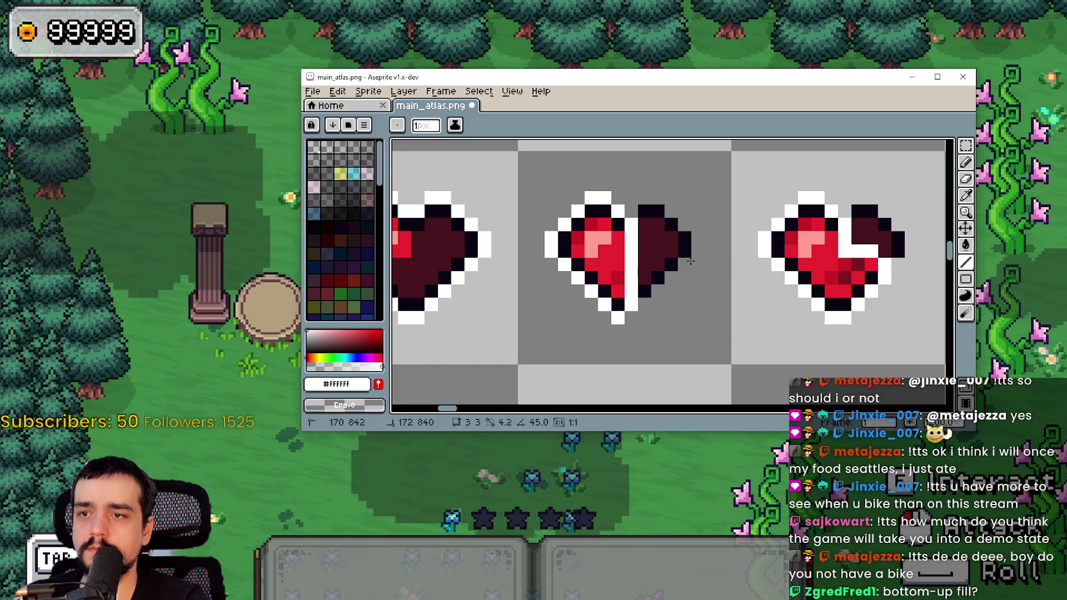
pyautogui.scroll(-5, 635, 305)
pyautogui.scroll(2, 587, 266)
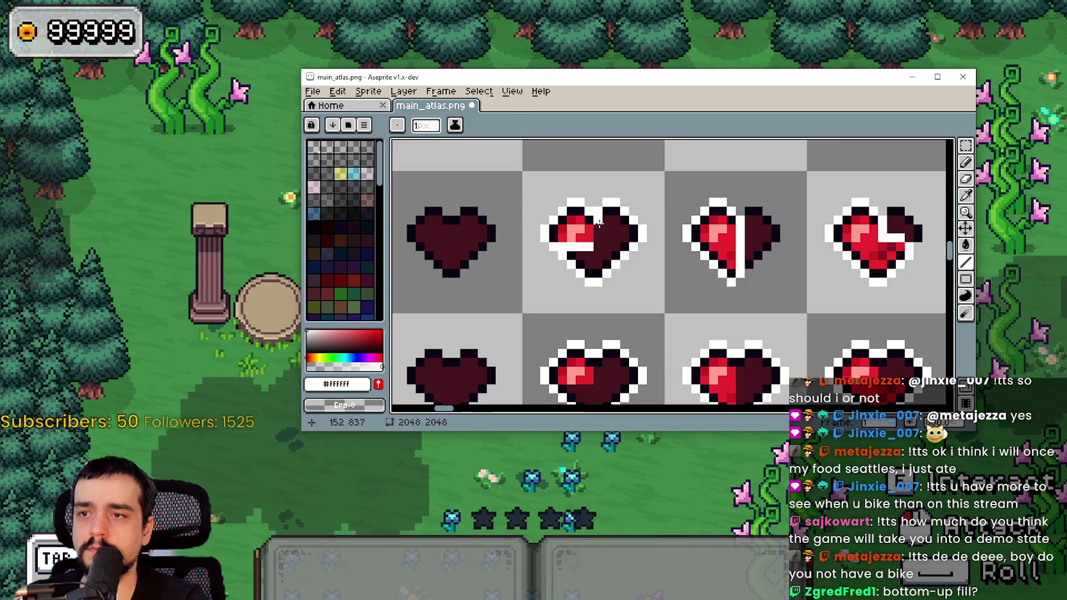
# Draw a diagonal white crack across the second heart, undoing a stray line.
pyautogui.moveTo(598, 244); pyautogui.dragTo(597, 245)
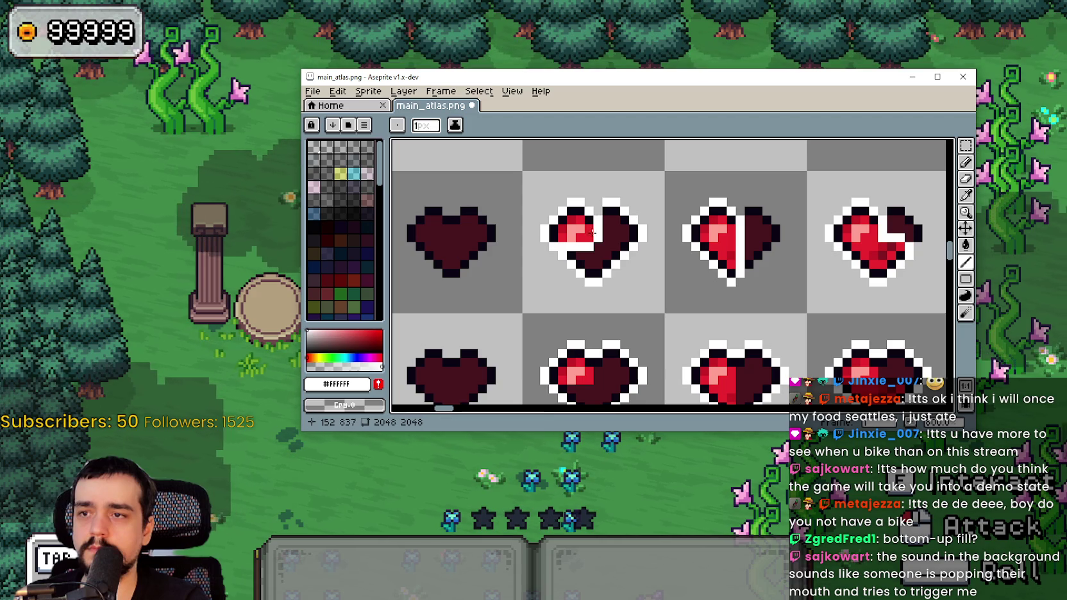
pyautogui.scroll(-1, 577, 238)
pyautogui.scroll(1, 556, 256)
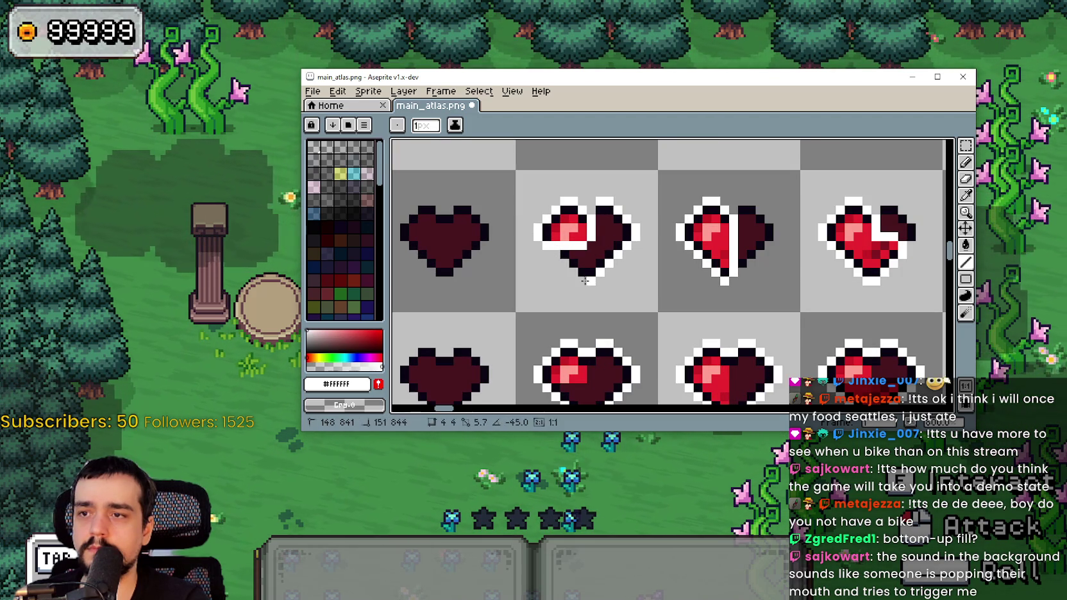
pyautogui.moveTo(591, 284); pyautogui.dragTo(639, 234)
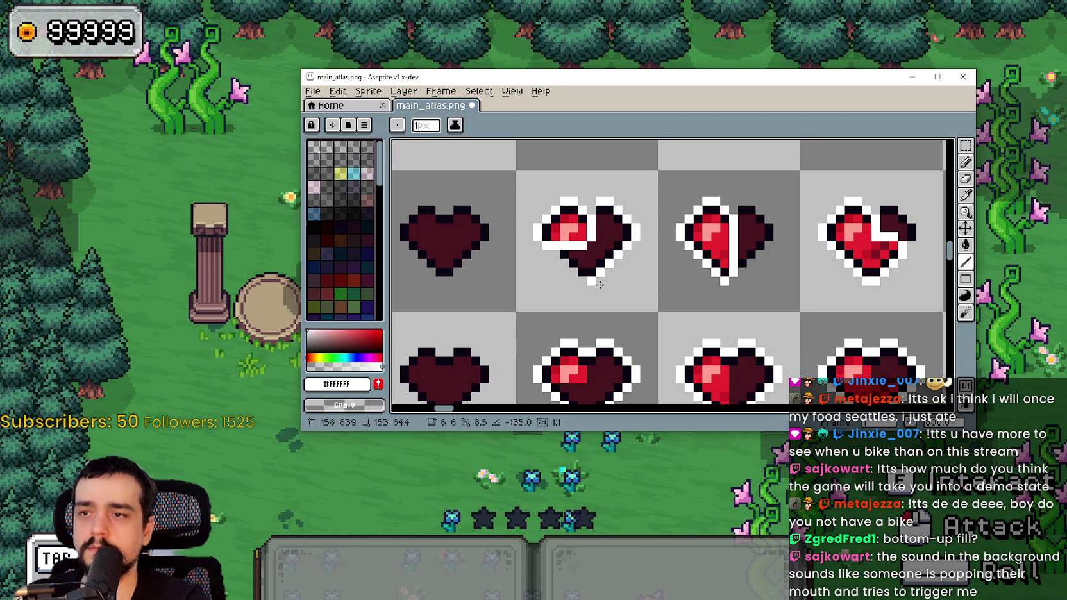
pyautogui.moveTo(611, 253); pyautogui.dragTo(630, 242)
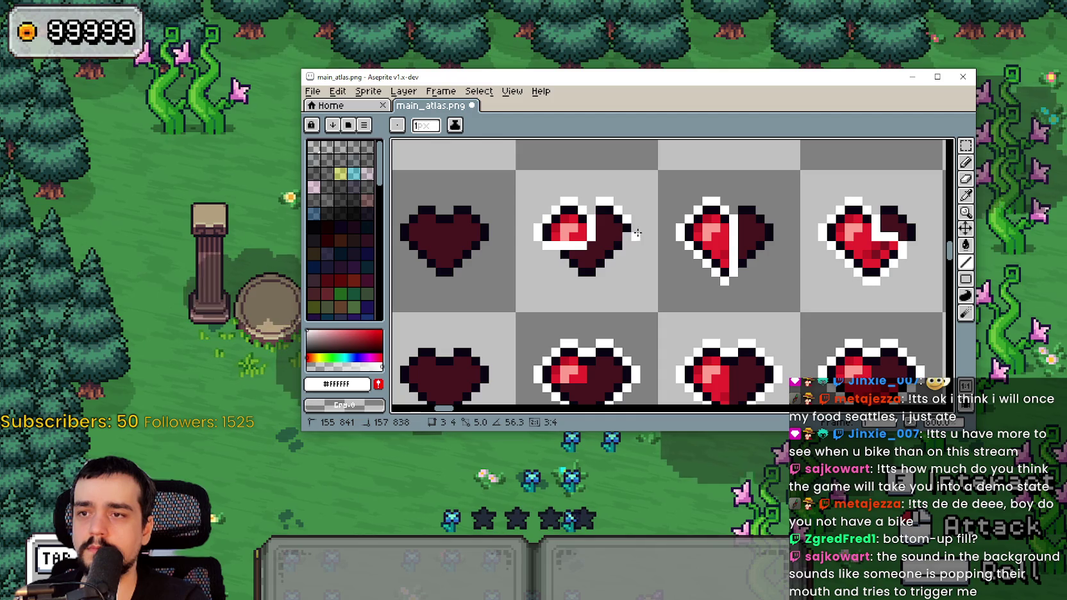
pyautogui.hotkey('ctrl', 'z')
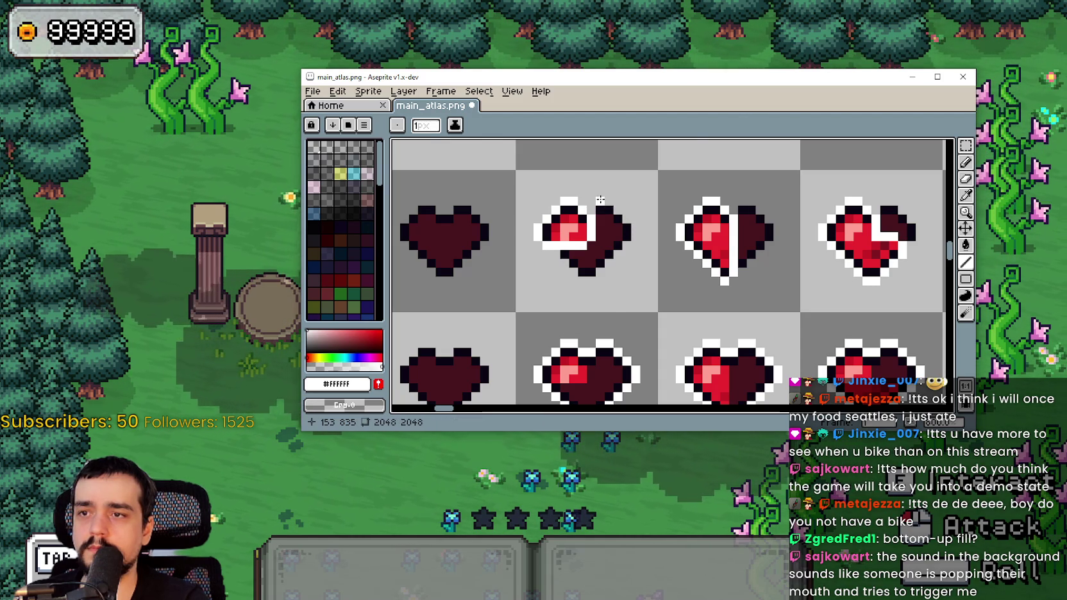
pyautogui.scroll(-3, 584, 254)
pyautogui.moveTo(584, 254)
pyautogui.mouseDown()
pyautogui.moveTo(584, 234)
pyautogui.moveTo(586, 273)
pyautogui.mouseUp()
# Select the second row of five hearts, delete it, and save the atlas.
pyautogui.press('v')
pyautogui.scroll(2, 665, 270)
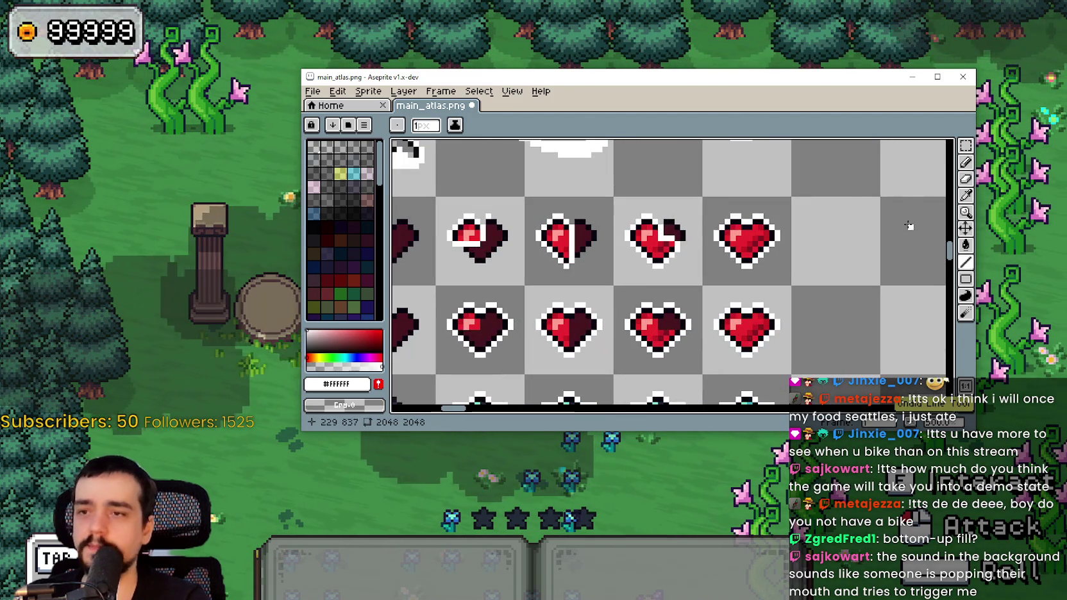
pyautogui.press('m')
pyautogui.scroll(-2, 750, 245)
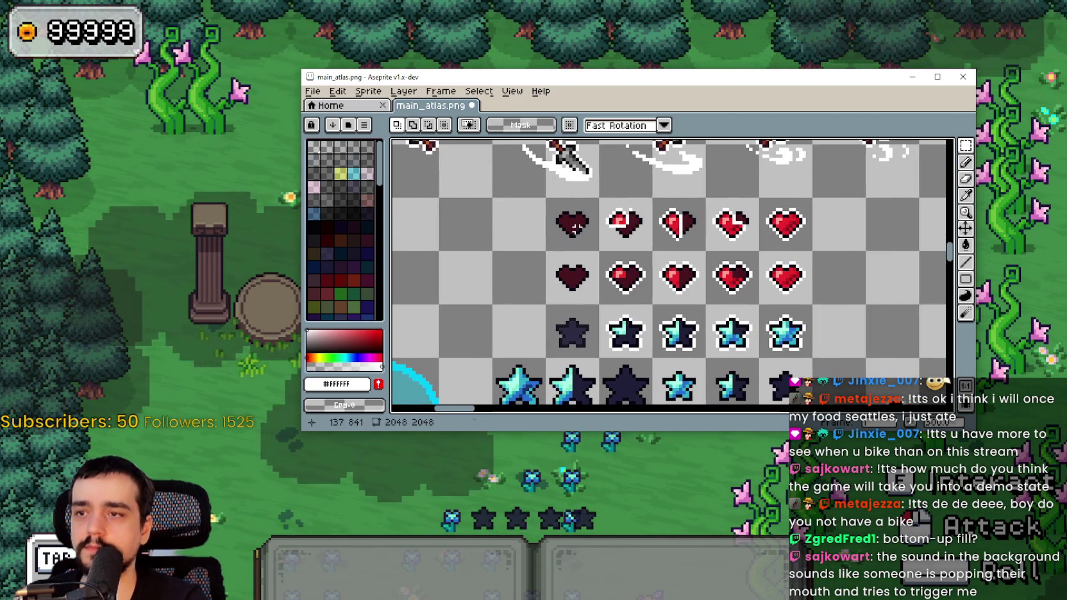
pyautogui.moveTo(547, 200)
pyautogui.mouseDown()
pyautogui.moveTo(811, 250)
pyautogui.moveTo(690, 188)
pyautogui.mouseUp()
pyautogui.press('Delete')
pyautogui.hotkey('ctrl', 's')
# Review the hearts and stars, save the edited atlas again, and return to the Godot editor.
pyautogui.scroll(-1, 710, 246)
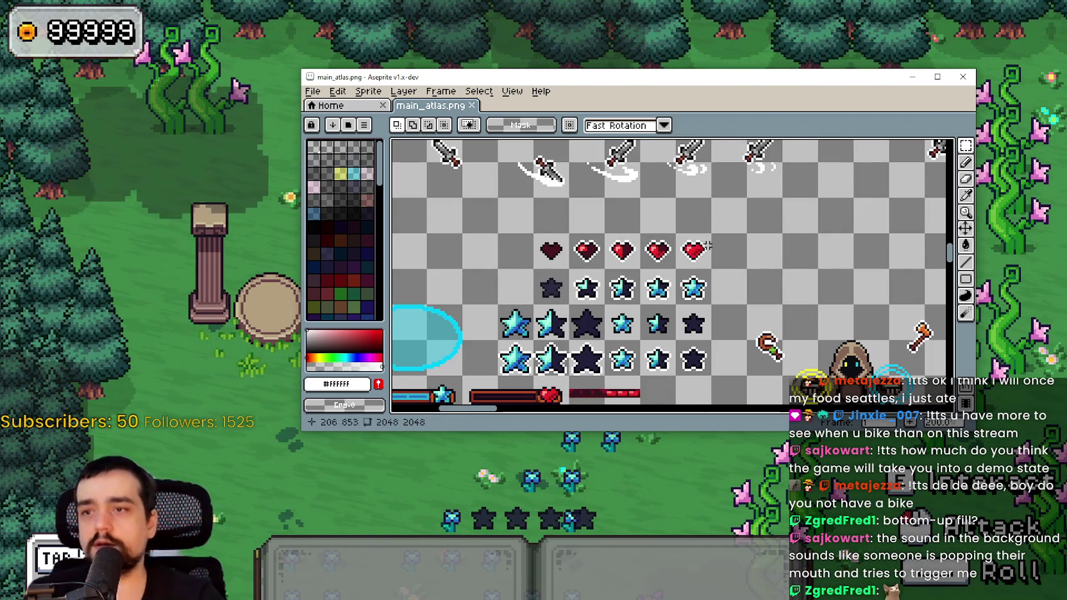
pyautogui.scroll(3, 702, 255)
pyautogui.scroll(-2, 667, 264)
pyautogui.hotkey('ctrl', 's')
pyautogui.moveTo(654, 299); pyautogui.dragTo(720, 246)
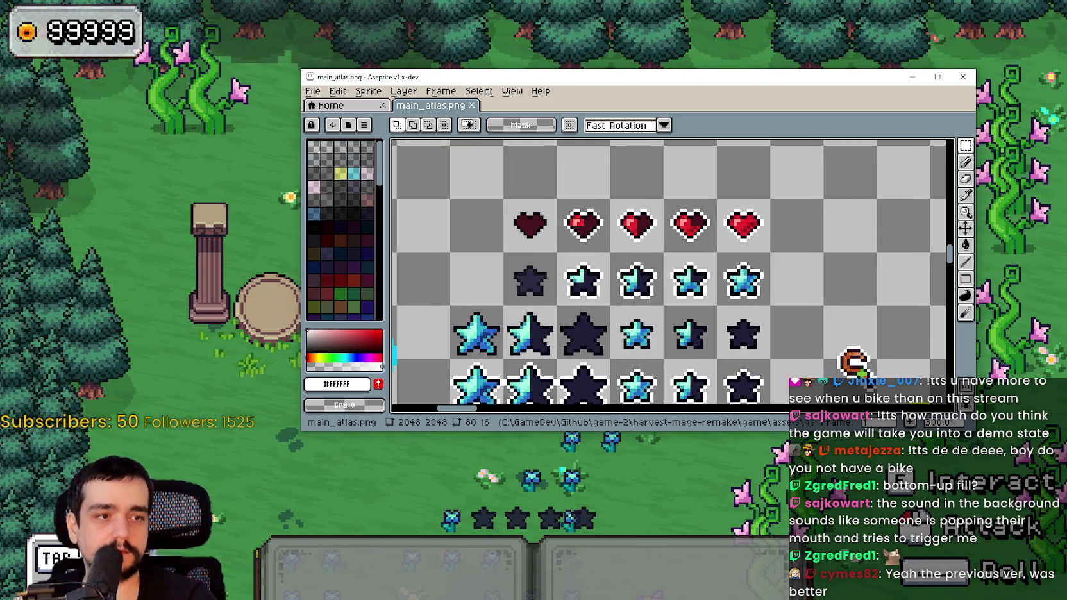
pyautogui.scroll(2, 632, 277)
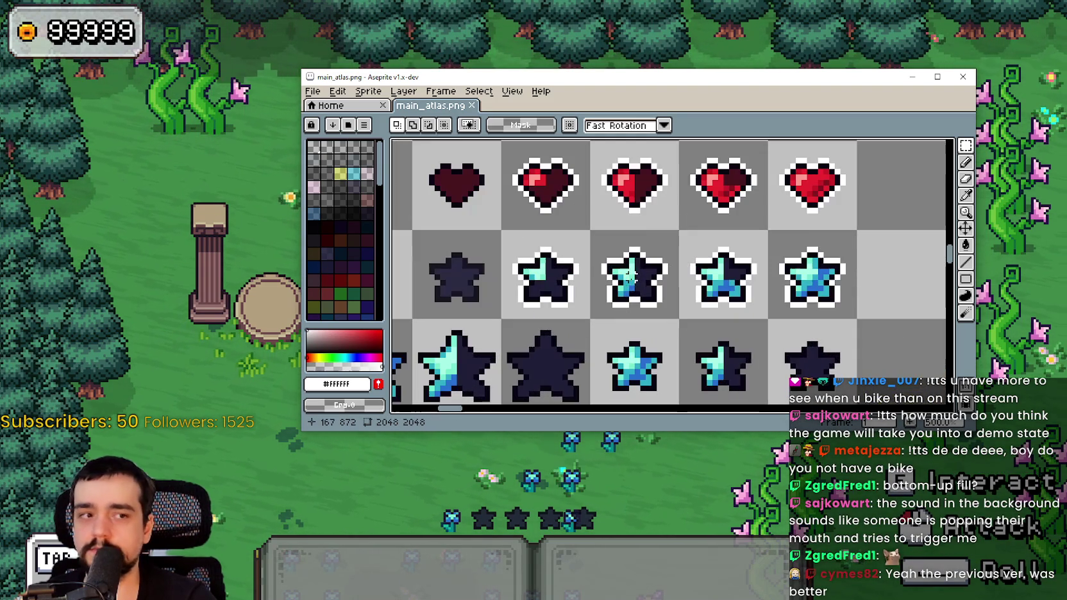
pyautogui.scroll(-1, 636, 263)
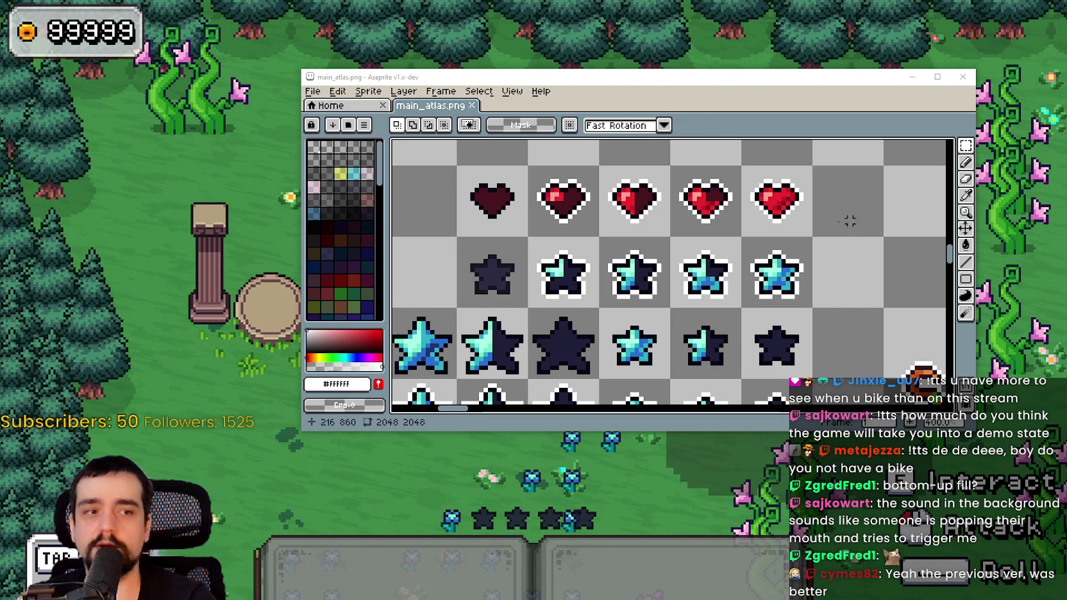
pyautogui.scroll(-1, 574, 327)
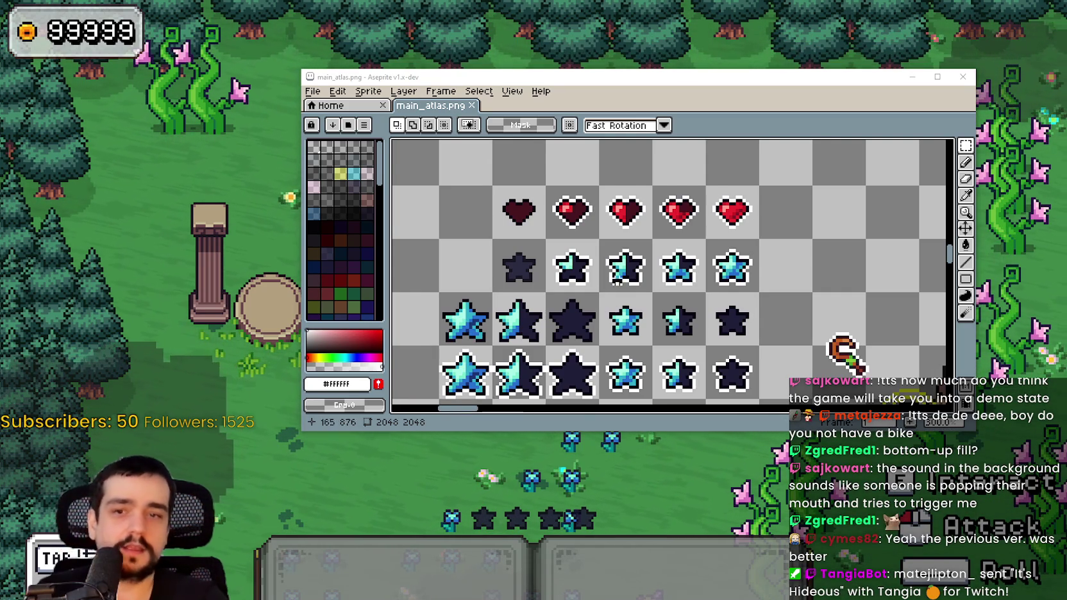
pyautogui.scroll(1, 741, 249)
pyautogui.hotkey('ctrl', 's')
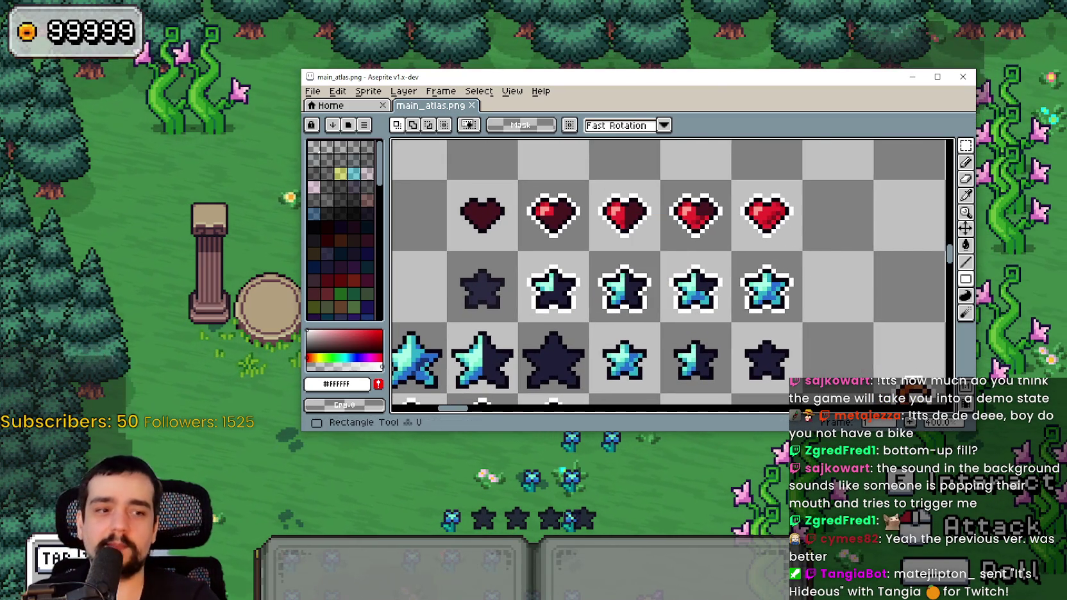
pyautogui.hotkey('alt', 'Tab')
pyautogui.scroll(-2, 577, 320)
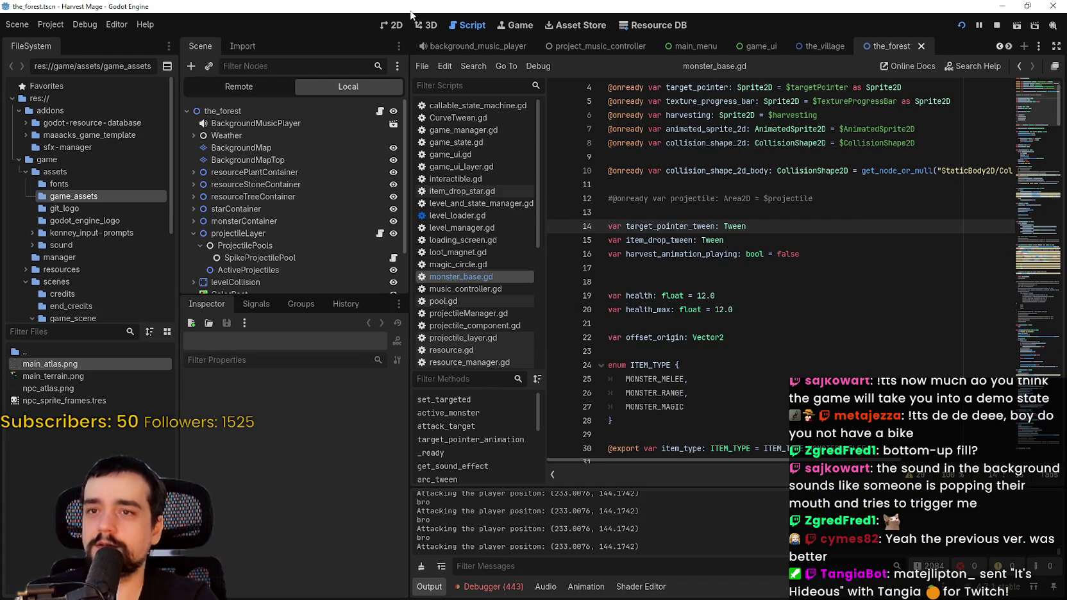
# Switch to the 2D view and scroll the scene tabs to bring up game_ui_layer.
pyautogui.click(999, 47)
pyautogui.click(838, 46)
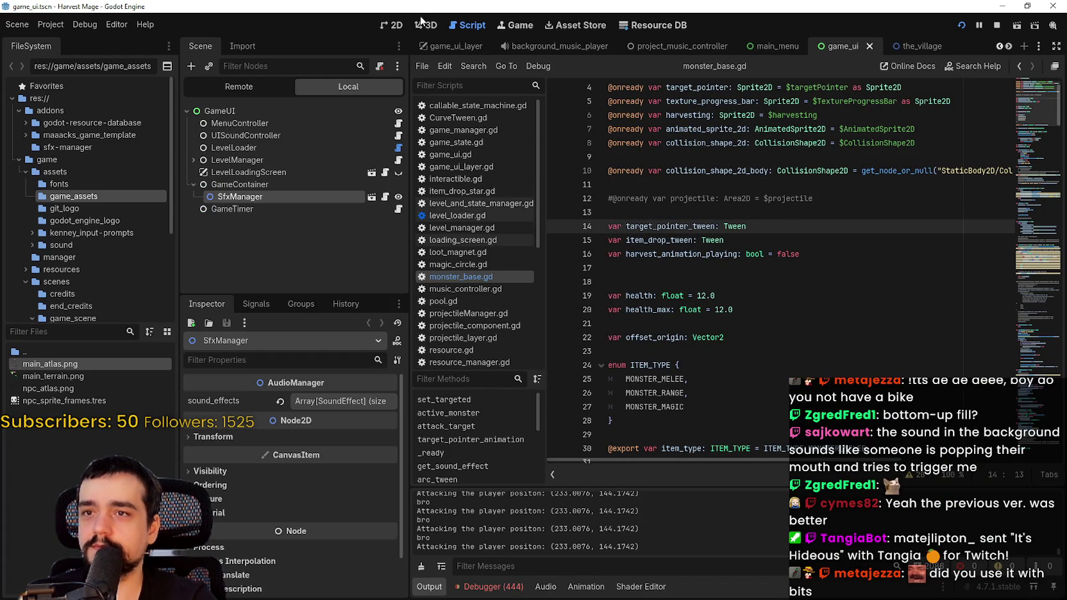
pyautogui.click(403, 25)
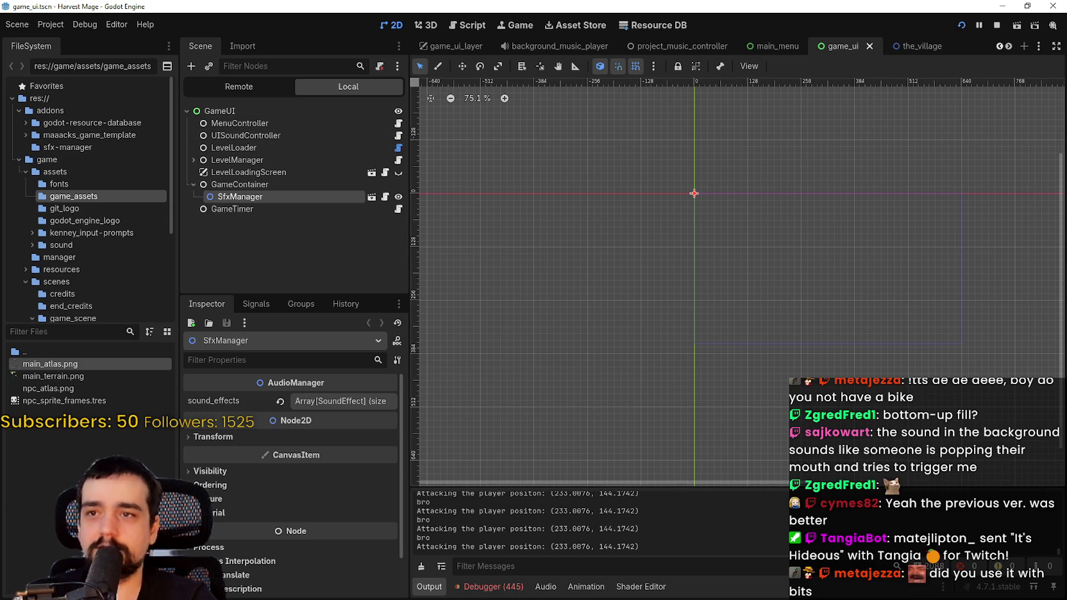
pyautogui.click(1010, 47)
pyautogui.click(1010, 47)
pyautogui.click(1010, 47)
pyautogui.click(1010, 47)
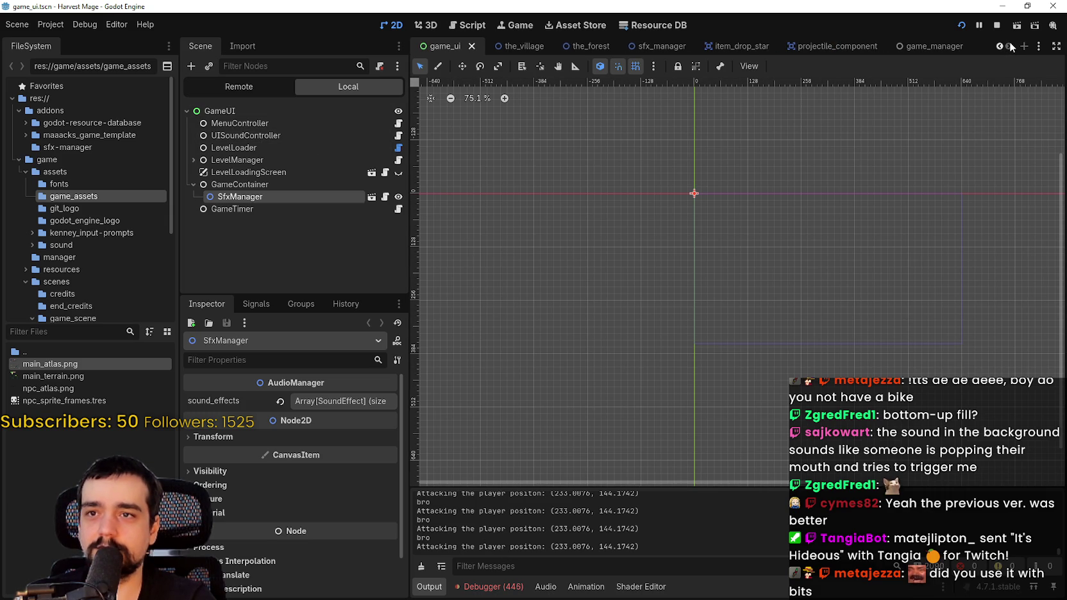
pyautogui.click(1000, 47)
pyautogui.click(1000, 47)
pyautogui.click(1000, 47)
pyautogui.click(1000, 48)
pyautogui.click(1000, 48)
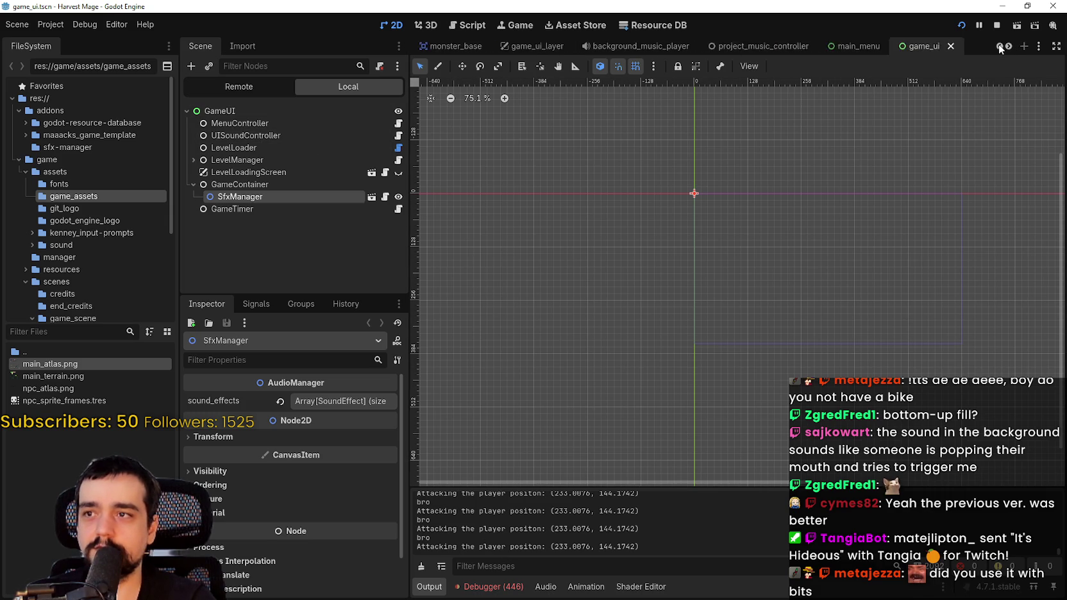
pyautogui.click(669, 46)
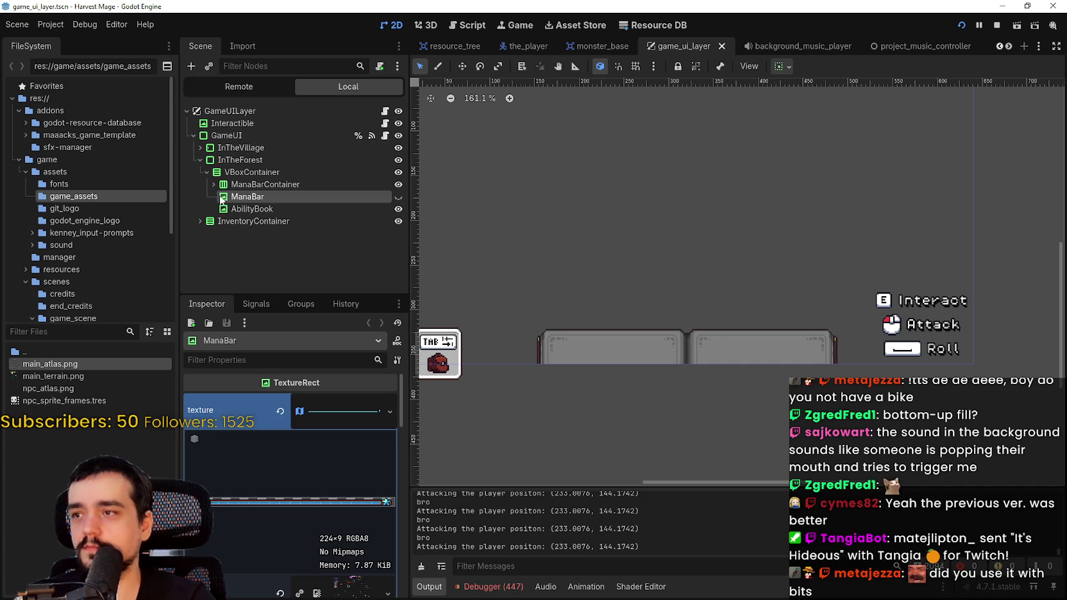
# Toggle the mana bar's visibility and expand ManaBarContainer to review its mana icons.
pyautogui.scroll(3, 495, 215)
pyautogui.click(398, 196)
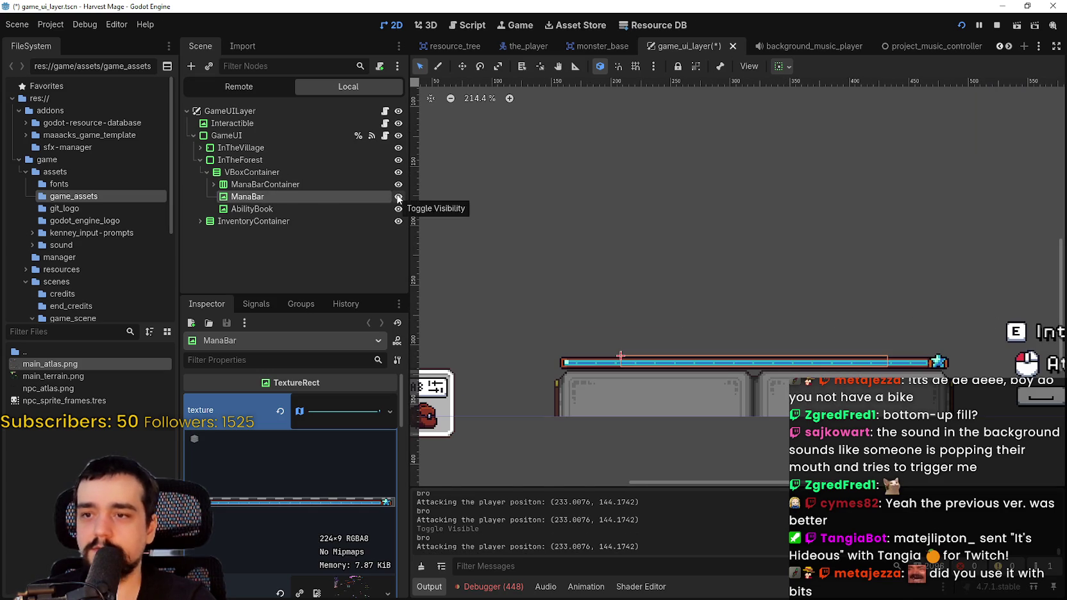
pyautogui.click(398, 197)
pyautogui.click(212, 184)
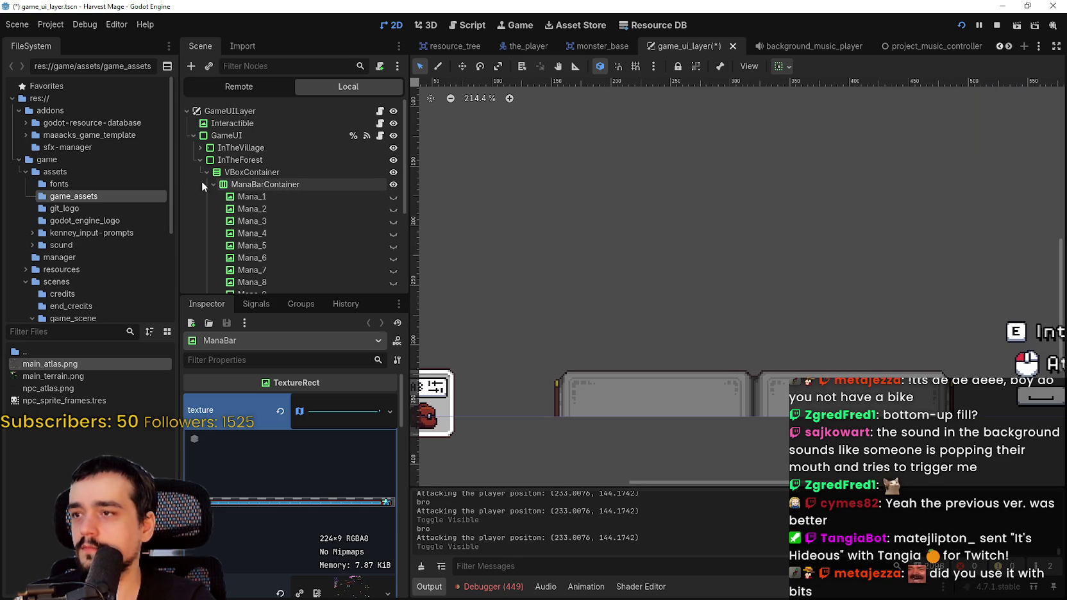
pyautogui.click(213, 184)
pyautogui.click(213, 184)
pyautogui.scroll(-3, 248, 209)
pyautogui.scroll(-1, 260, 220)
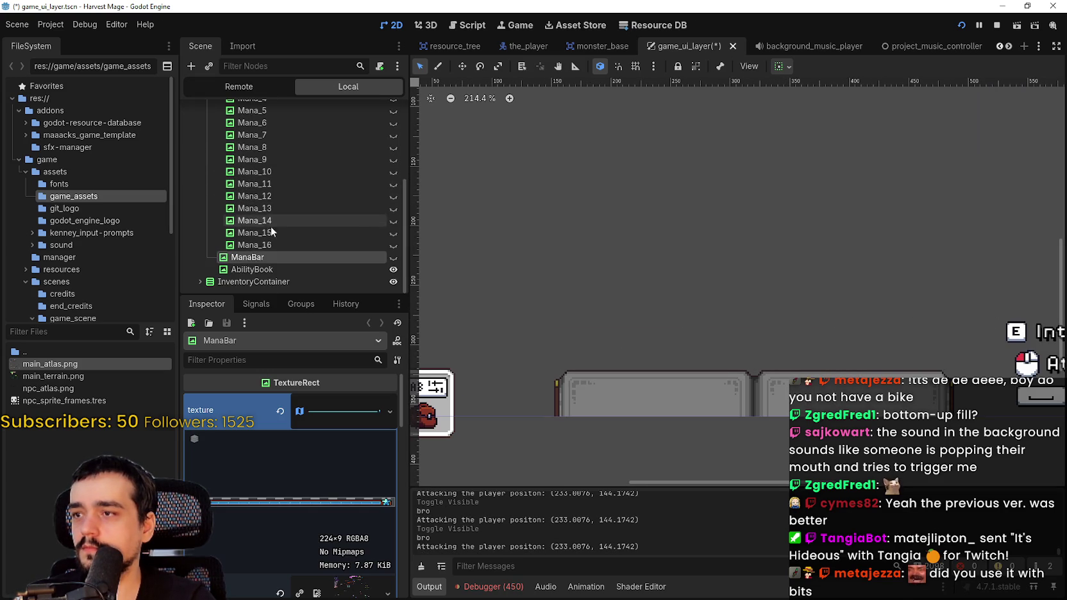
pyautogui.click(276, 237)
pyautogui.scroll(5, 276, 237)
pyautogui.doubleClick(227, 173)
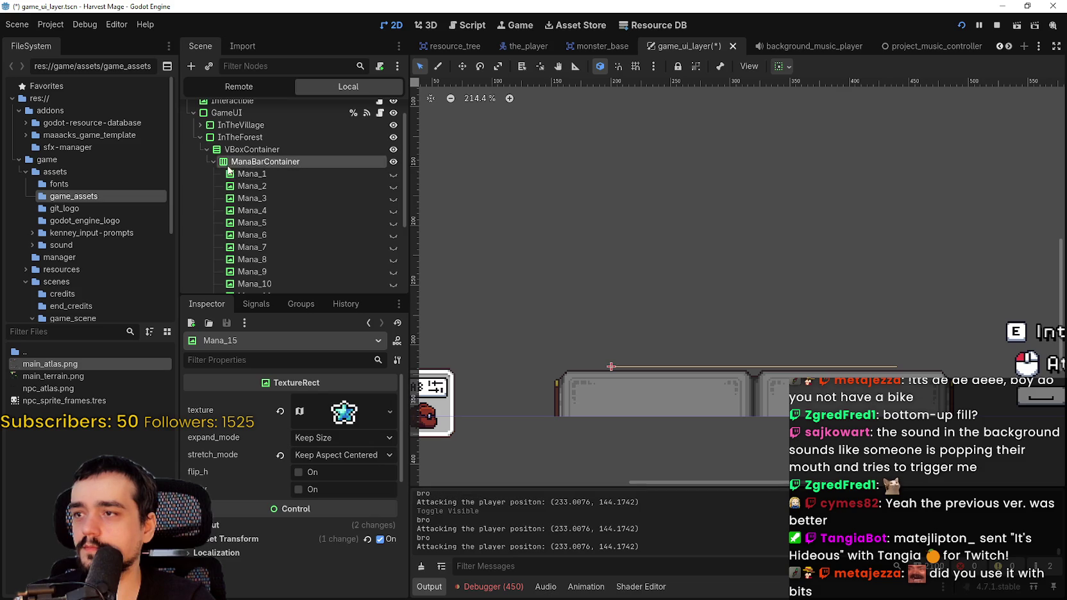
# Duplicate ManaBarContainer, place the copy above it and name it HPBarContainer.
pyautogui.rightClick(239, 184)
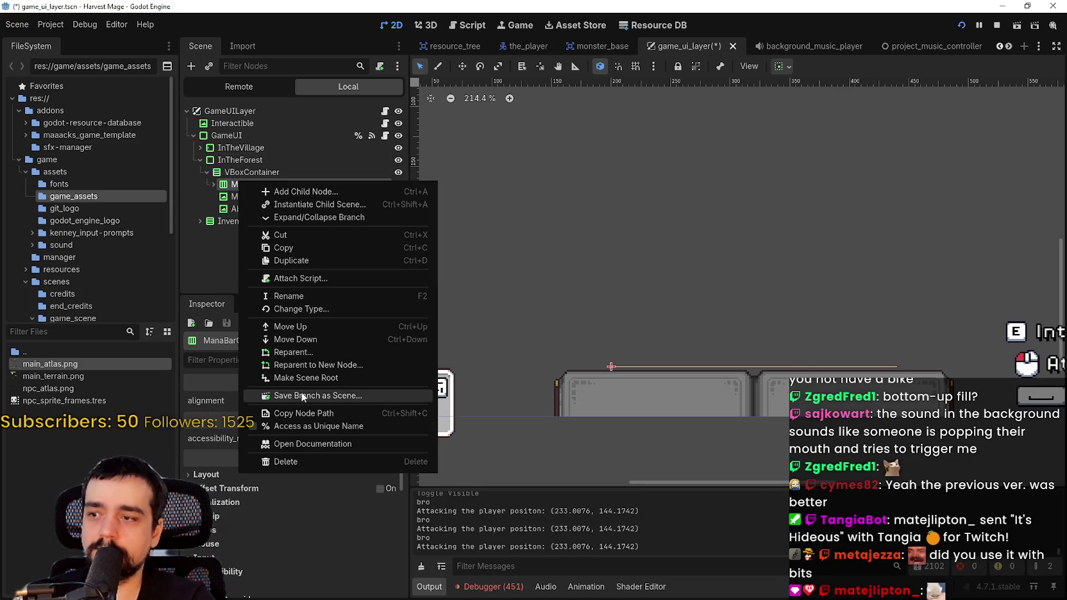
pyautogui.click(300, 259)
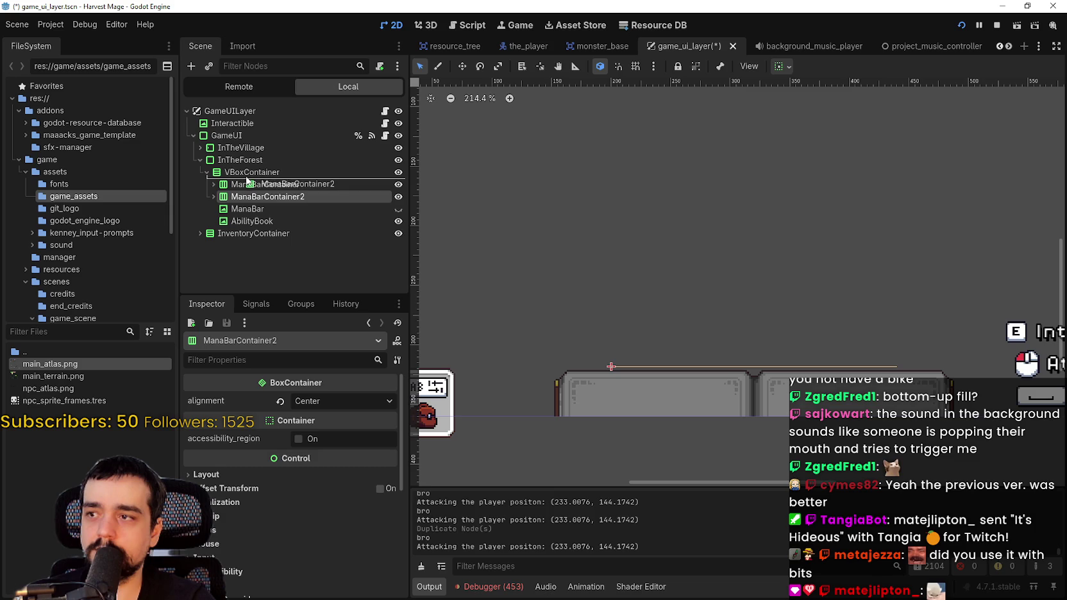
pyautogui.moveTo(247, 180); pyautogui.dragTo(249, 183)
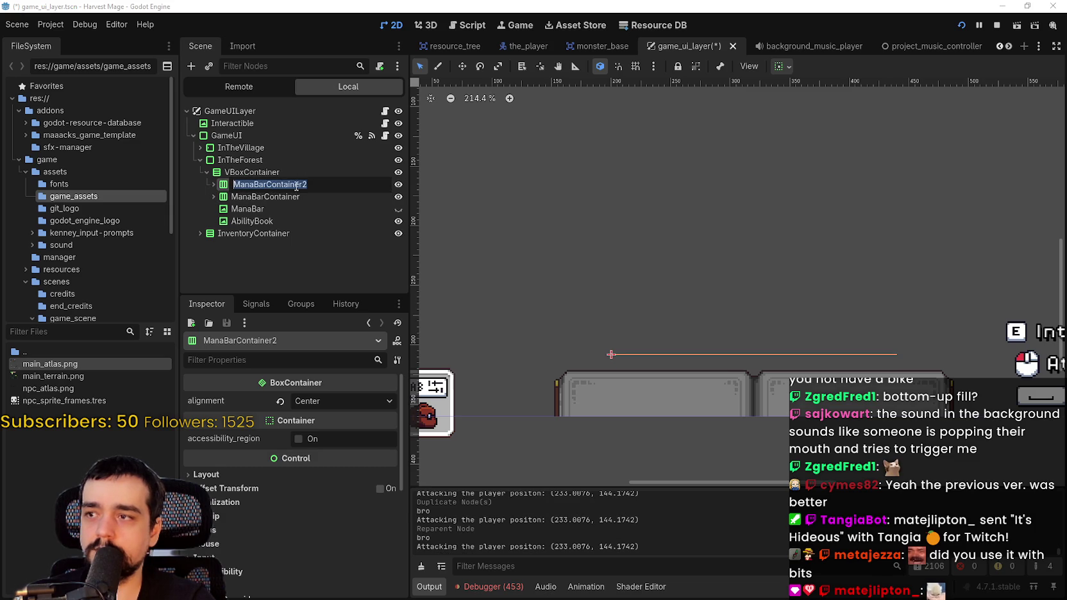
pyautogui.write('HP')
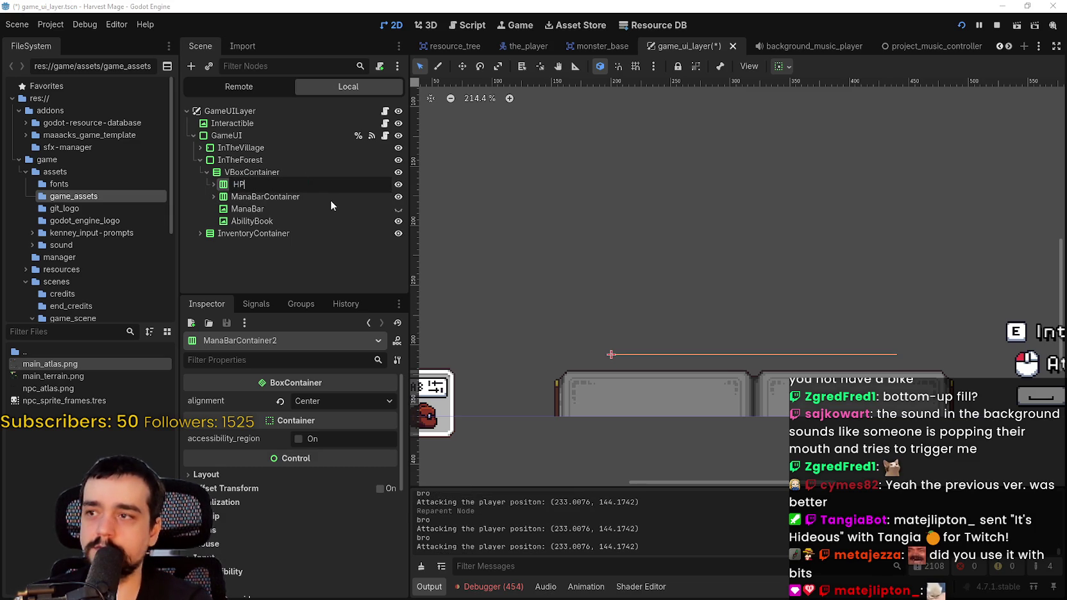
pyautogui.write('BarContainer')
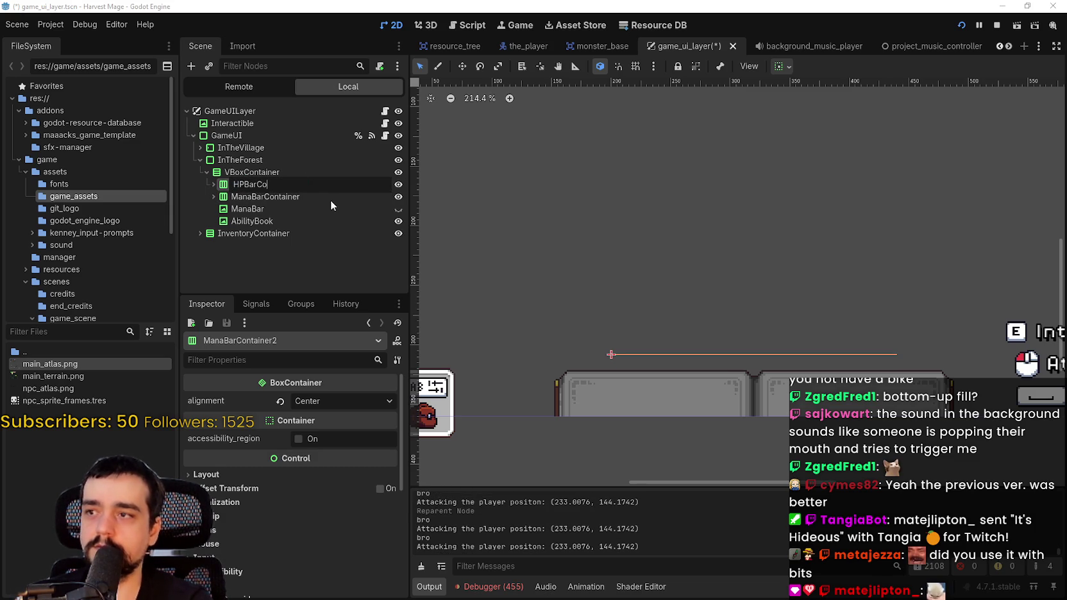
pyautogui.press('Return')
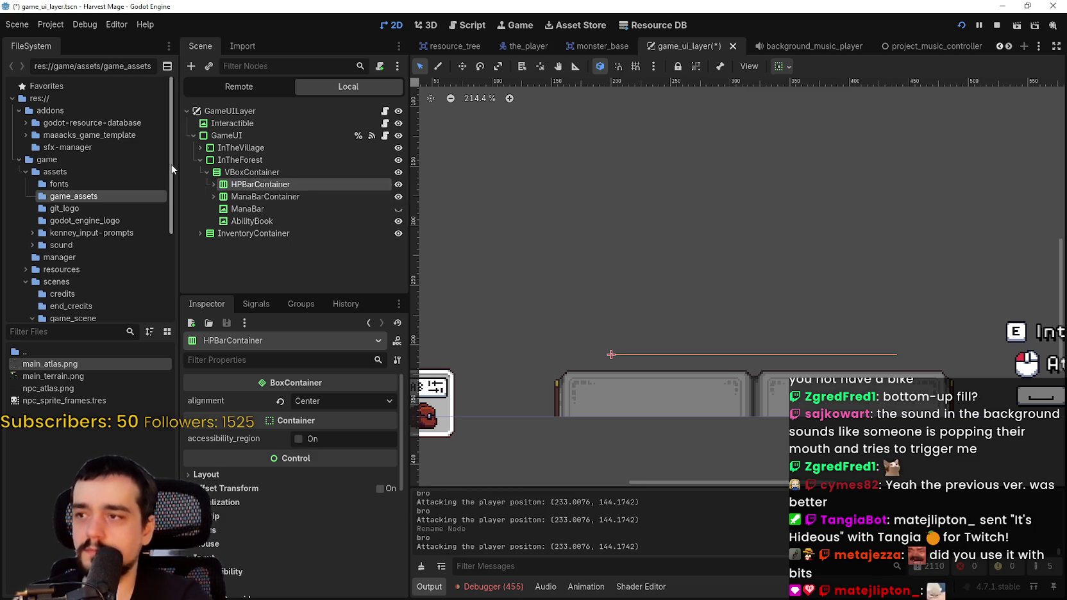
# Delete the 15 extra icons Mana_2 through Mana_16 from HPBarContainer.
pyautogui.click(210, 184)
pyautogui.click(239, 209)
pyautogui.scroll(-1, 267, 213)
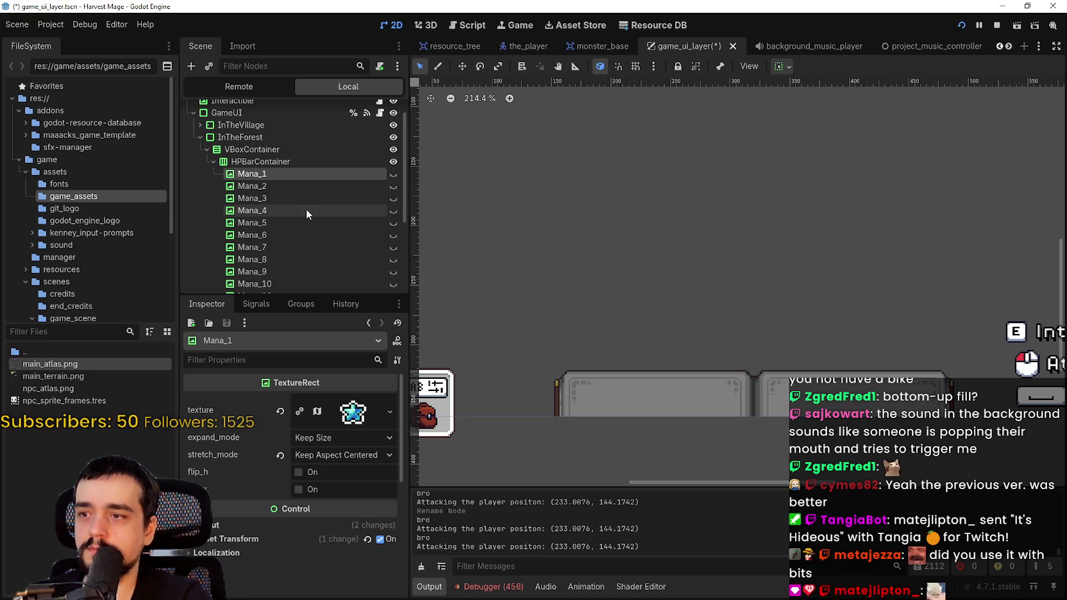
pyautogui.scroll(-3, 276, 231)
pyautogui.click(273, 235)
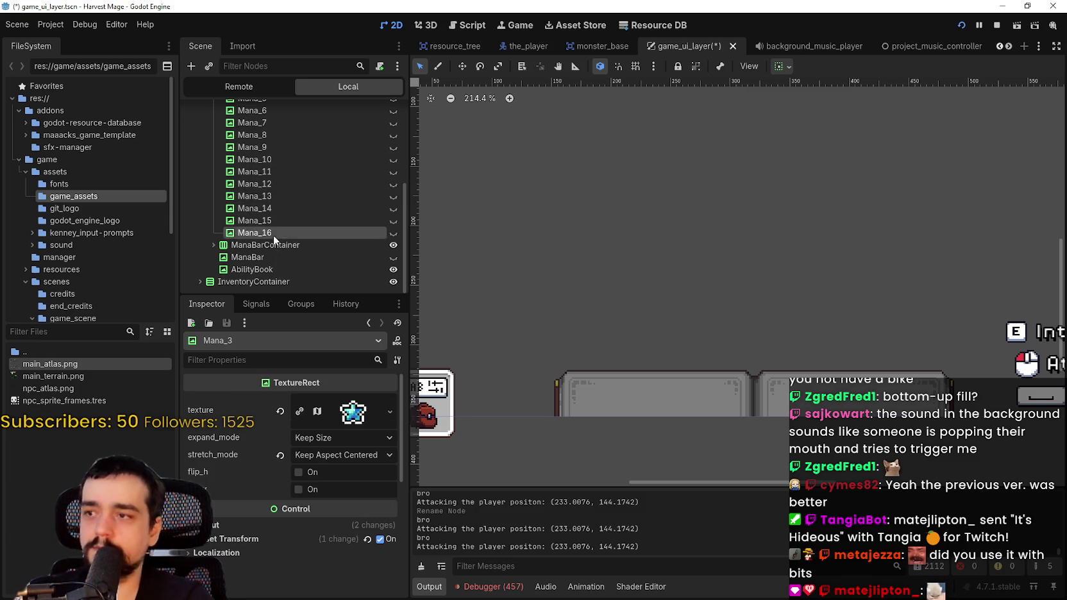
pyautogui.scroll(3, 274, 229)
pyautogui.keyDown('shift'); pyautogui.click(258, 157); pyautogui.keyUp('shift')
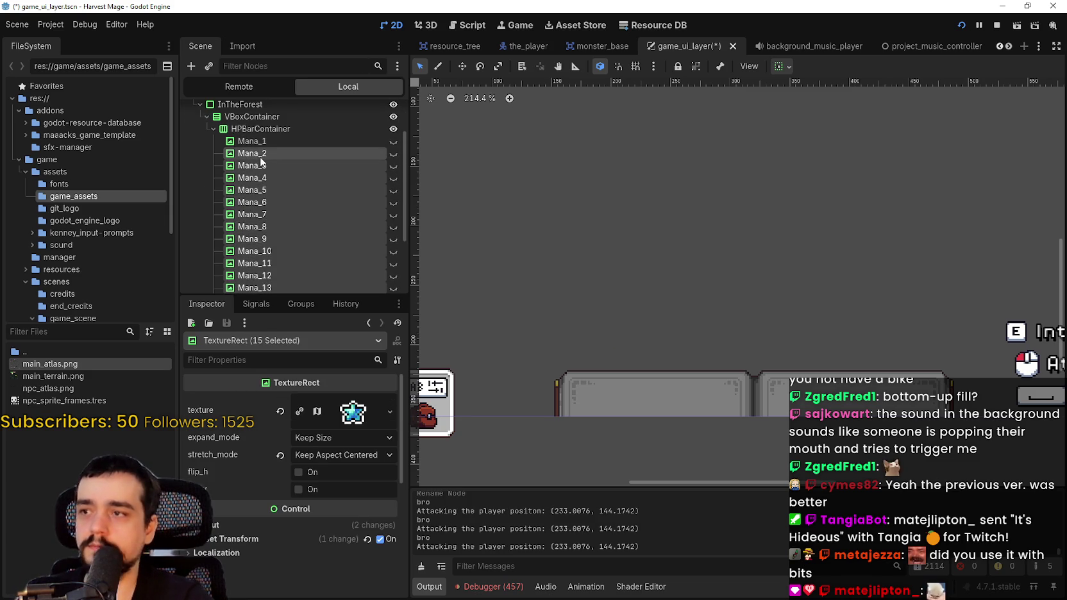
pyautogui.scroll(-3, 245, 189)
pyautogui.press('Delete')
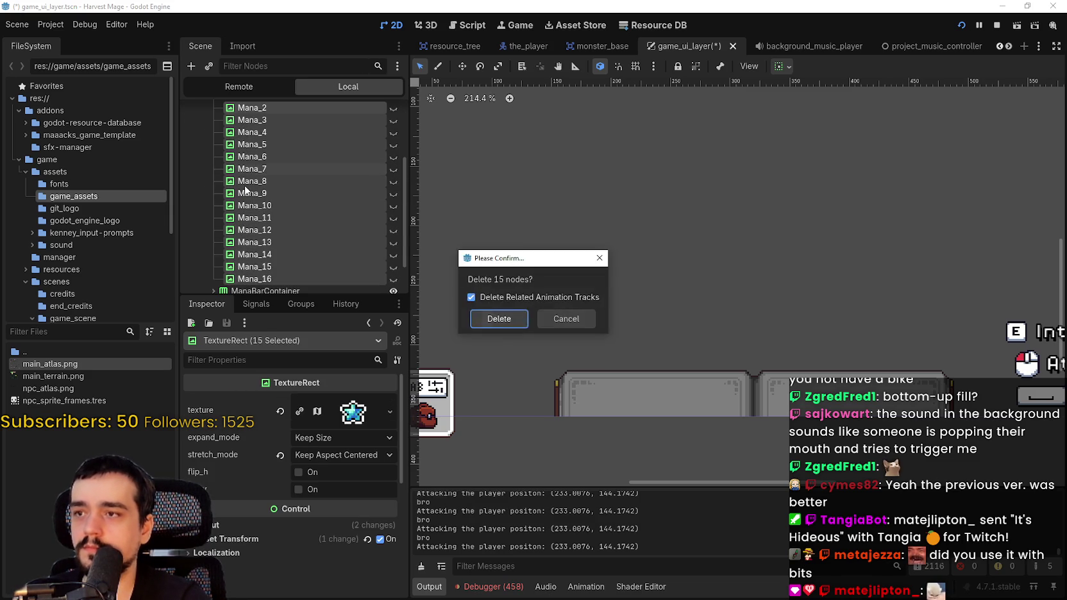
pyautogui.press('Return')
# Rename the remaining Mana_1 to Health_1 and make its texture unique.
pyautogui.click(264, 197)
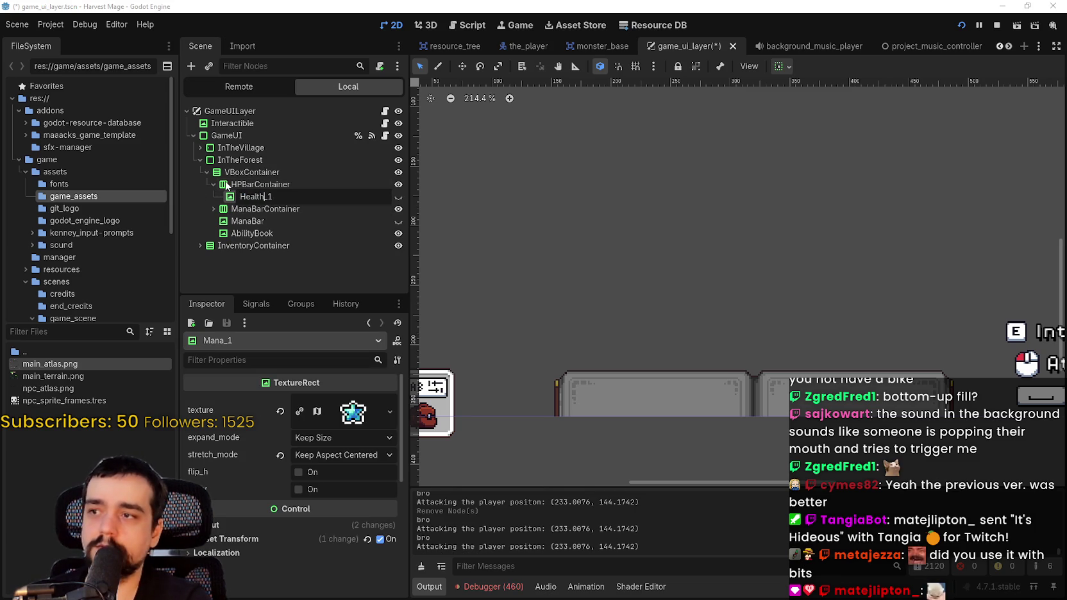
pyautogui.press('Return')
pyautogui.click(300, 411)
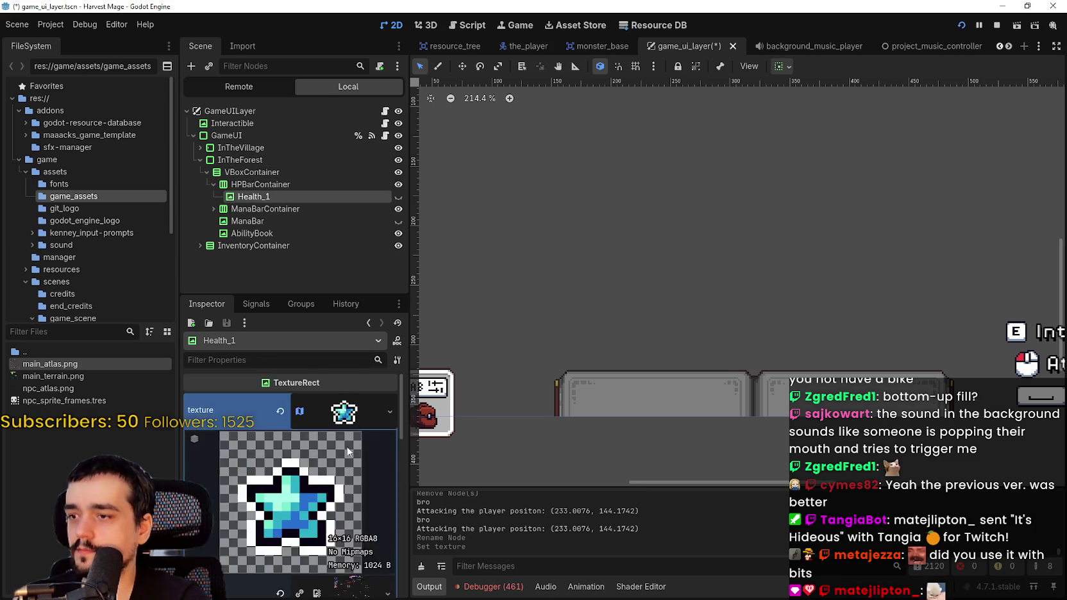
pyautogui.scroll(-3, 288, 513)
# Inspect where the star sprite sits in the atlas Region Editor, panning around neighbouring sprites.
pyautogui.click(303, 565)
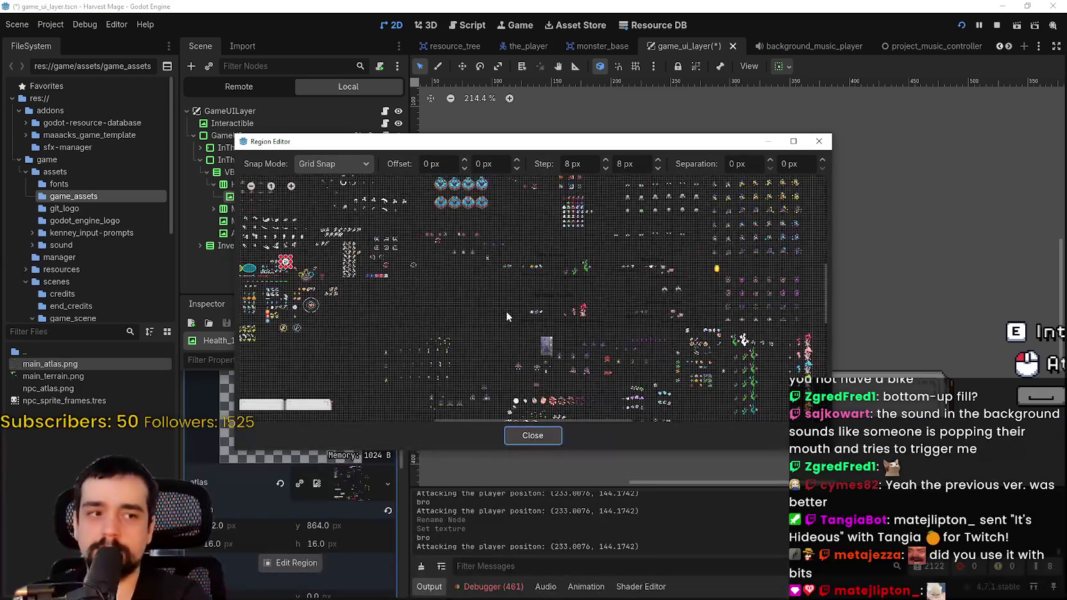
pyautogui.scroll(4, 482, 300)
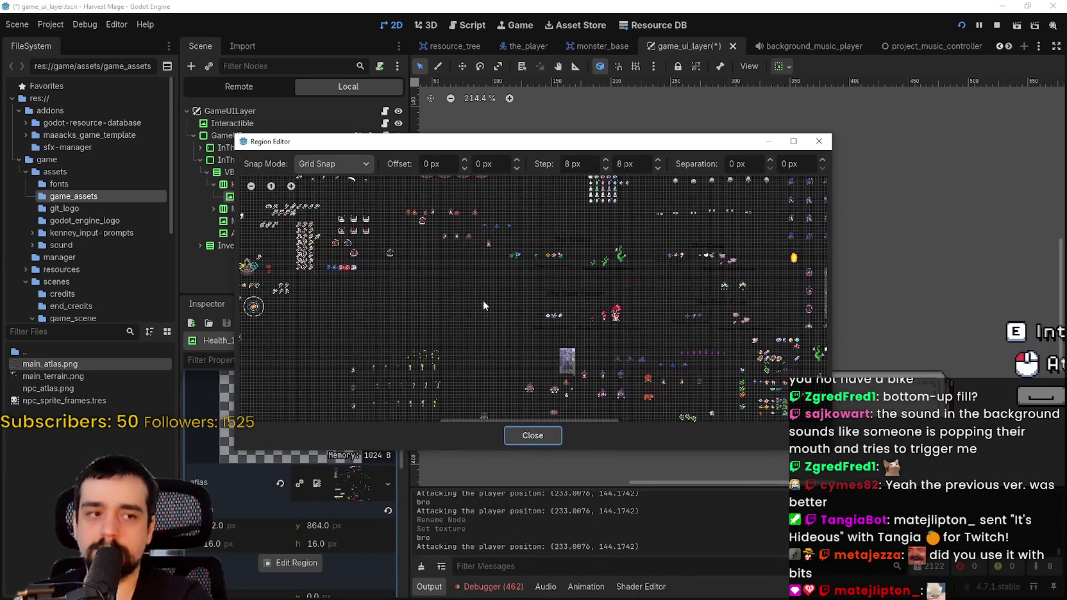
pyautogui.scroll(3, 573, 325)
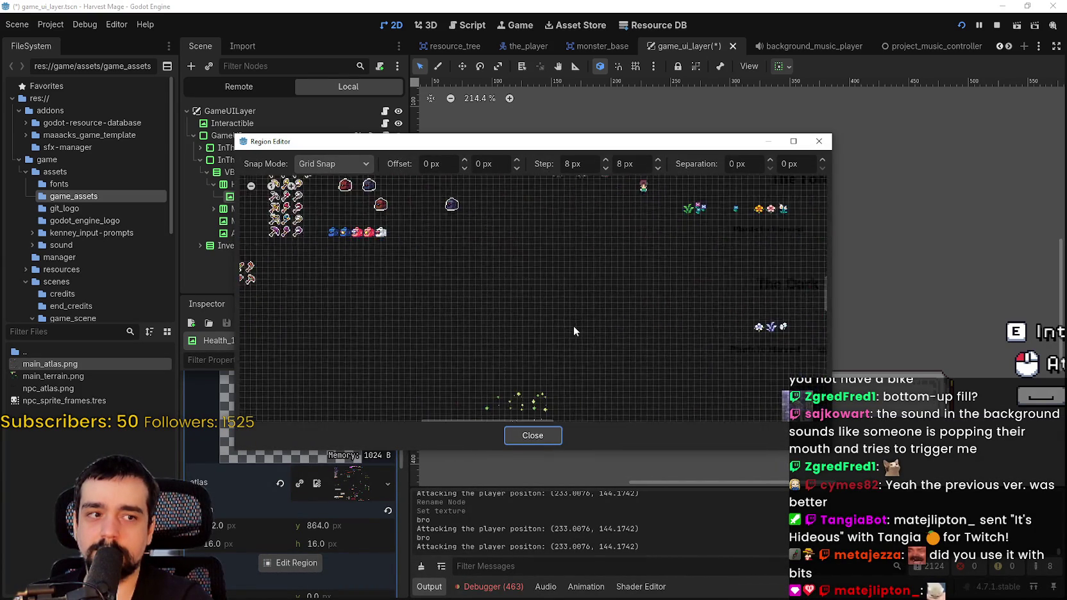
pyautogui.scroll(2, 571, 324)
pyautogui.scroll(1, 561, 319)
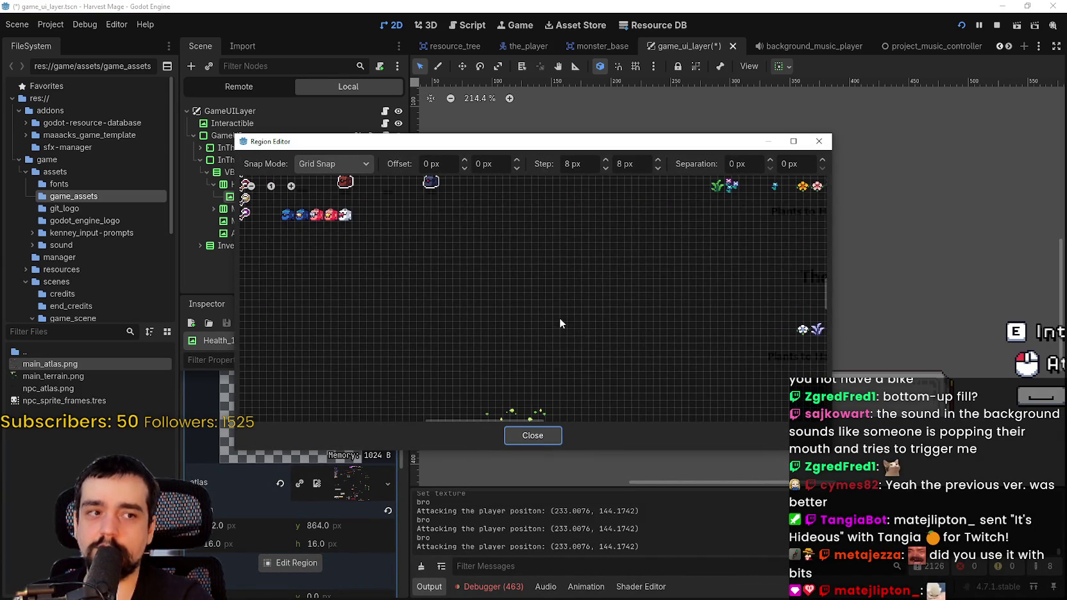
pyautogui.scroll(2, 396, 246)
pyautogui.scroll(2, 445, 281)
pyautogui.scroll(6, 587, 327)
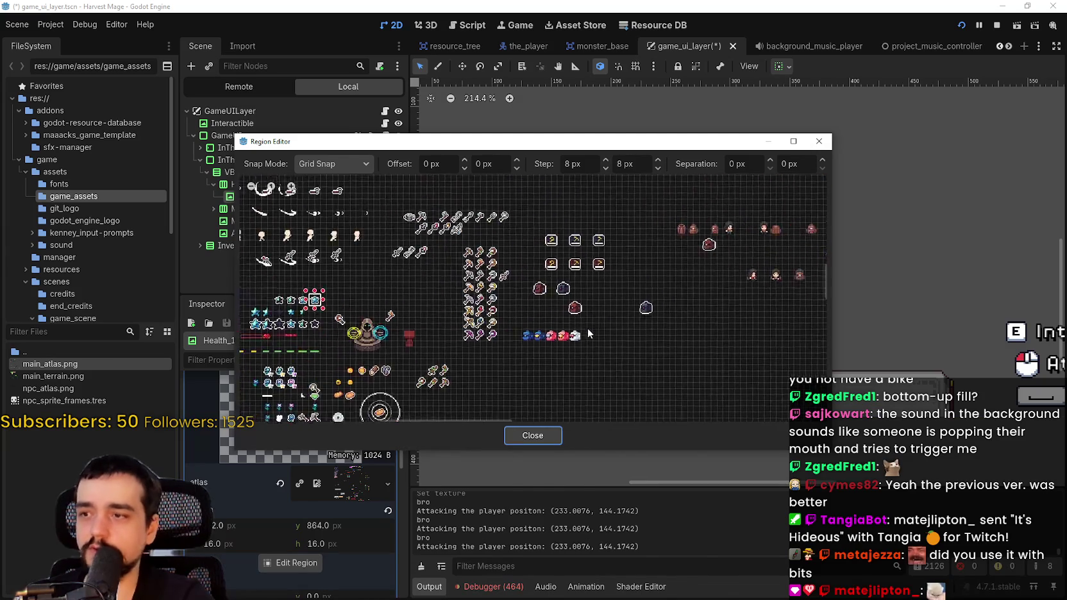
pyautogui.moveTo(593, 315); pyautogui.dragTo(551, 362)
pyautogui.click(531, 436)
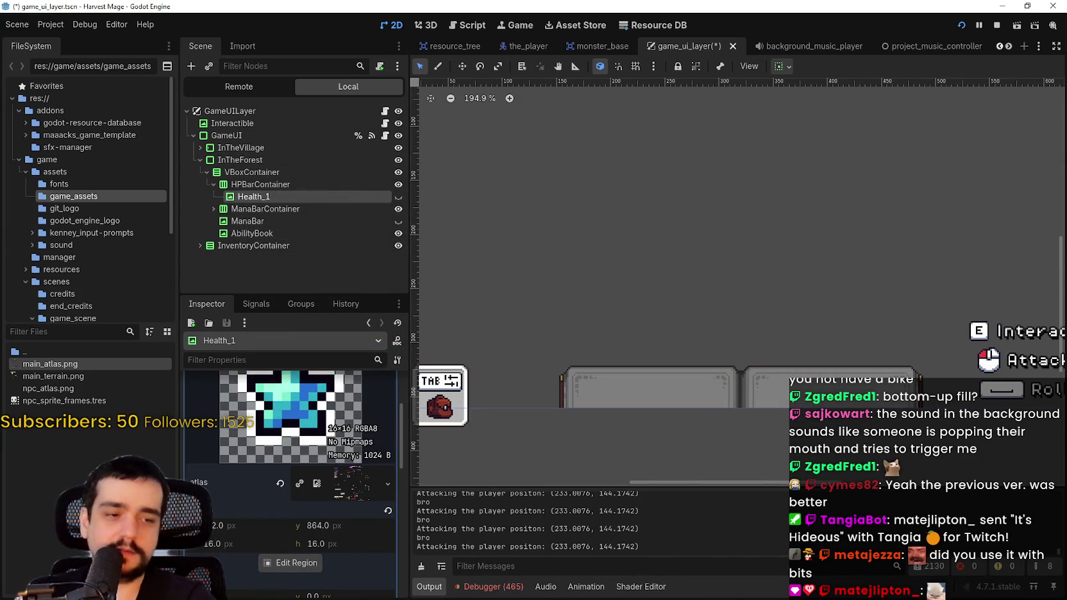
pyautogui.click(301, 563)
pyautogui.scroll(-4, 449, 320)
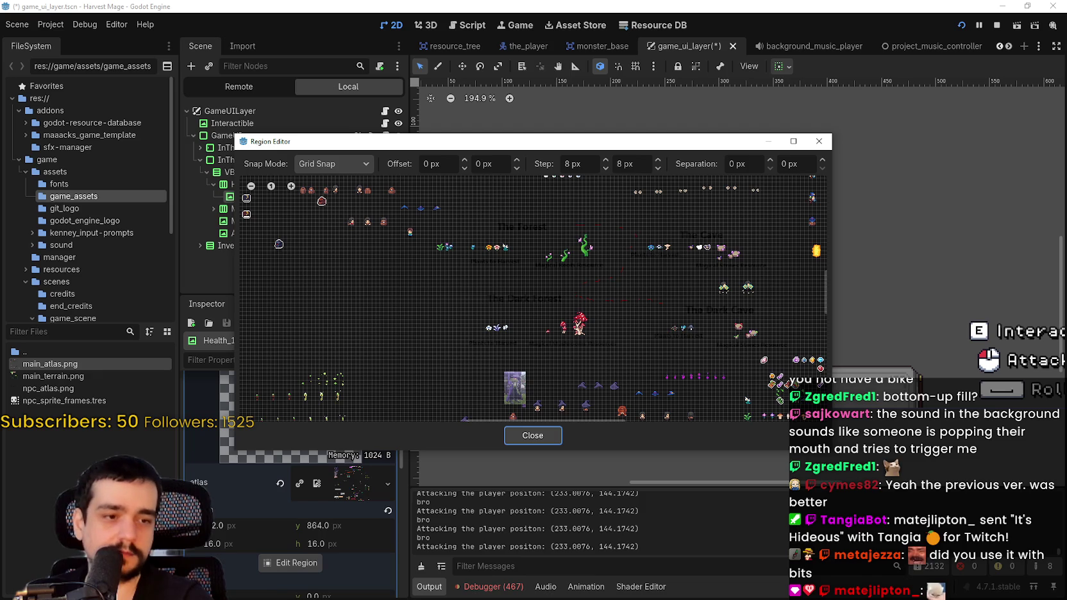
# Compare against main_atlas.png in Aseprite, close the Region Editor and save the scene.
pyautogui.hotkey('alt', 'Tab')
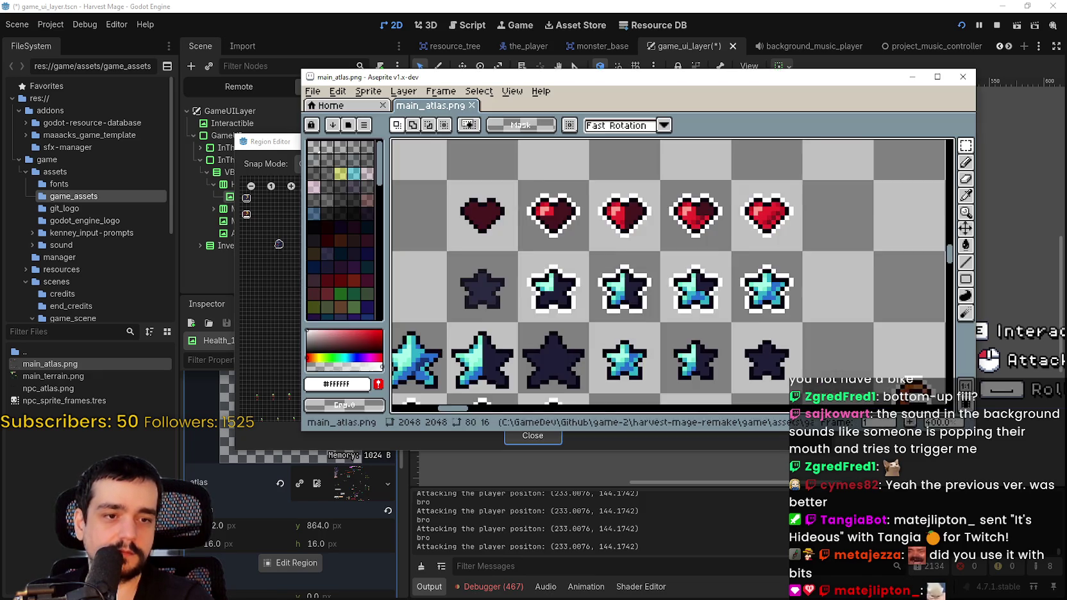
pyautogui.scroll(-1, 667, 270)
pyautogui.hotkey('alt', 'Tab')
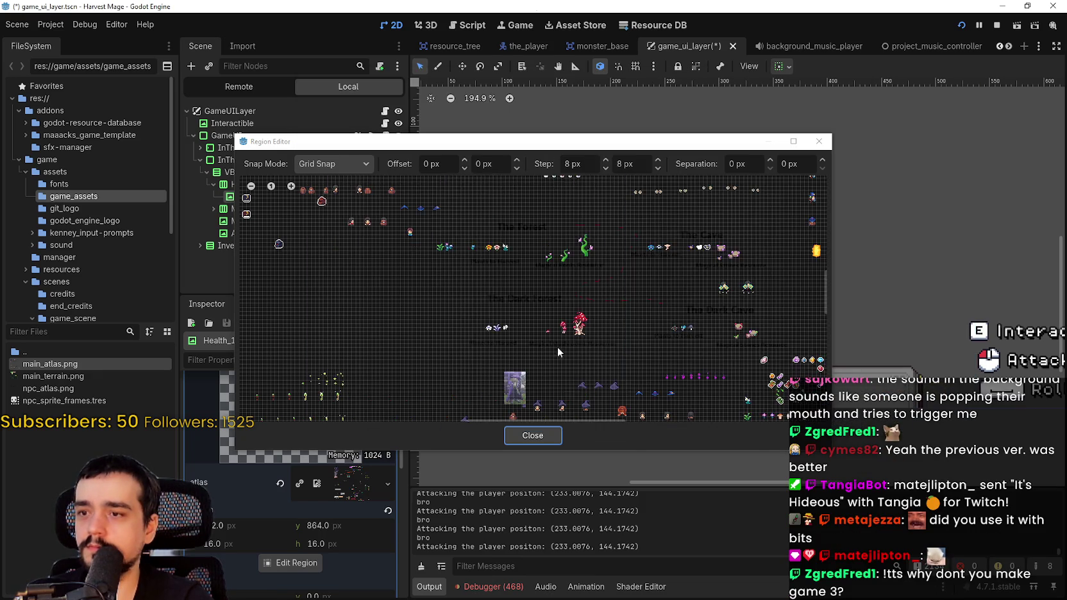
pyautogui.scroll(3, 557, 347)
pyautogui.hscroll(-5, 635, 371)
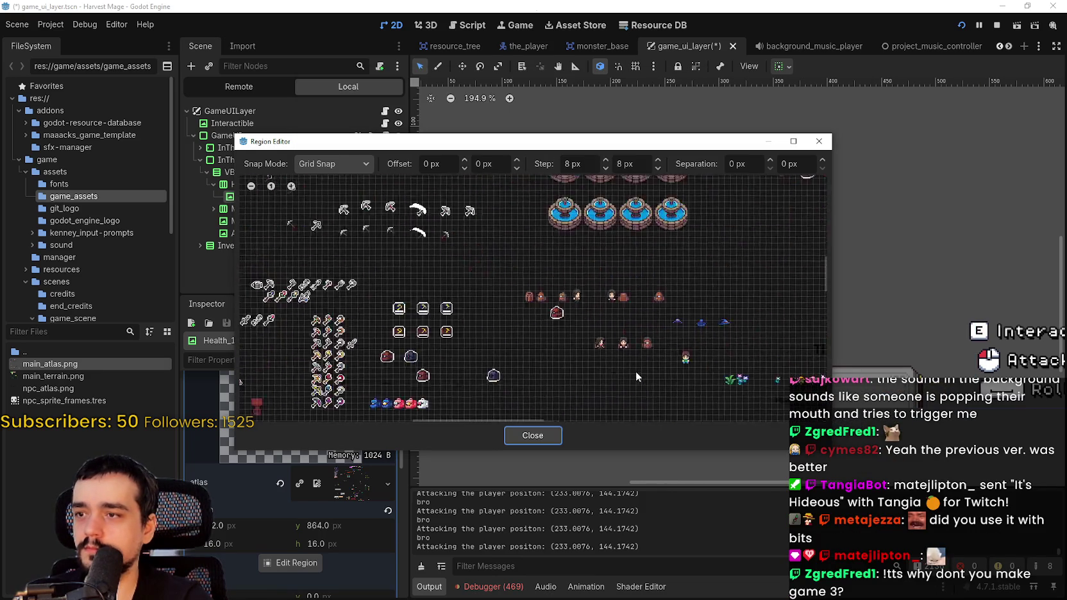
pyautogui.scroll(2, 722, 420)
pyautogui.scroll(-2, 679, 339)
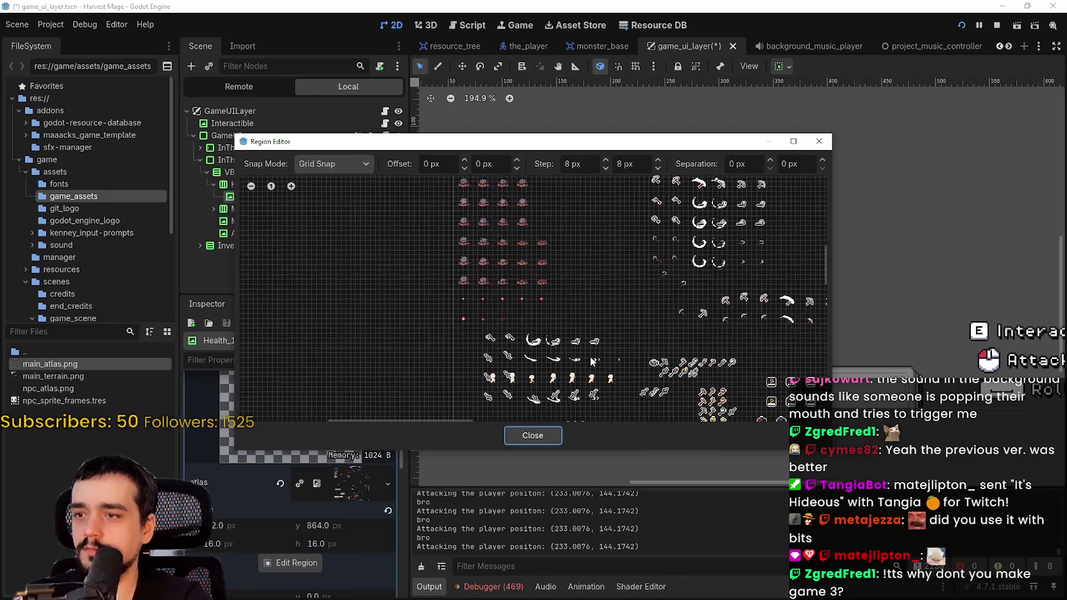
pyautogui.scroll(-3, 542, 256)
pyautogui.scroll(5, 461, 307)
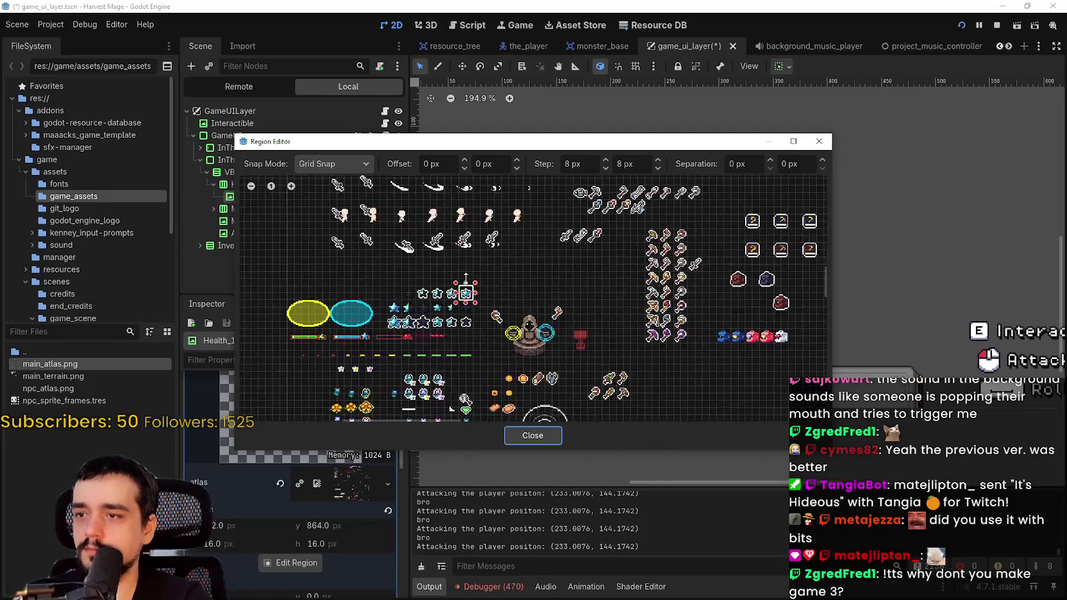
pyautogui.click(533, 435)
pyautogui.hotkey('ctrl', 's')
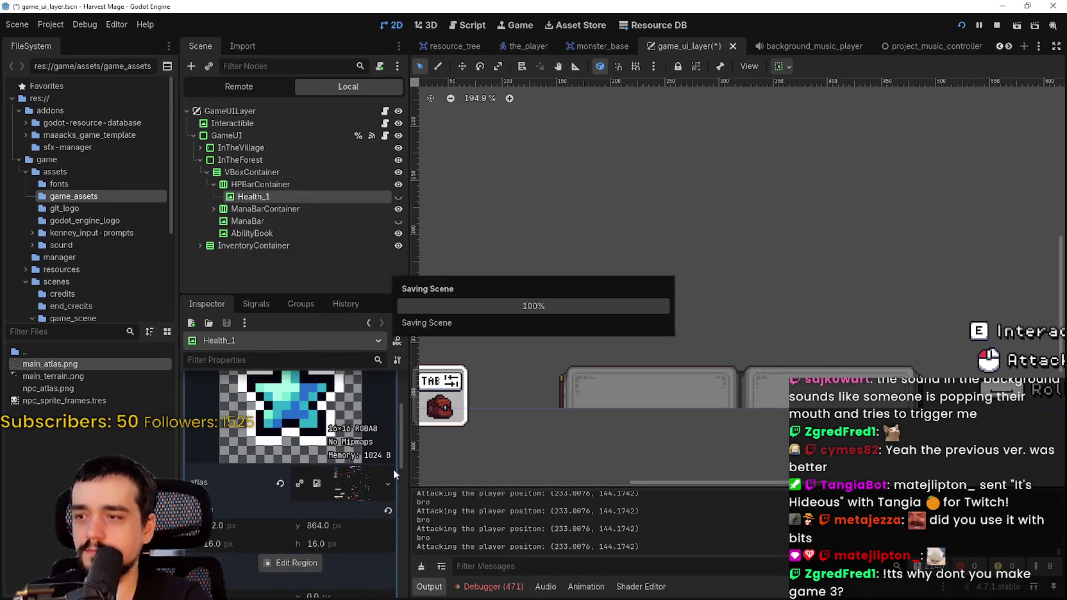
# Replace Health_1's texture with a new AtlasTexture using main_atlas.png as its atlas.
pyautogui.click(250, 182)
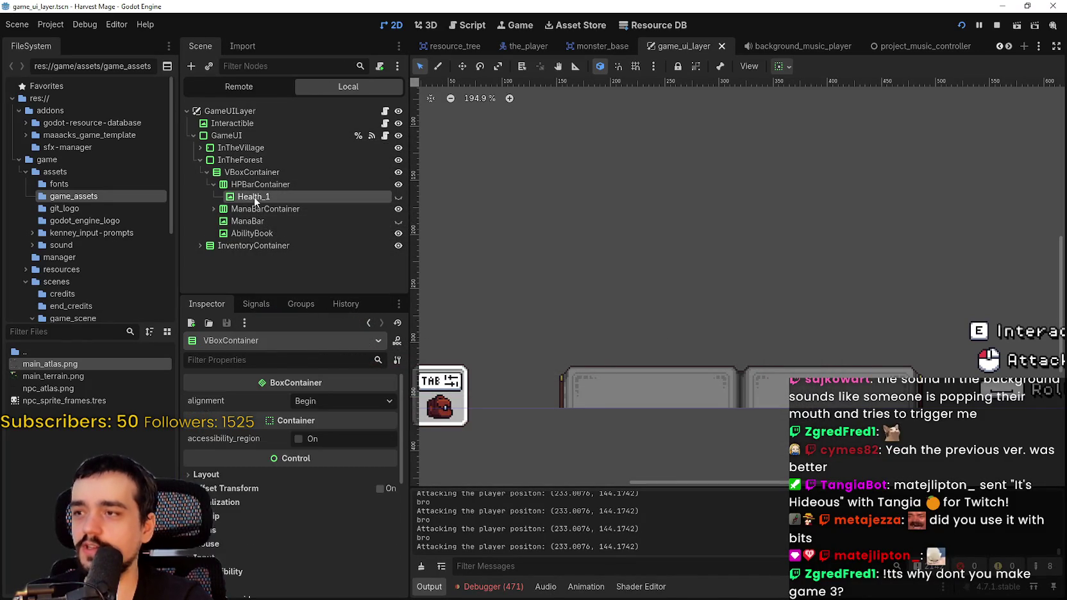
pyautogui.click(253, 196)
pyautogui.click(280, 410)
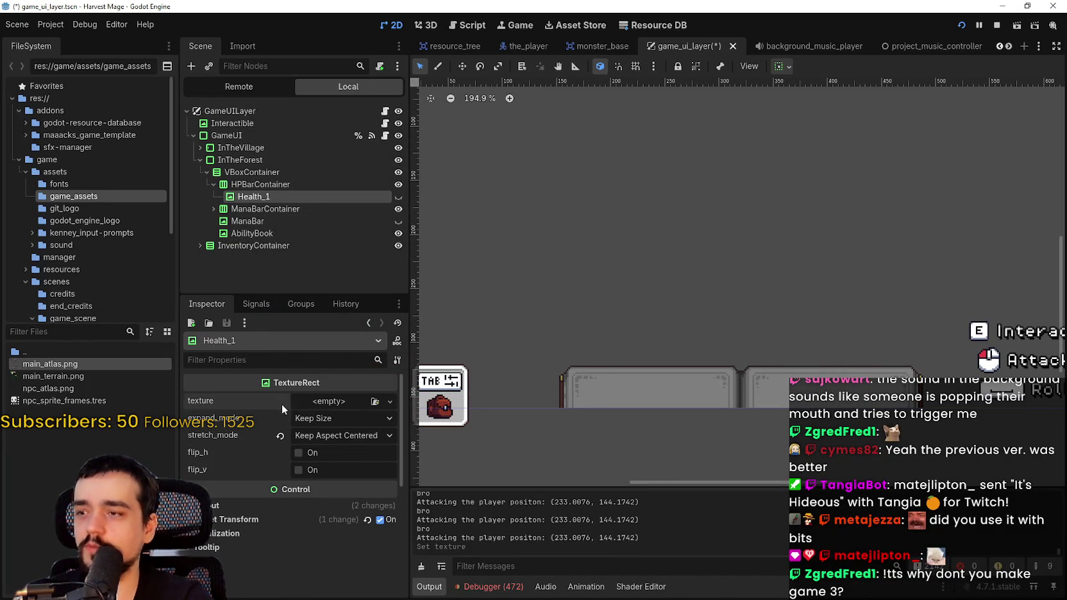
pyautogui.click(315, 401)
pyautogui.click(285, 391)
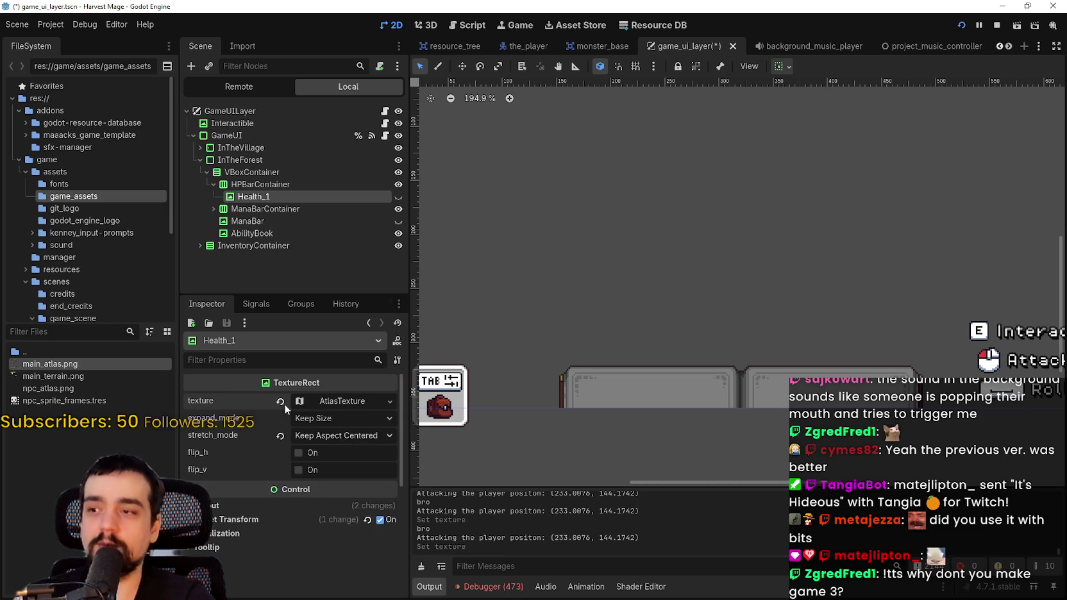
pyautogui.click(336, 405)
pyautogui.scroll(-1, 330, 512)
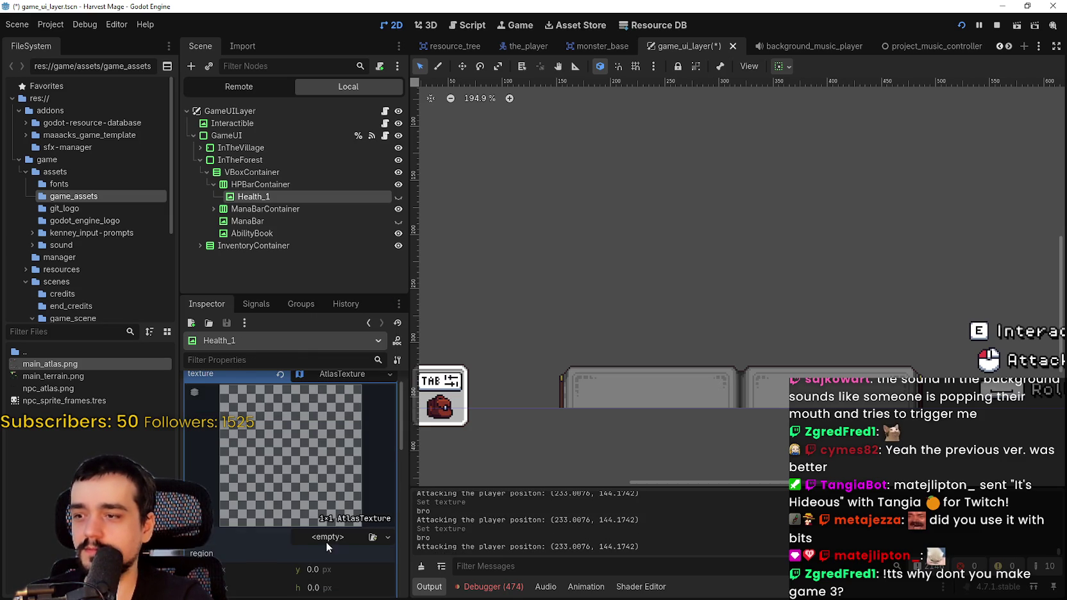
pyautogui.click(326, 542)
pyautogui.click(306, 575)
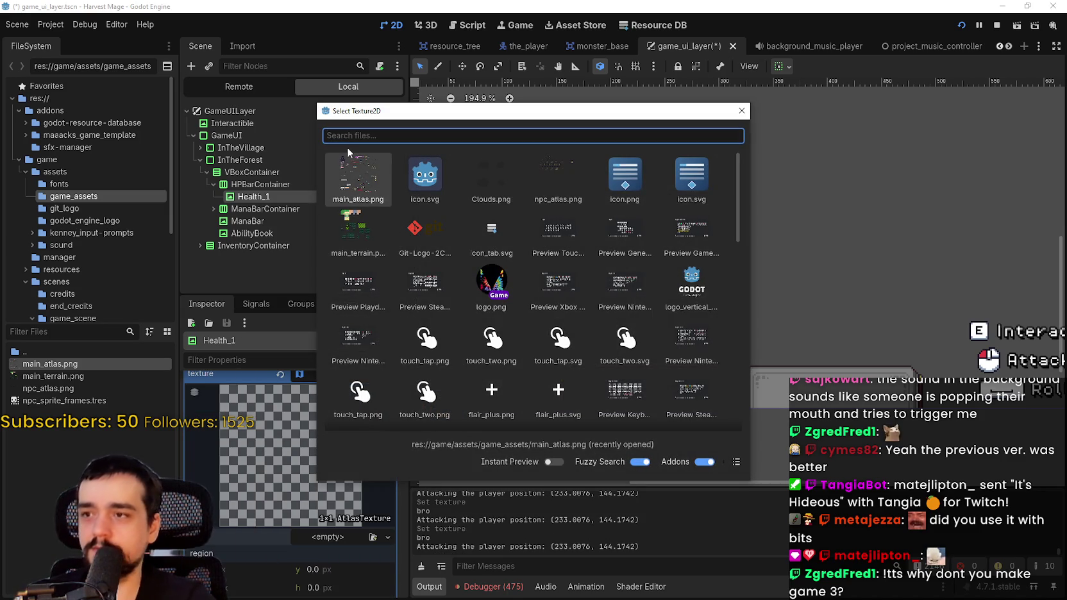
pyautogui.doubleClick(347, 152)
pyautogui.scroll(-2, 318, 543)
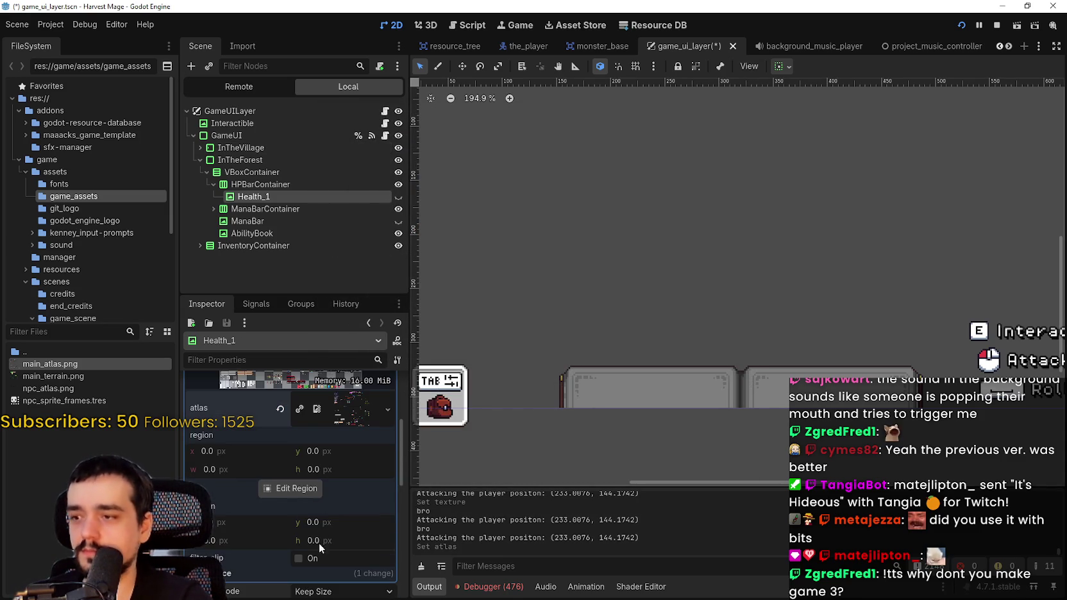
# Crop the atlas region to the 16×16 red heart at x 192, y 848.
pyautogui.click(290, 489)
pyautogui.scroll(-4, 455, 308)
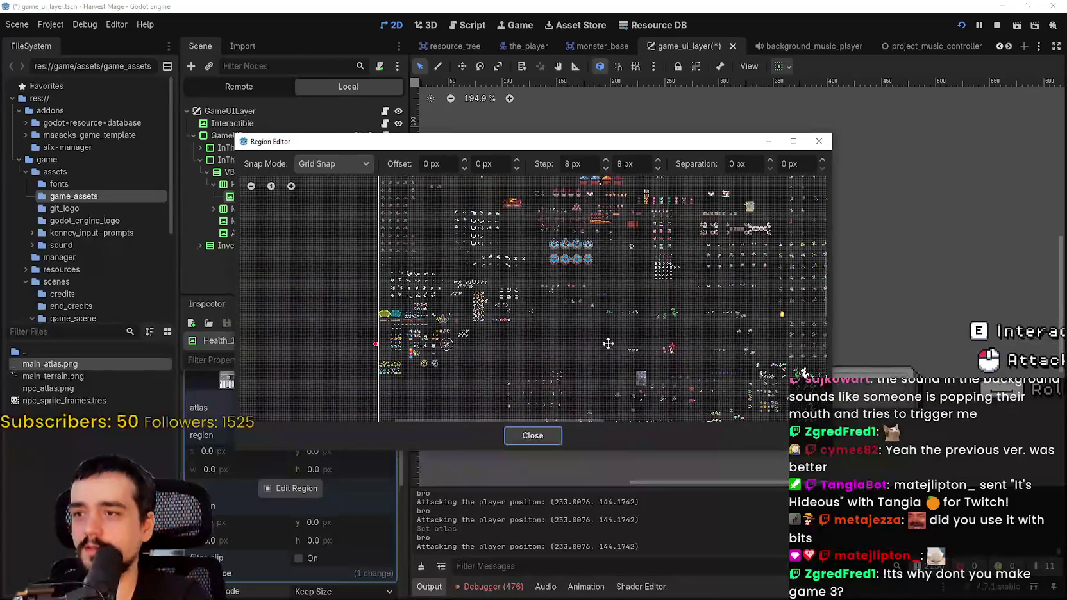
pyautogui.scroll(5, 398, 304)
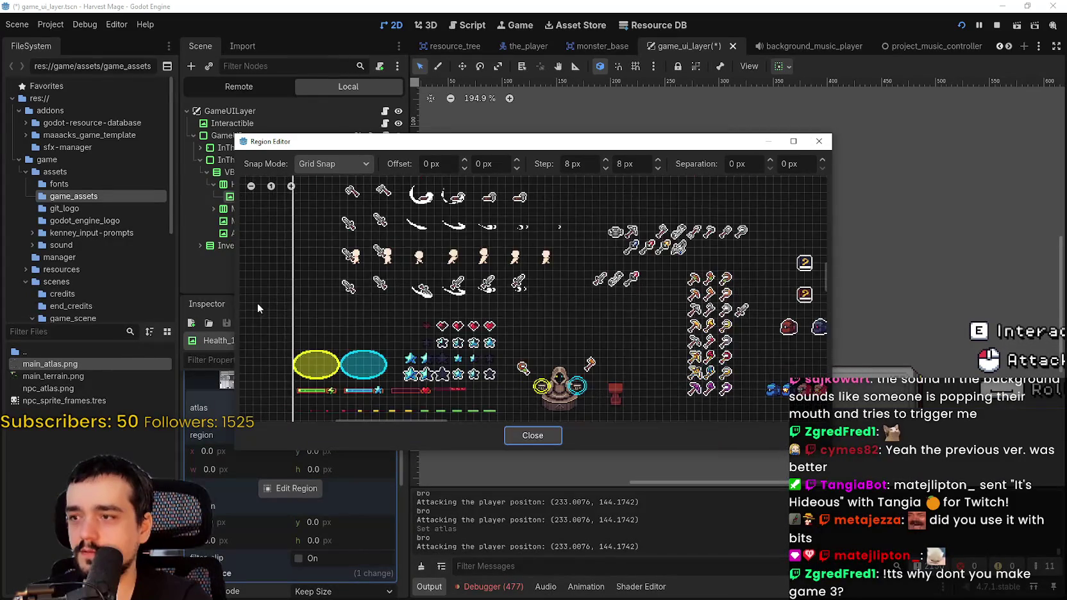
pyautogui.click(516, 344)
pyautogui.scroll(2, 513, 340)
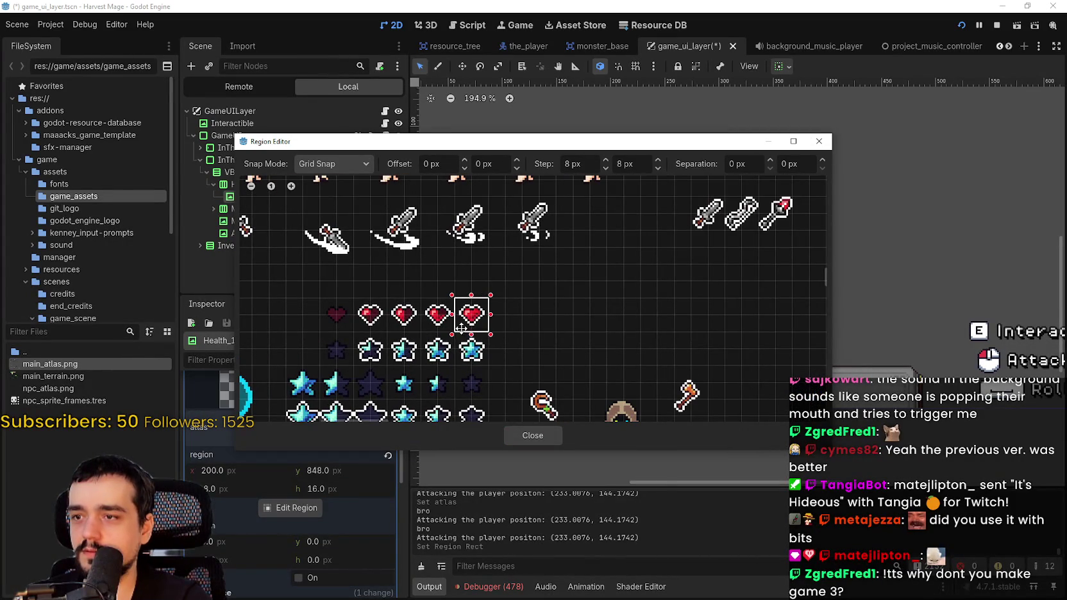
pyautogui.moveTo(461, 328); pyautogui.dragTo(462, 329)
pyautogui.click(532, 435)
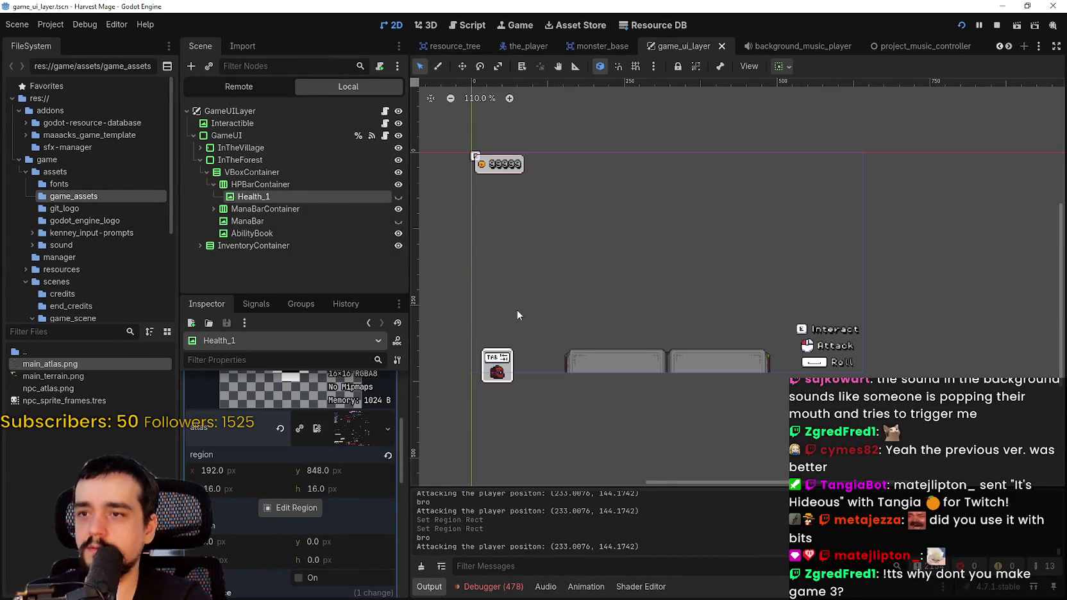
# Unhide Health_1 and duplicate it repeatedly into Health_2 through Health_15, then collapse the list.
pyautogui.click(398, 197)
pyautogui.scroll(7, 699, 324)
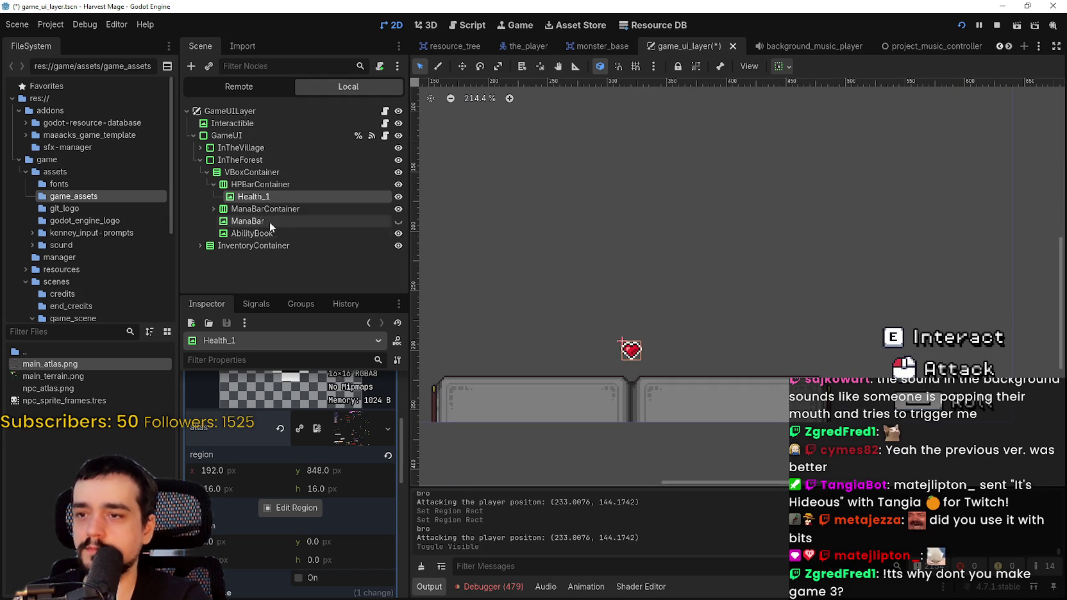
pyautogui.hotkey('ctrl', 'd')
pyautogui.hotkey('ctrl', 'd')
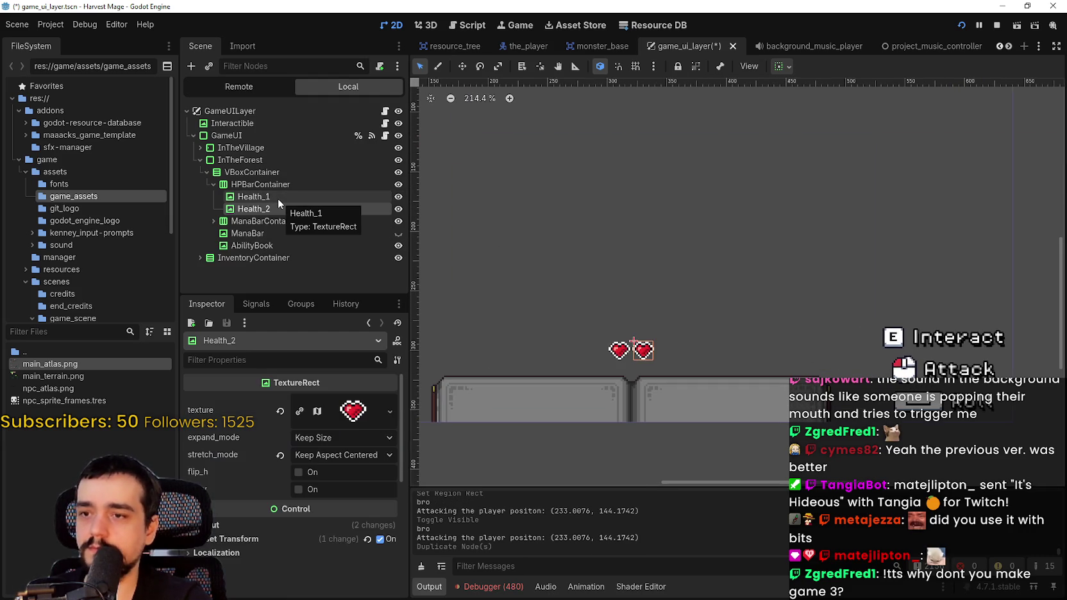
pyautogui.hotkey('ctrl', 'd')
pyautogui.hotkey('ctrl', 'd')
pyautogui.hotkey('ctrl', 'd')
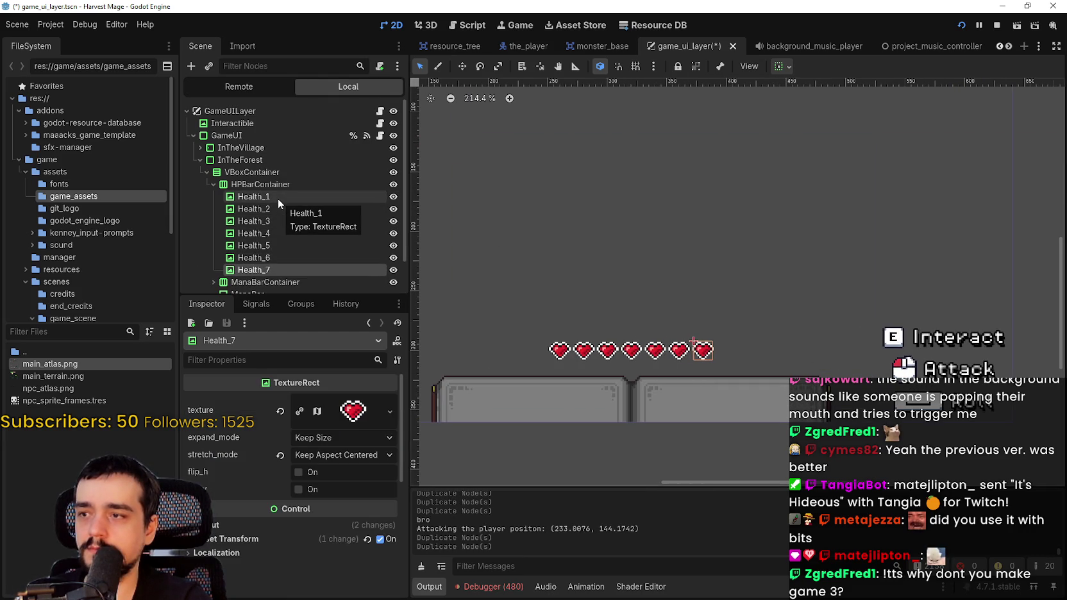
pyautogui.hotkey('ctrl', 'd')
pyautogui.hotkey('ctrl', 'd')
pyautogui.hotkey('ctrl', 'd')
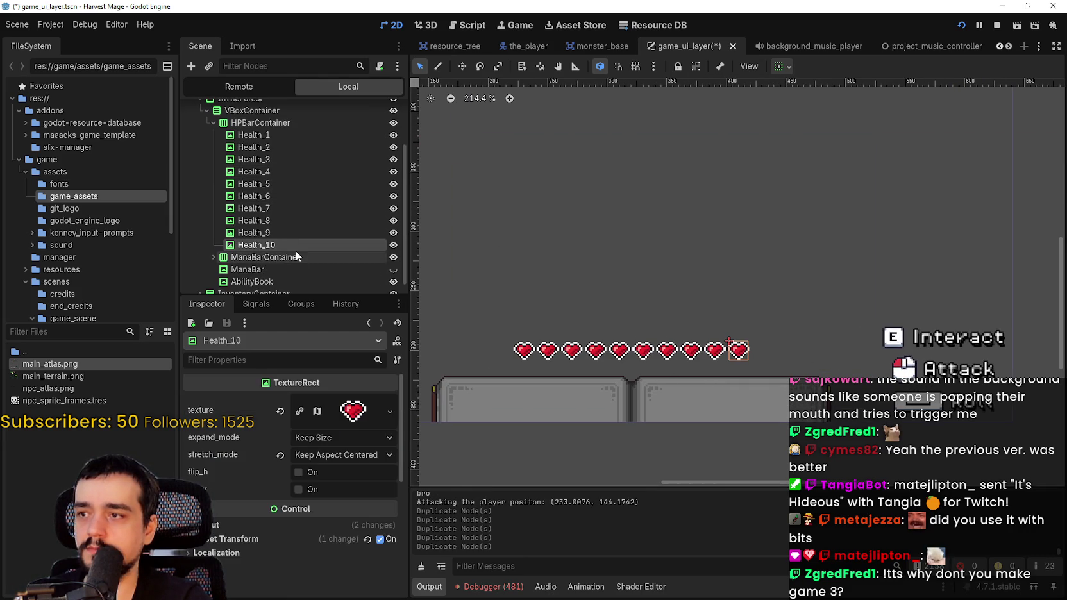
pyautogui.hotkey('ctrl', 'd')
pyautogui.hotkey('ctrl', 'd')
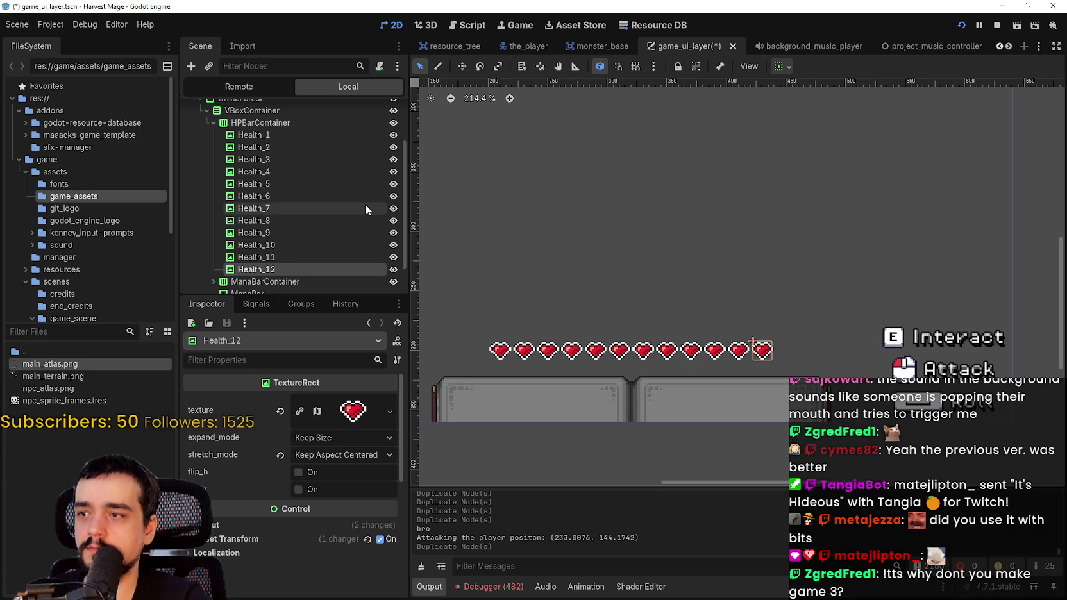
pyautogui.scroll(-2, 364, 204)
pyautogui.hotkey('ctrl', 'd')
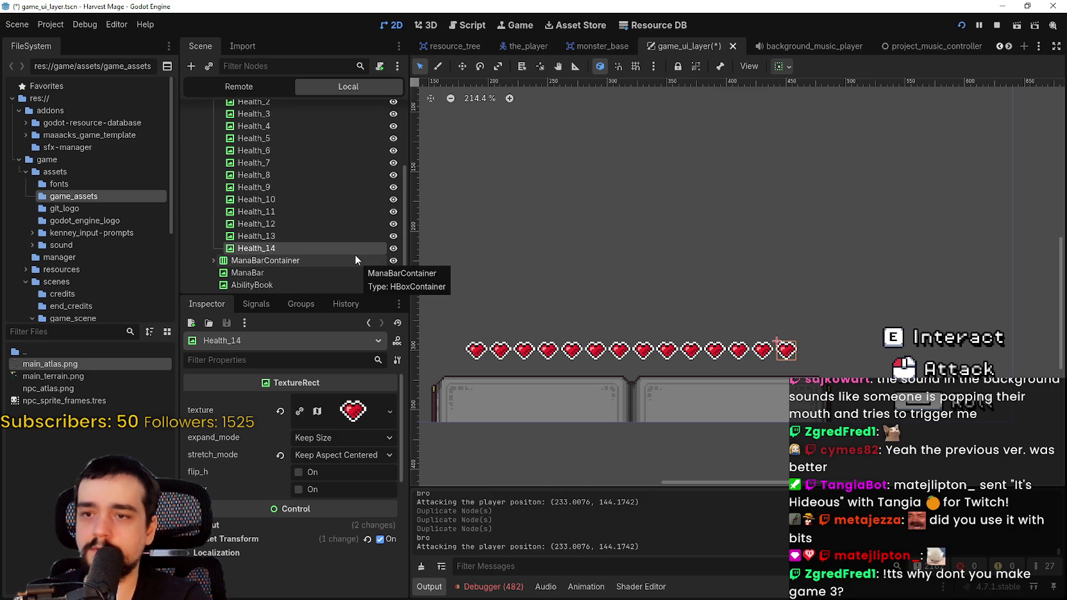
pyautogui.hotkey('ctrl', 'd')
pyautogui.scroll(-2, 493, 223)
pyautogui.scroll(3, 319, 236)
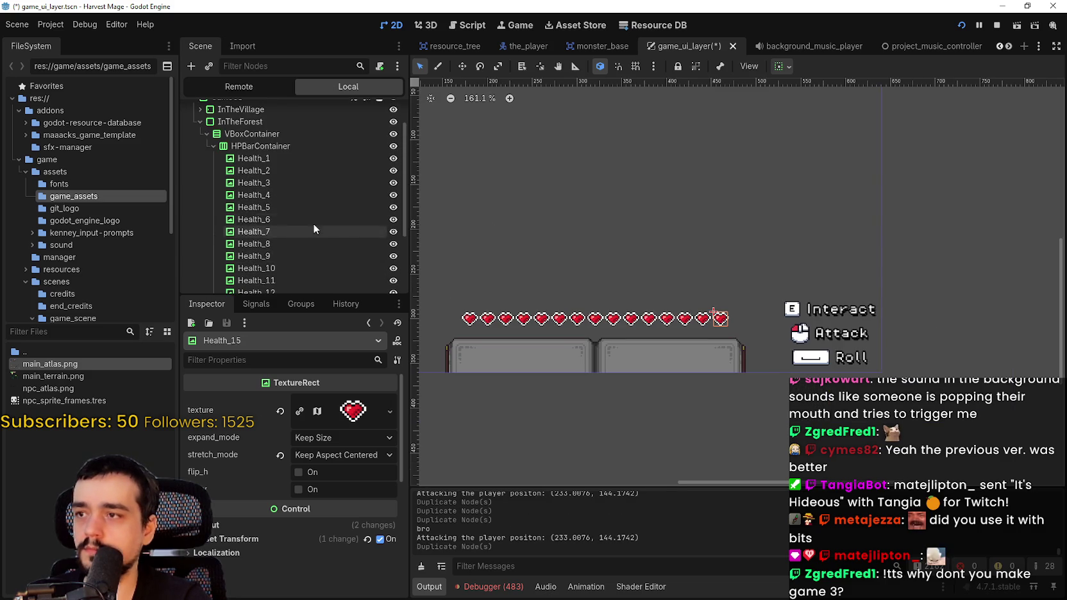
pyautogui.click(214, 146)
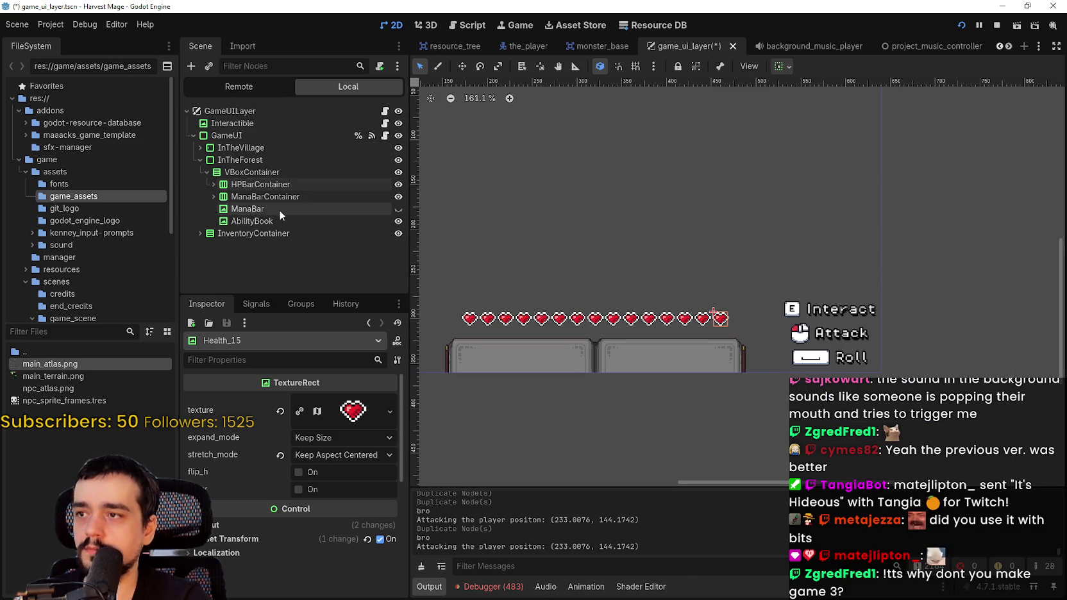
# Select all Mana nodes under ManaBarContainer and make the star icons visible.
pyautogui.click(213, 196)
pyautogui.scroll(-5, 377, 222)
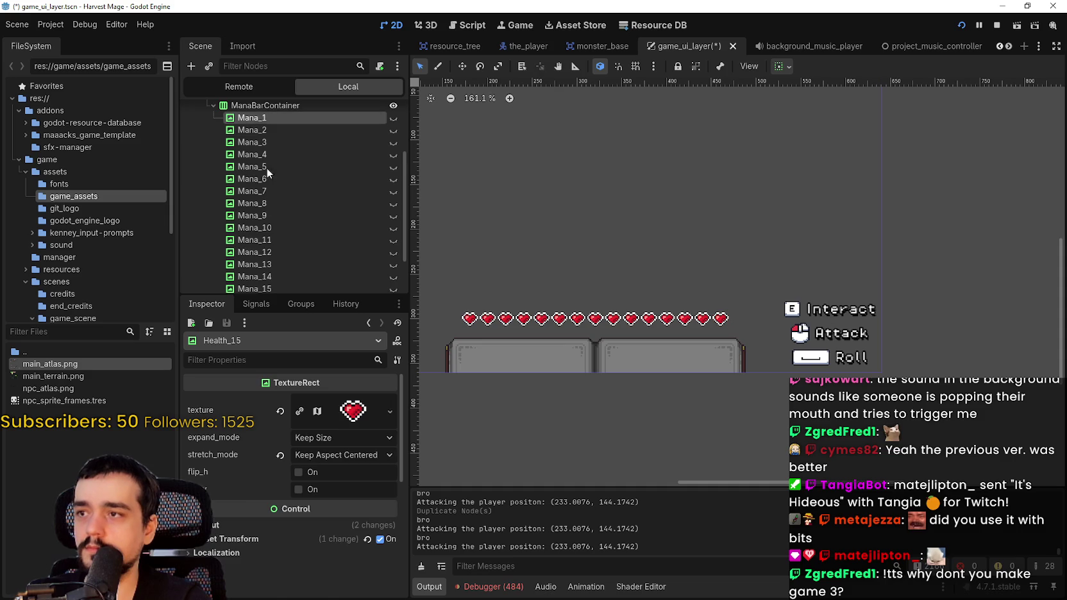
pyautogui.click(287, 248)
pyautogui.keyDown('shift'); pyautogui.click(286, 246); pyautogui.keyUp('shift')
pyautogui.scroll(2, 327, 224)
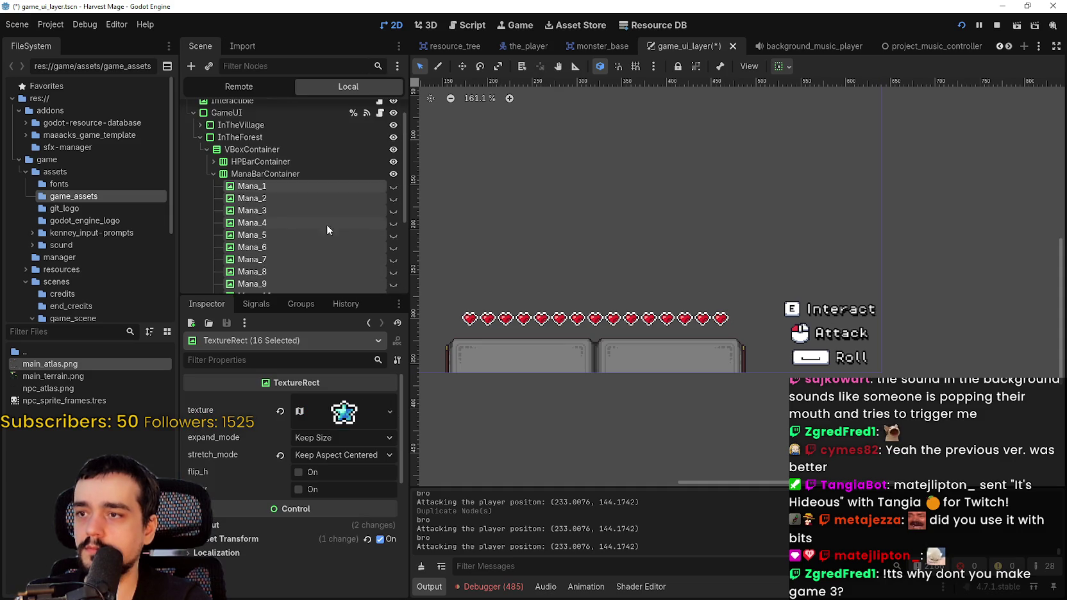
pyautogui.click(395, 186)
# Duplicate Health_15 into a sixteenth heart, Health_16, in HPBarContainer.
pyautogui.click(289, 173)
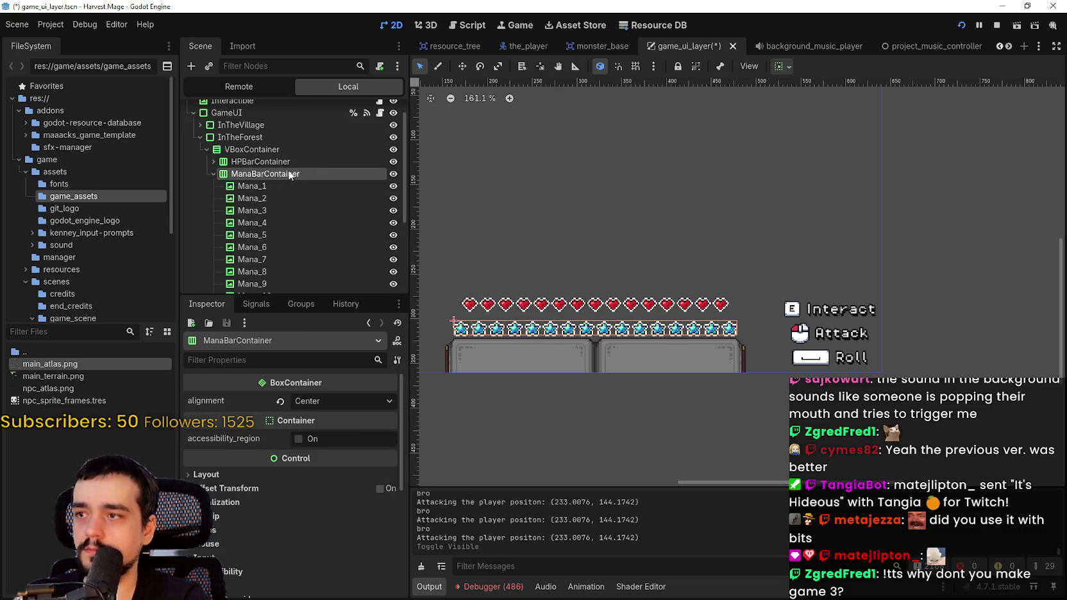
pyautogui.scroll(4, 629, 333)
pyautogui.scroll(3, 628, 329)
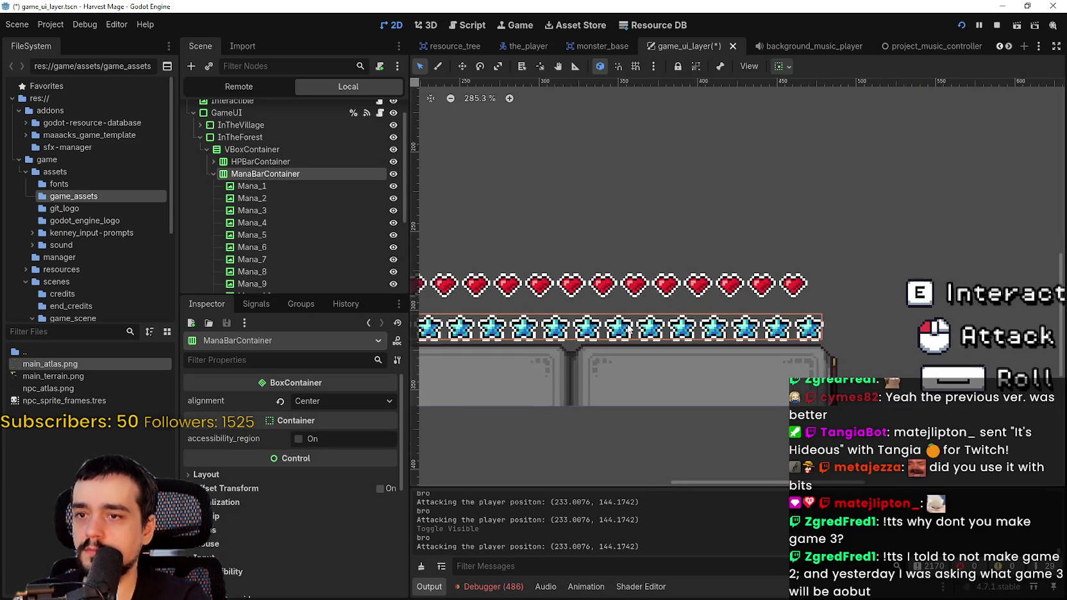
pyautogui.click(231, 164)
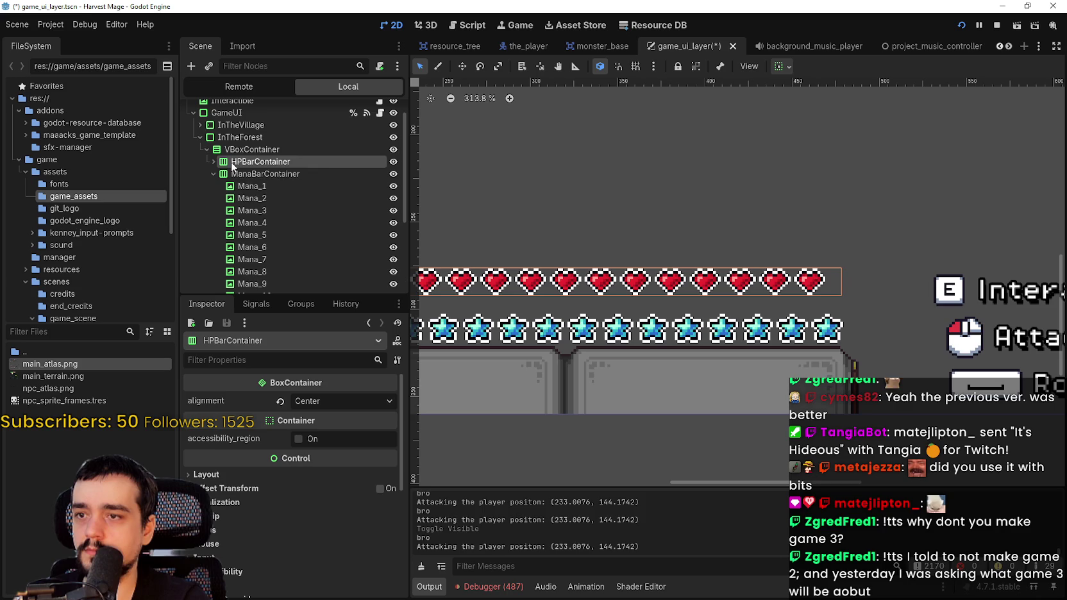
pyautogui.moveTo(572, 322); pyautogui.dragTo(829, 305)
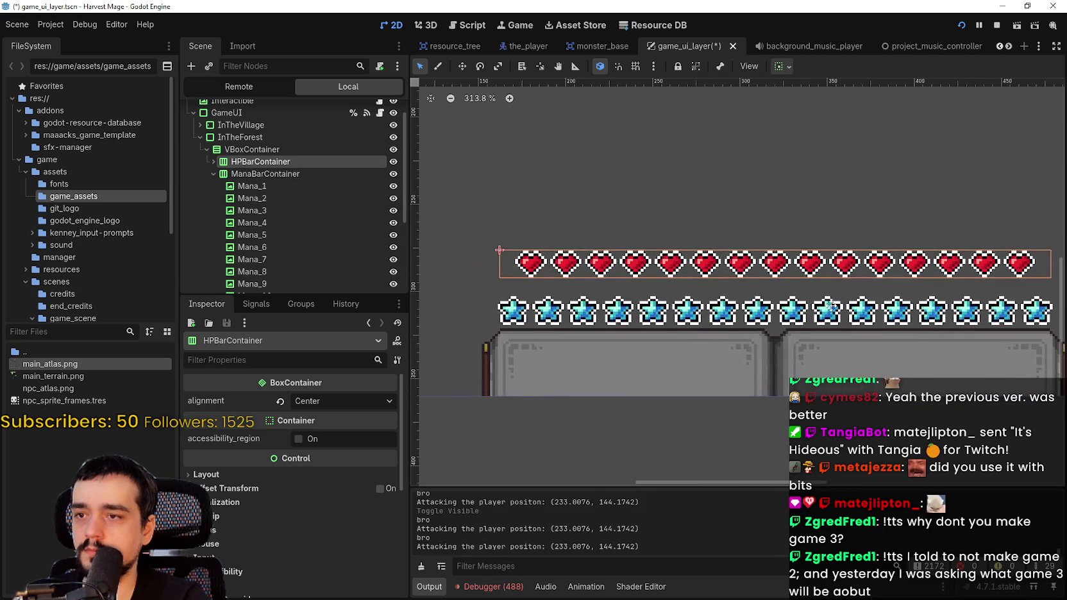
pyautogui.scroll(-5, 360, 225)
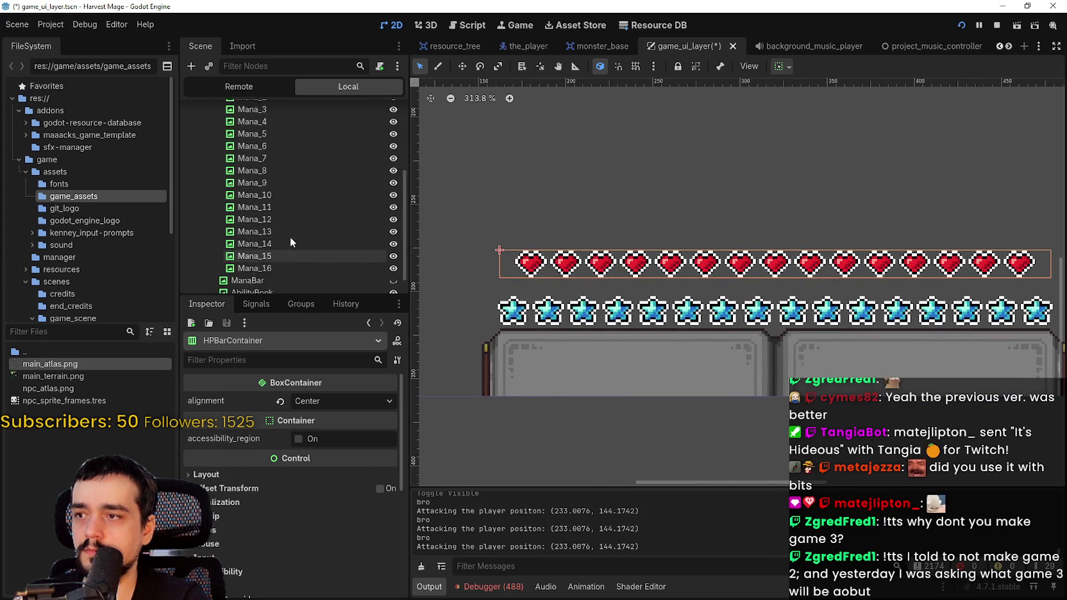
pyautogui.scroll(5, 290, 237)
pyautogui.click(212, 129)
pyautogui.scroll(-5, 243, 179)
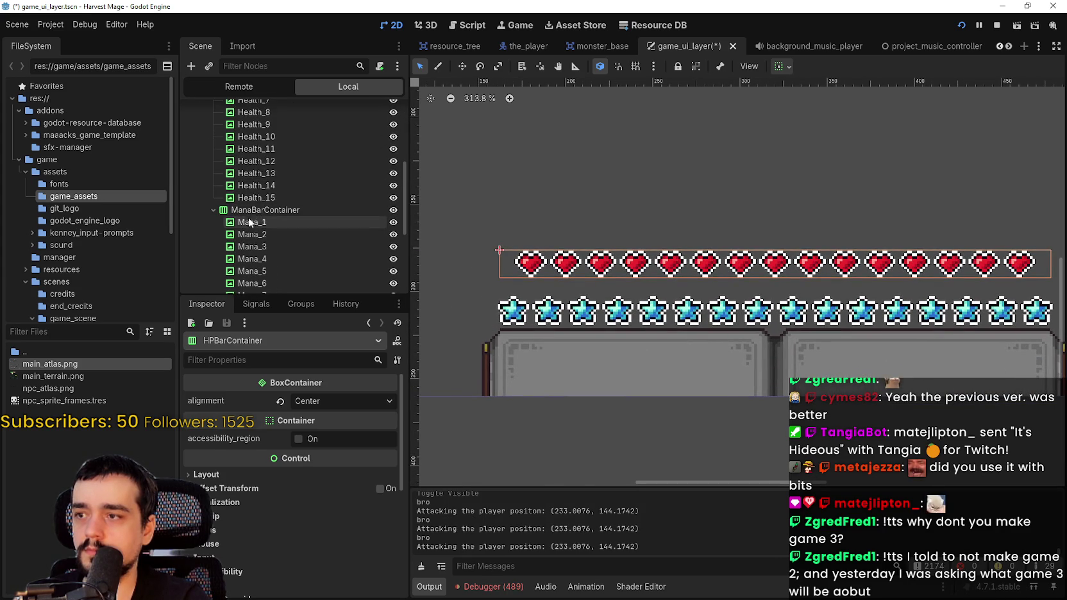
pyautogui.click(260, 198)
pyautogui.hotkey('ctrl', 'd')
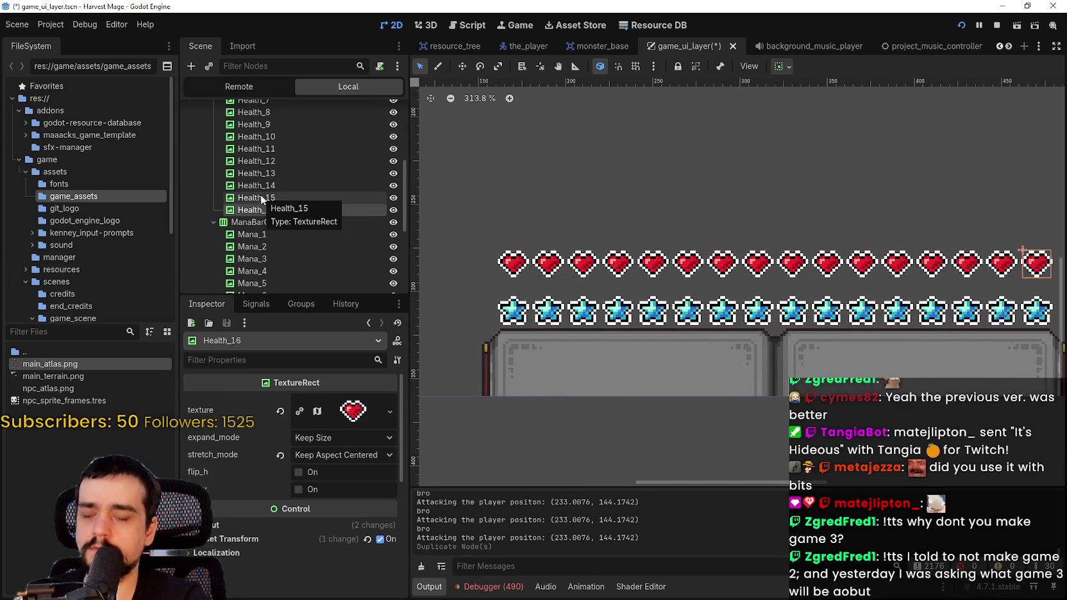
# Collapse the HPBarContainer and ManaBarContainer lists and reselect HPBarContainer.
pyautogui.scroll(-1, 790, 308)
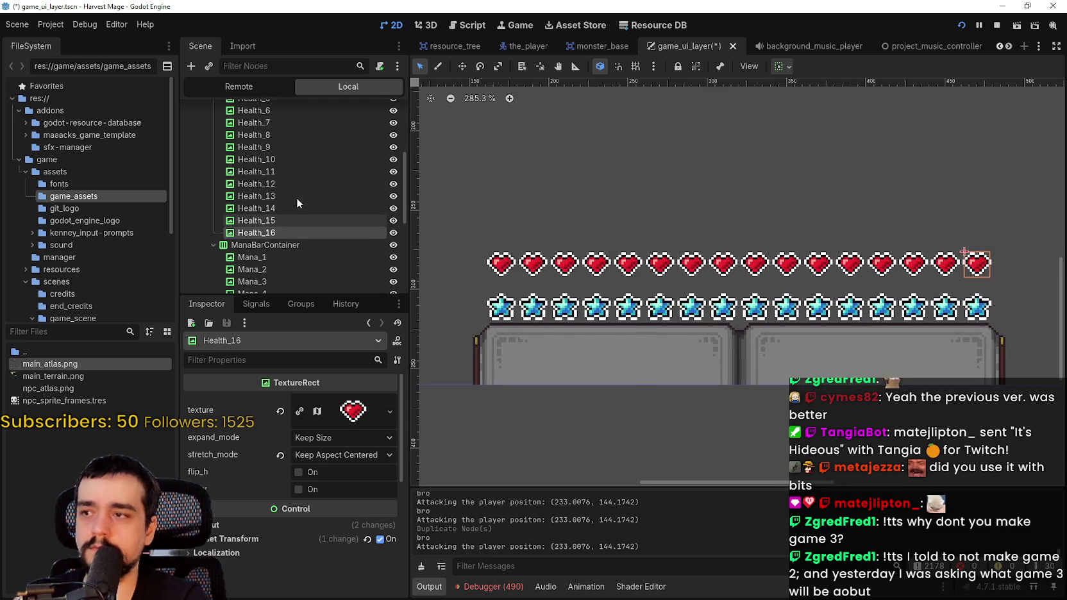
pyautogui.scroll(4, 290, 199)
pyautogui.click(216, 154)
pyautogui.click(215, 152)
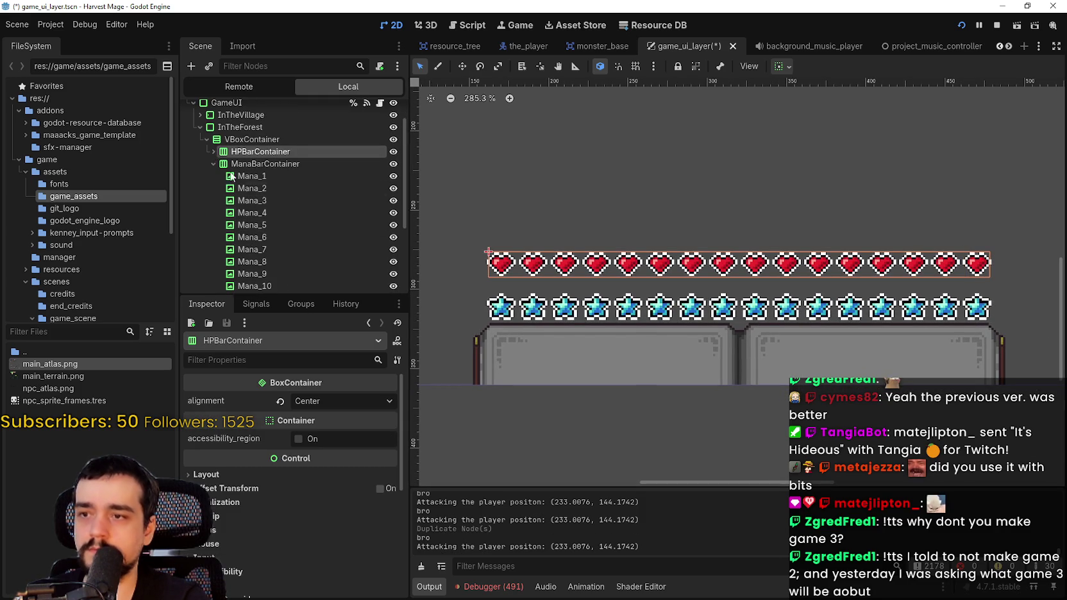
pyautogui.click(213, 164)
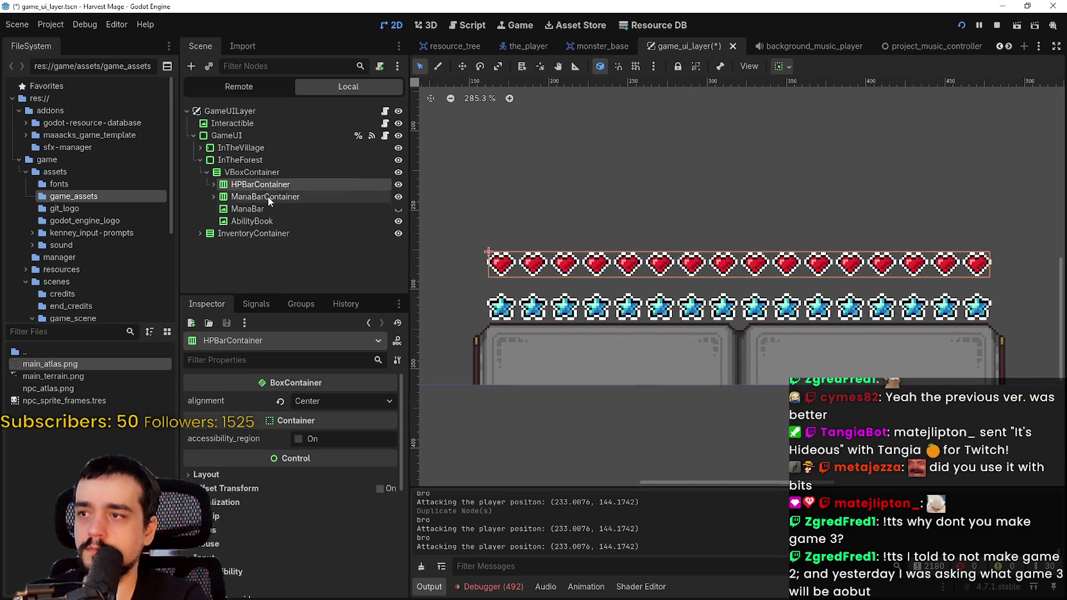
pyautogui.click(258, 197)
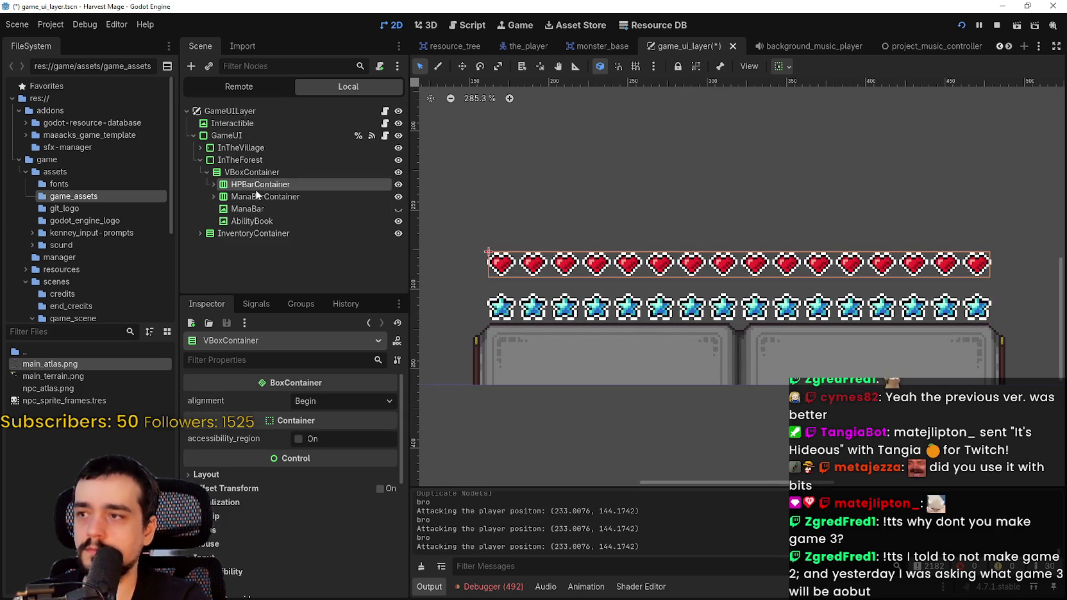
pyautogui.click(258, 186)
pyautogui.scroll(1, 788, 332)
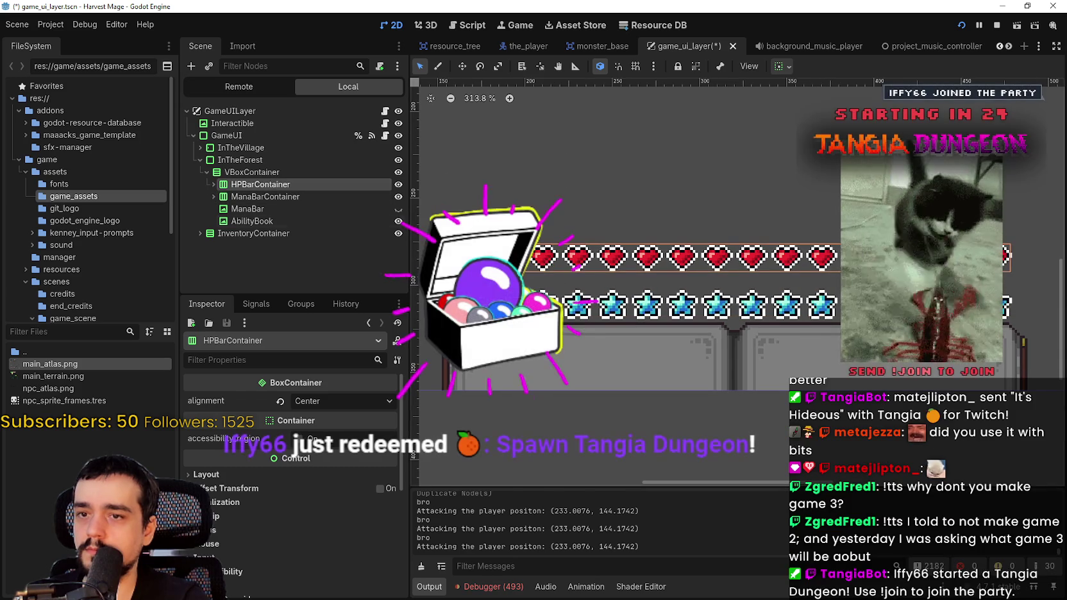
pyautogui.click(339, 197)
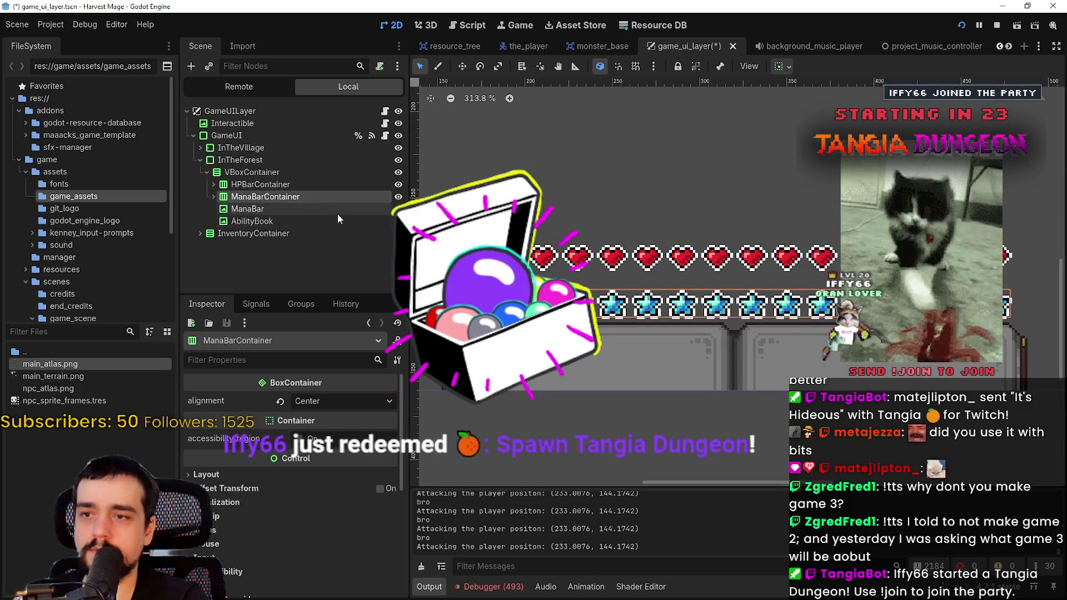
pyautogui.click(287, 174)
pyautogui.scroll(-5, 342, 529)
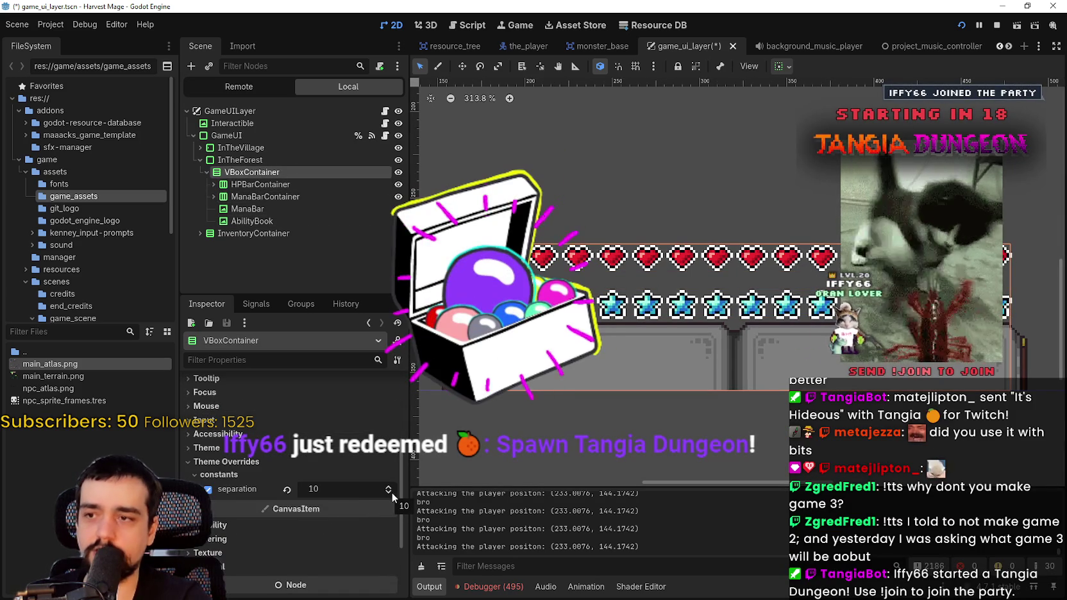
pyautogui.click(388, 493)
pyautogui.click(389, 486)
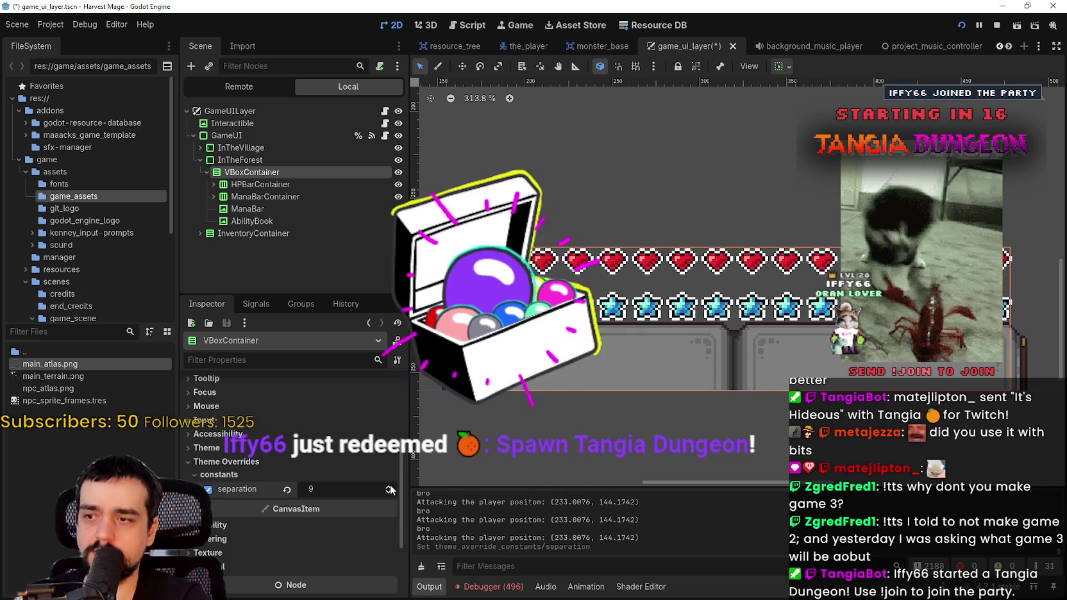
pyautogui.click(303, 184)
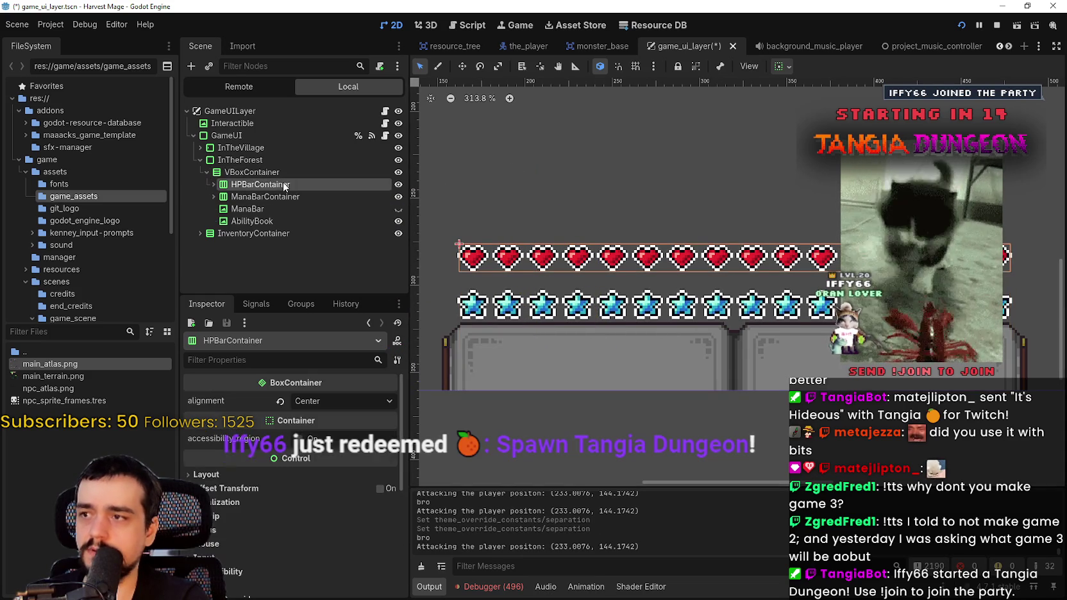
pyautogui.click(250, 197)
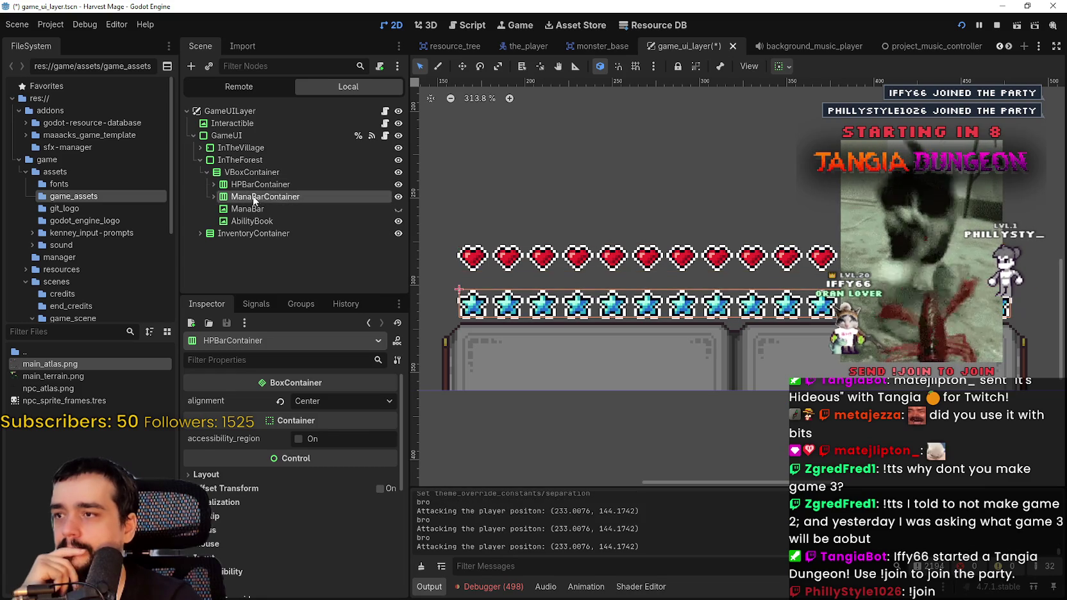
pyautogui.rightClick(275, 175)
pyautogui.press('Escape')
# Add a new VBoxContainer node and place it above HPBarContainer.
pyautogui.hotkey('ctrl', 'a')
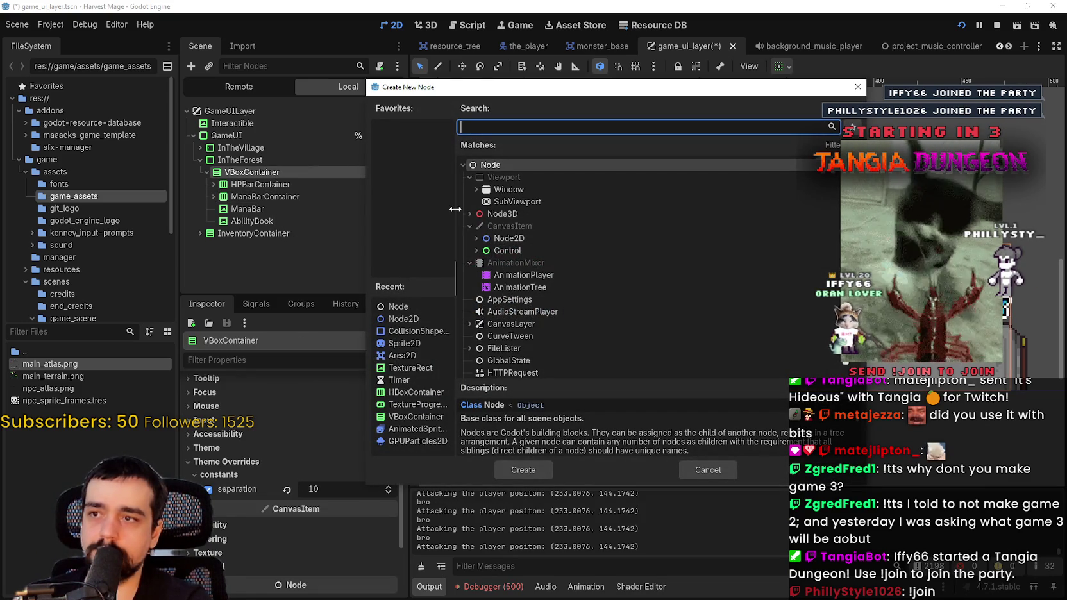
pyautogui.write('vbox')
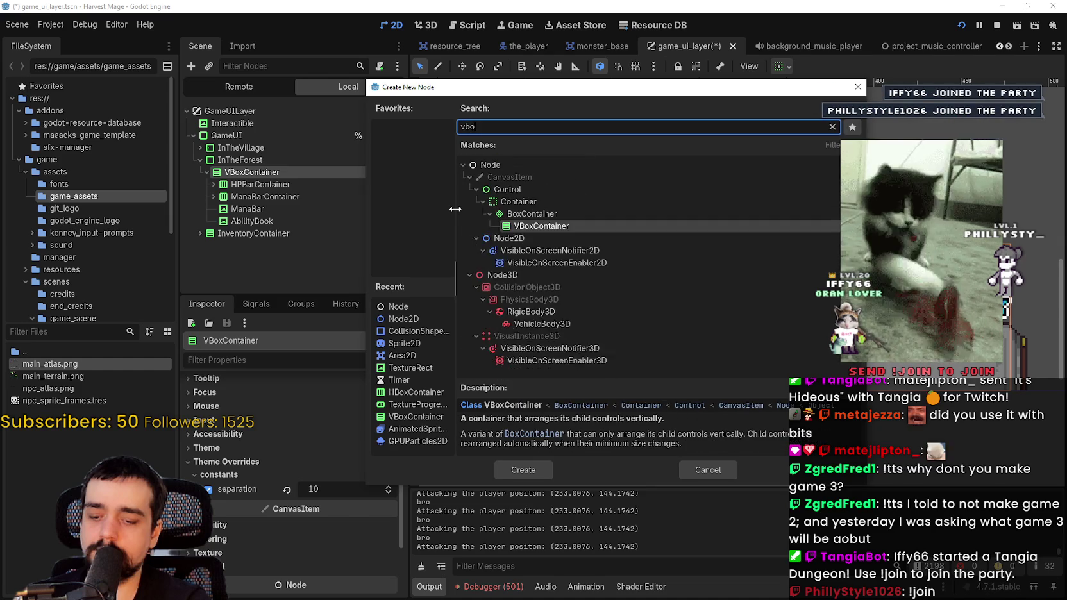
pyautogui.press('Return')
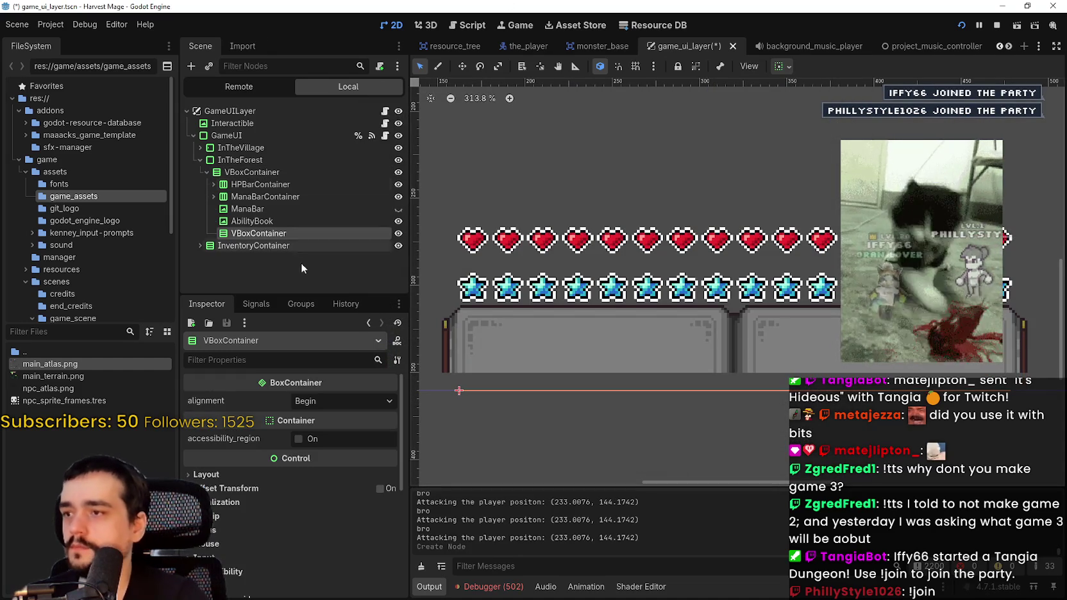
pyautogui.moveTo(278, 184)
pyautogui.mouseDown()
pyautogui.moveTo(237, 196)
pyautogui.moveTo(276, 193)
pyautogui.mouseUp()
pyautogui.doubleClick(253, 183)
# Set the inner VBoxContainer's separation theme override to 2 and save the scene.
pyautogui.scroll(-1, 761, 289)
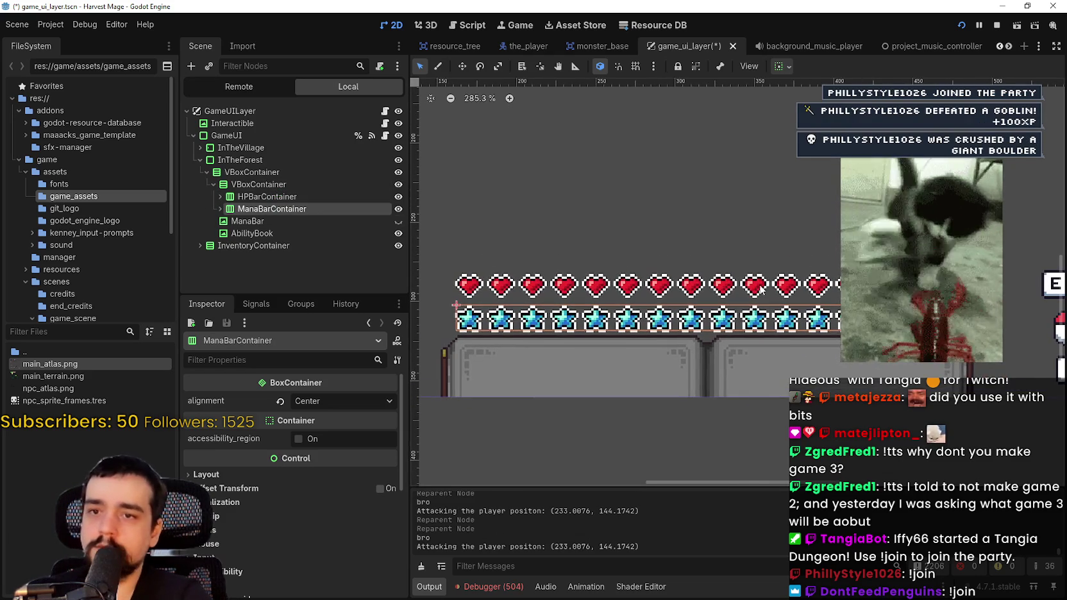
pyautogui.click(272, 185)
pyautogui.scroll(-4, 321, 542)
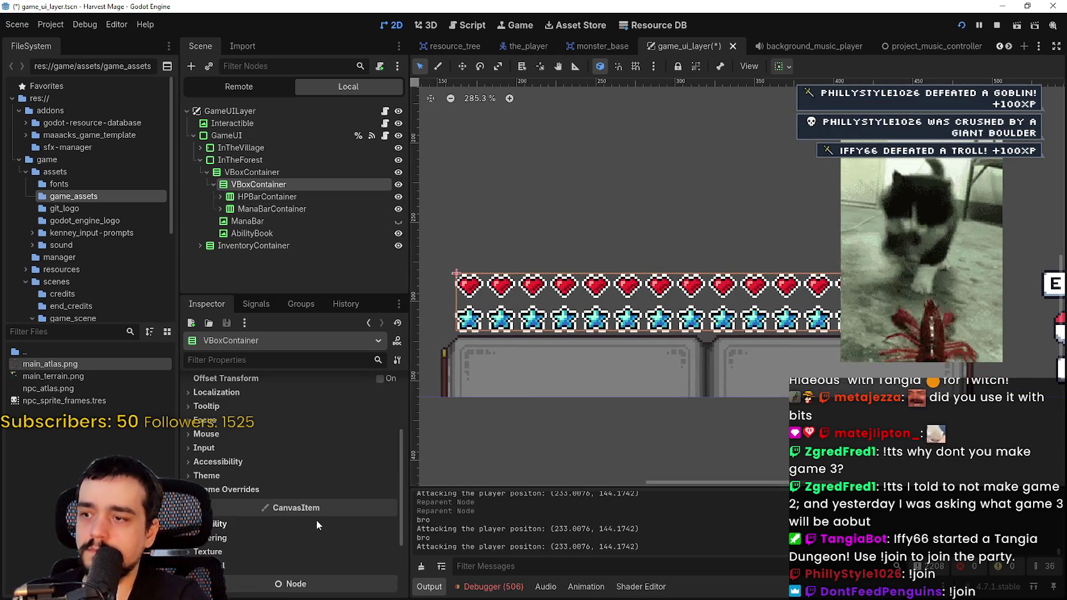
pyautogui.click(255, 490)
pyautogui.click(258, 497)
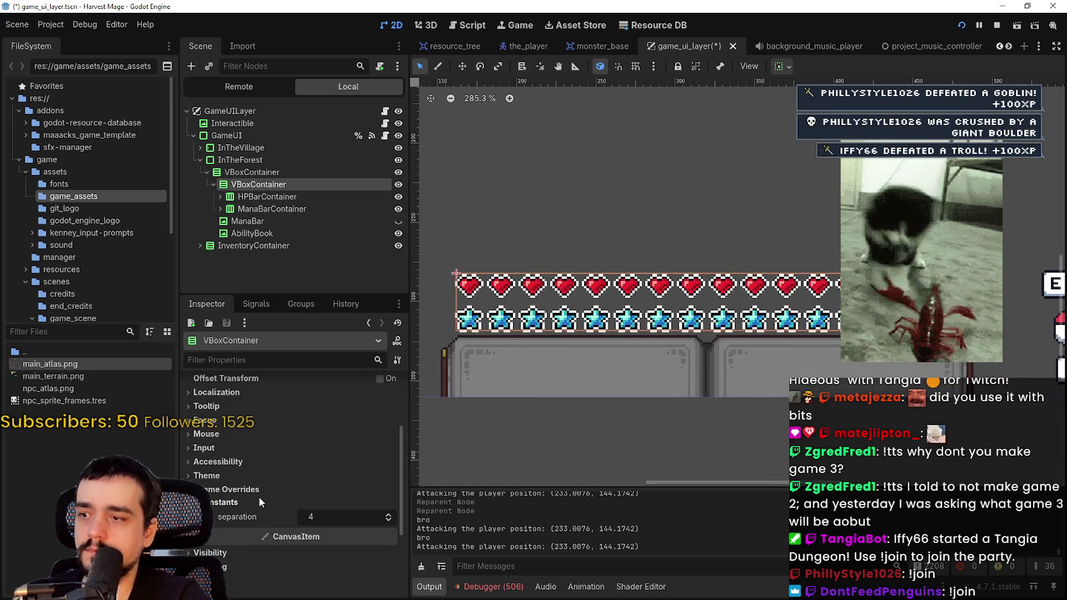
pyautogui.click(390, 518)
pyautogui.click(389, 519)
pyautogui.scroll(2, 602, 350)
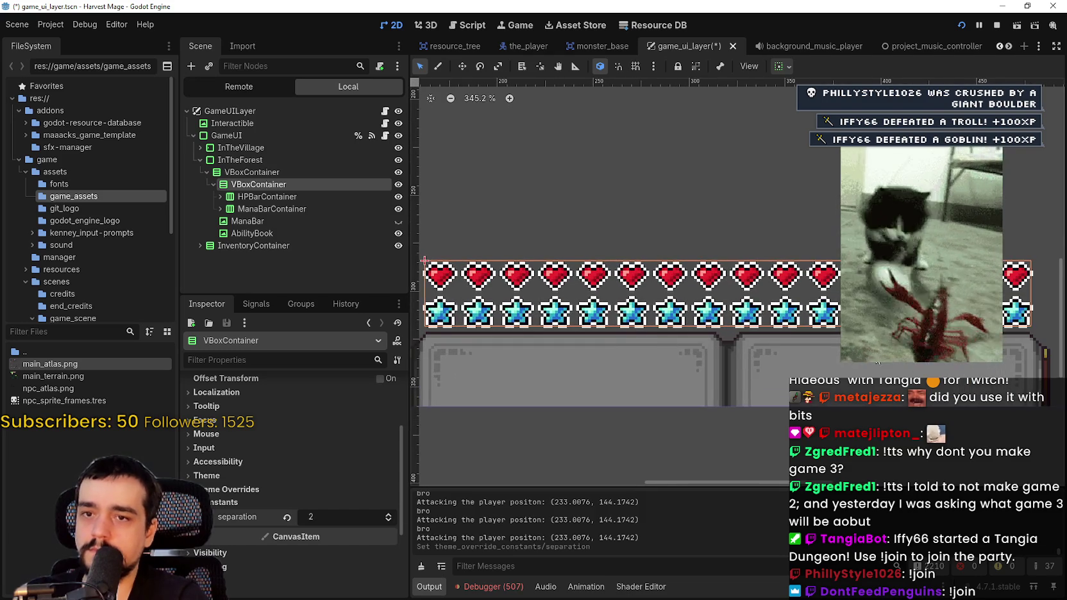
pyautogui.moveTo(877, 362); pyautogui.dragTo(819, 366)
pyautogui.scroll(-5, 798, 336)
pyautogui.hotkey('ctrl', 's')
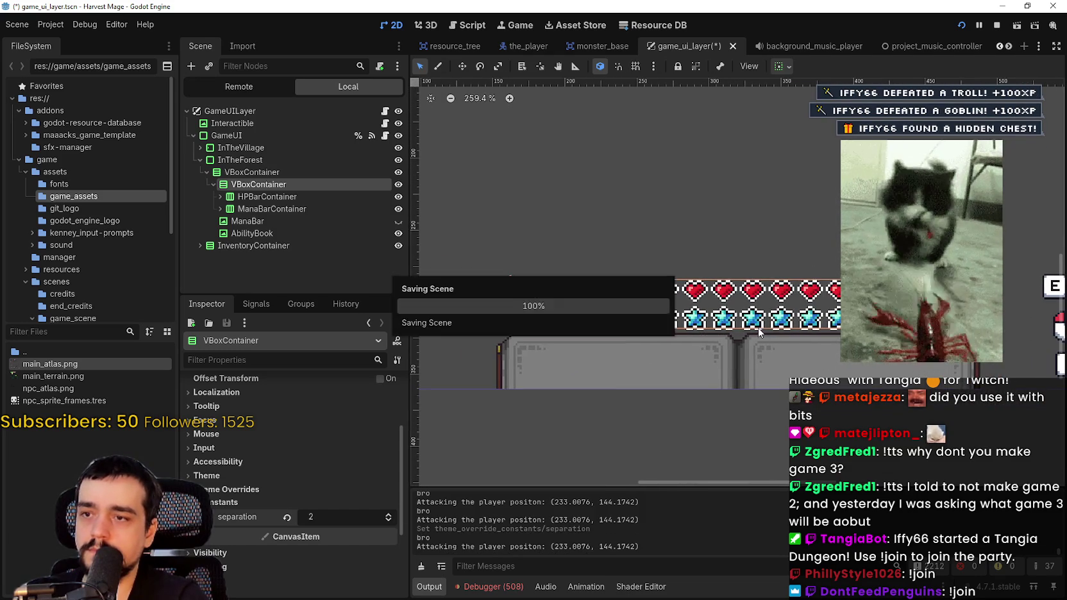
# Select hearts Health_1 through Health_16 under HPBarContainer and hide them all.
pyautogui.click(220, 196)
pyautogui.click(240, 196)
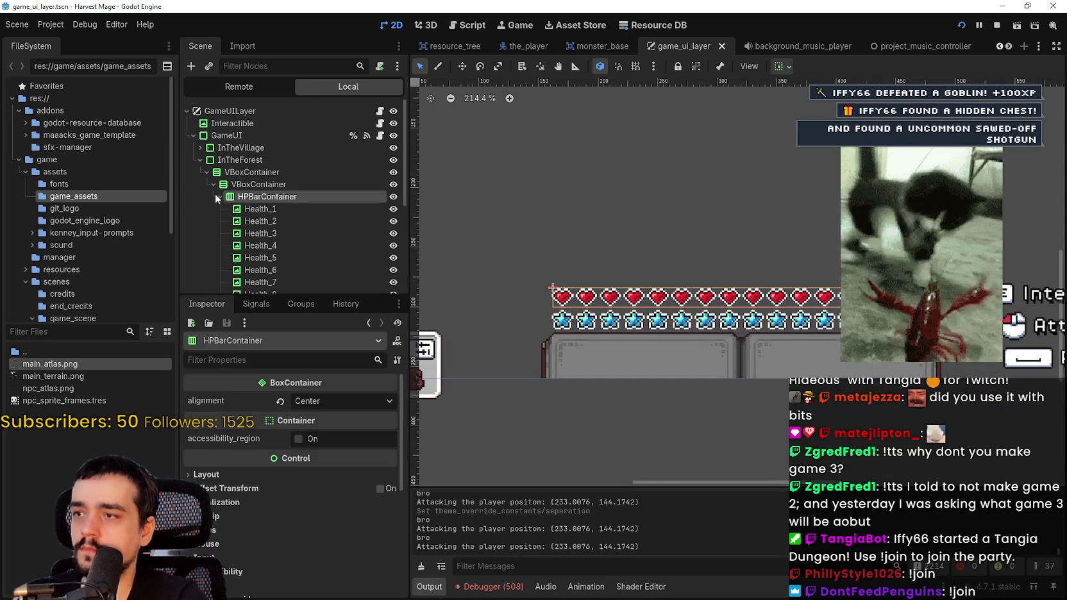
pyautogui.click(220, 197)
pyautogui.click(270, 208)
pyautogui.click(244, 196)
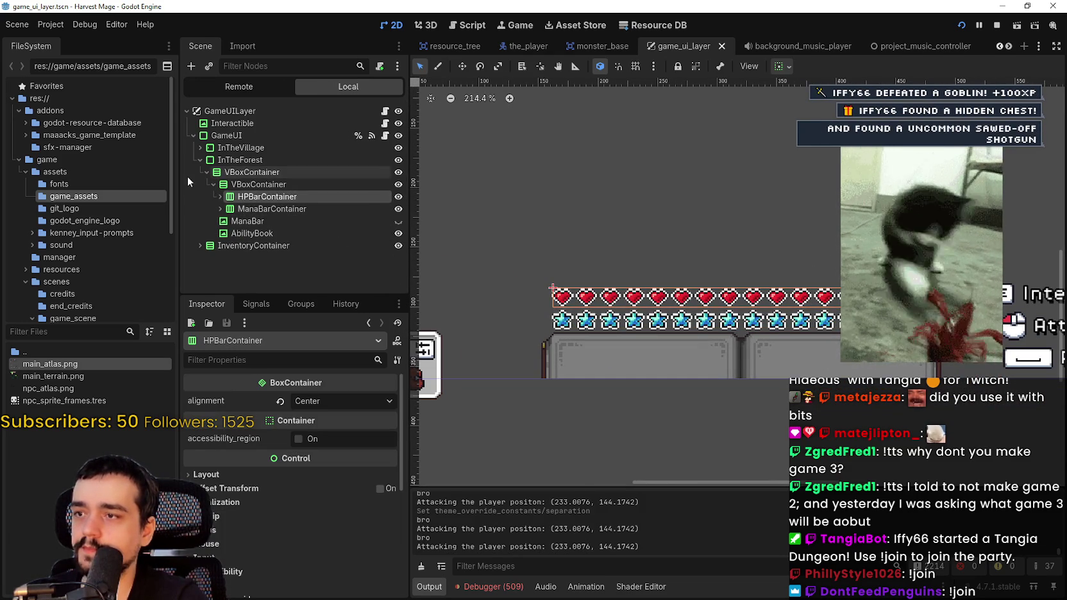
pyautogui.click(220, 196)
pyautogui.scroll(-2, 351, 243)
pyautogui.click(313, 168)
pyautogui.scroll(-5, 294, 192)
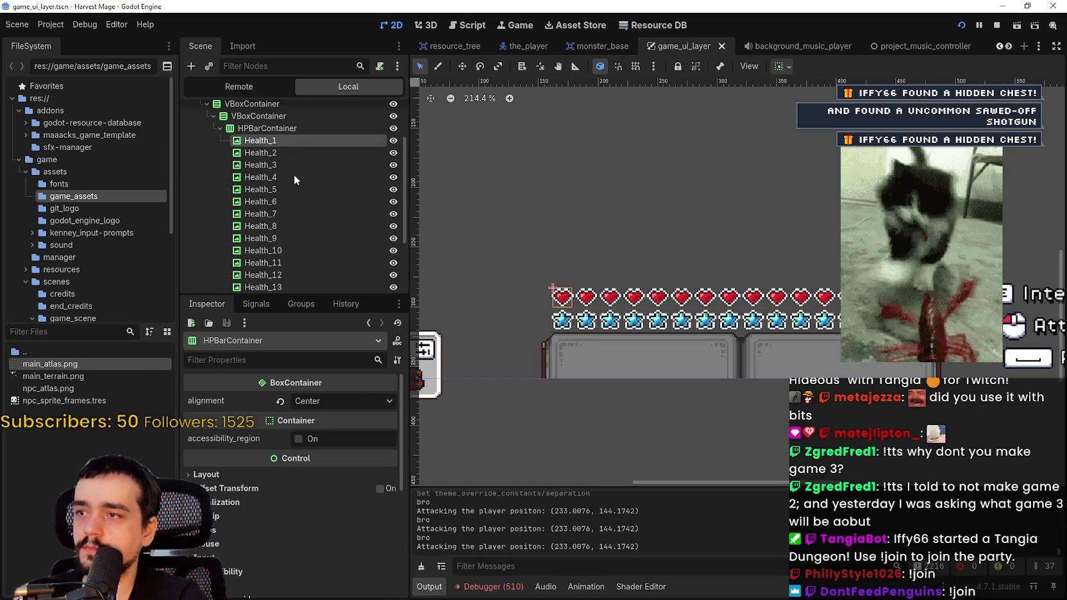
pyautogui.keyDown('shift'); pyautogui.click(298, 233); pyautogui.keyUp('shift')
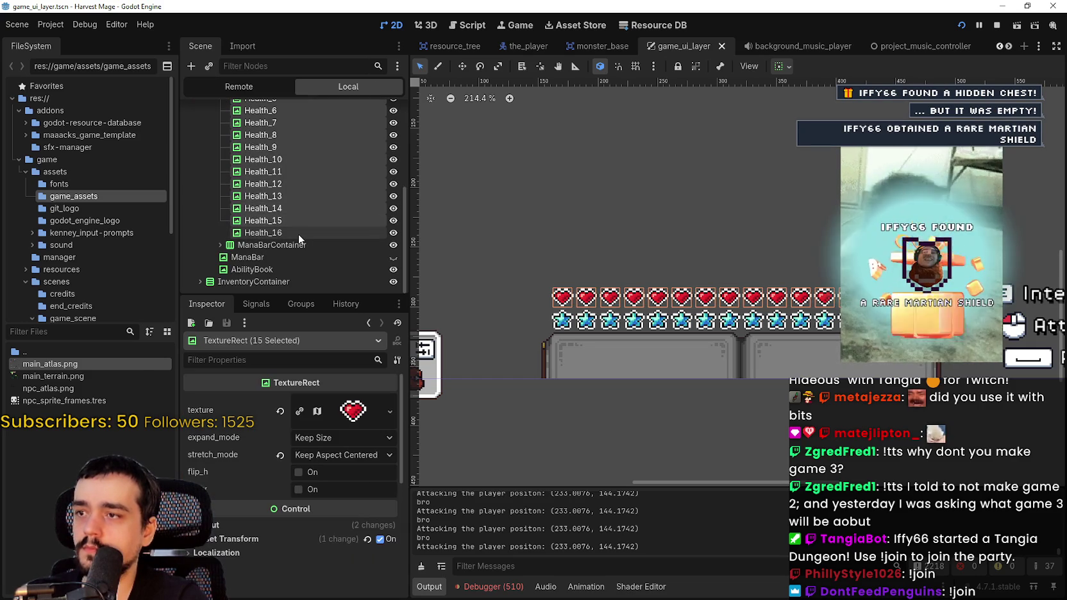
pyautogui.rightClick(320, 216)
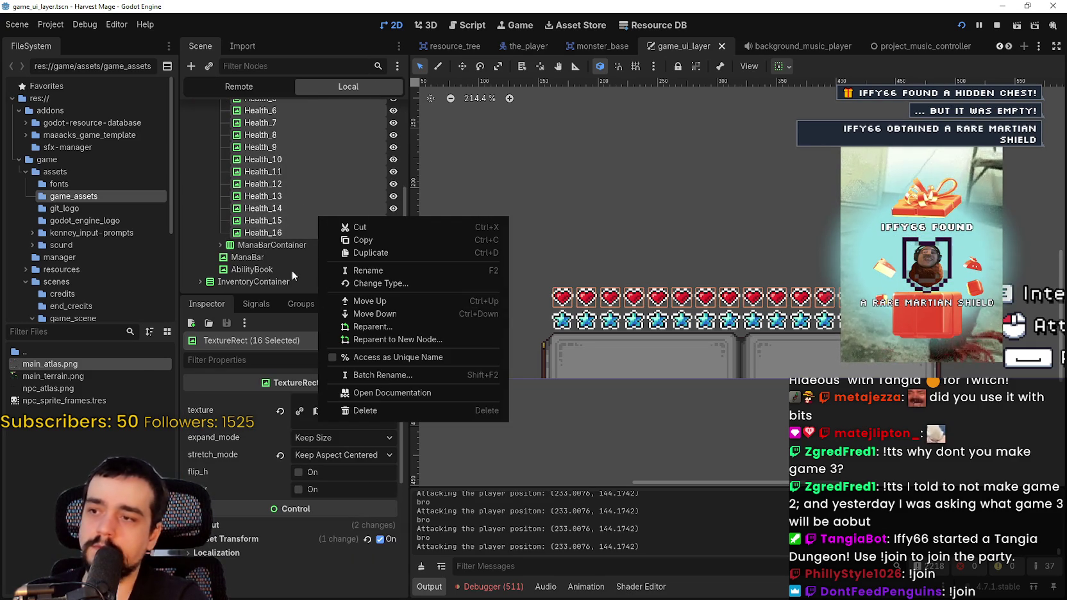
pyautogui.press('Escape')
pyautogui.click(392, 177)
pyautogui.scroll(3, 350, 216)
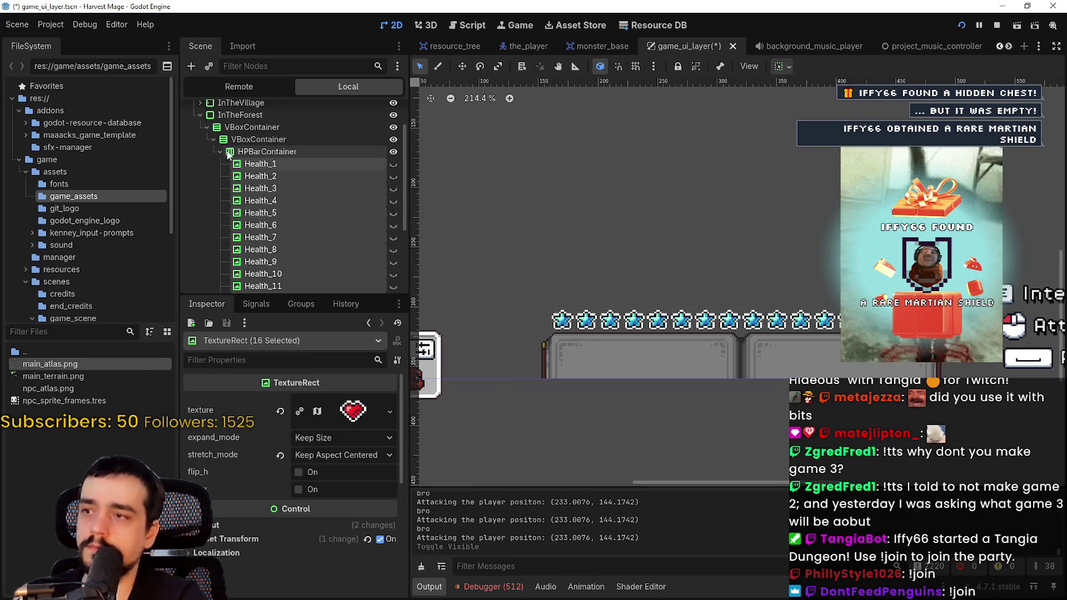
pyautogui.click(220, 153)
# Hide all mana stars Mana_1 through Mana_16 under ManaBarContainer and save the scene.
pyautogui.click(220, 208)
pyautogui.scroll(-3, 287, 173)
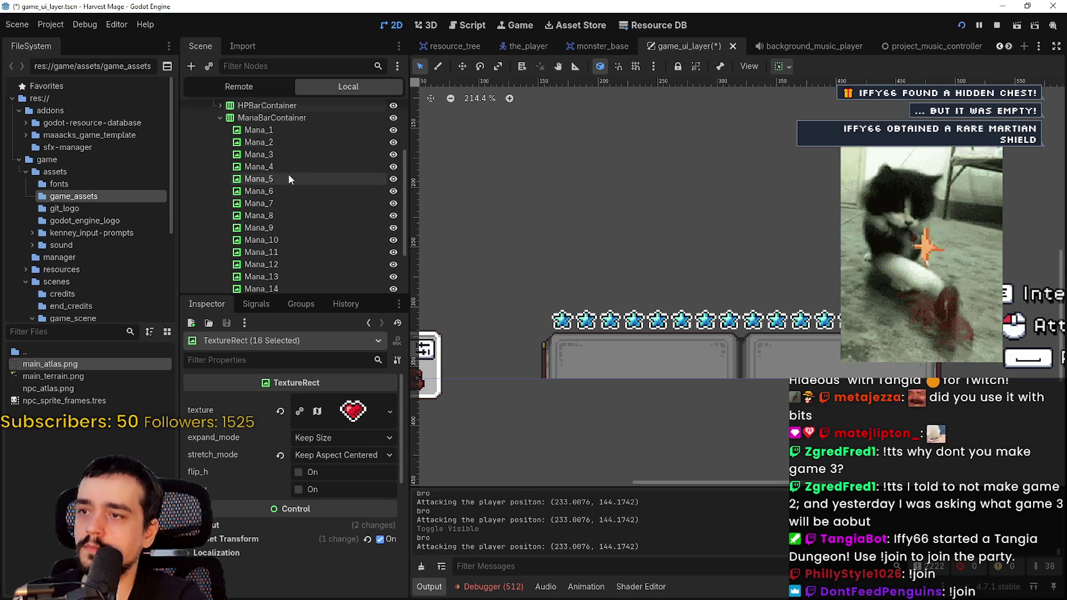
pyautogui.click(263, 147)
pyautogui.scroll(-3, 273, 219)
pyautogui.keyDown('shift'); pyautogui.click(306, 245); pyautogui.keyUp('shift')
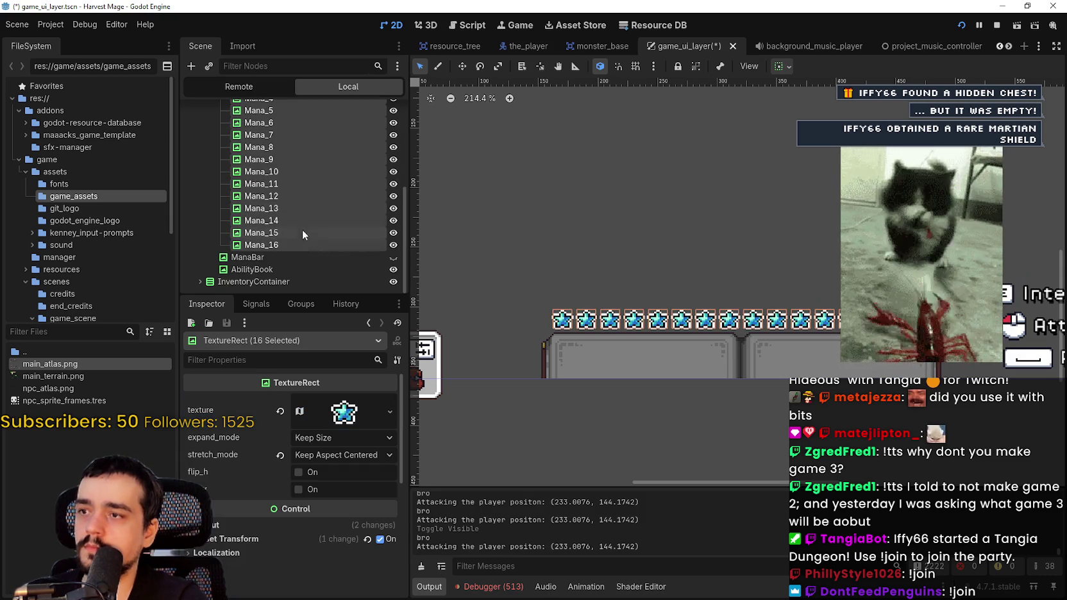
pyautogui.click(392, 221)
pyautogui.scroll(3, 377, 221)
pyautogui.click(219, 142)
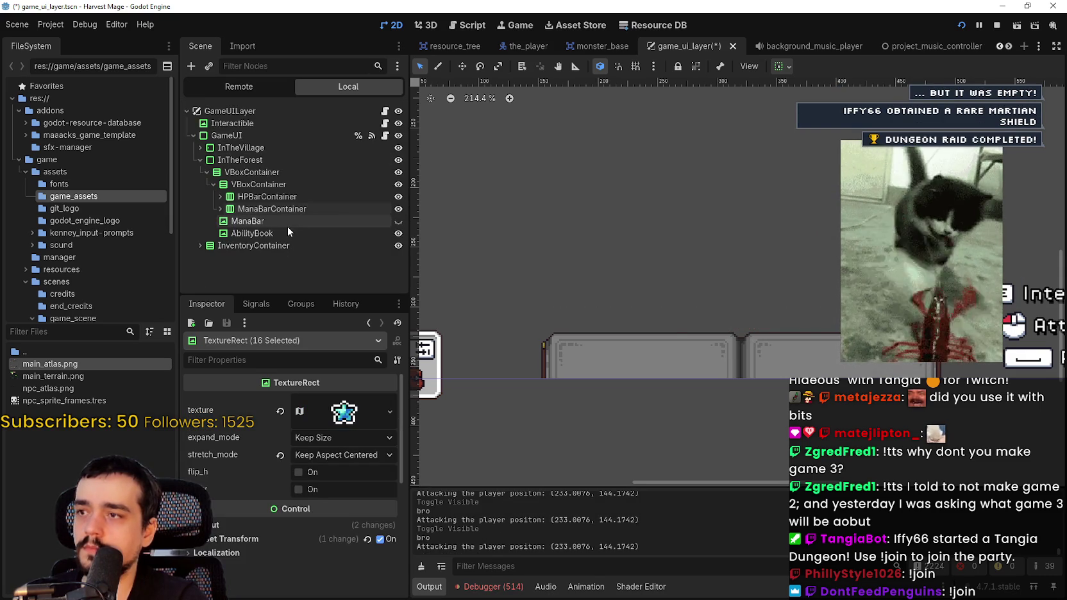
pyautogui.hotkey('ctrl', 's')
# In game_ui.gd, route the mana_bar_container path through VBoxContainer and save the script.
pyautogui.click(385, 136)
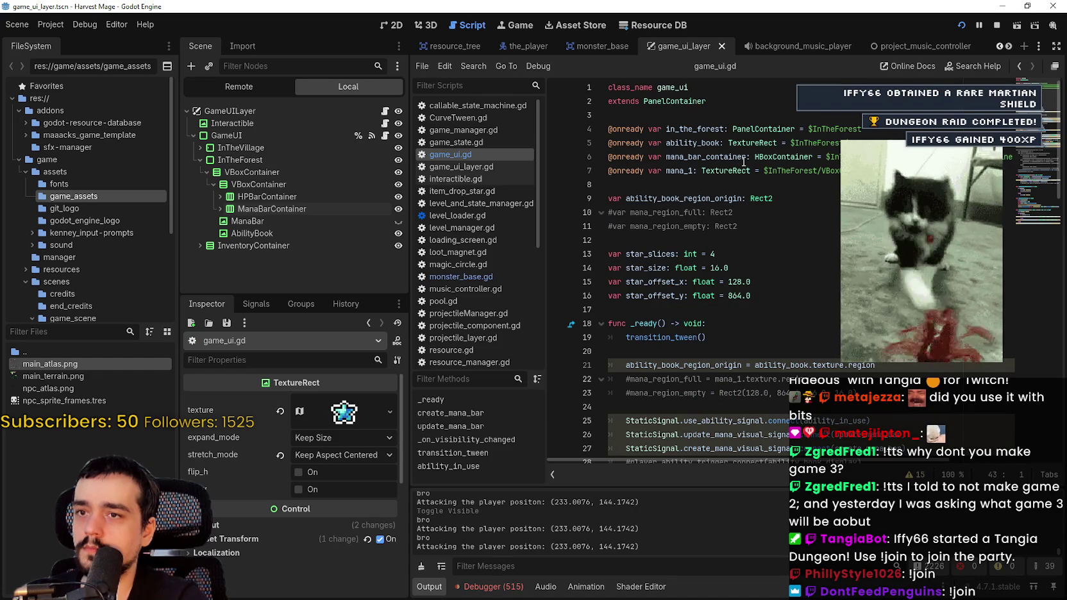
pyautogui.moveTo(1043, 171); pyautogui.dragTo(1043, 164)
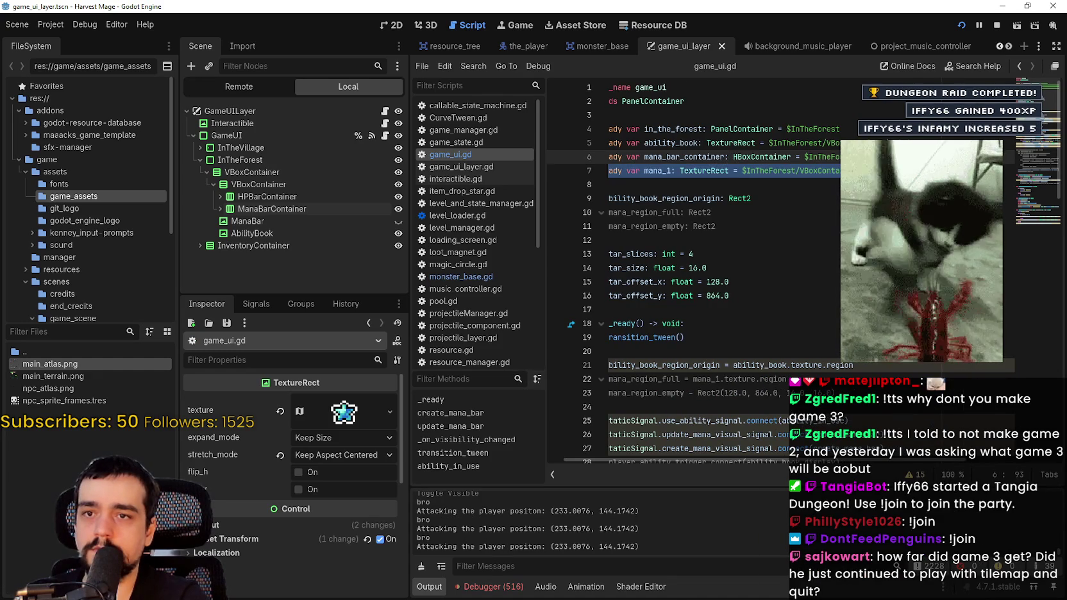
pyautogui.click(967, 157)
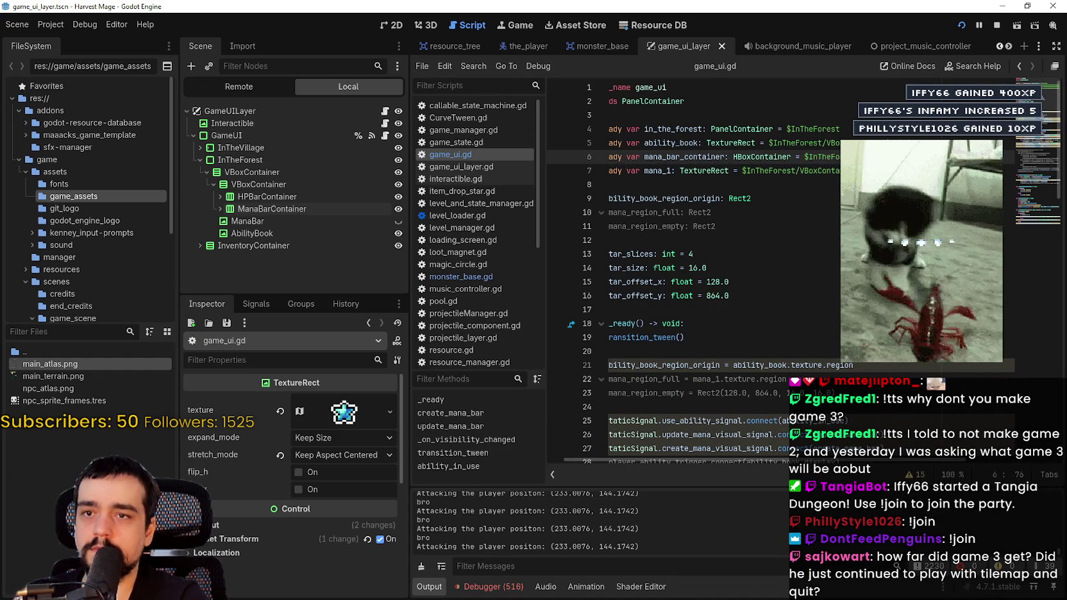
pyautogui.write('V')
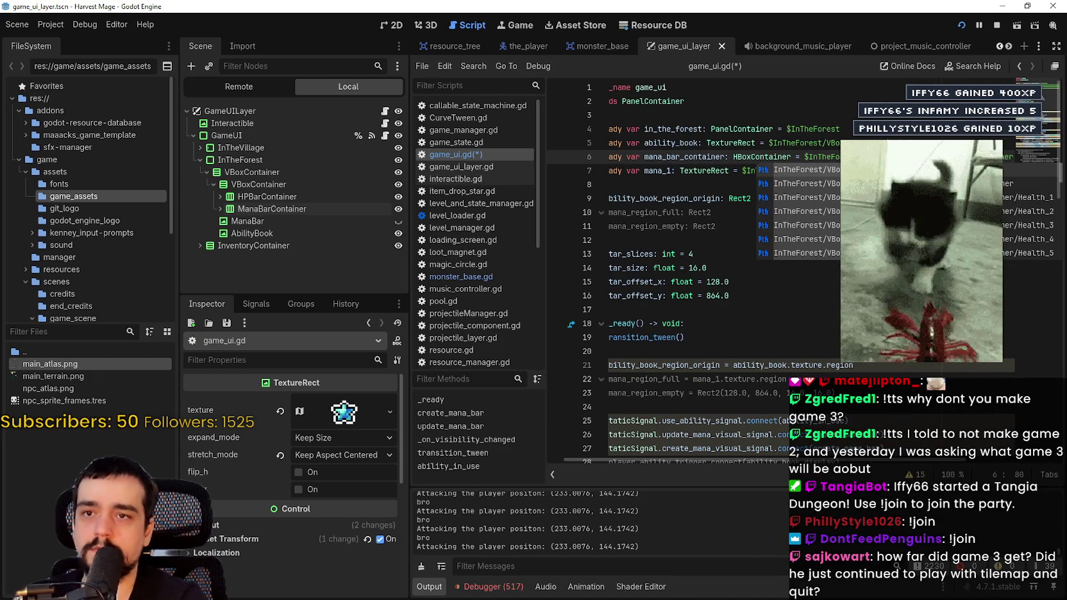
pyautogui.press('Return')
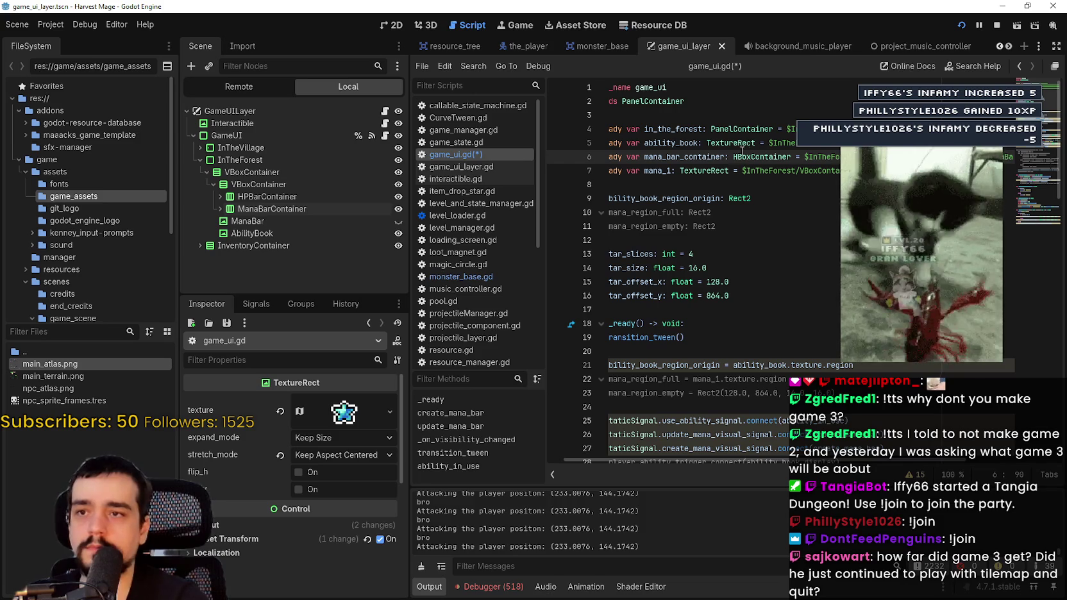
pyautogui.hotkey('ctrl', 's')
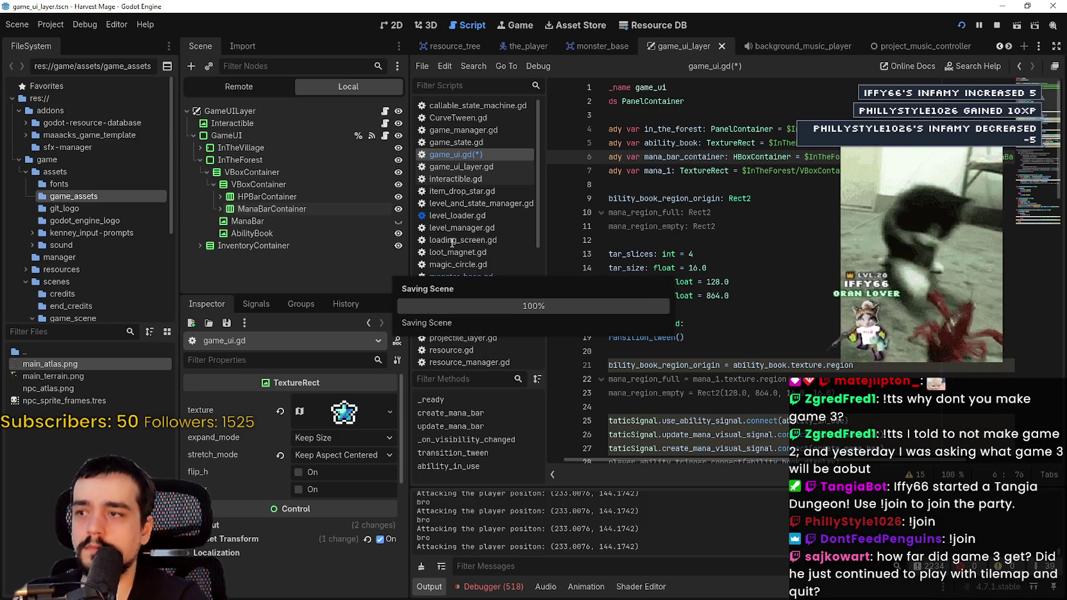
pyautogui.click(221, 196)
pyautogui.click(220, 196)
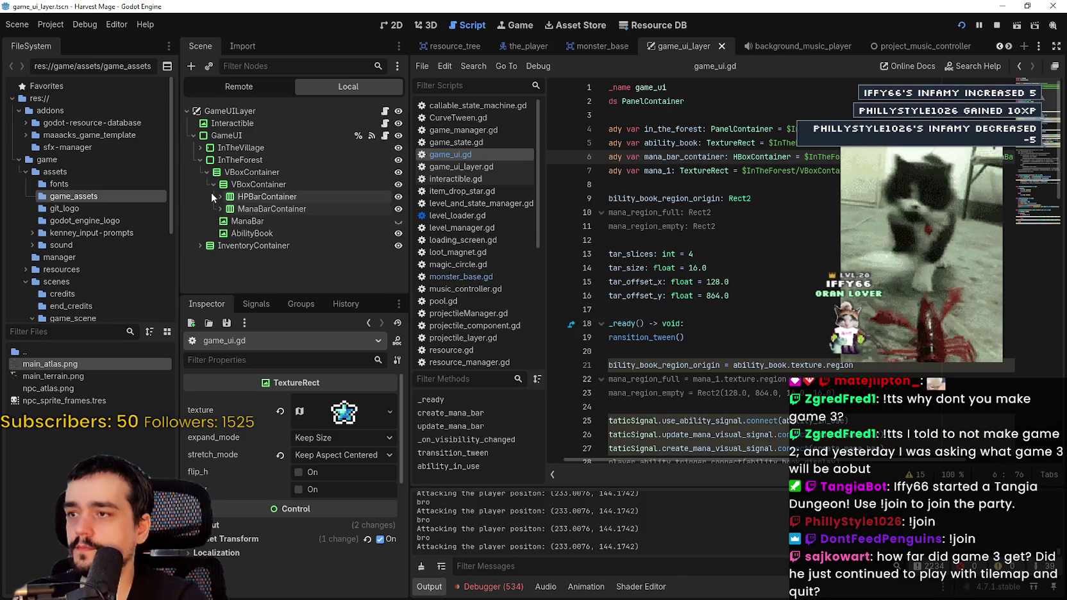
pyautogui.click(256, 197)
pyautogui.click(967, 145)
pyautogui.moveTo(967, 157); pyautogui.dragTo(1028, 157)
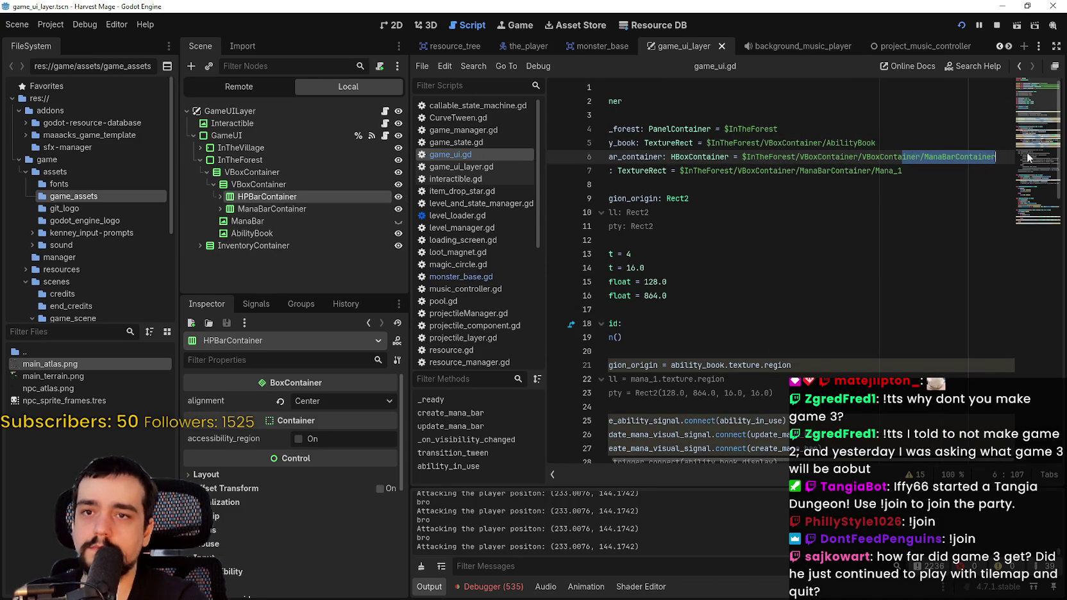
pyautogui.press('Return')
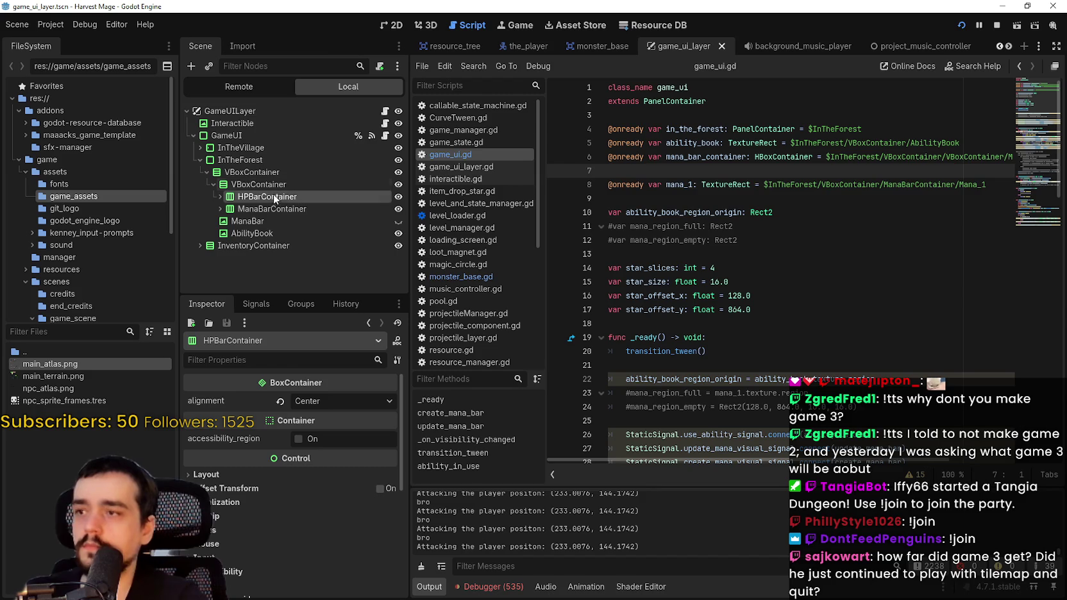
pyautogui.moveTo(276, 196); pyautogui.dragTo(690, 179)
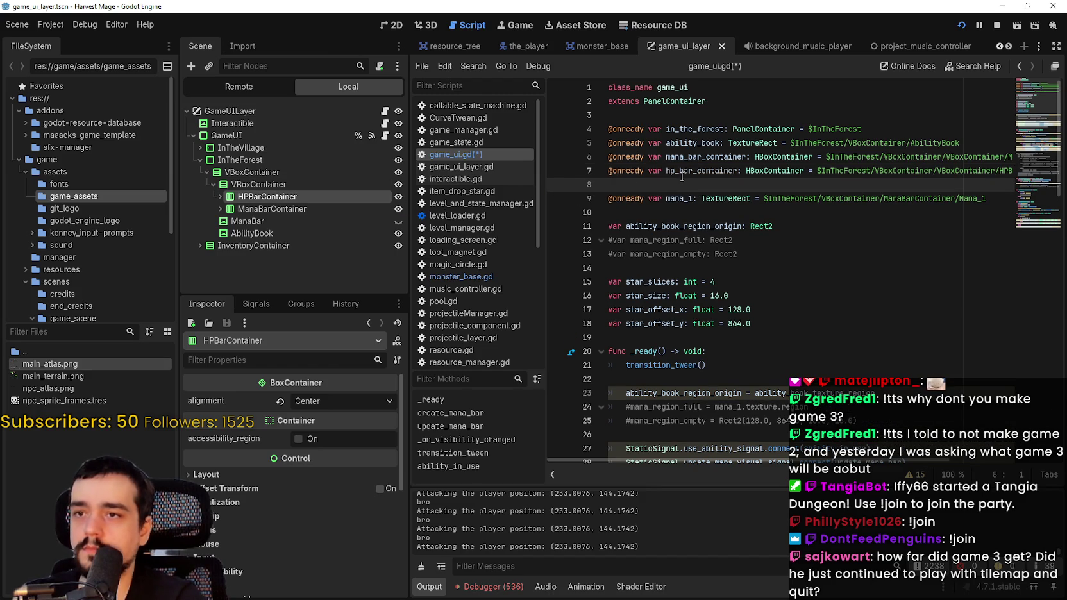
pyautogui.click(640, 212)
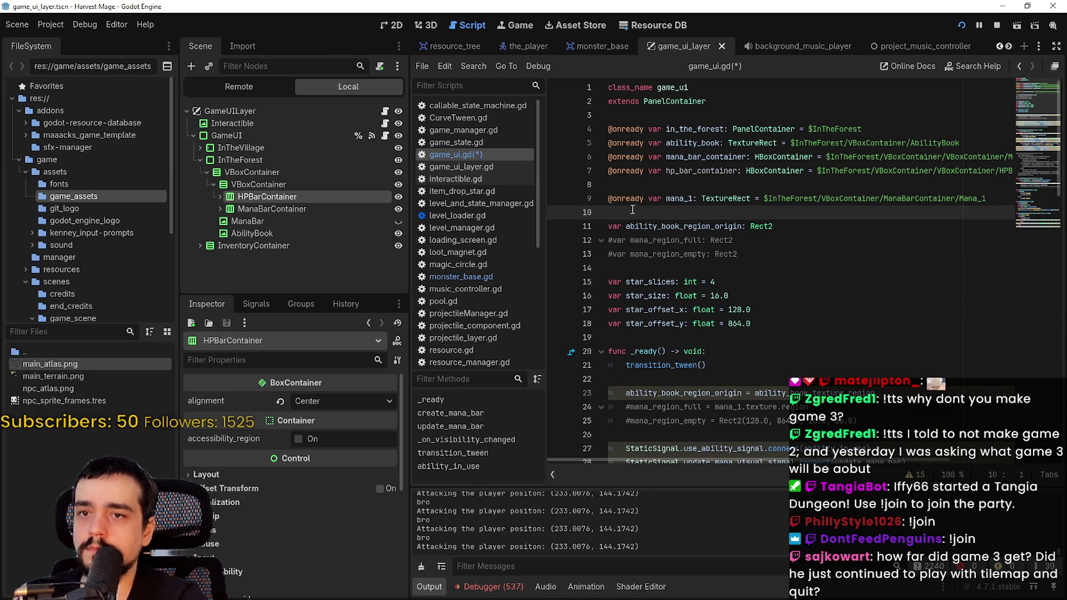
pyautogui.click(220, 209)
pyautogui.click(220, 221)
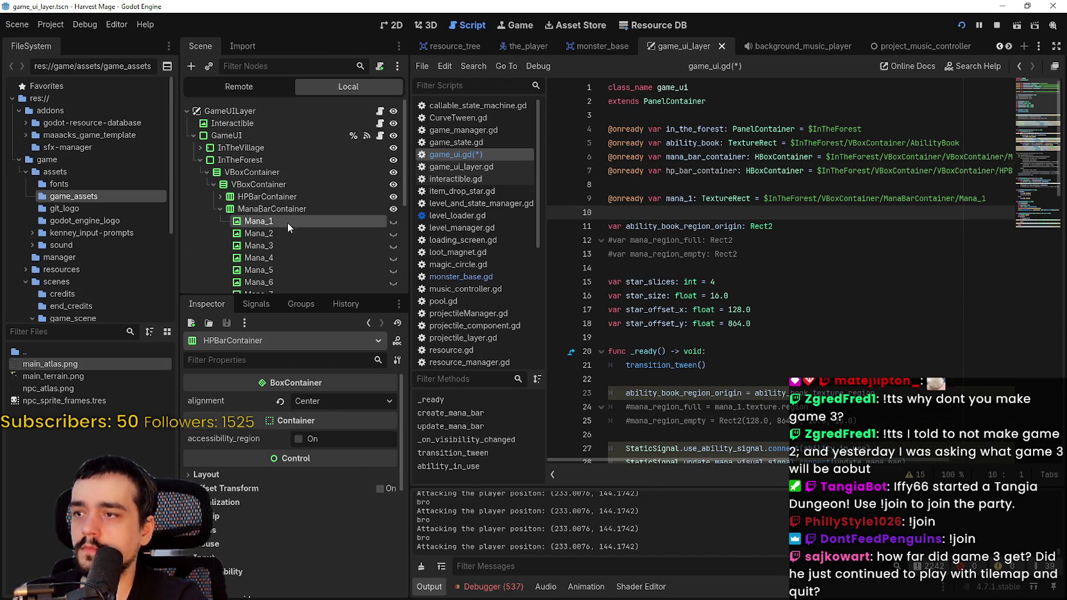
pyautogui.click(217, 209)
pyautogui.click(218, 196)
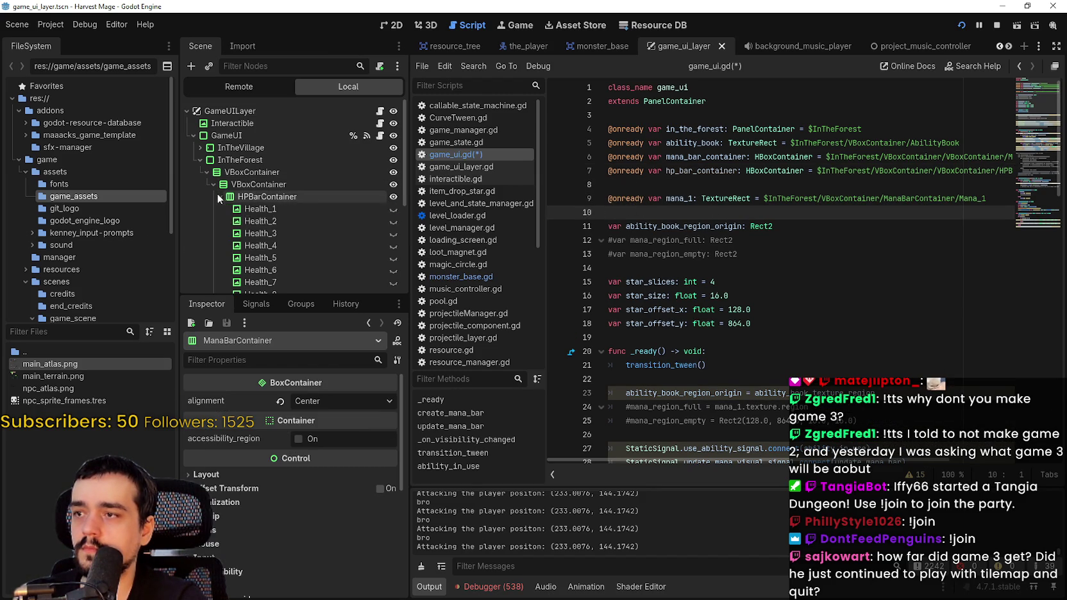
pyautogui.moveTo(263, 214); pyautogui.dragTo(654, 215)
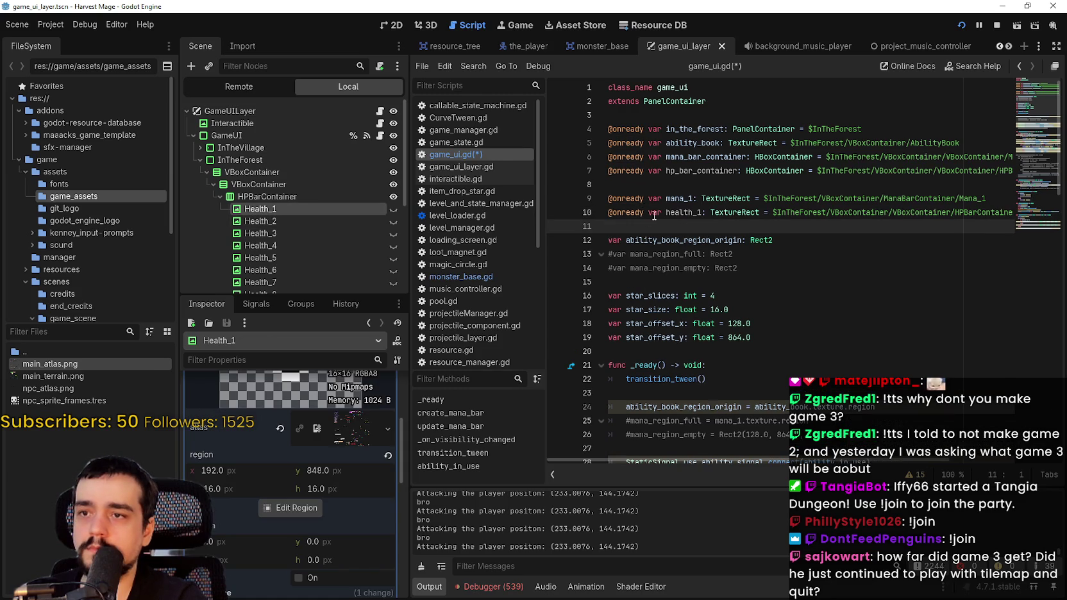
pyautogui.hotkey('ctrl', 's')
# Insert a blank line after the mana signal connections in create_mana_bar.
pyautogui.scroll(-6, 737, 269)
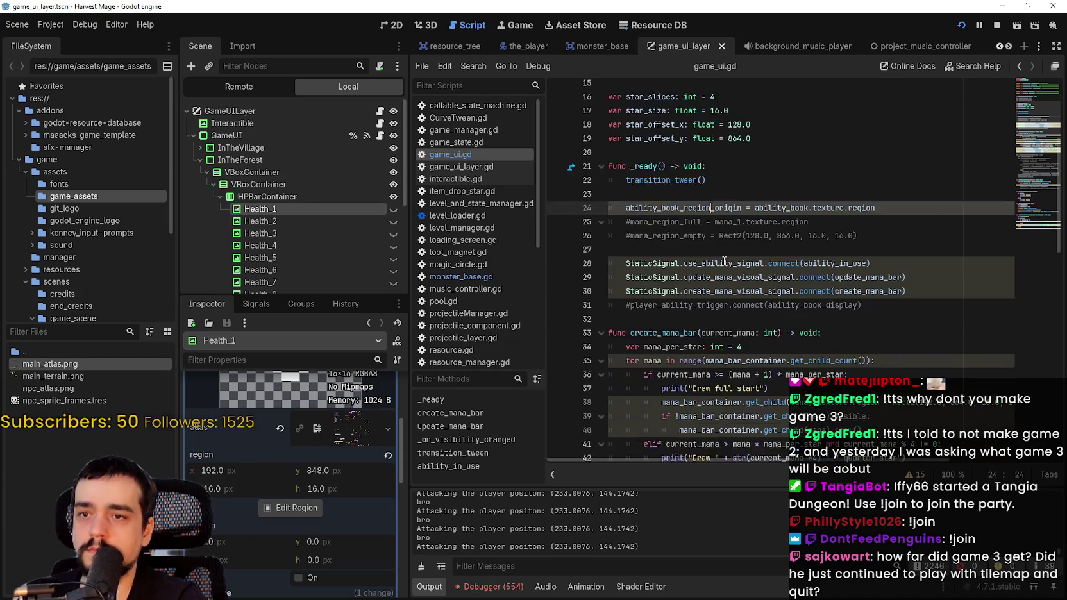
pyautogui.click(804, 309)
pyautogui.click(910, 254)
pyautogui.click(935, 235)
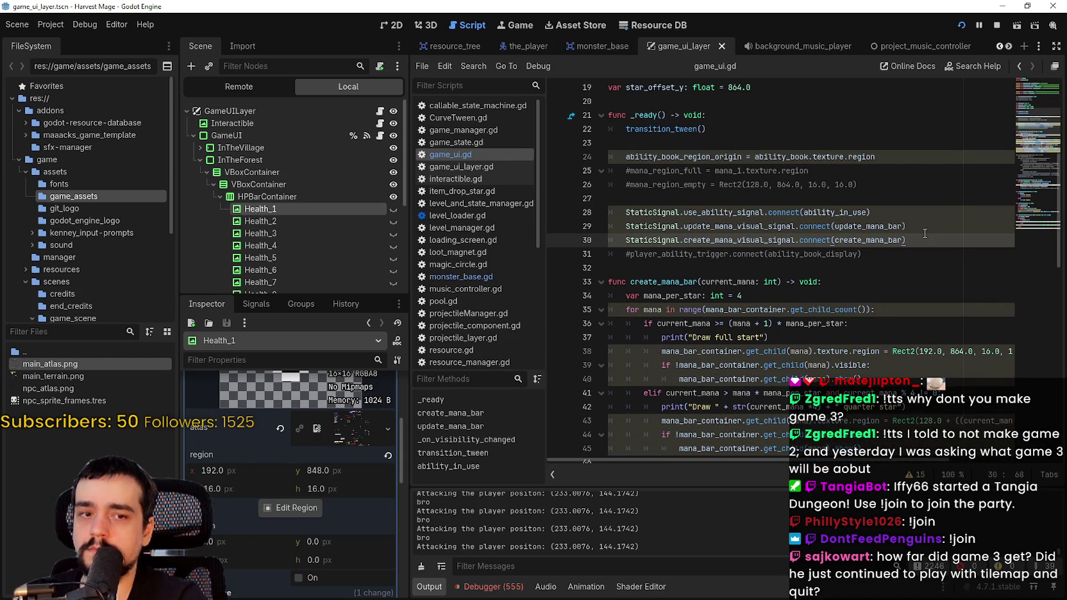
pyautogui.moveTo(929, 239); pyautogui.dragTo(613, 232)
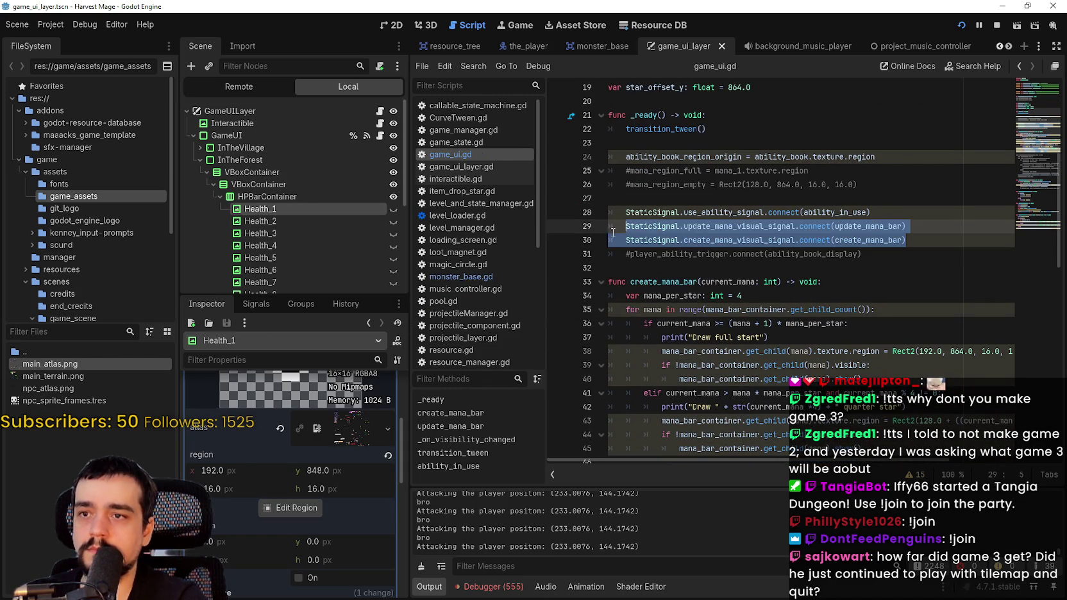
pyautogui.click(931, 235)
pyautogui.press('Return')
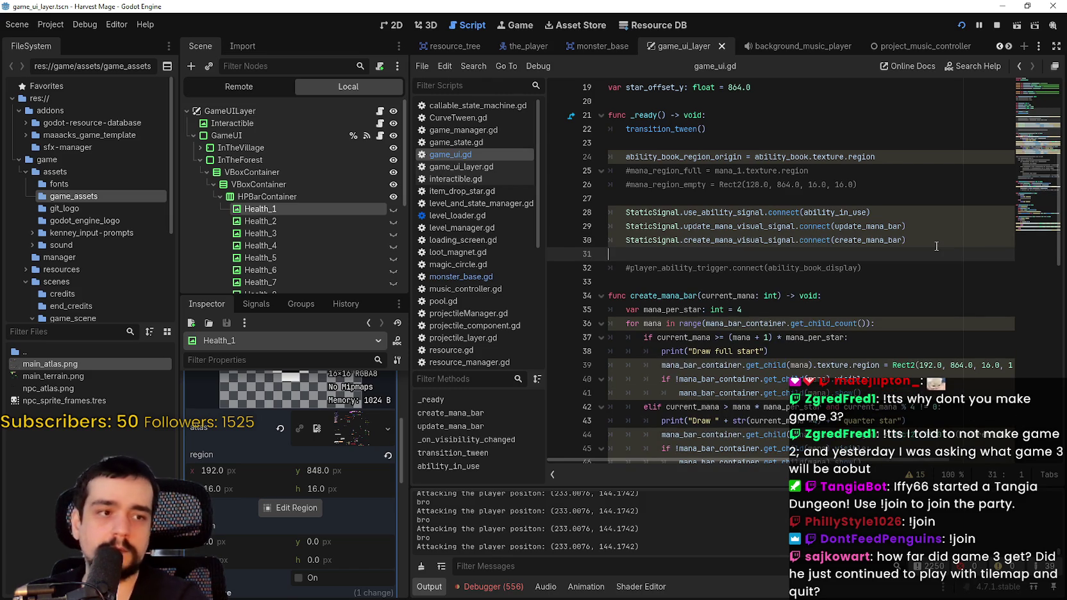
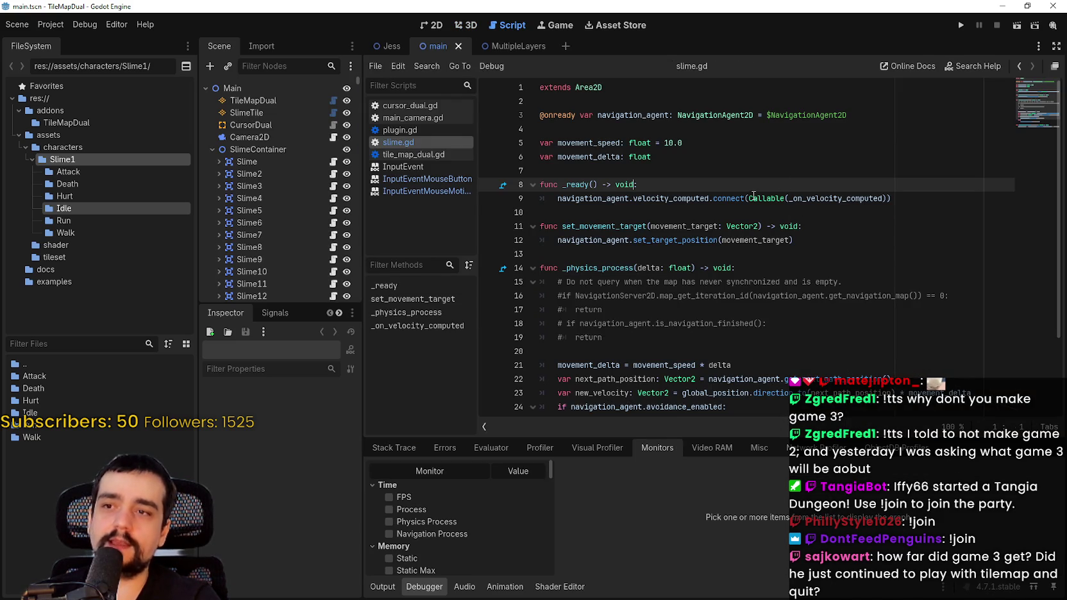
# Launch the TileMapDual slime project from the slime.gd editor.
pyautogui.click(750, 170)
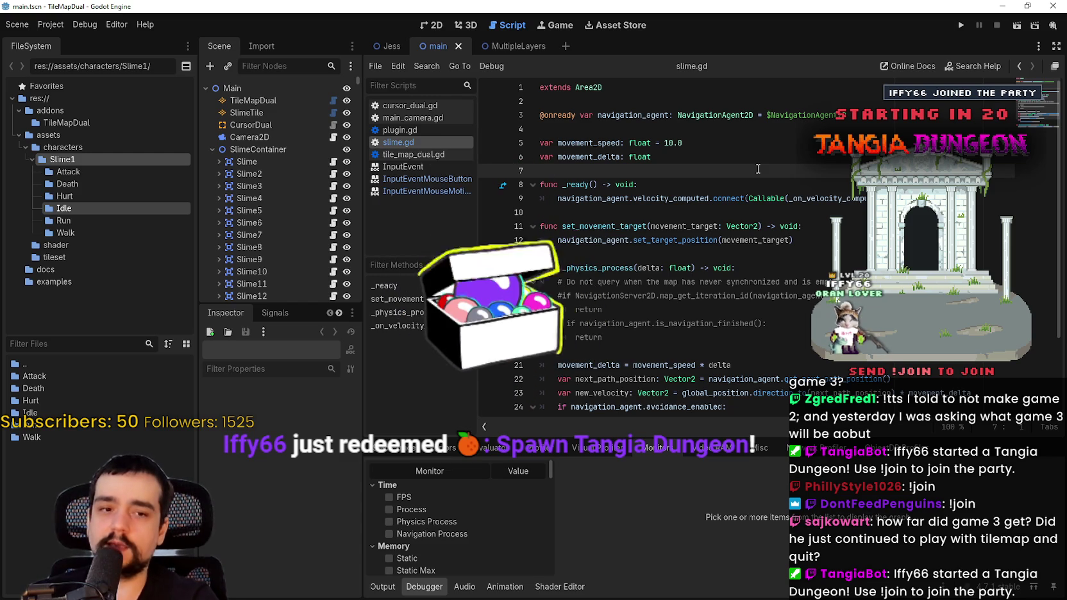
pyautogui.press('Up')
pyautogui.press('Up')
pyautogui.press('Up')
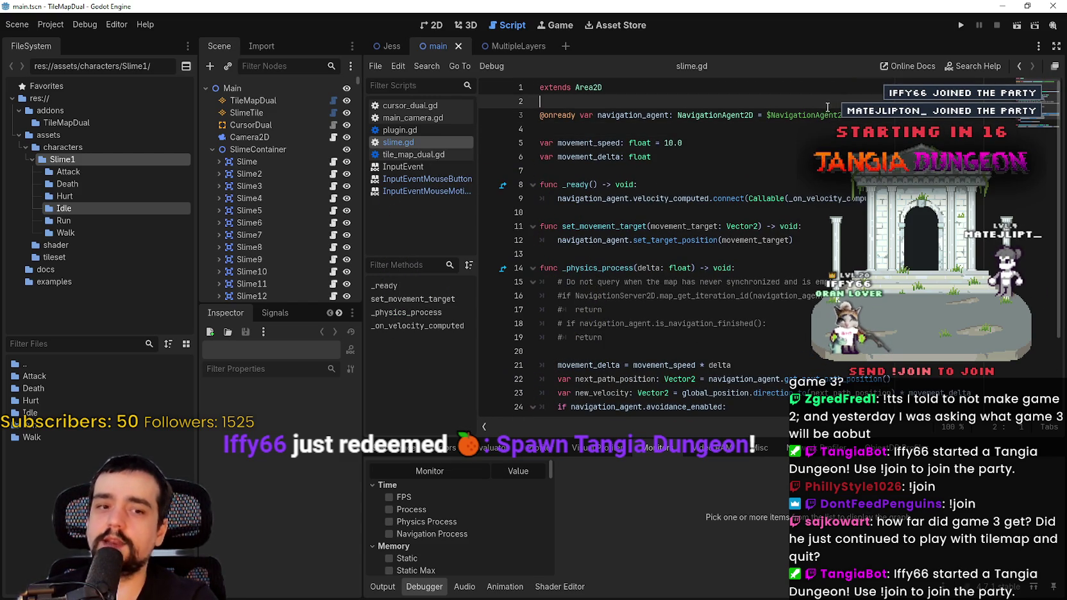
pyautogui.press('Up')
pyautogui.press('Up')
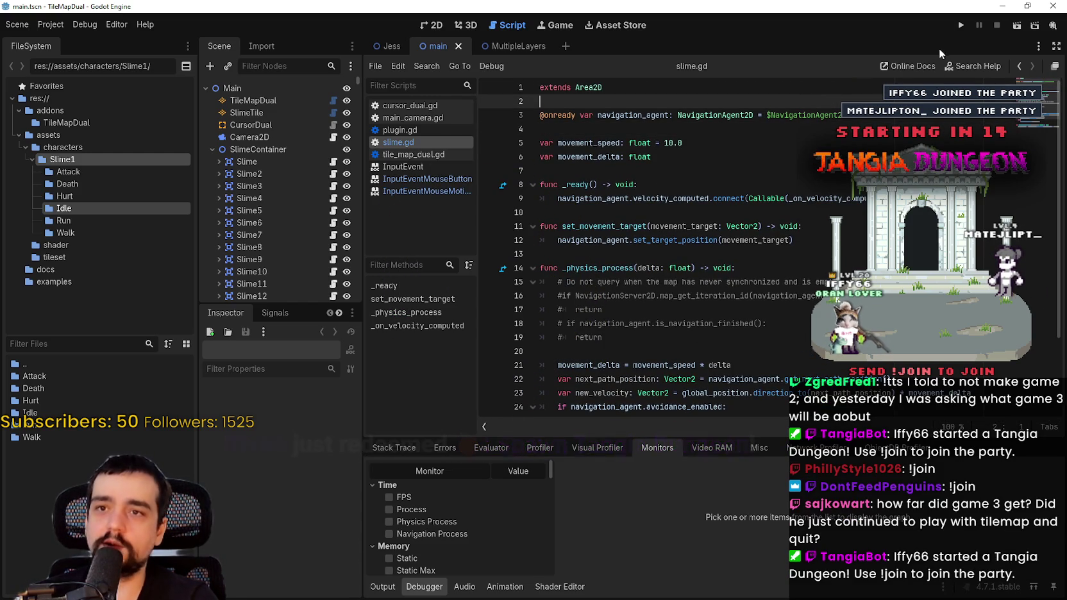
pyautogui.click(962, 25)
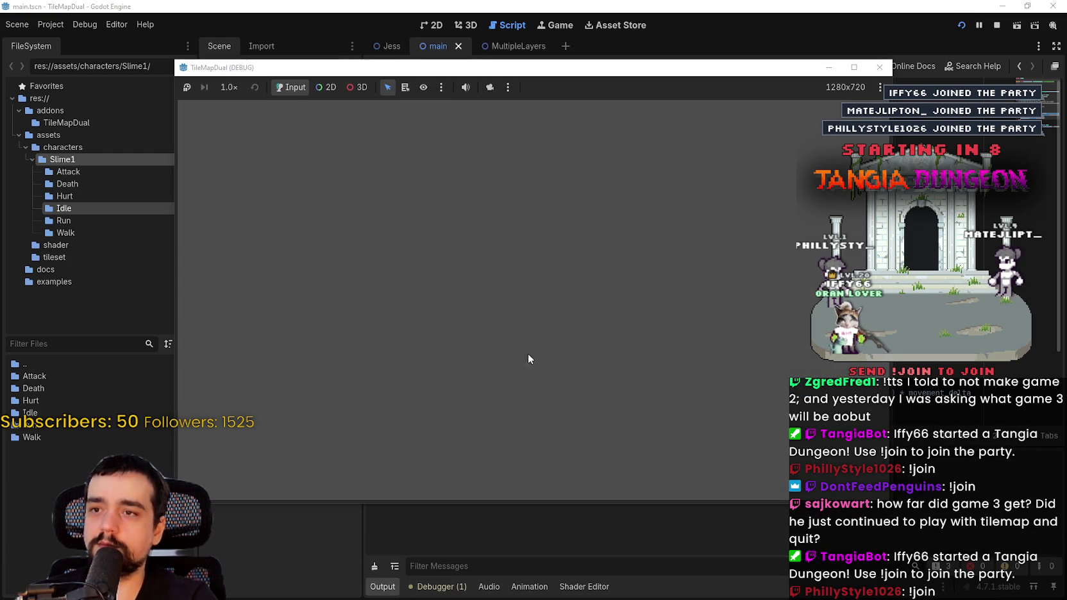
# Pan and zoom the running game view across the map of slimes.
pyautogui.scroll(5, 618, 308)
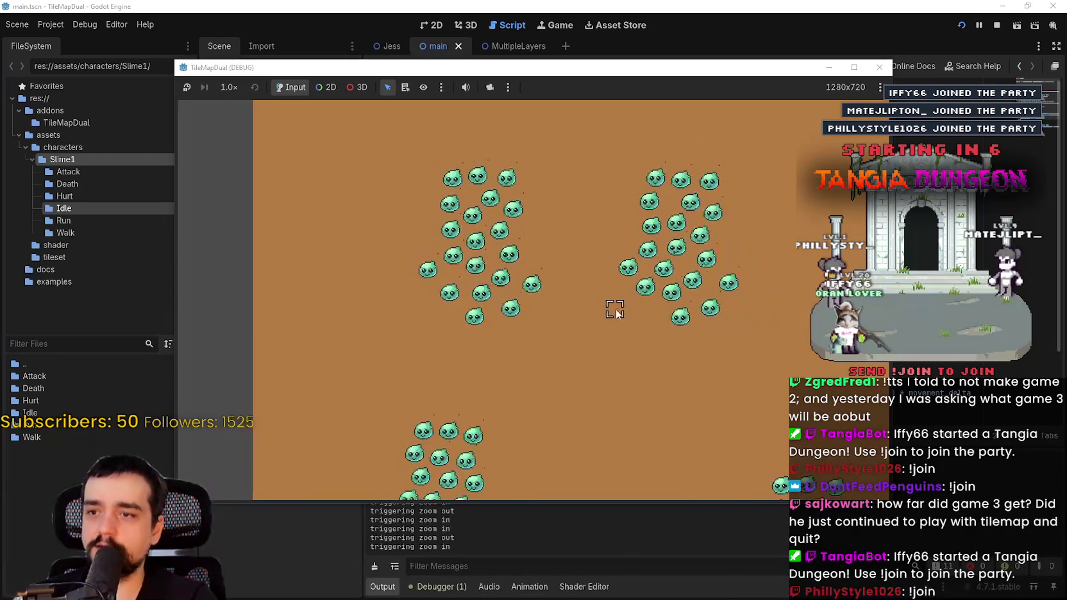
pyautogui.moveTo(615, 309)
pyautogui.mouseDown()
pyautogui.moveTo(677, 359)
pyautogui.moveTo(529, 288)
pyautogui.mouseUp()
pyautogui.scroll(-3, 677, 359)
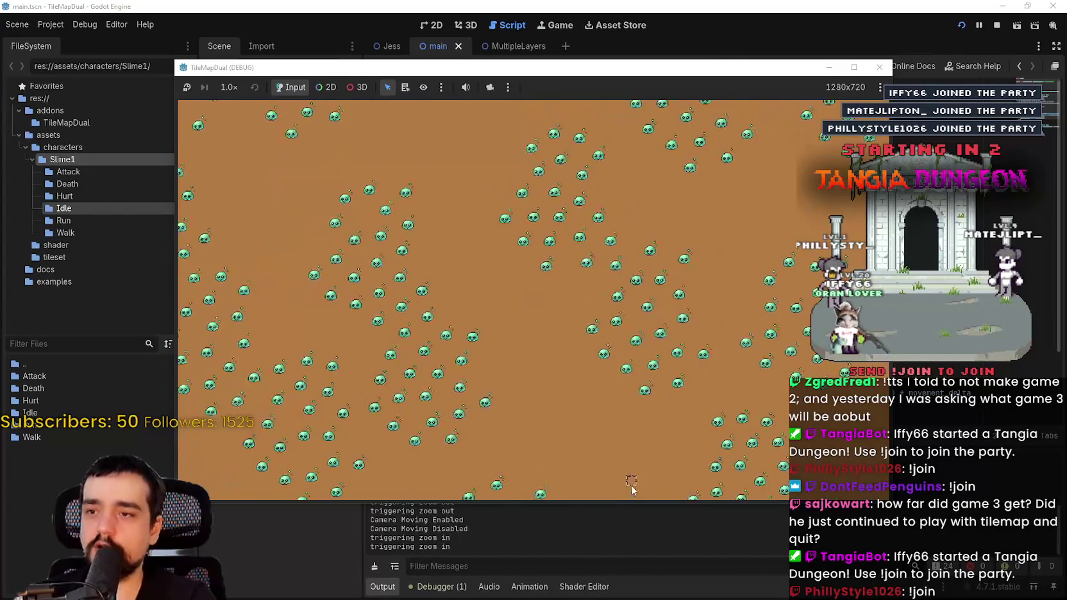
pyautogui.scroll(2, 558, 394)
pyautogui.moveTo(557, 394)
pyautogui.mouseDown()
pyautogui.moveTo(507, 319)
pyautogui.moveTo(515, 343)
pyautogui.mouseUp()
pyautogui.scroll(1, 544, 375)
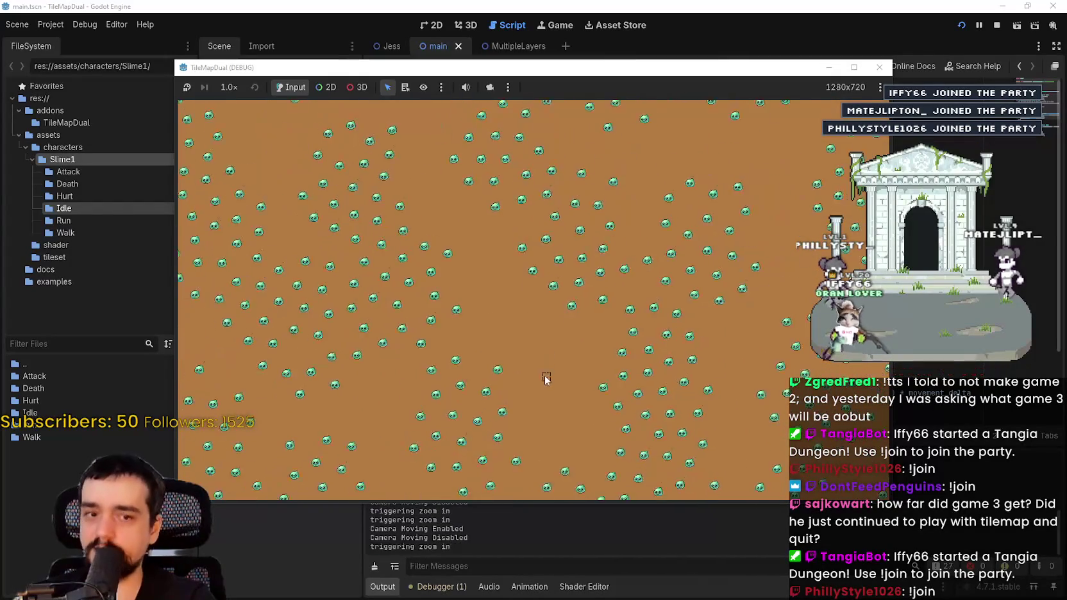
pyautogui.scroll(3, 507, 319)
pyautogui.scroll(-1, 514, 340)
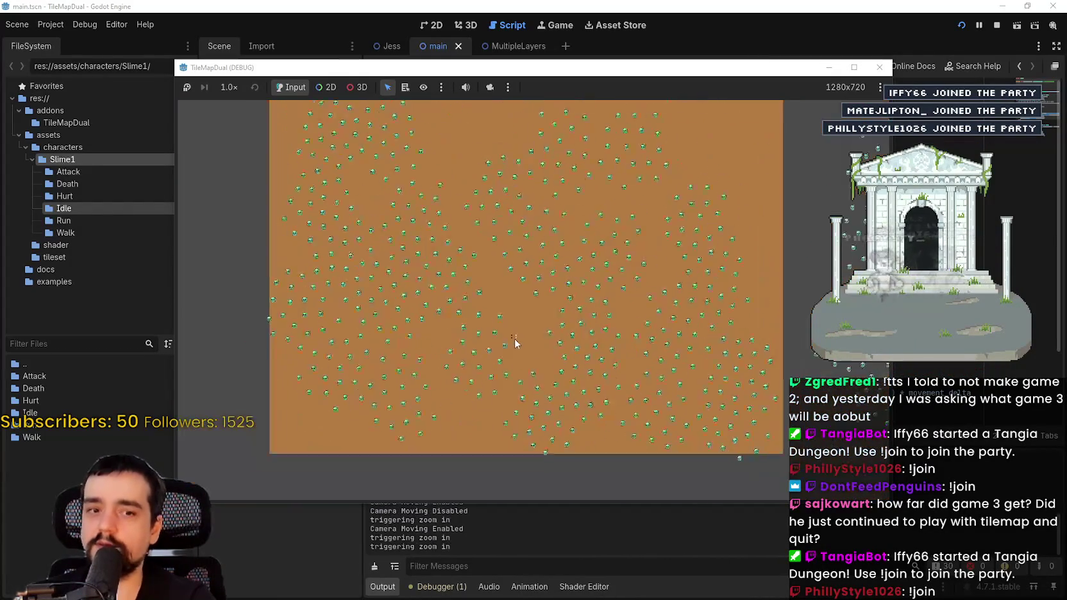
pyautogui.scroll(-3, 515, 343)
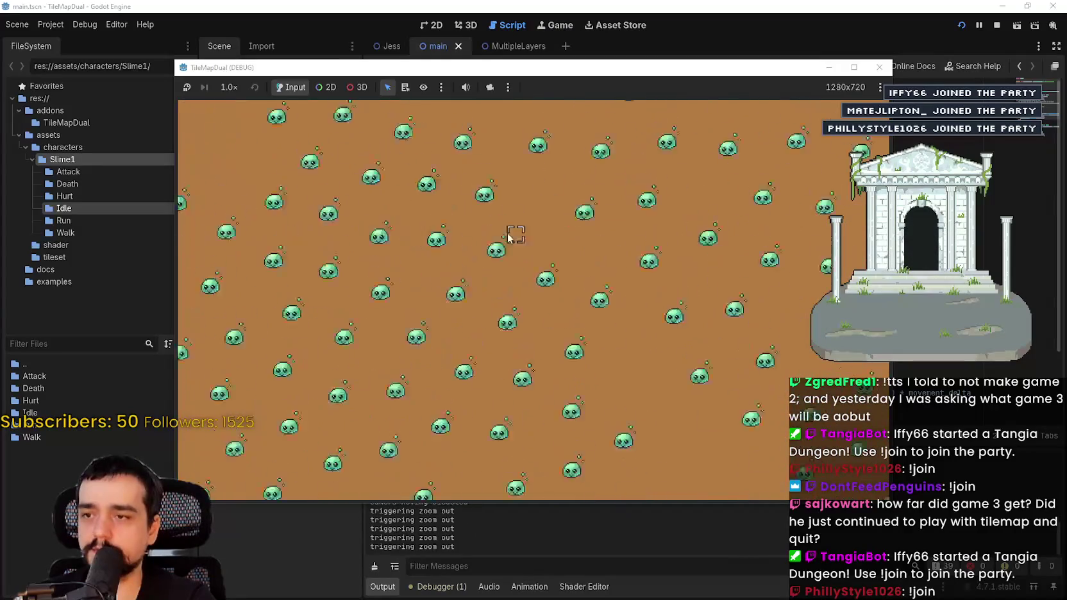
pyautogui.moveTo(512, 231)
pyautogui.mouseDown()
pyautogui.moveTo(499, 263)
pyautogui.moveTo(577, 301)
pyautogui.moveTo(256, 256)
pyautogui.moveTo(564, 265)
pyautogui.moveTo(590, 254)
pyautogui.moveTo(705, 296)
pyautogui.moveTo(312, 232)
pyautogui.moveTo(615, 308)
pyautogui.moveTo(564, 288)
pyautogui.moveTo(545, 212)
pyautogui.moveTo(684, 193)
pyautogui.moveTo(382, 187)
pyautogui.mouseUp()
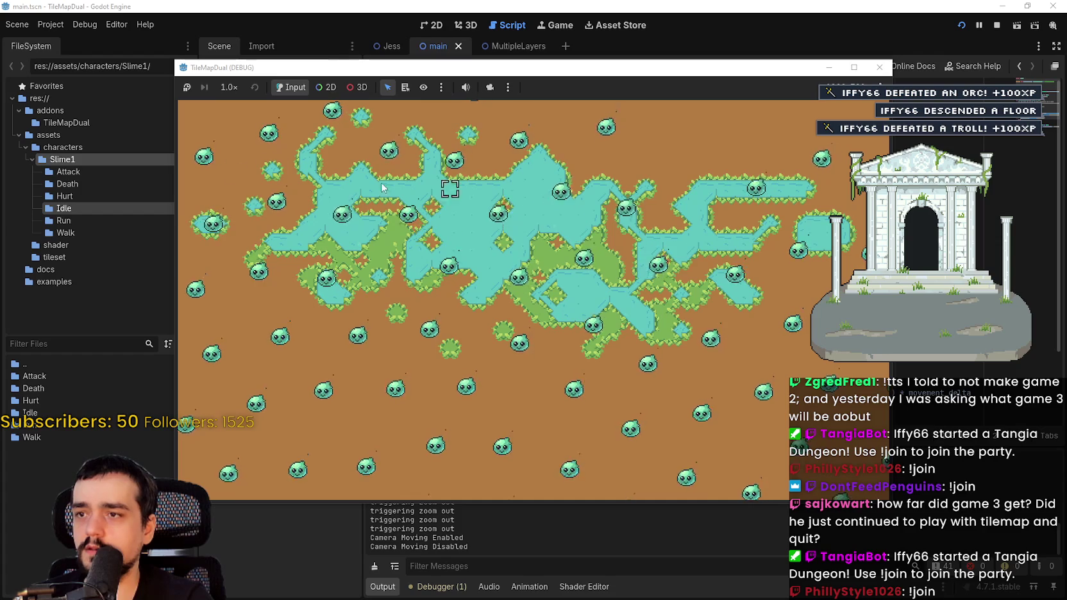
# Paint water patches among the slimes, then stop the game and minimize the editor.
pyautogui.moveTo(549, 333); pyautogui.dragTo(793, 256)
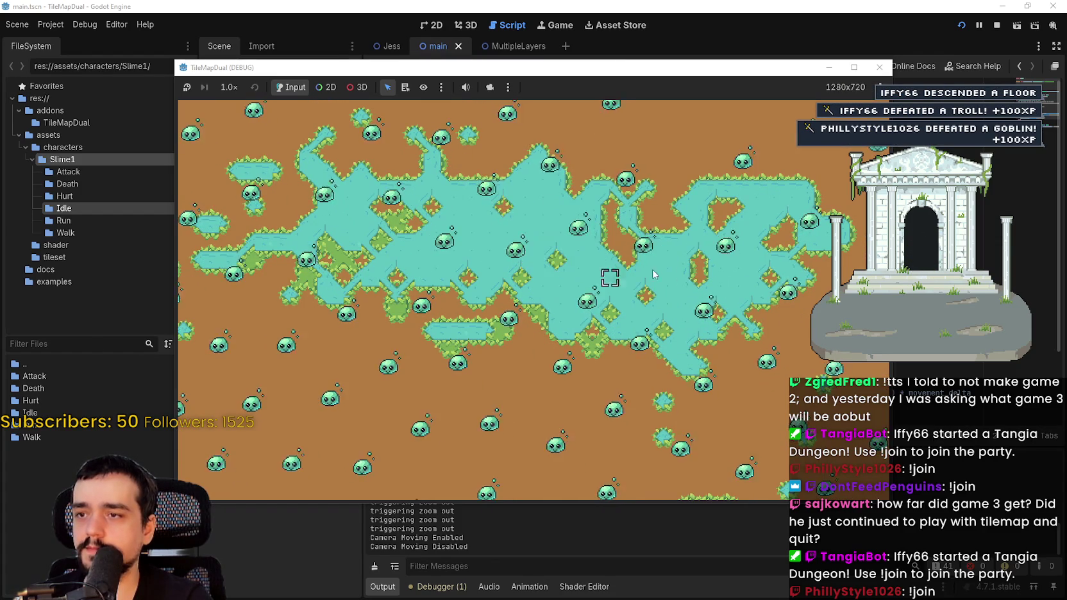
pyautogui.moveTo(663, 223); pyautogui.dragTo(569, 317)
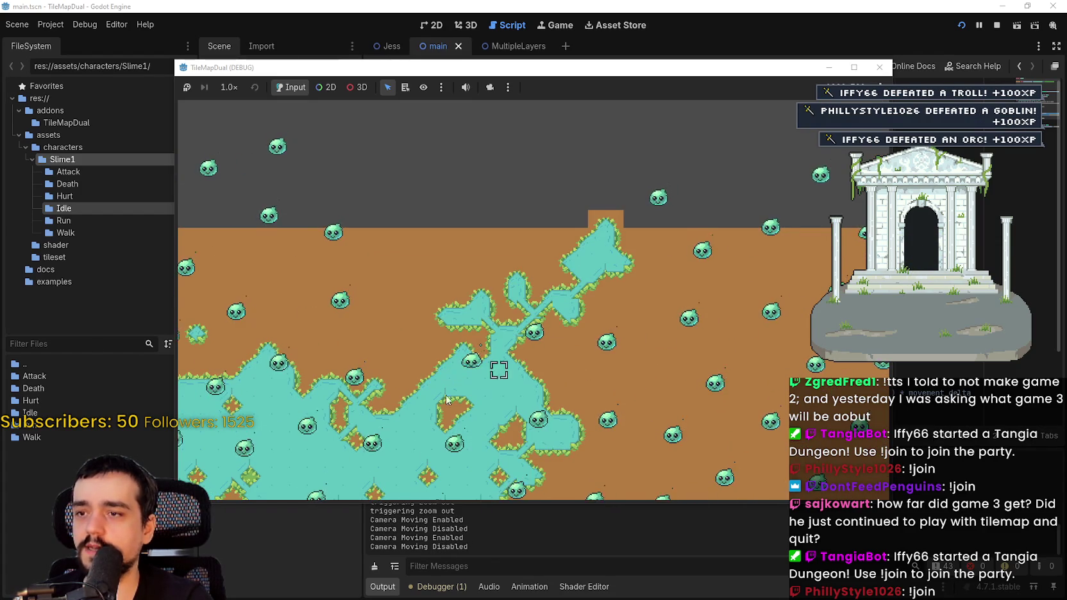
pyautogui.moveTo(569, 362); pyautogui.dragTo(366, 211)
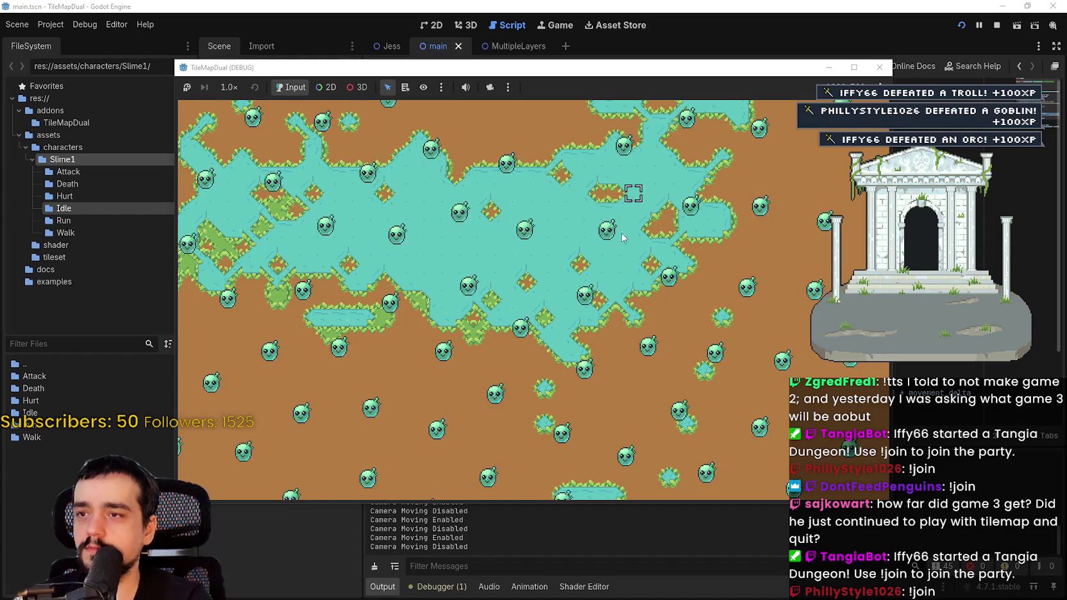
pyautogui.scroll(-3, 631, 191)
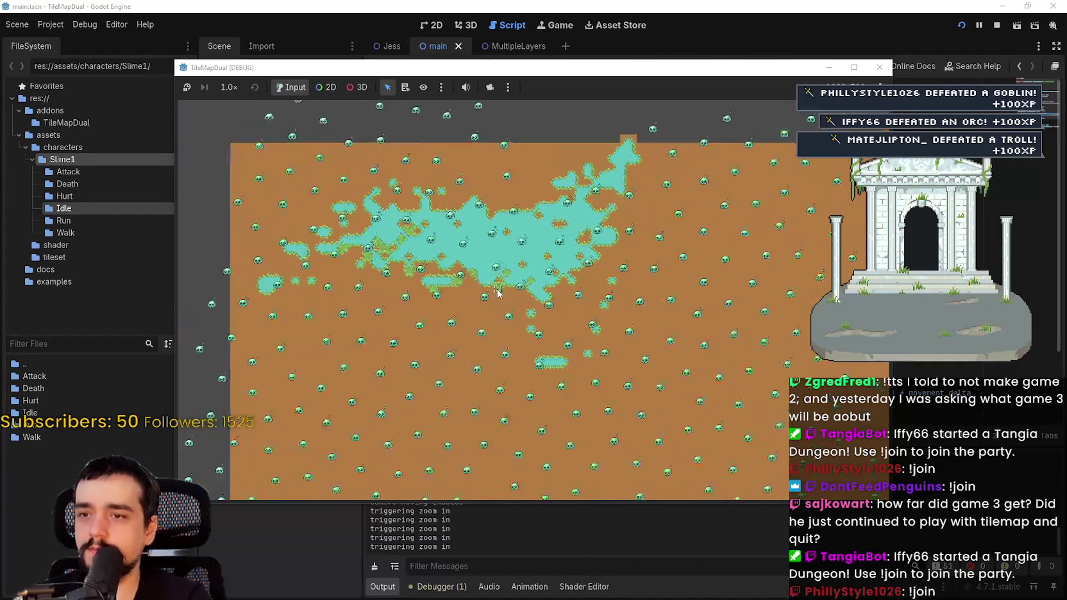
pyautogui.click(527, 277)
pyautogui.scroll(5, 527, 277)
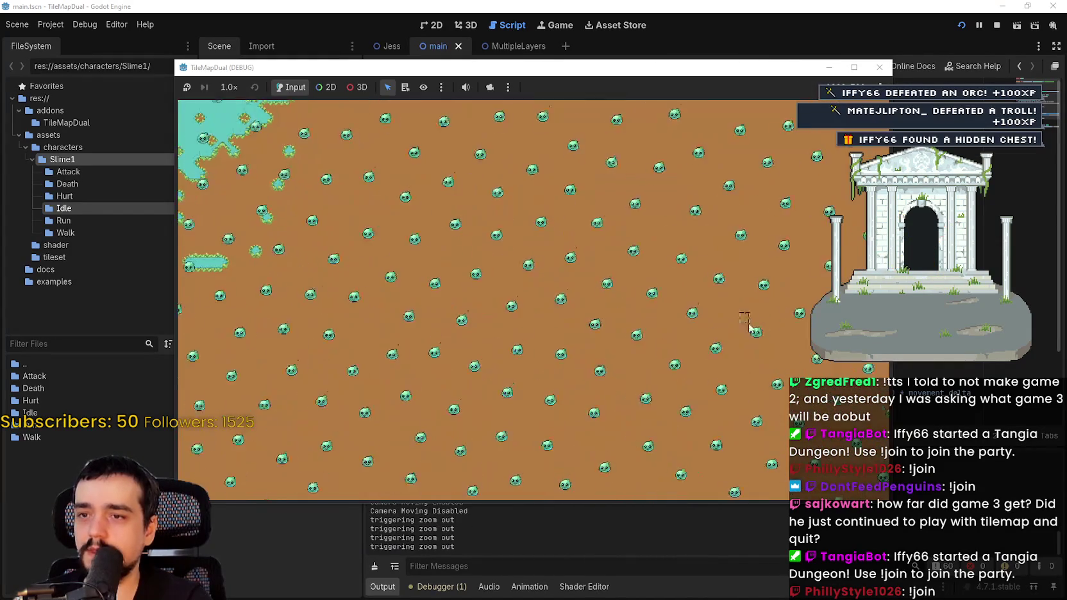
pyautogui.moveTo(318, 100)
pyautogui.mouseDown()
pyautogui.moveTo(455, 298)
pyautogui.moveTo(507, 305)
pyautogui.moveTo(723, 454)
pyautogui.mouseUp()
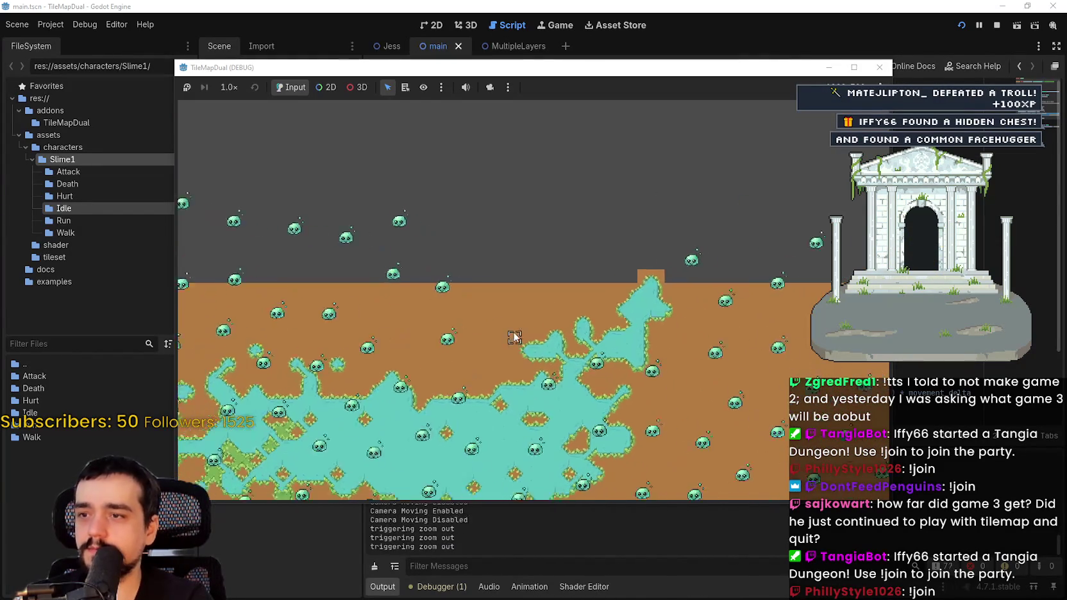
pyautogui.scroll(3, 387, 297)
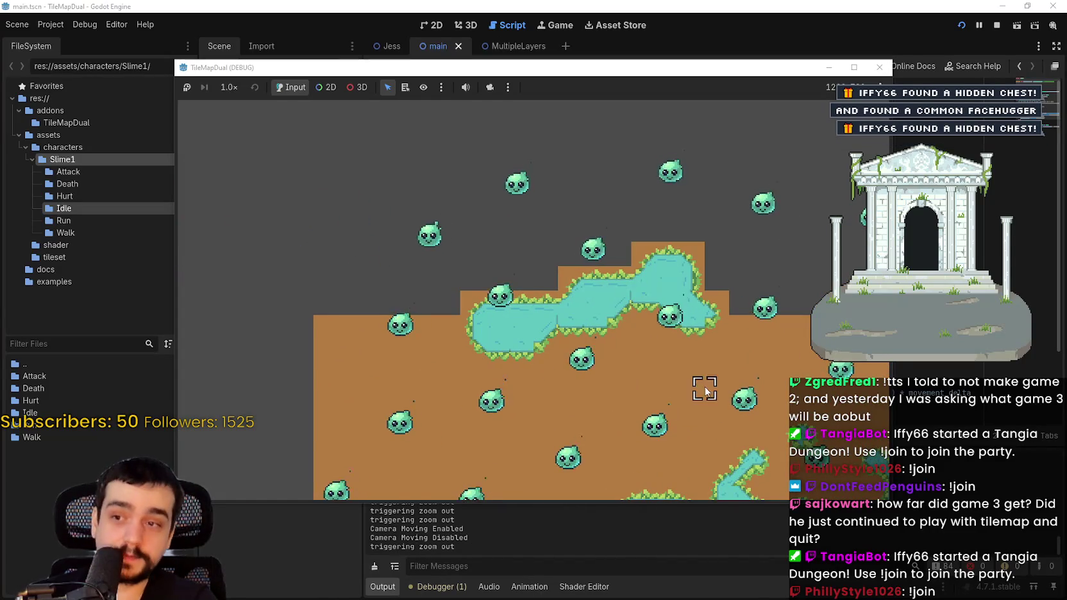
pyautogui.click(996, 25)
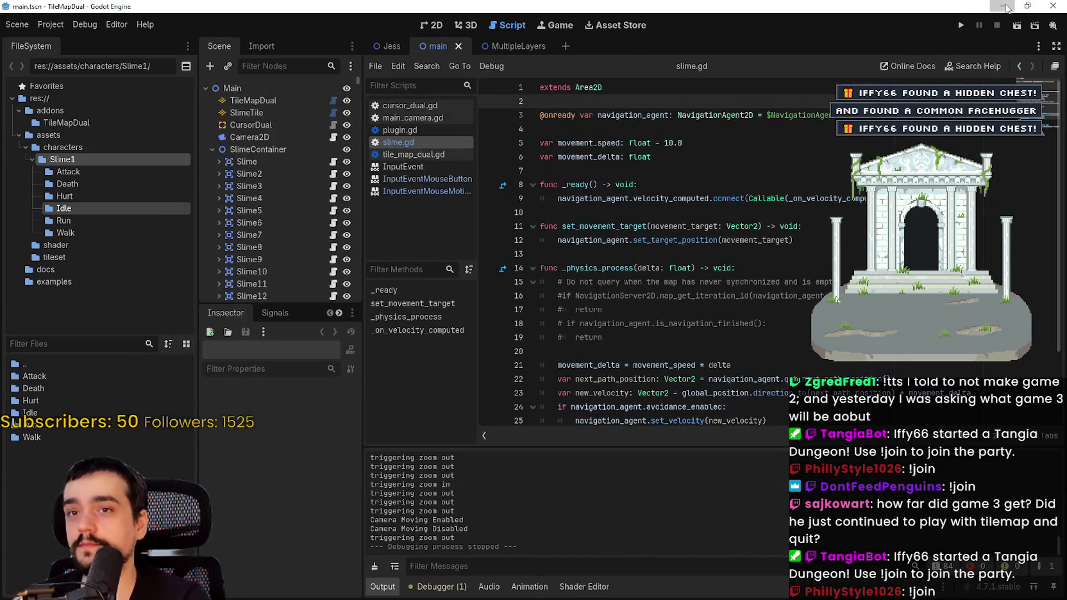
pyautogui.click(1002, 6)
# Begin a new StaticSignal line below the mana signal connections in _ready.
pyautogui.scroll(1, 763, 250)
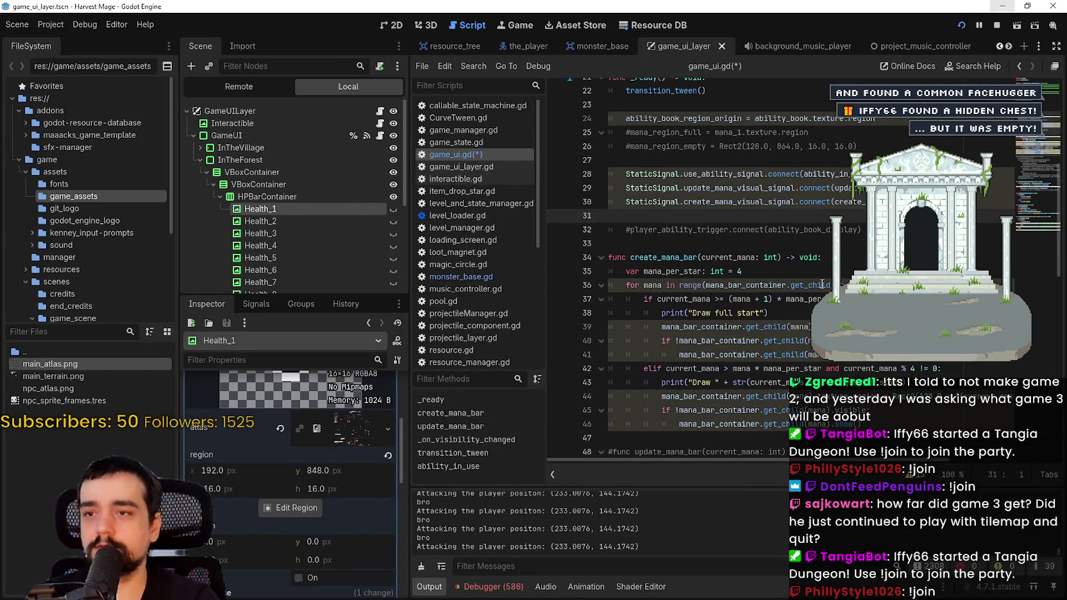
pyautogui.press('Return')
pyautogui.press('Return')
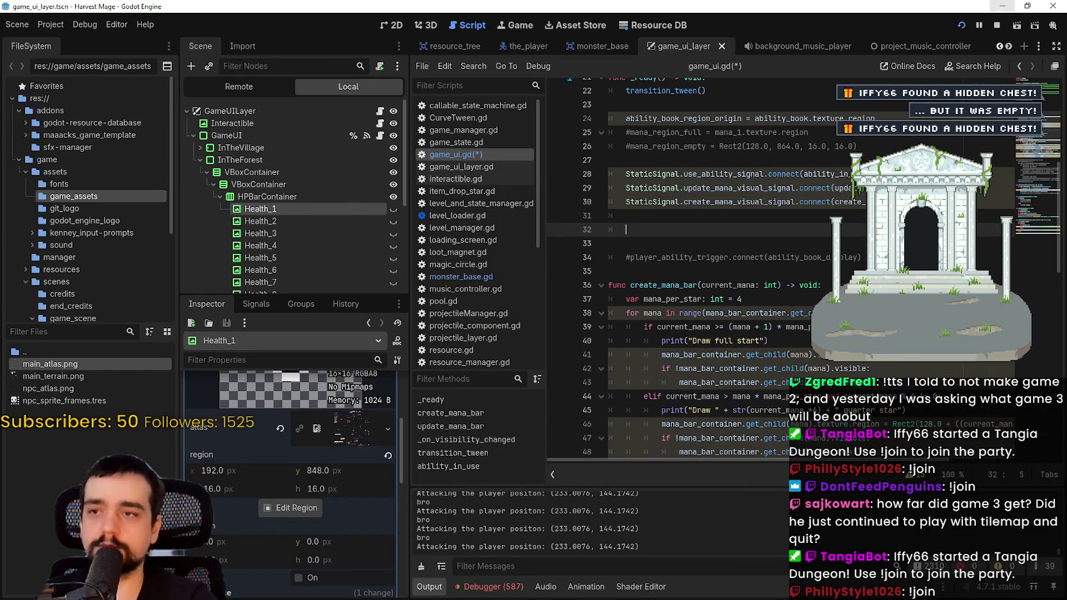
pyautogui.write('Static')
pyautogui.press('Return')
pyautogui.write('.u')
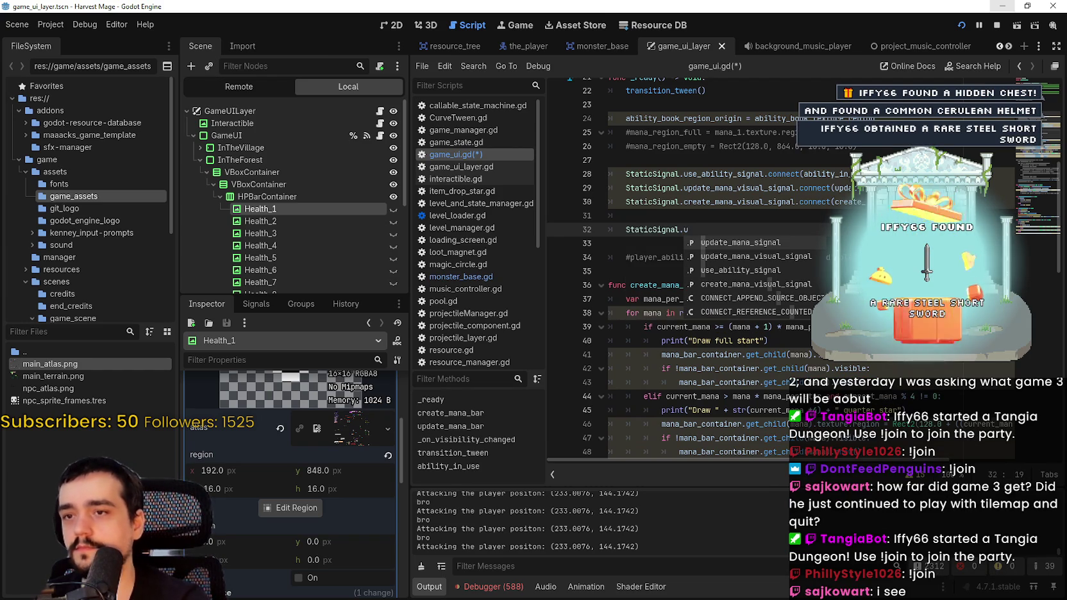
pyautogui.press('BackSpace')
# Copy the two mana connection lines and paste them over the unfinished line 32.
pyautogui.click(896, 201)
pyautogui.moveTo(609, 215); pyautogui.dragTo(608, 186)
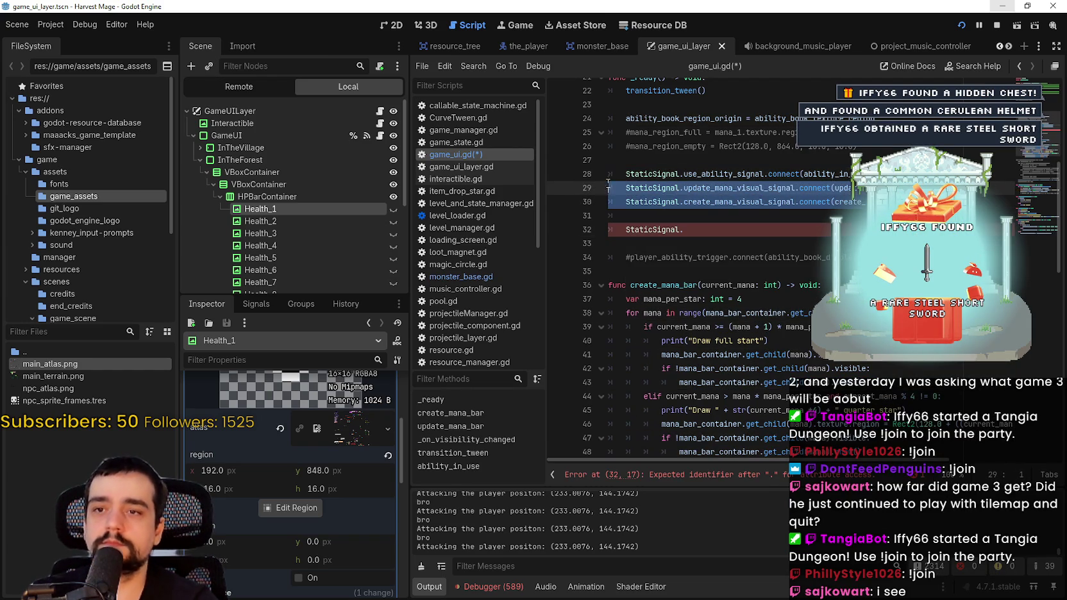
pyautogui.hotkey('ctrl', 'c')
pyautogui.click(703, 231)
pyautogui.hotkey('shift', 'Home')
pyautogui.hotkey('ctrl', 'v')
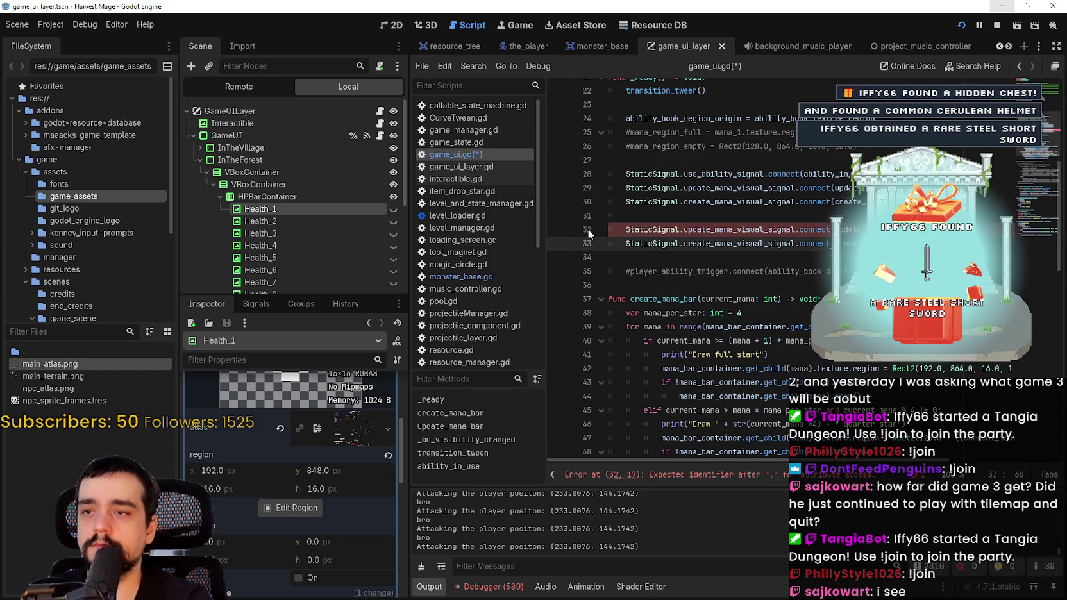
# Rename mana to health in both pasted update and create signal connections.
pyautogui.doubleClick(742, 230)
pyautogui.click(732, 229)
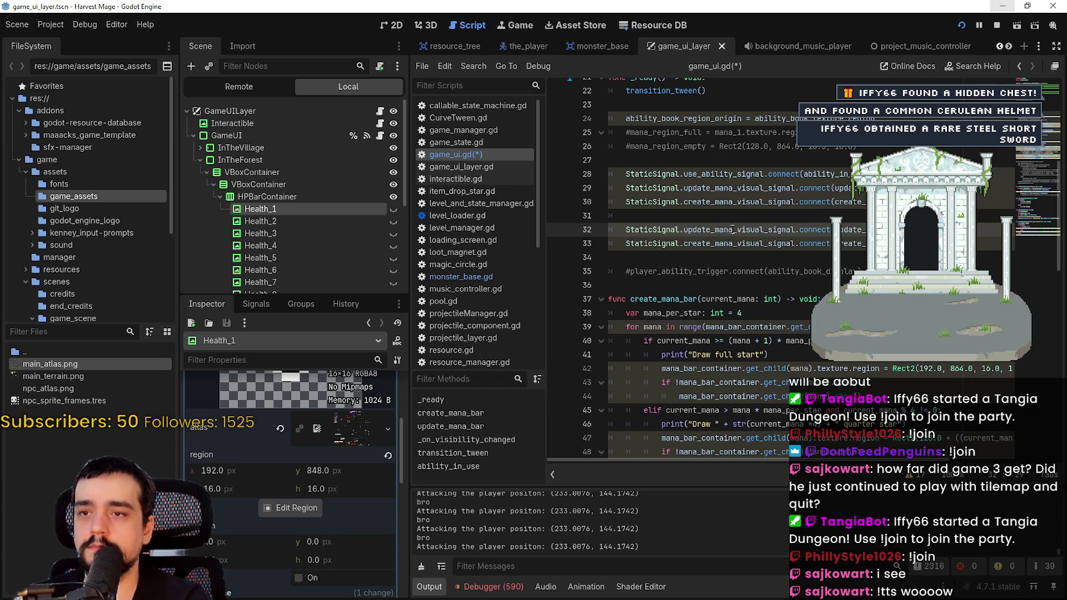
pyautogui.write('health')
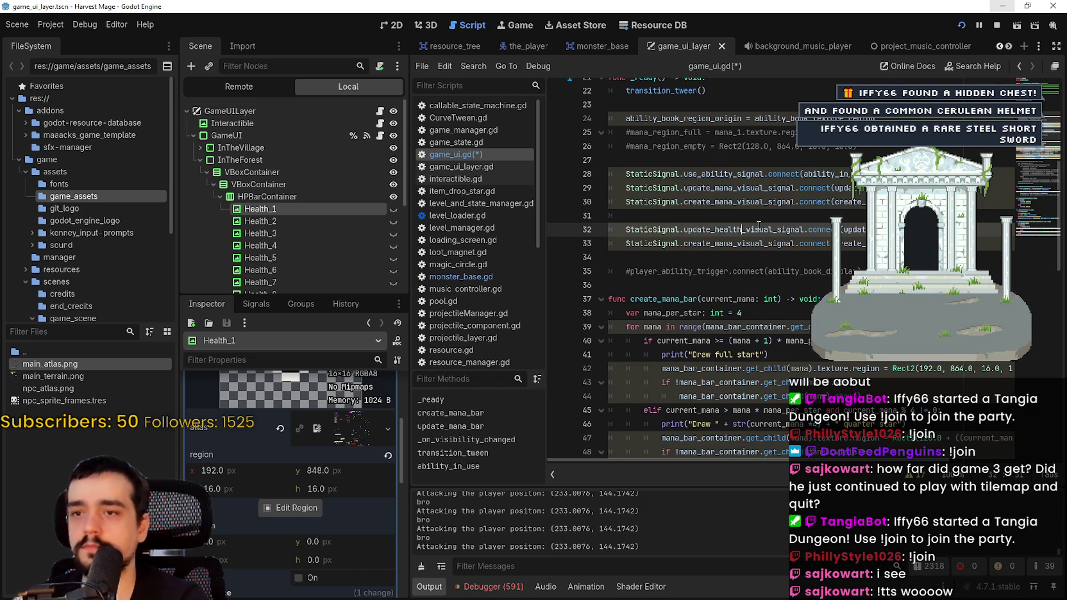
pyautogui.press('Up')
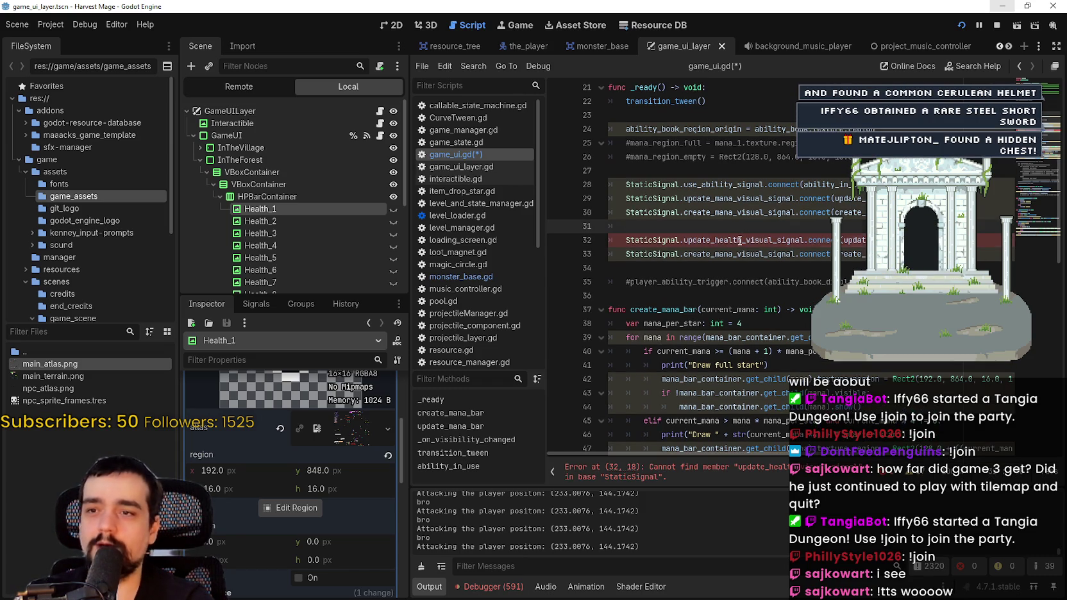
pyautogui.moveTo(745, 240); pyautogui.dragTo(727, 241)
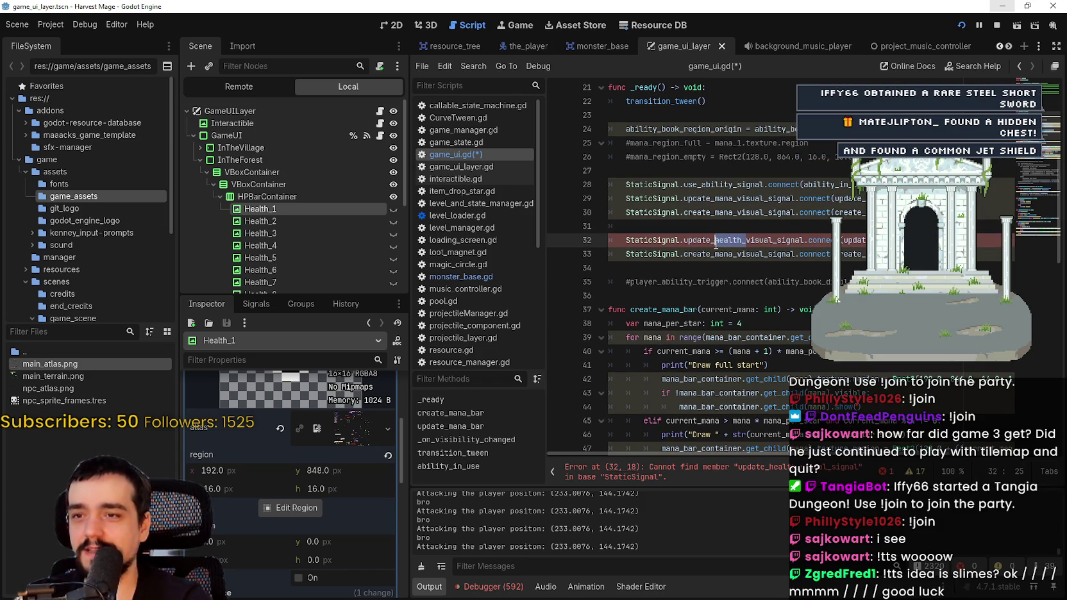
pyautogui.click(732, 253)
pyautogui.write('health_')
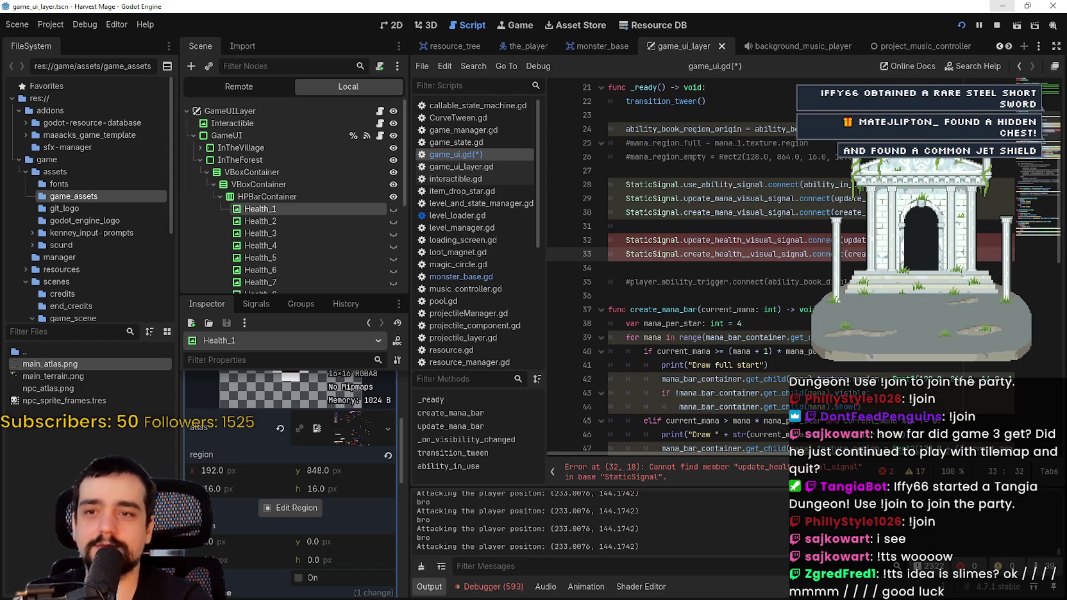
pyautogui.click(948, 240)
pyautogui.click(889, 254)
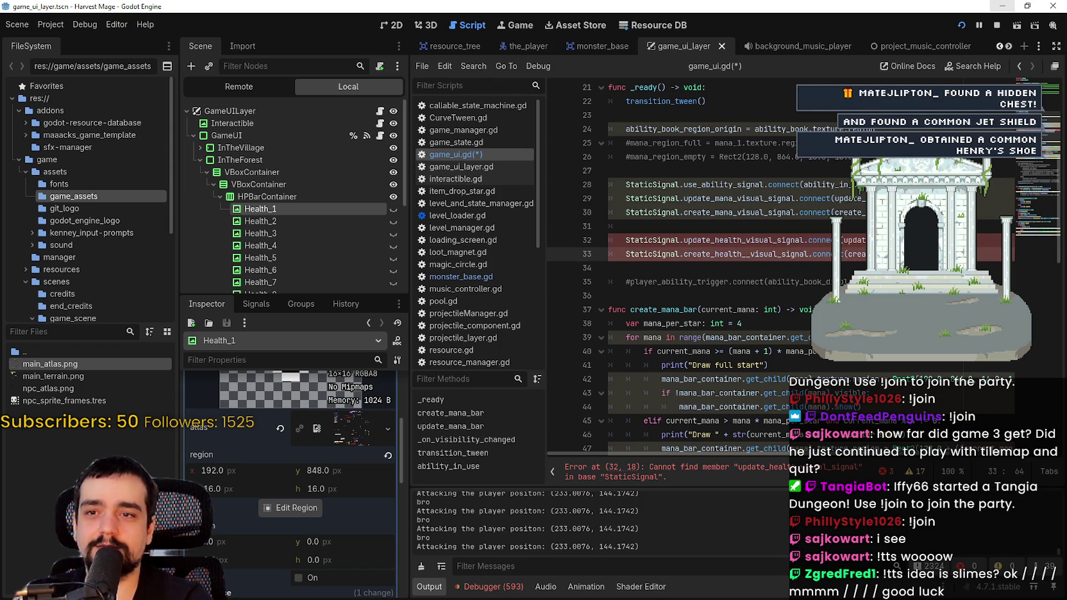
pyautogui.click(844, 241)
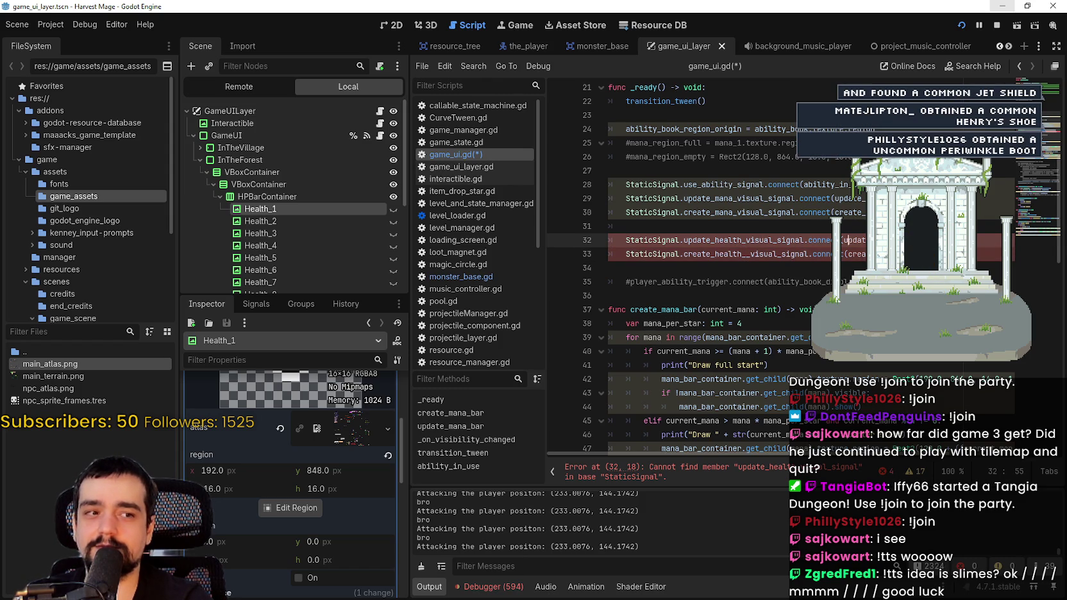
pyautogui.scroll(-1, 844, 241)
pyautogui.click(777, 188)
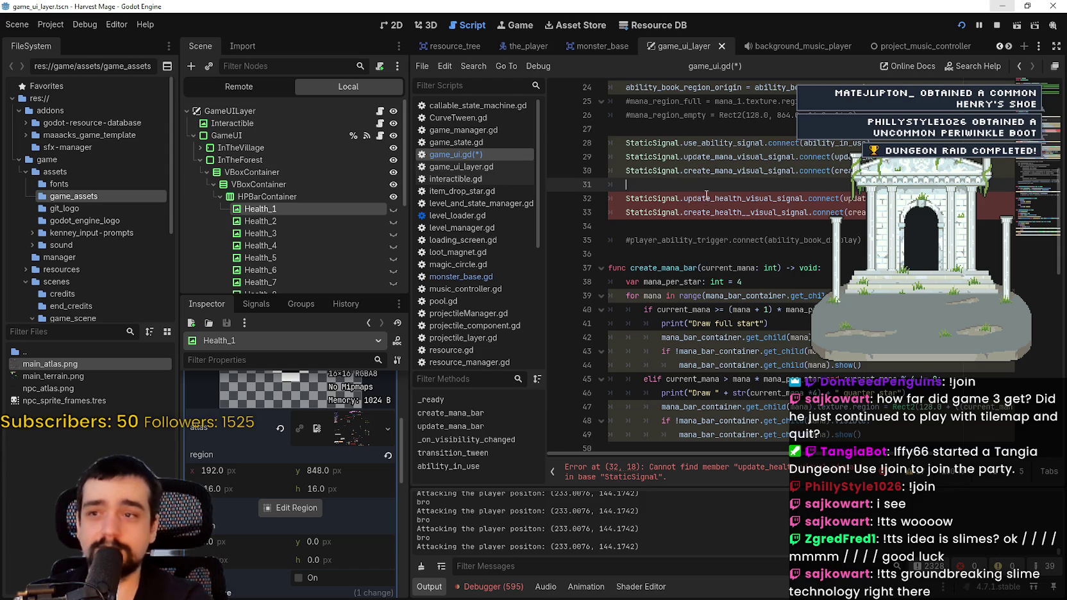
pyautogui.click(715, 225)
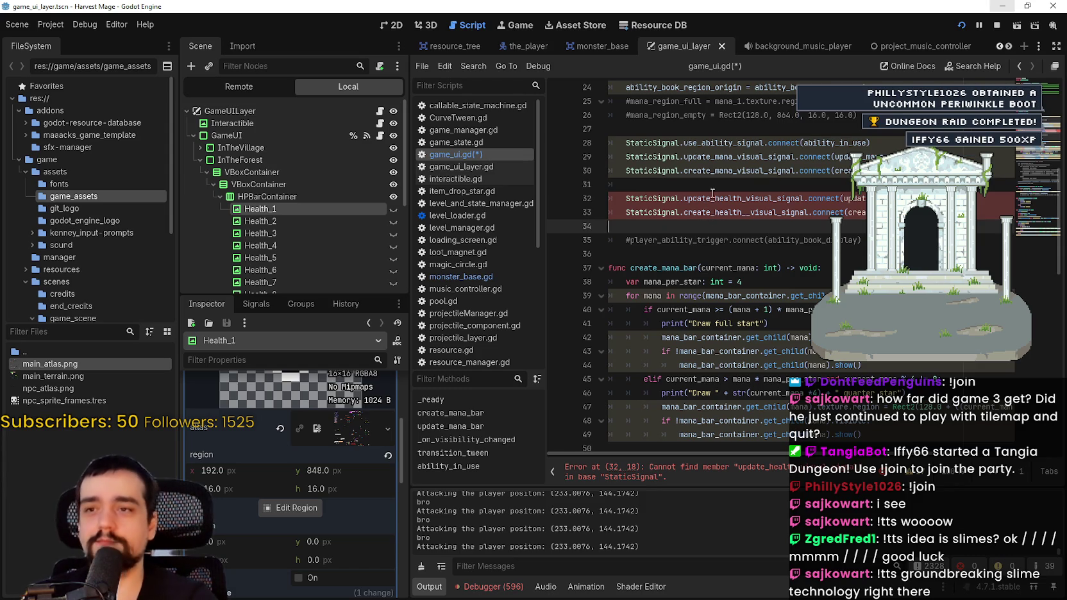
# Select and copy the create_mana_bar and update_mana_bar functions.
pyautogui.scroll(-3, 720, 291)
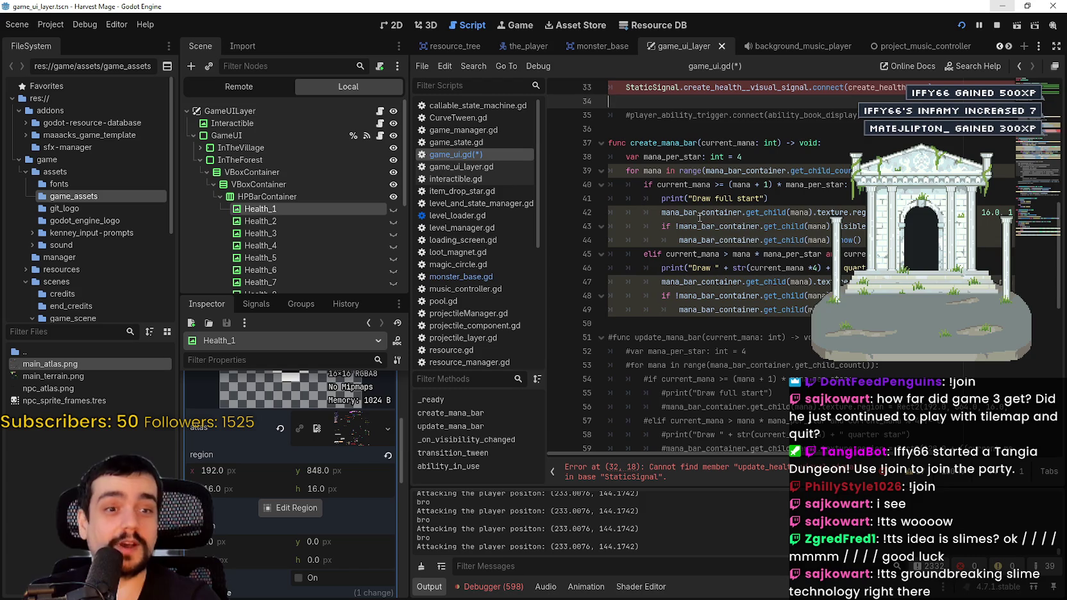
pyautogui.click(710, 157)
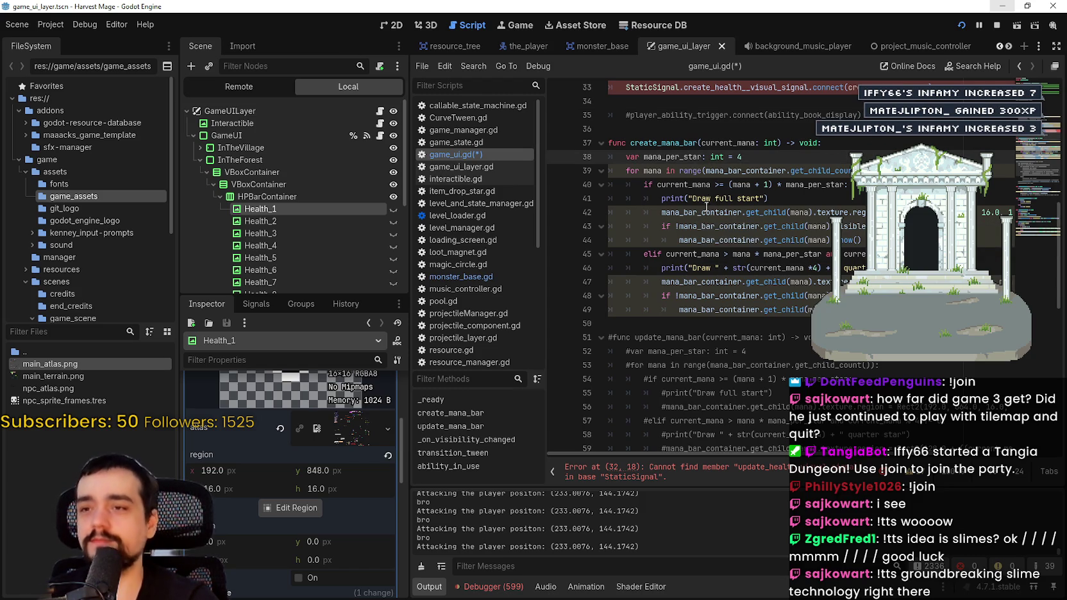
pyautogui.scroll(2, 707, 202)
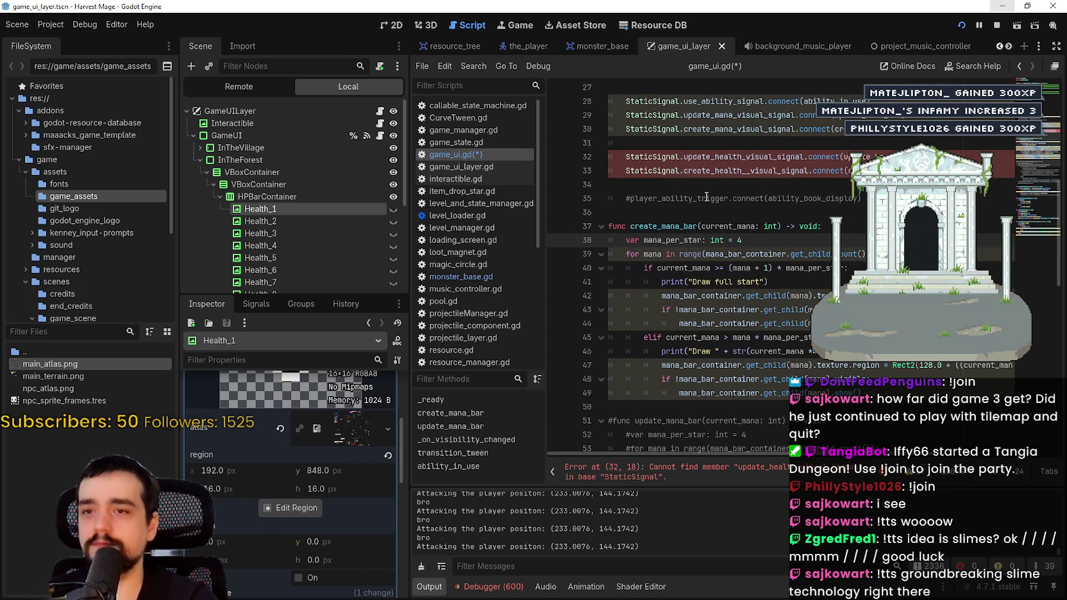
pyautogui.scroll(-10, 706, 197)
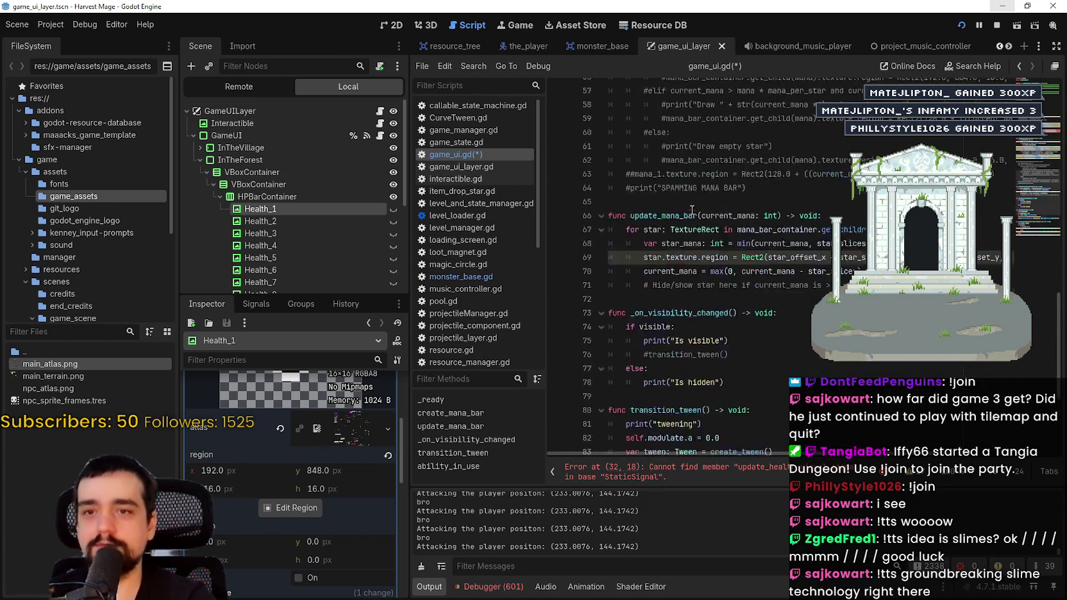
pyautogui.scroll(-4, 692, 210)
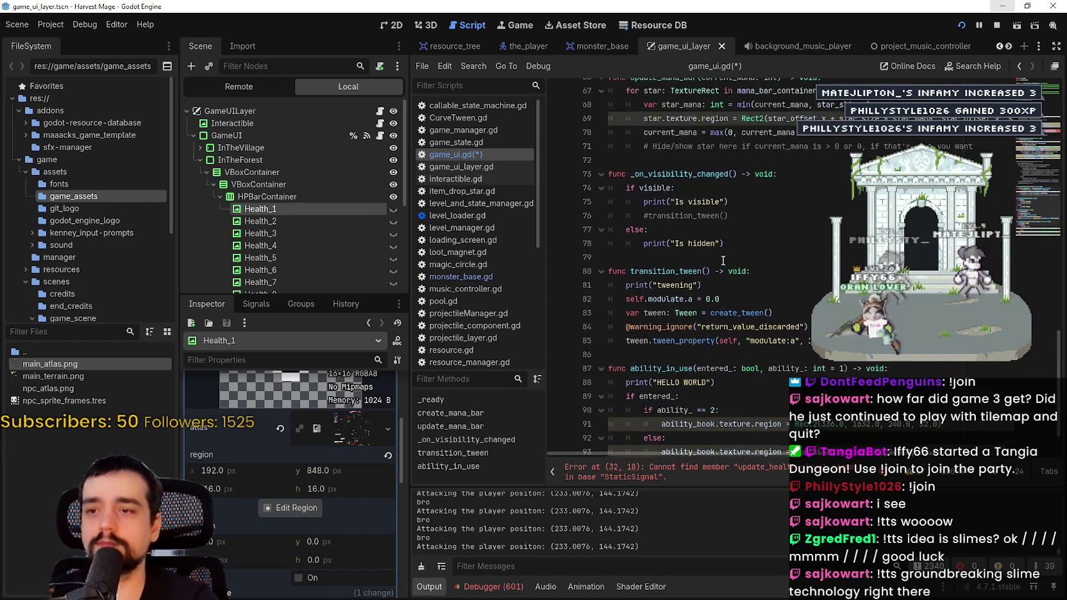
pyautogui.scroll(5, 722, 260)
pyautogui.moveTo(705, 345)
pyautogui.mouseDown()
pyautogui.moveTo(647, 257)
pyautogui.moveTo(646, 235)
pyautogui.moveTo(608, 192)
pyautogui.mouseUp()
pyautogui.scroll(5, 647, 234)
pyautogui.scroll(-6, 665, 278)
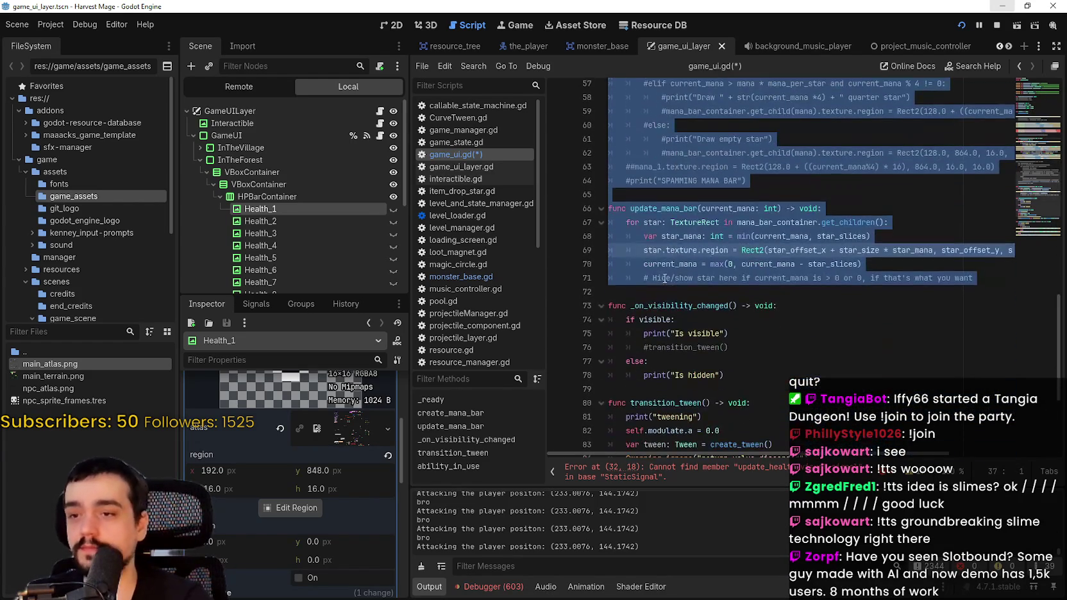
pyautogui.hotkey('ctrl', 'c')
# Paste the copied functions below update_mana_bar, separated by a blank line.
pyautogui.click(654, 289)
pyautogui.hotkey('ctrl', 'v')
pyautogui.scroll(-4, 795, 216)
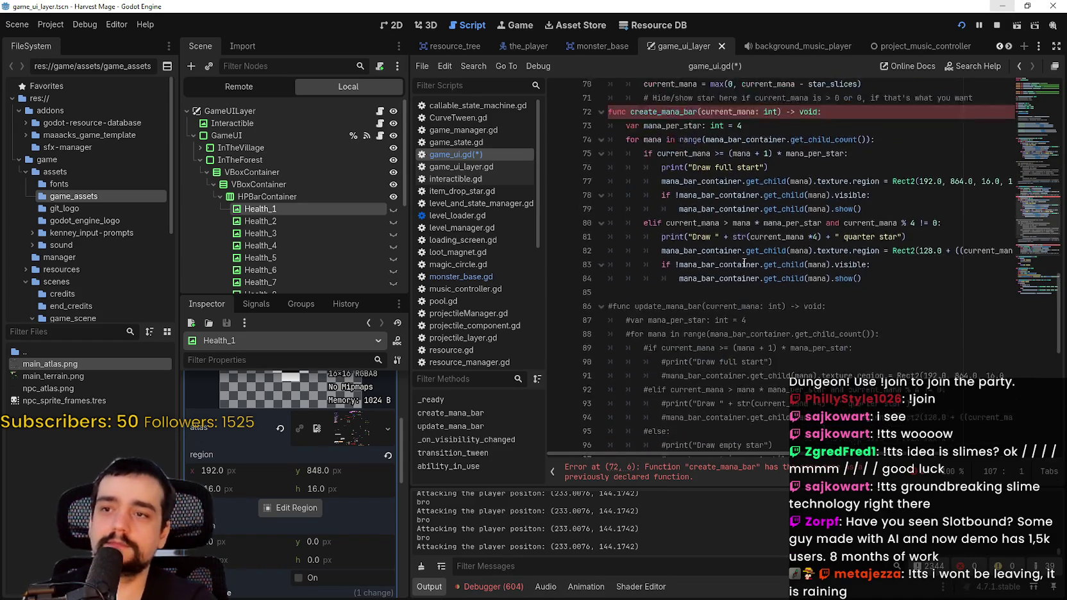
pyautogui.scroll(2, 795, 215)
pyautogui.click(798, 100)
pyautogui.scroll(1, 768, 239)
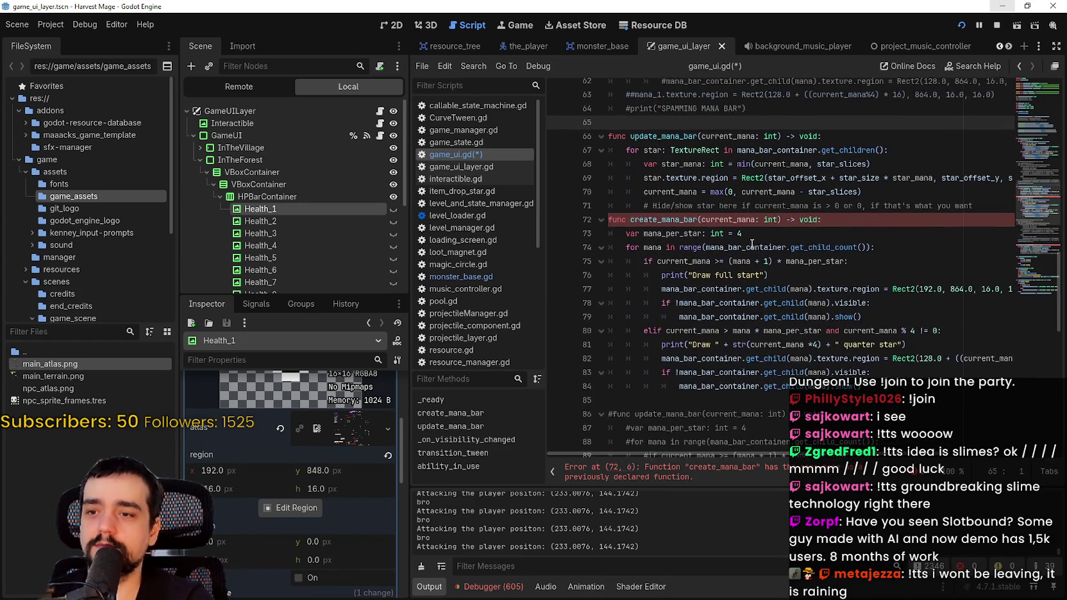
pyautogui.click(980, 236)
pyautogui.press('Return')
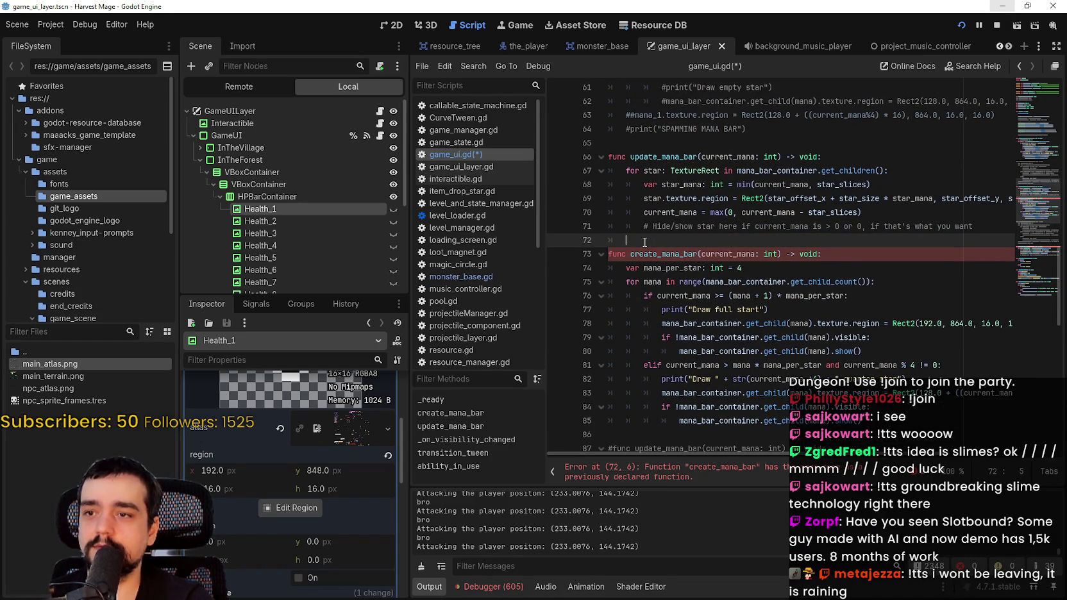
pyautogui.scroll(-1, 643, 241)
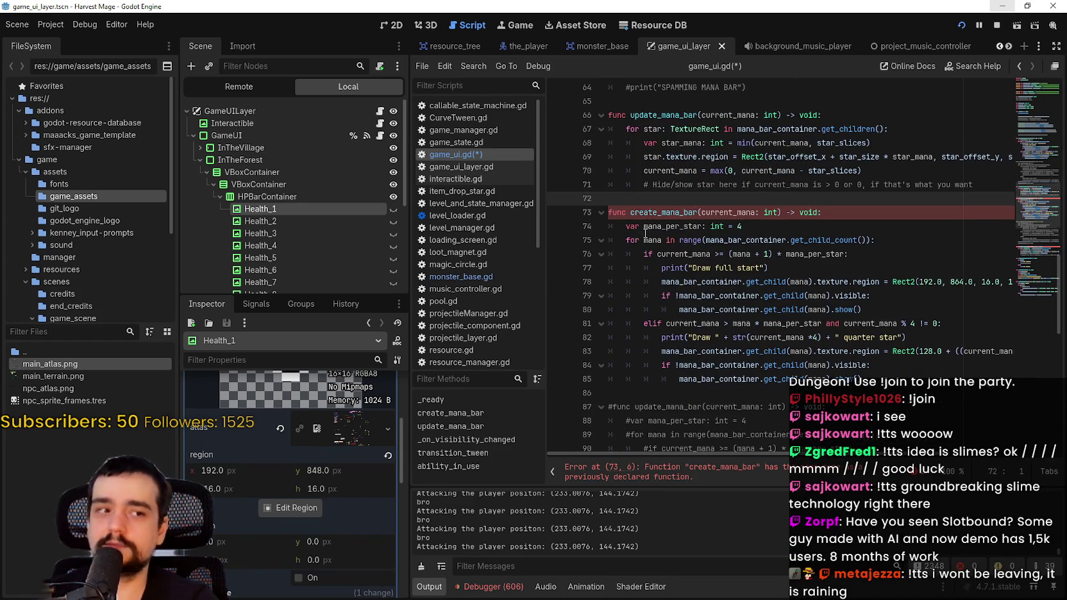
pyautogui.click(682, 213)
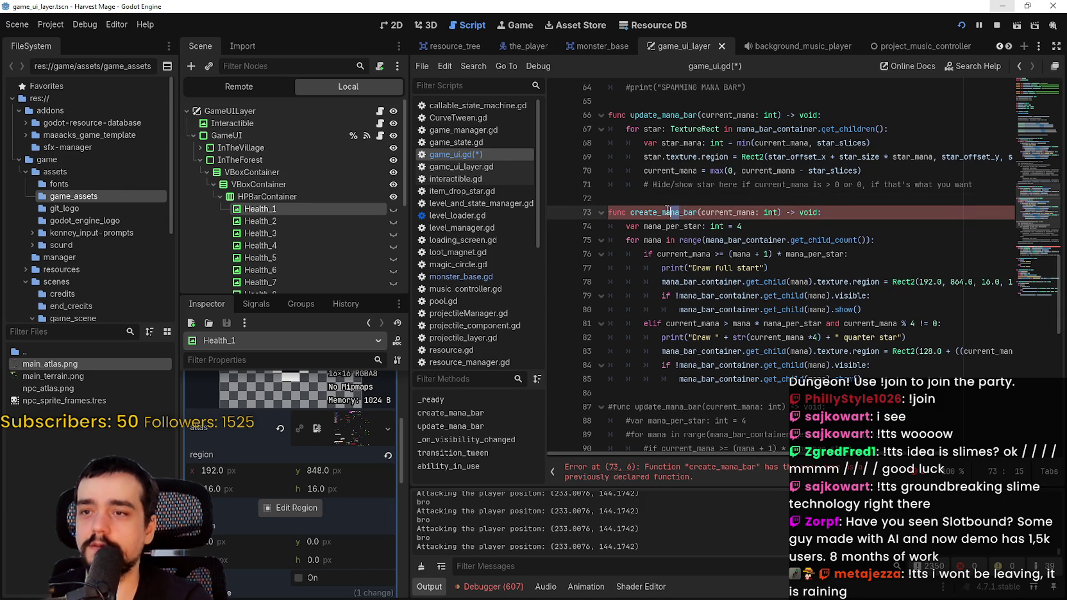
# Rename the pasted function to create_health_bar taking current_health.
pyautogui.click(663, 212)
pyautogui.write('healt')
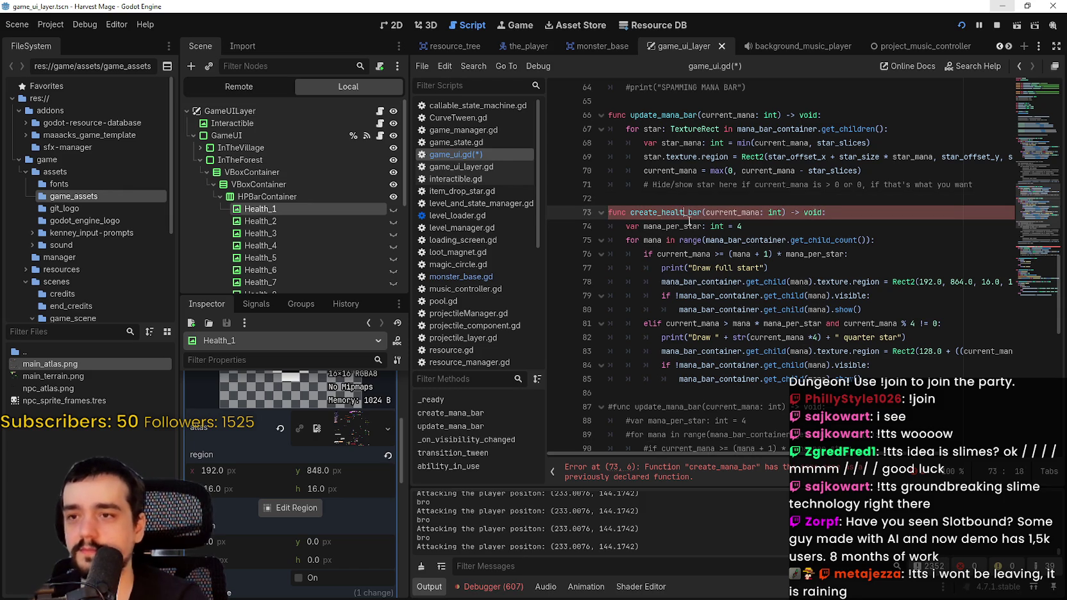
pyautogui.press('BackSpace')
pyautogui.press('BackSpace')
pyautogui.press('BackSpace')
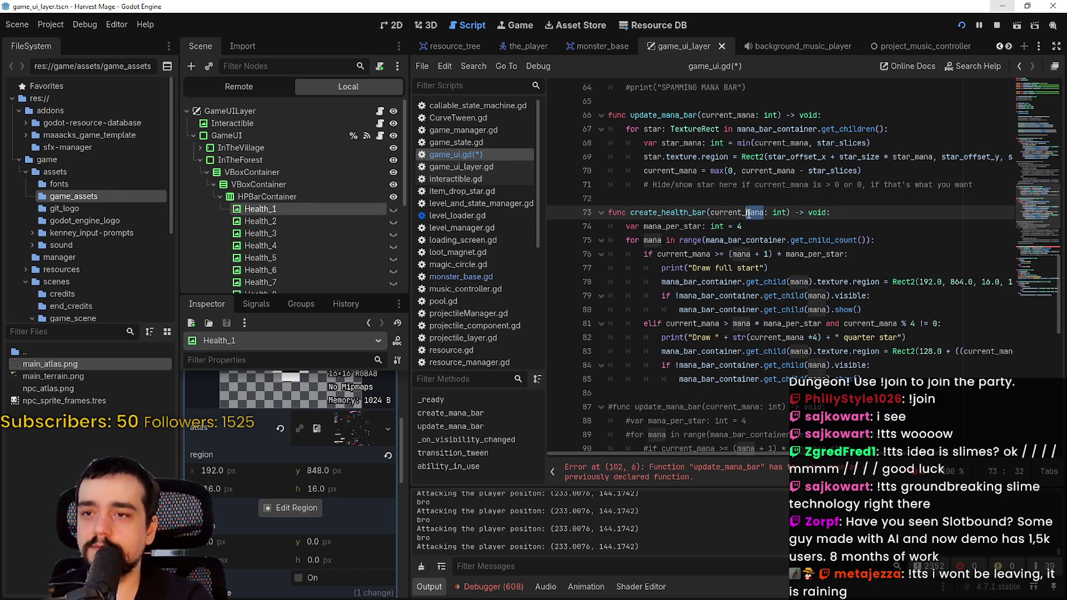
pyautogui.write('health')
# Delete the commented-out old update function and the leftover hide/show comment.
pyautogui.scroll(-6, 706, 256)
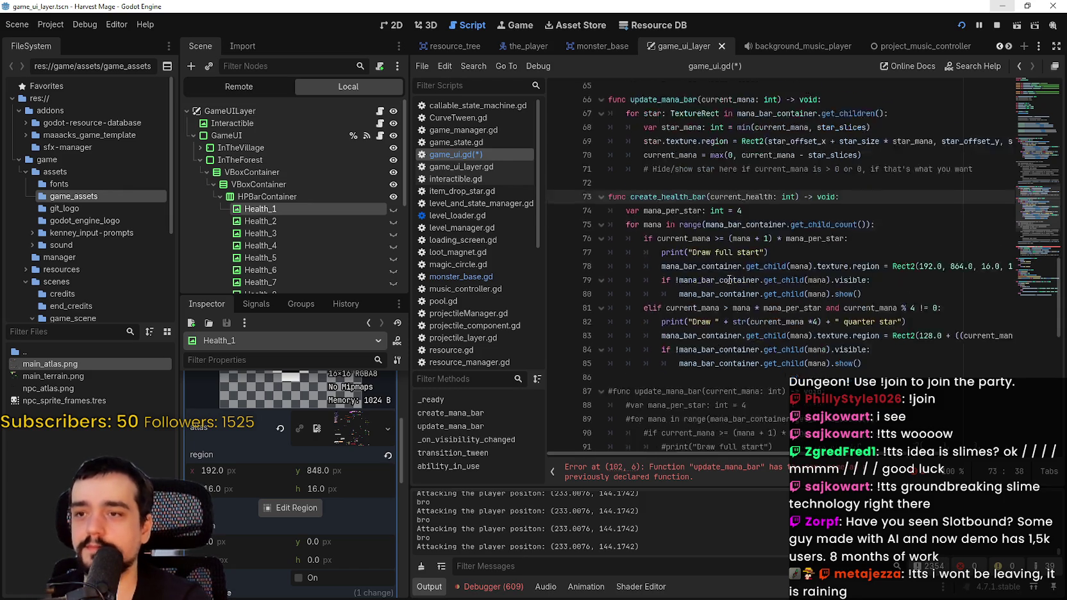
pyautogui.moveTo(596, 351); pyautogui.dragTo(591, 139)
pyautogui.press('Delete')
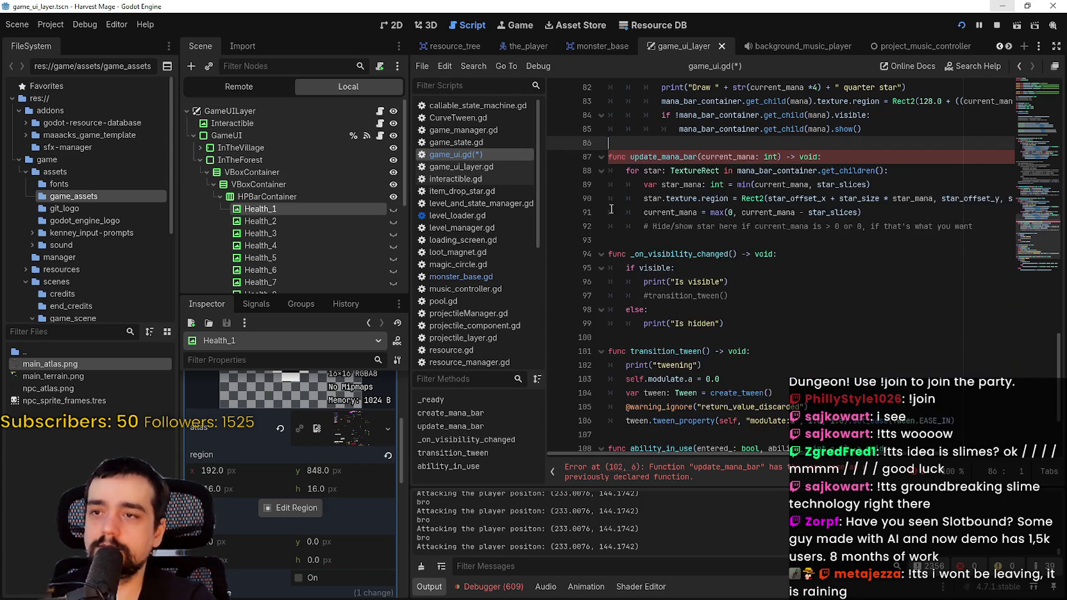
pyautogui.scroll(3, 678, 247)
pyautogui.moveTo(650, 361); pyautogui.dragTo(610, 351)
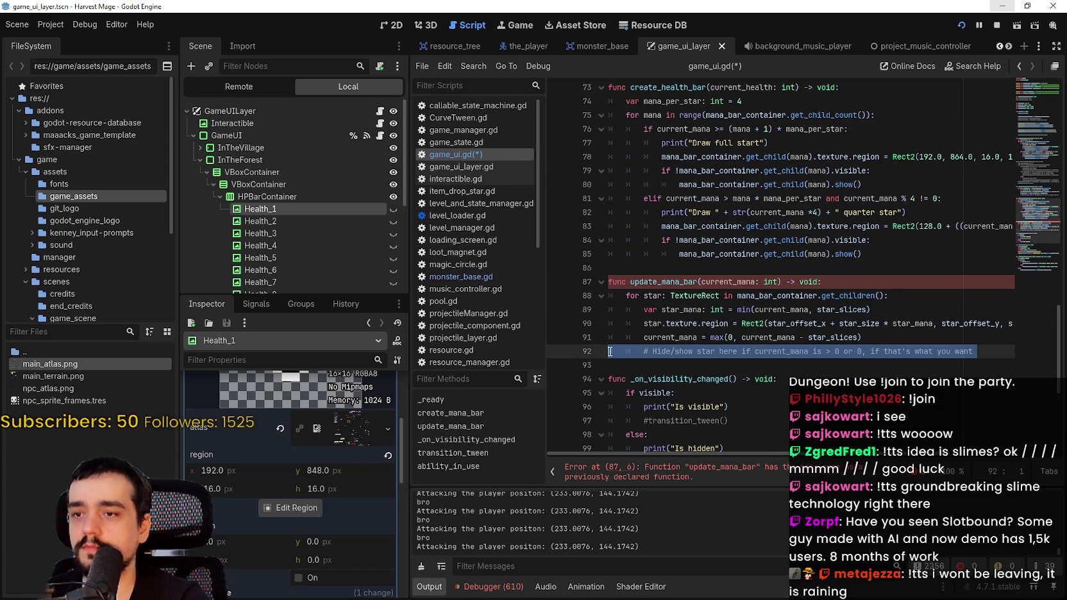
pyautogui.press('Delete')
# Change the copied update function's parameter to current_health.
pyautogui.click(678, 282)
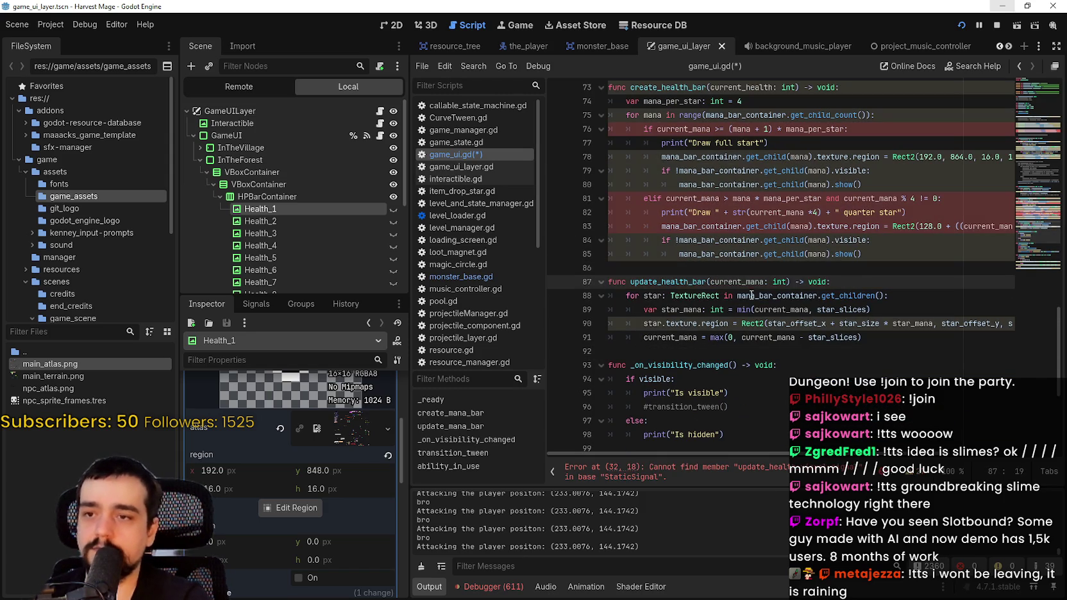
pyautogui.write('health')
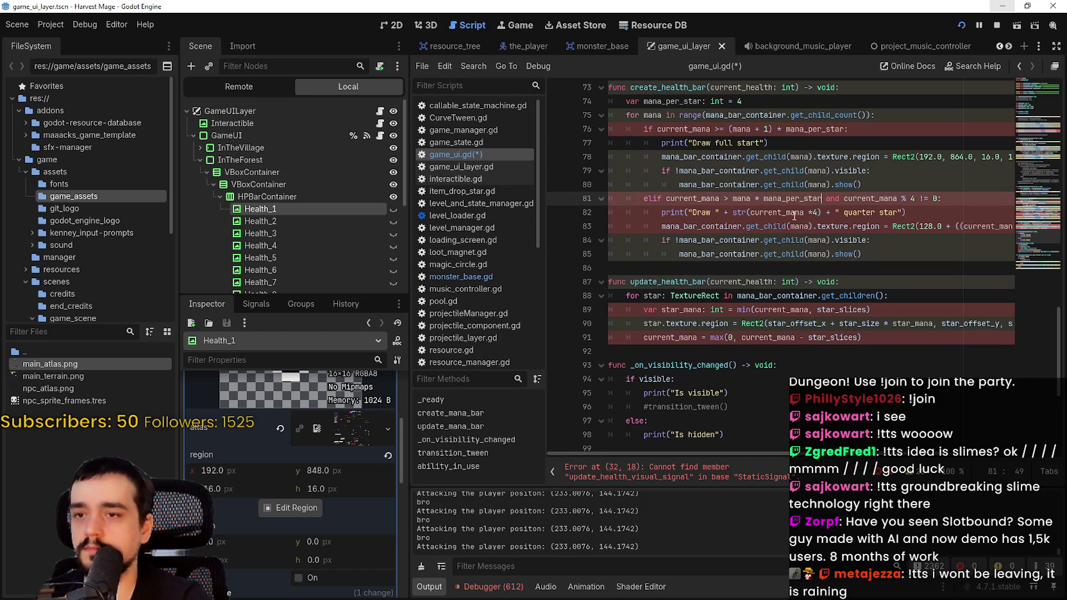
pyautogui.scroll(3, 667, 200)
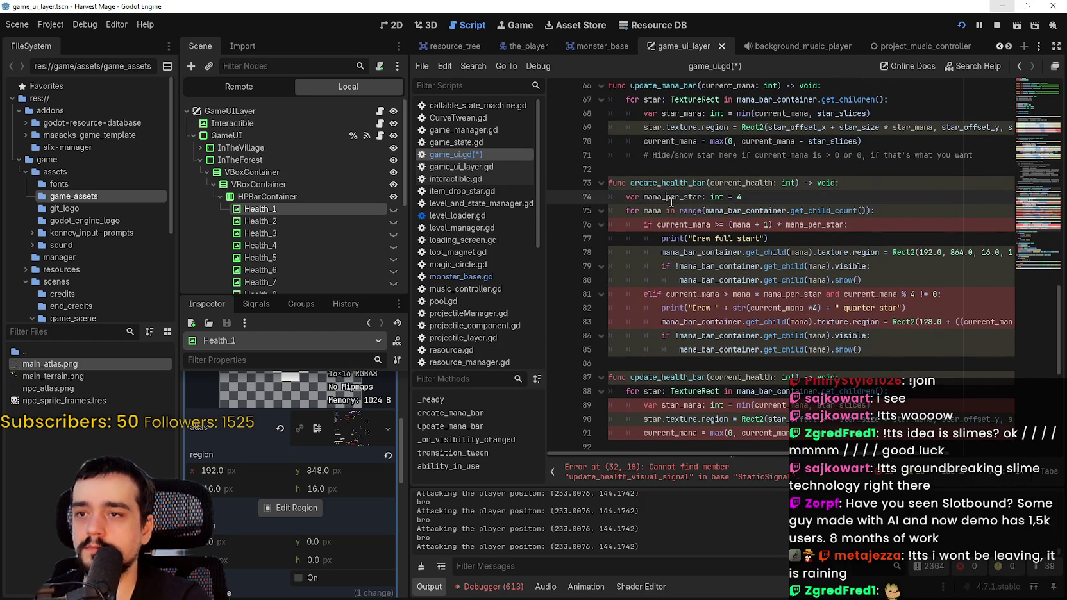
pyautogui.moveTo(697, 172)
pyautogui.mouseDown()
pyautogui.moveTo(707, 184)
pyautogui.moveTo(645, 197)
pyautogui.mouseUp()
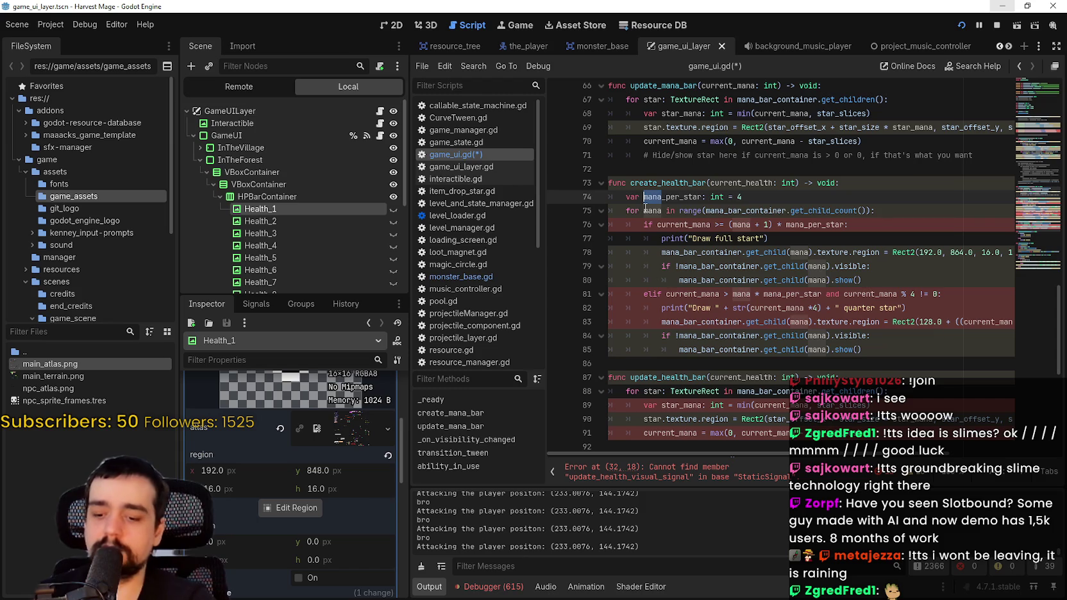
# Multi-select every mana in the new functions with Ctrl+D and replace them with health.
pyautogui.hotkey('ctrl', 'd')
pyautogui.hotkey('ctrl', 'd')
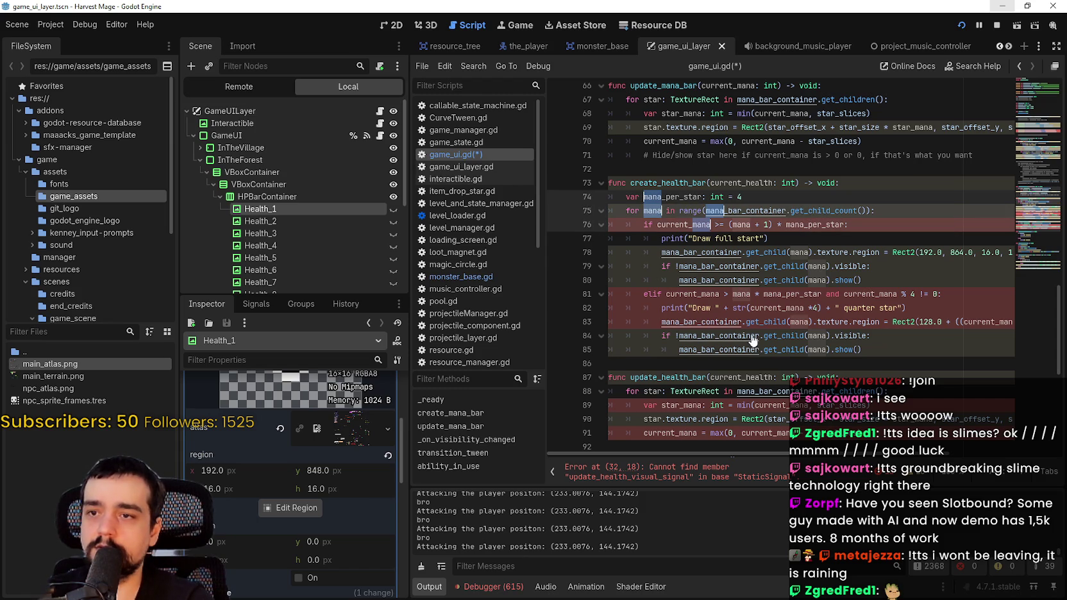
pyautogui.hotkey('ctrl', 'd')
pyautogui.hotkey('ctrl', 'd')
pyautogui.hotkey('ctrl', 'd')
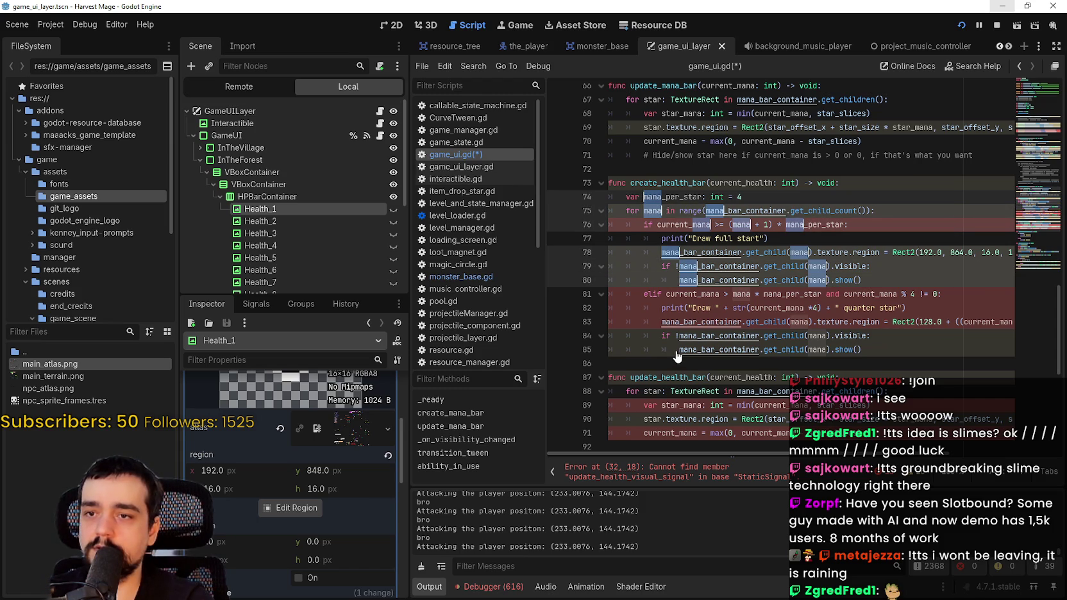
pyautogui.hotkey('ctrl', 'd')
pyautogui.hotkey('ctrl', 'd')
pyautogui.hotkey('ctrl', 'd')
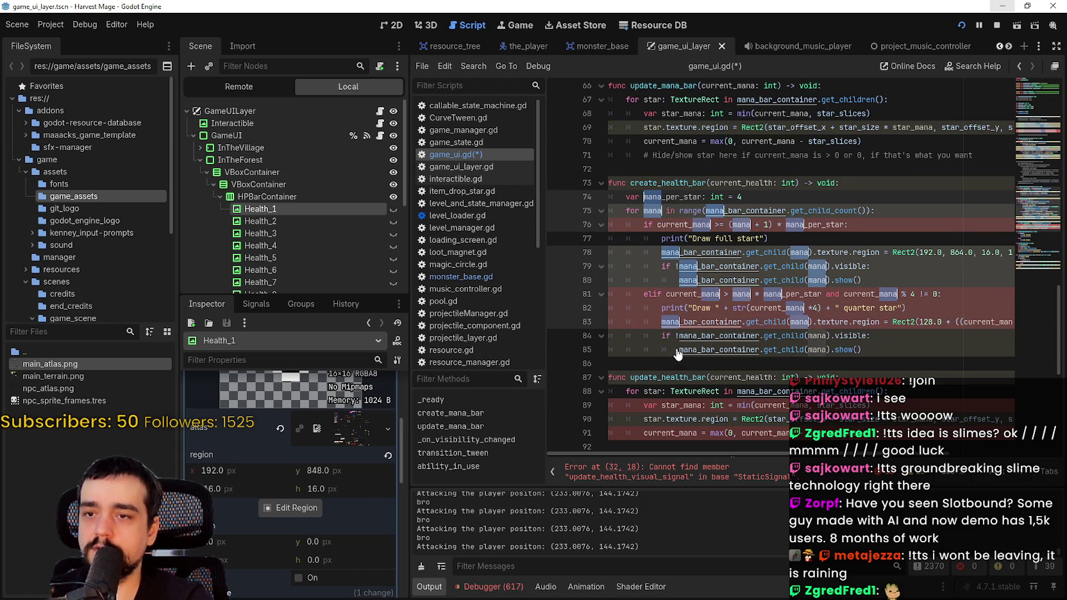
pyautogui.hotkey('ctrl', 'd')
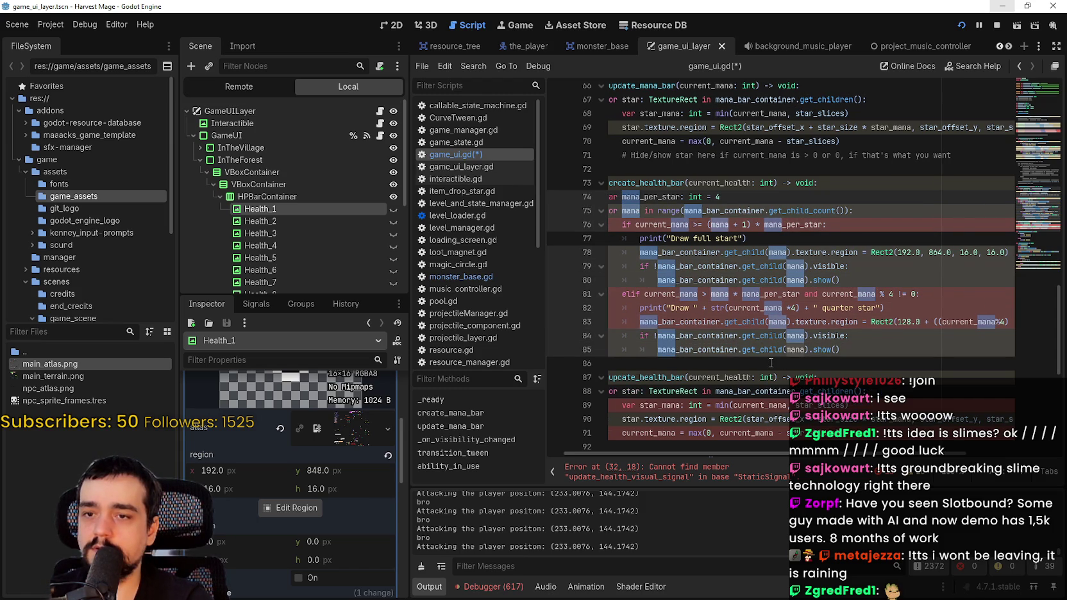
pyautogui.hotkey('ctrl', 'd')
pyautogui.hotkey('ctrl', 'd')
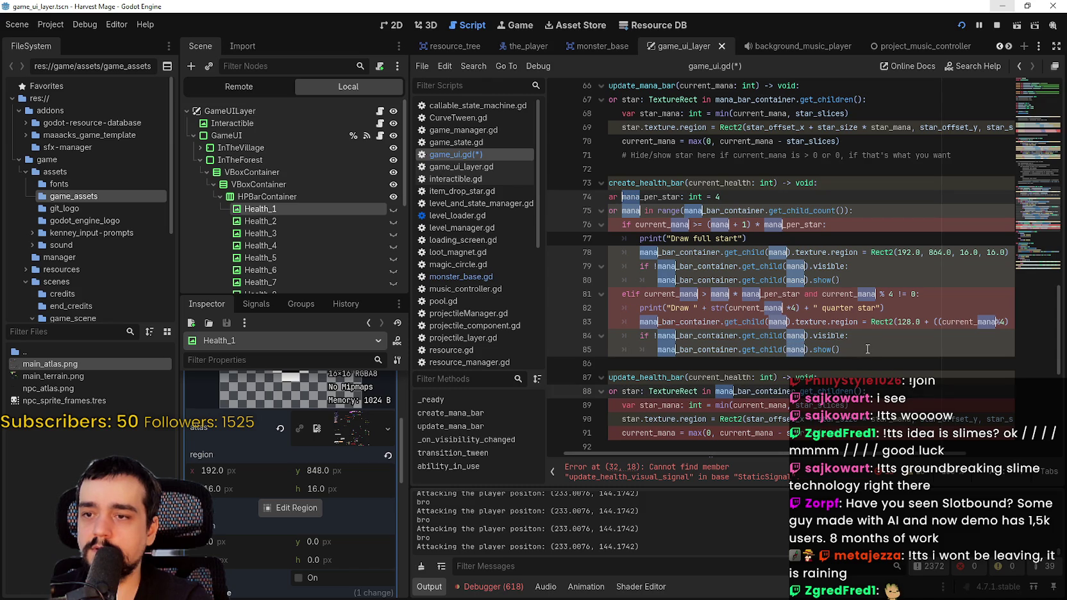
pyautogui.hotkey('ctrl', 'd')
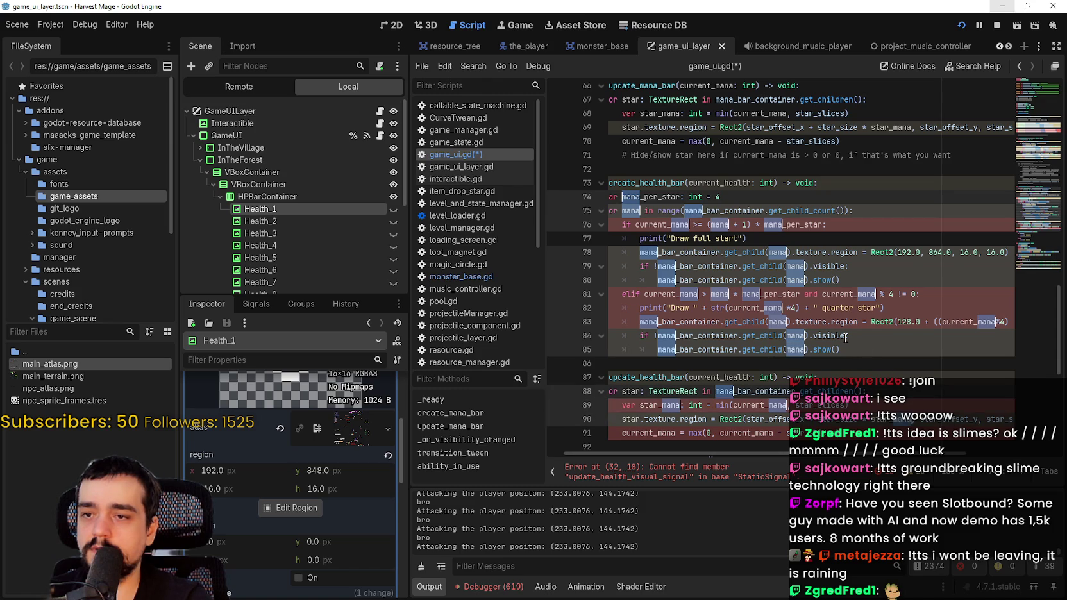
pyautogui.scroll(-2, 843, 336)
pyautogui.hotkey('ctrl', 'd')
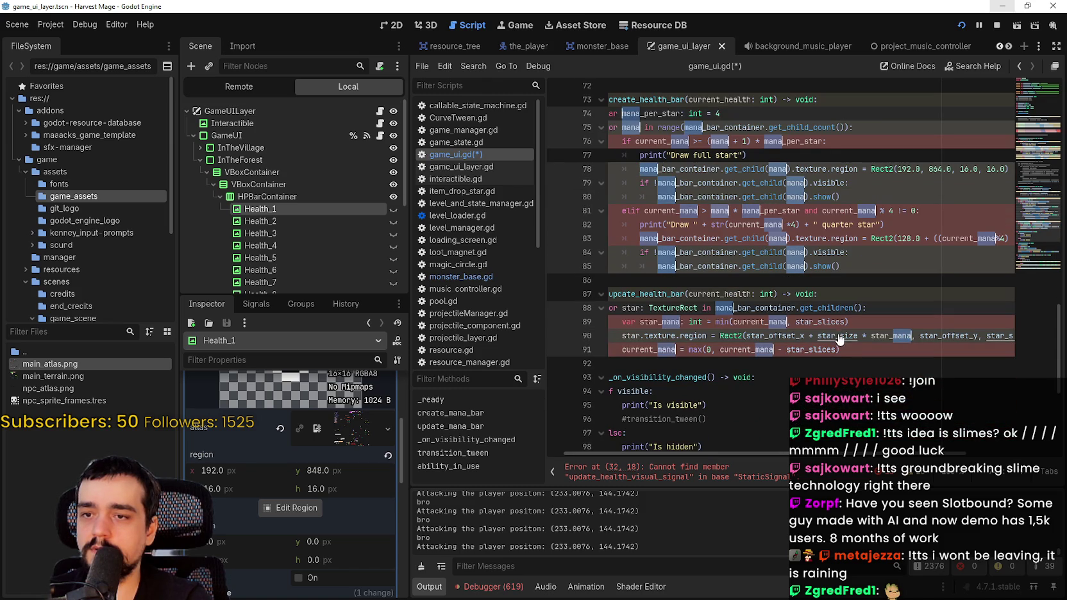
pyautogui.write('health')
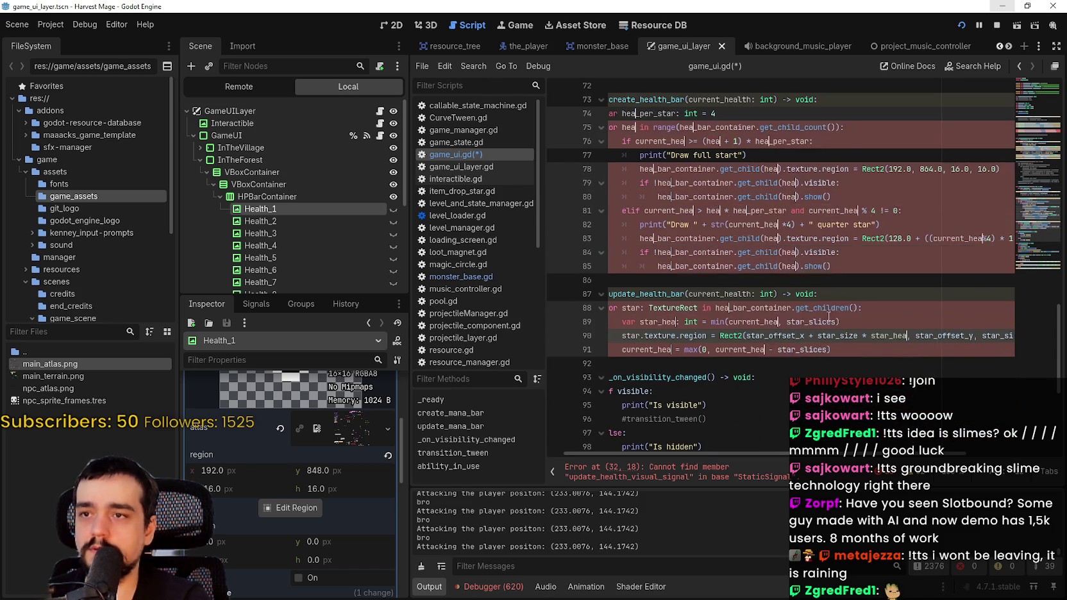
# Check the renamed health_per_star loop and locate the missing-signal error line.
pyautogui.scroll(4, 833, 292)
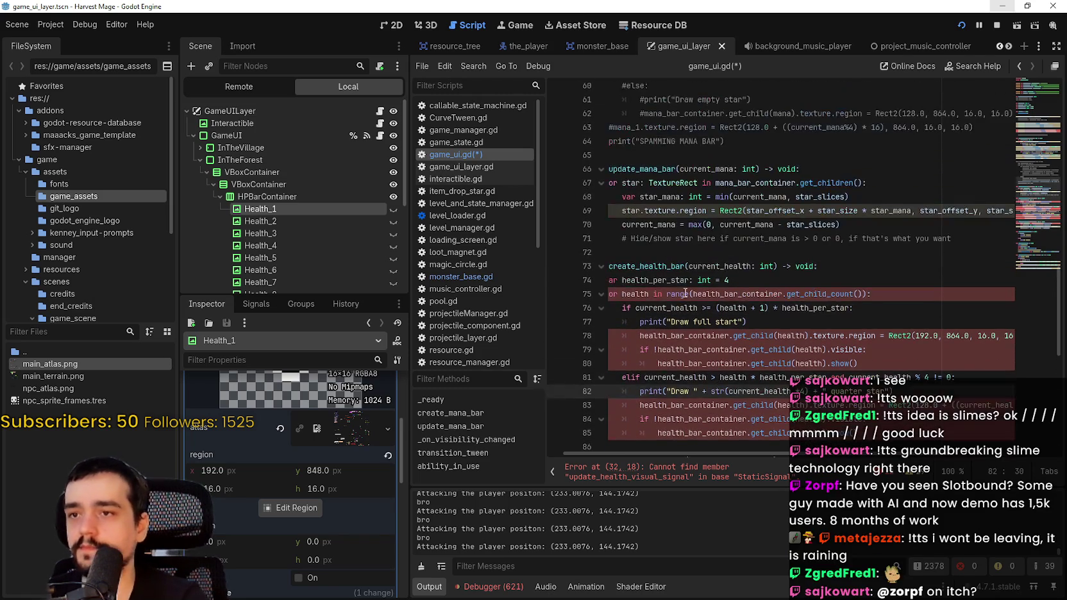
pyautogui.click(757, 283)
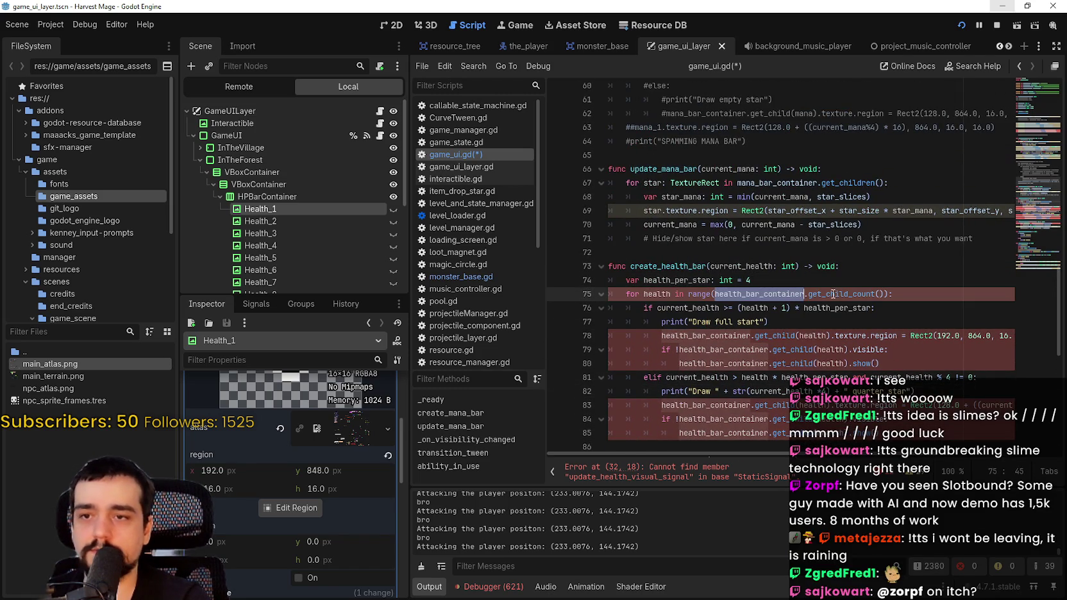
pyautogui.doubleClick(660, 294)
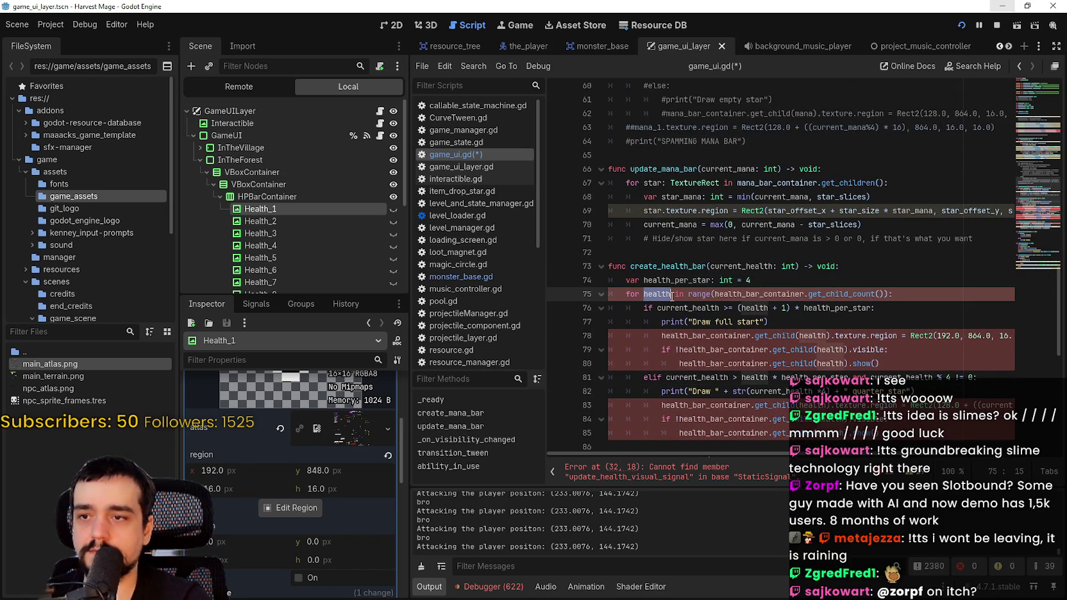
pyautogui.click(702, 471)
pyautogui.click(702, 297)
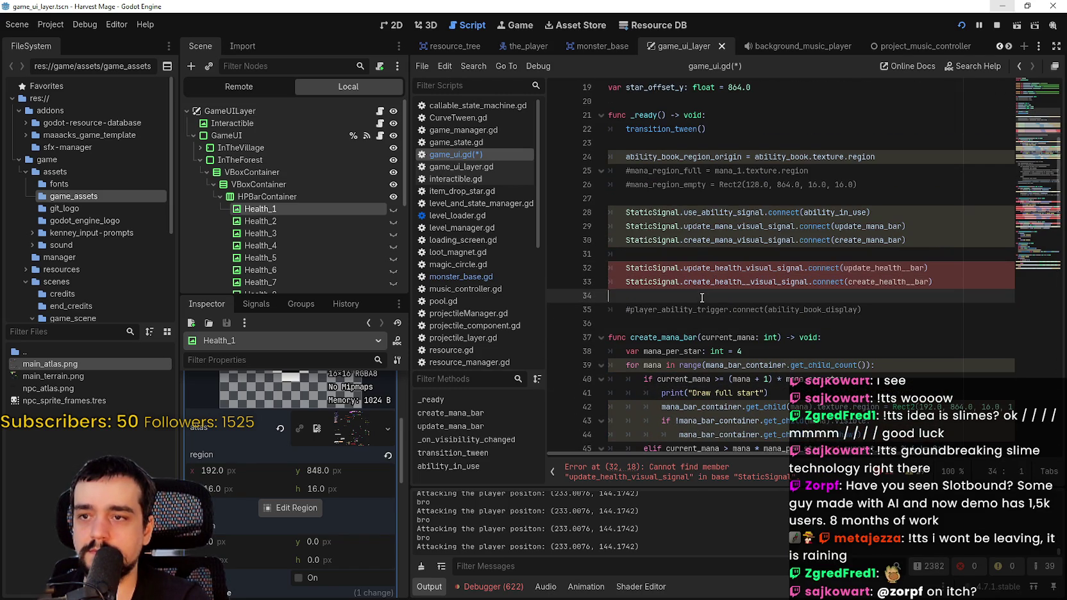
# Open static_signals.gd via Lookup Symbol and duplicate the two mana signal declarations.
pyautogui.doubleClick(763, 267)
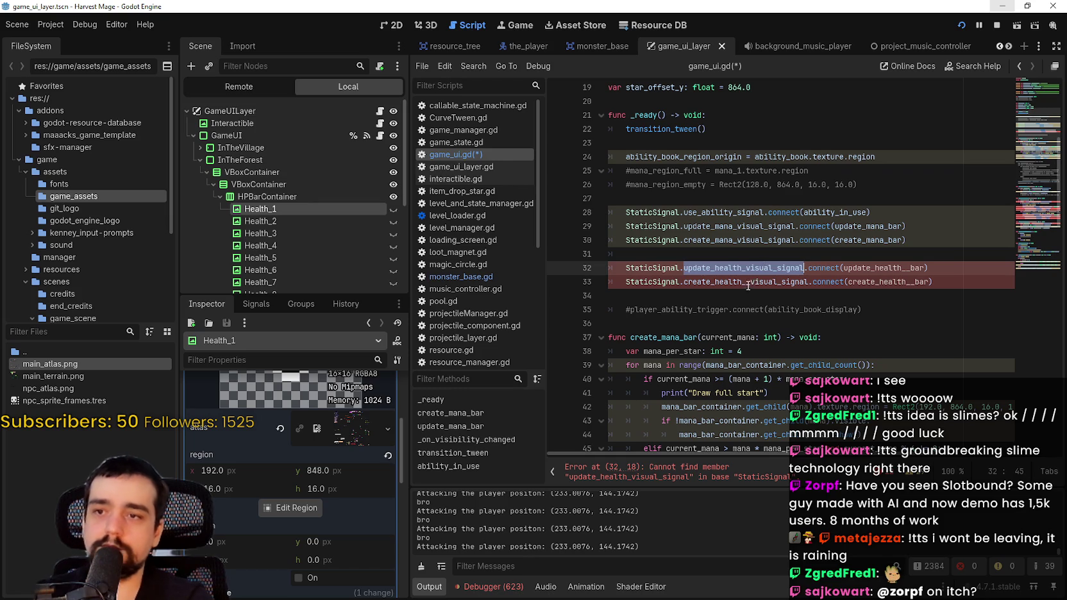
pyautogui.rightClick(713, 263)
pyautogui.click(762, 419)
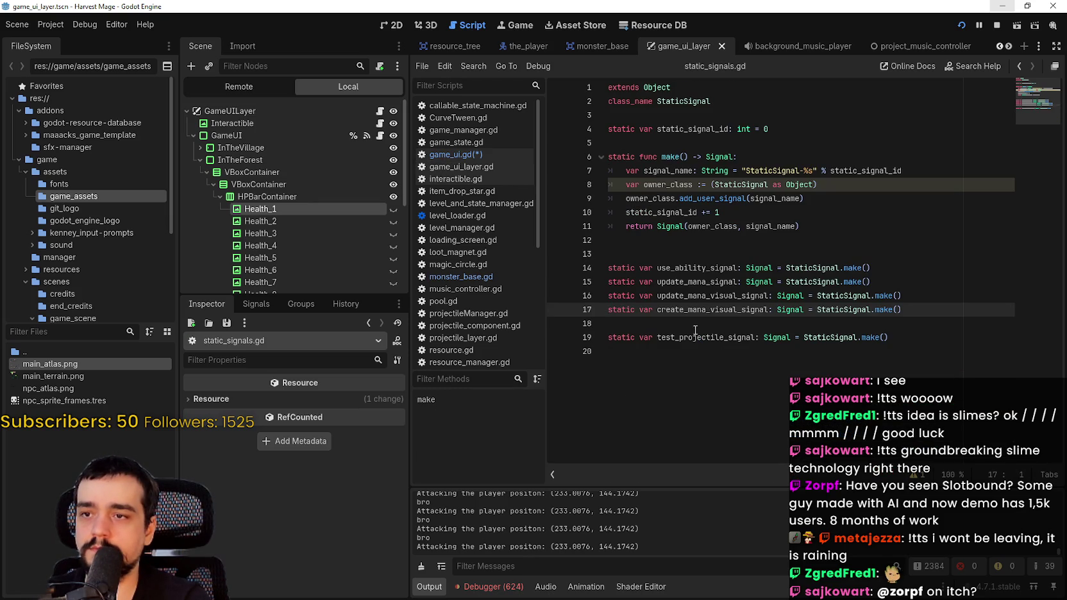
pyautogui.moveTo(608, 324); pyautogui.dragTo(600, 300)
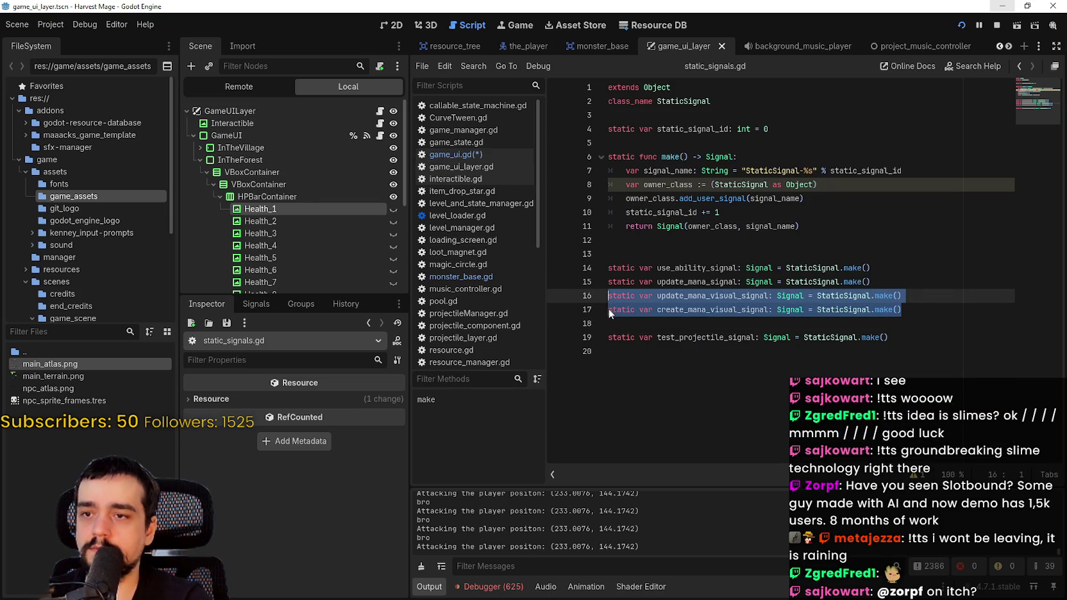
pyautogui.hotkey('ctrl', 'c')
pyautogui.click(629, 324)
pyautogui.hotkey('ctrl', 'v')
# Rename the copies to update/create_health_visual_signal, stop the game and save.
pyautogui.press('Return')
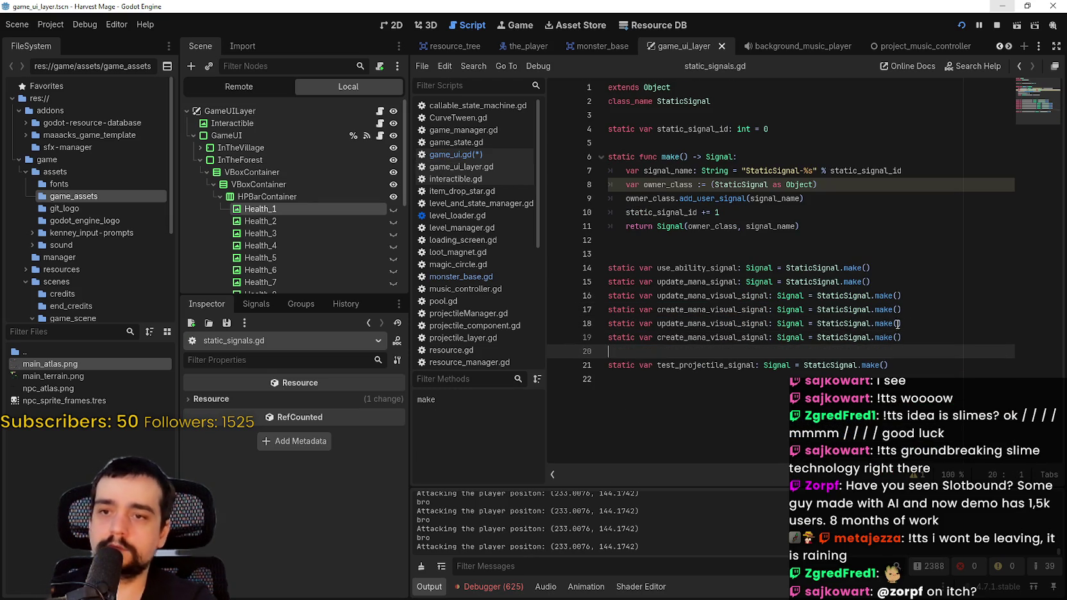
pyautogui.click(701, 324)
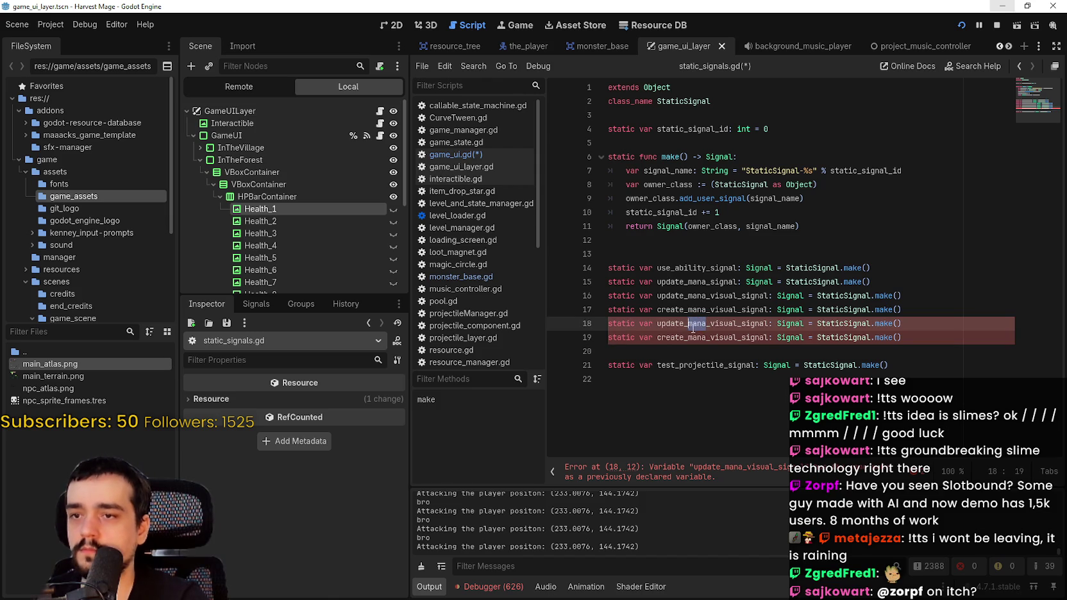
pyautogui.write('health')
pyautogui.click(709, 337)
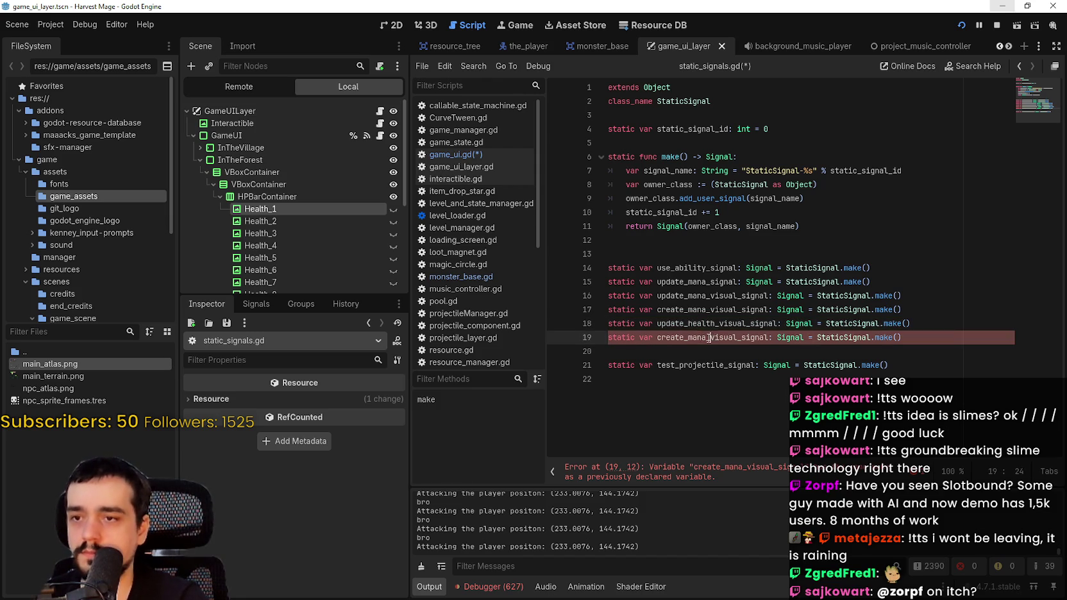
pyautogui.click(995, 25)
pyautogui.press('Left')
pyautogui.press('Left')
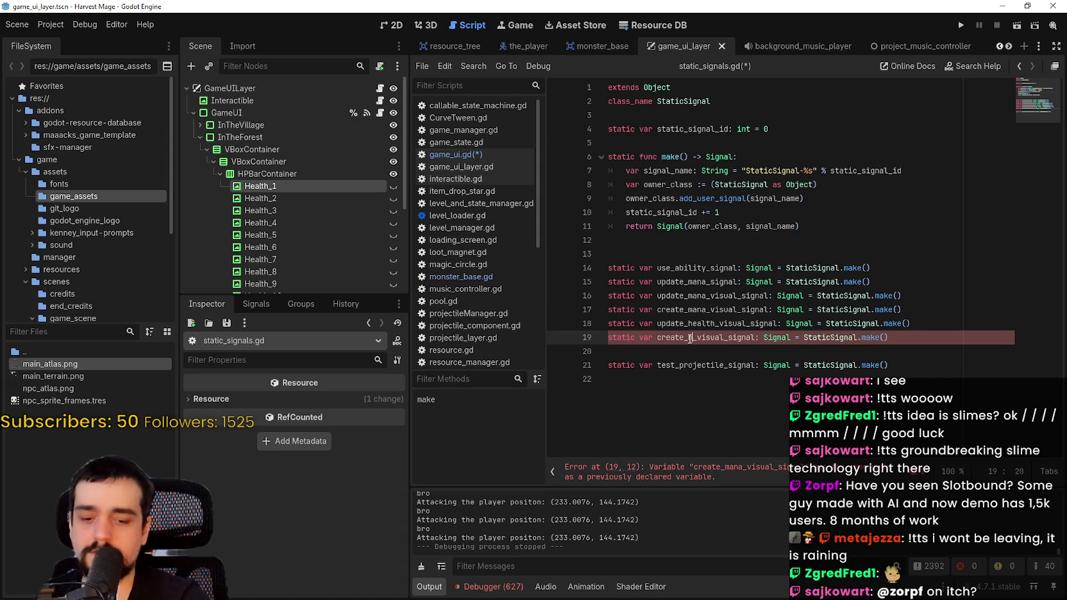
pyautogui.write('_health')
pyautogui.hotkey('ctrl', 's')
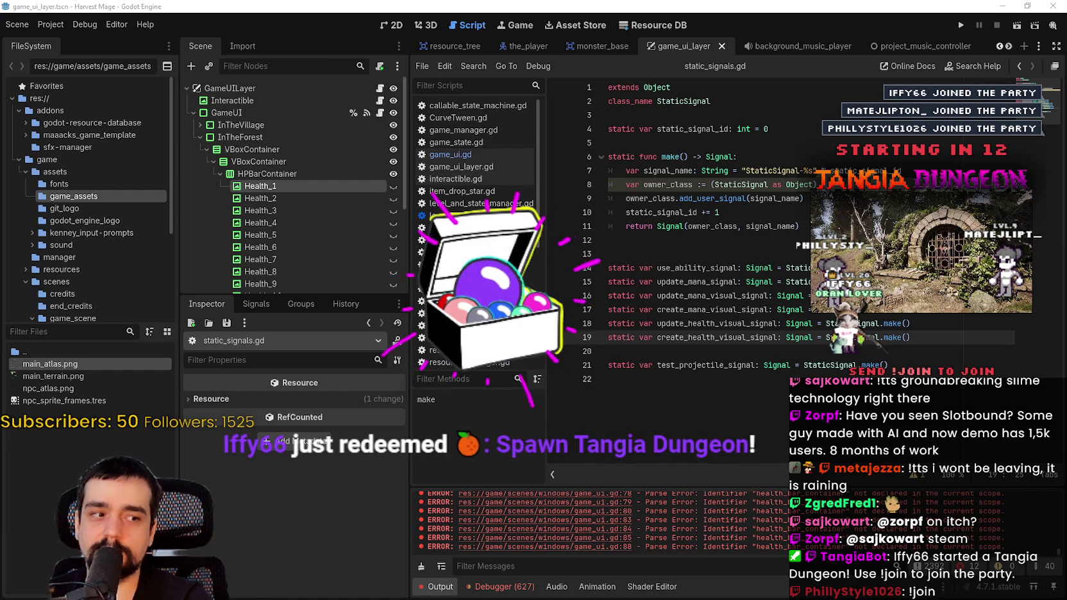
pyautogui.hotkey('alt', 'Tab')
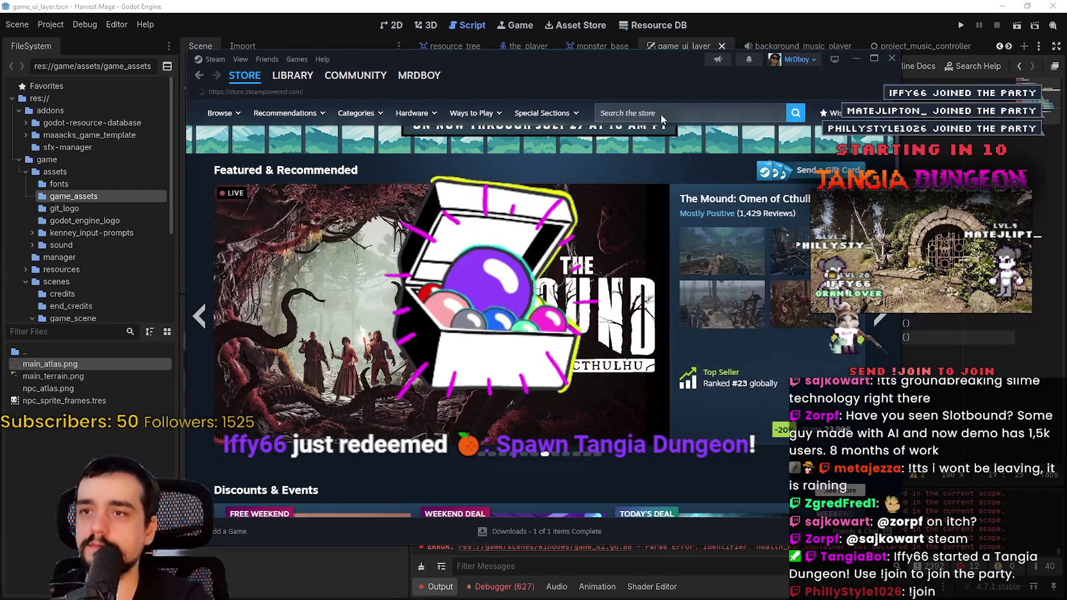
pyautogui.click(648, 114)
pyautogui.write('Sl')
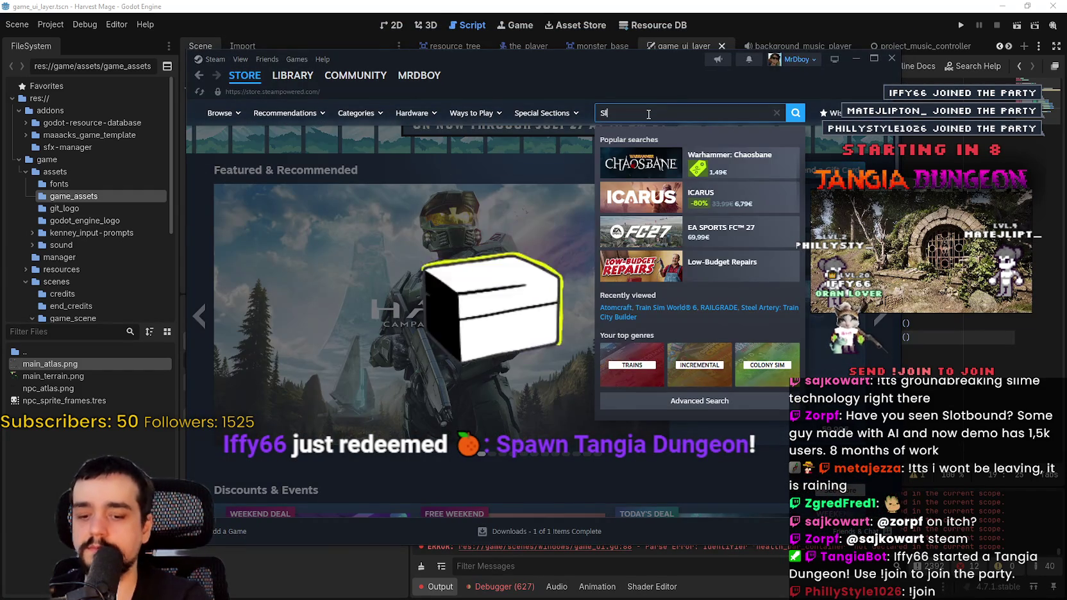
pyautogui.write('otbound')
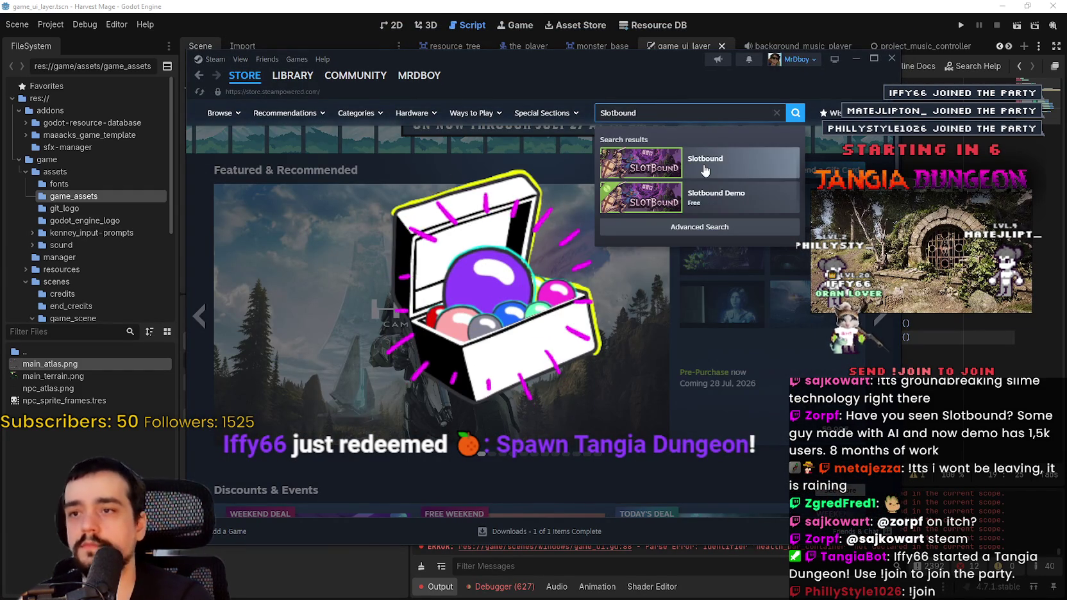
pyautogui.click(705, 170)
pyautogui.scroll(-2, 367, 370)
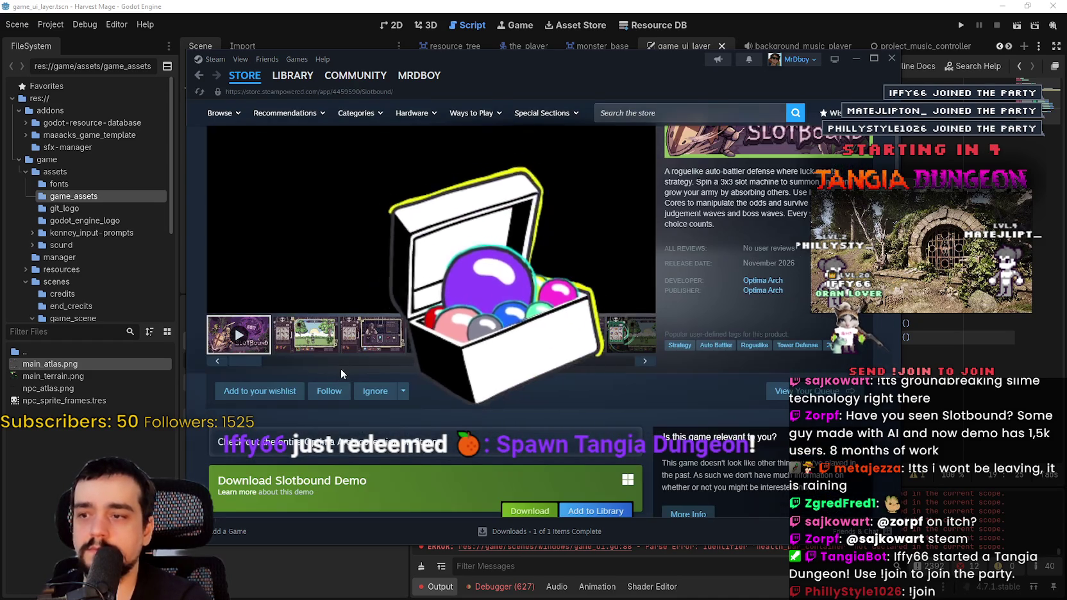
pyautogui.scroll(2, 637, 278)
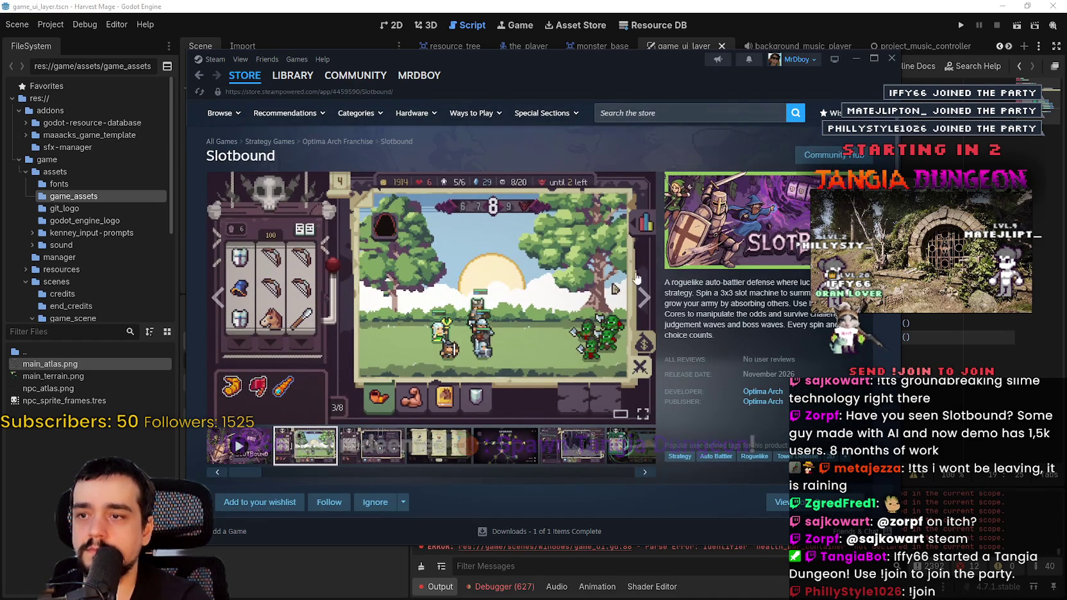
pyautogui.click(642, 301)
pyautogui.click(642, 301)
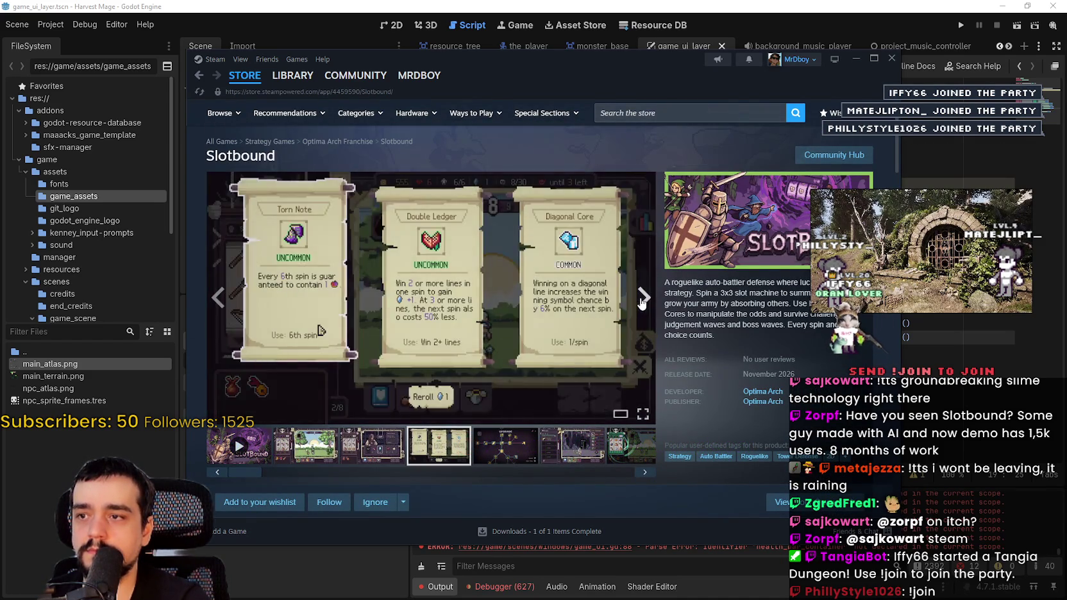
pyautogui.click(642, 301)
pyautogui.click(641, 301)
pyautogui.click(641, 301)
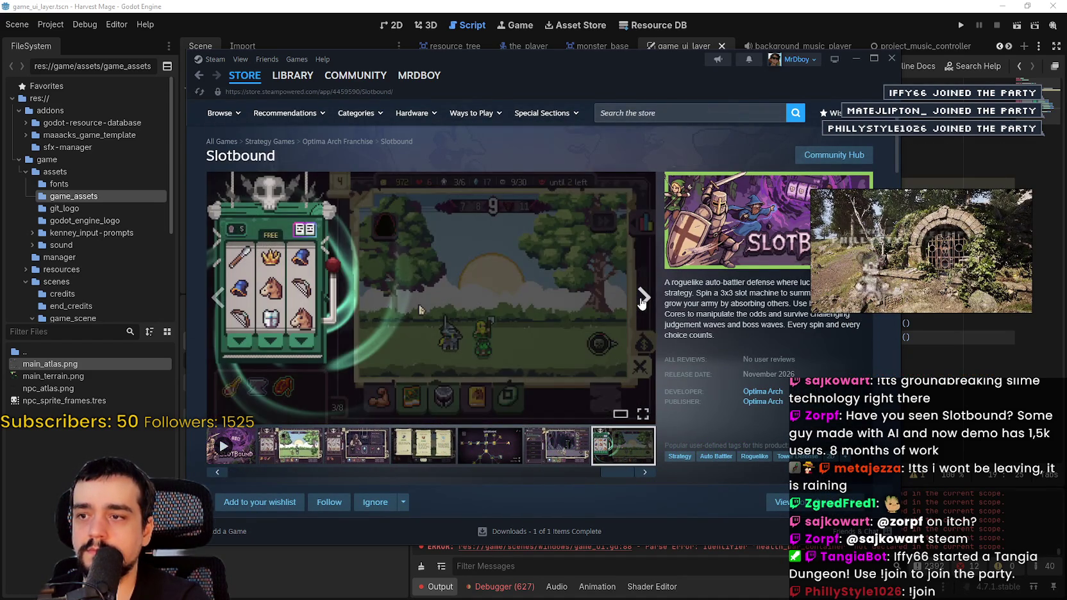
pyautogui.click(641, 302)
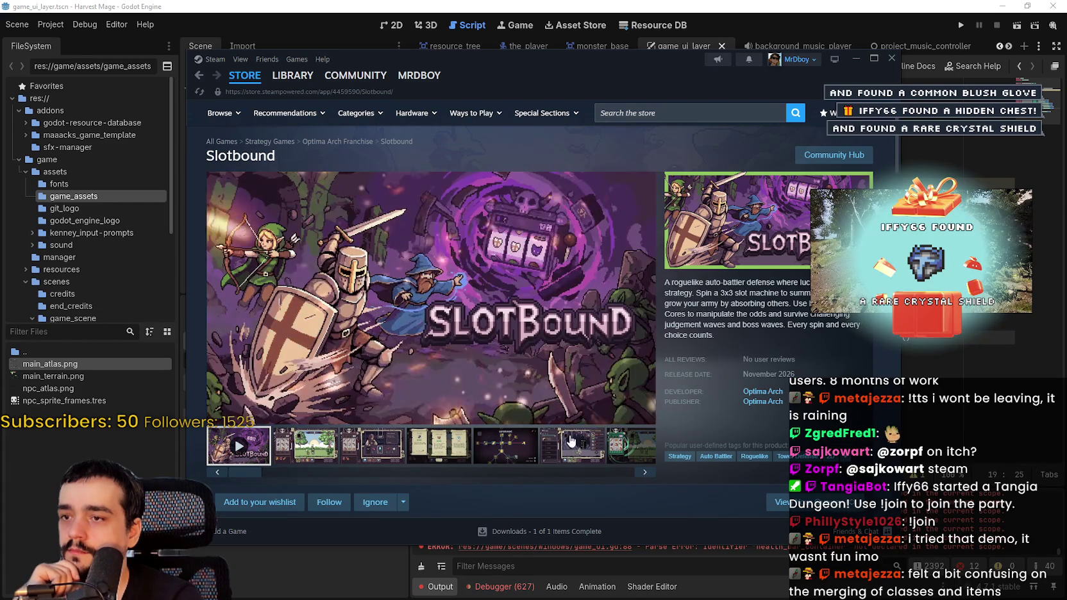
pyautogui.click(245, 75)
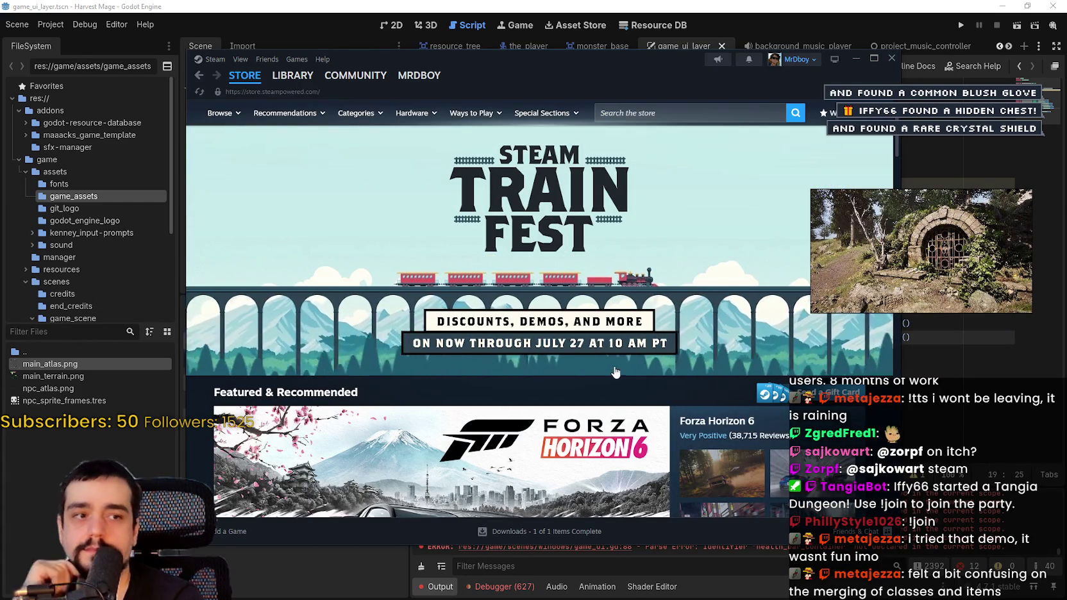
pyautogui.click(891, 59)
# Delete the extra blank line 13 in static_signals.gd and save it.
pyautogui.click(710, 363)
pyautogui.click(710, 353)
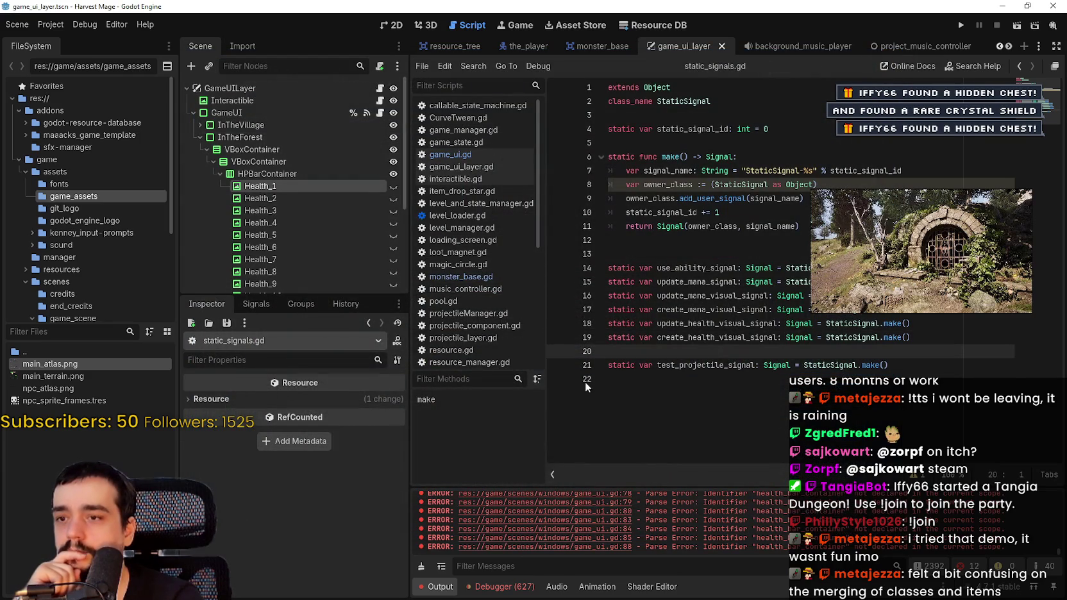
pyautogui.click(640, 379)
pyautogui.click(837, 184)
pyautogui.click(827, 226)
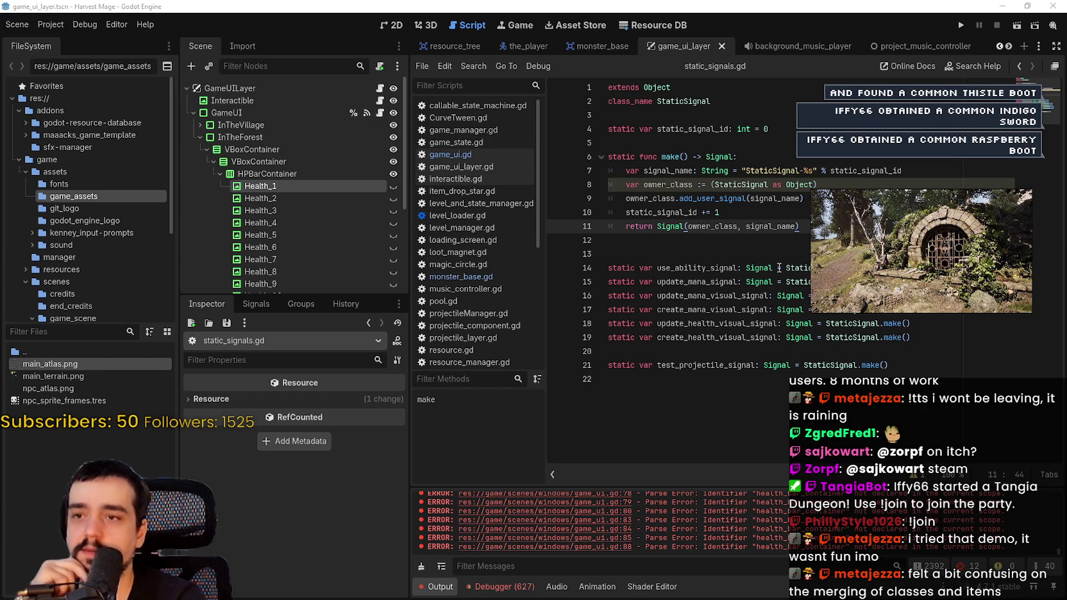
pyautogui.click(775, 245)
pyautogui.click(778, 253)
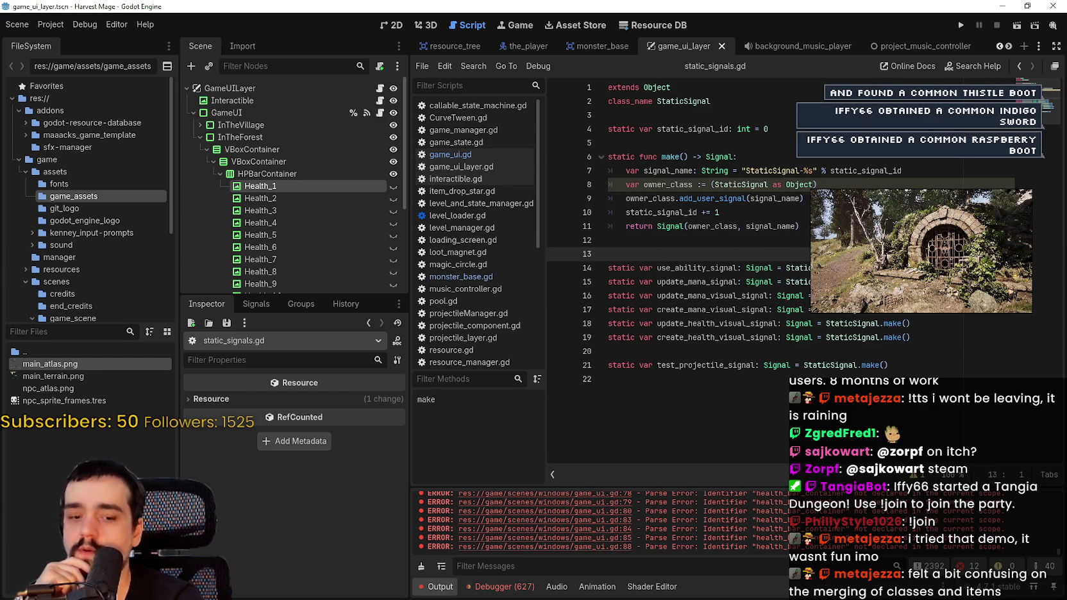
pyautogui.press('BackSpace')
pyautogui.hotkey('ctrl', 's')
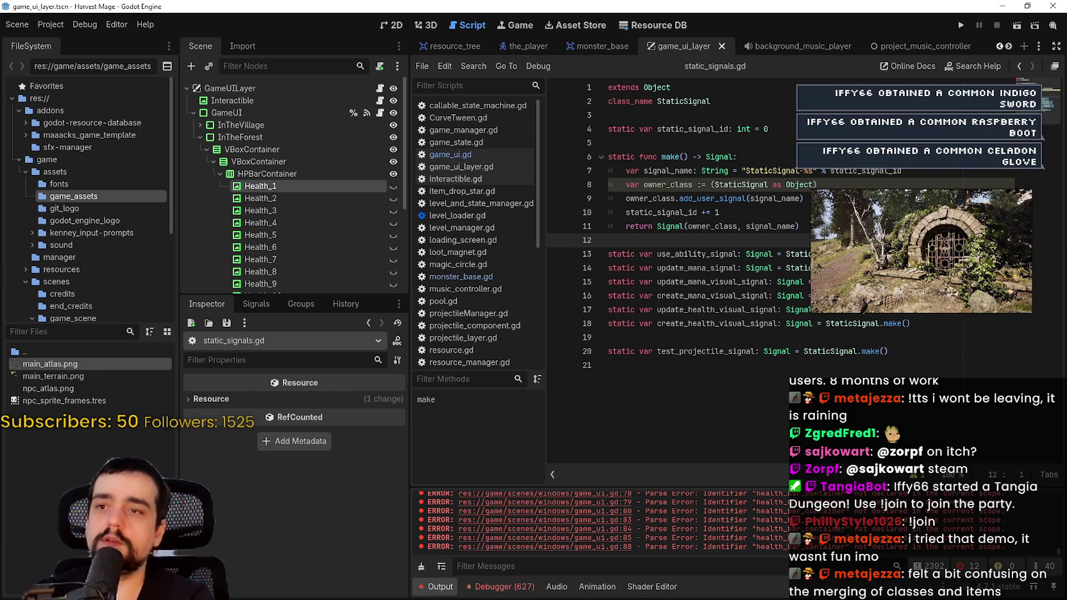
# Review the signal declarations and inspect the Health_1 heart node.
pyautogui.click(861, 366)
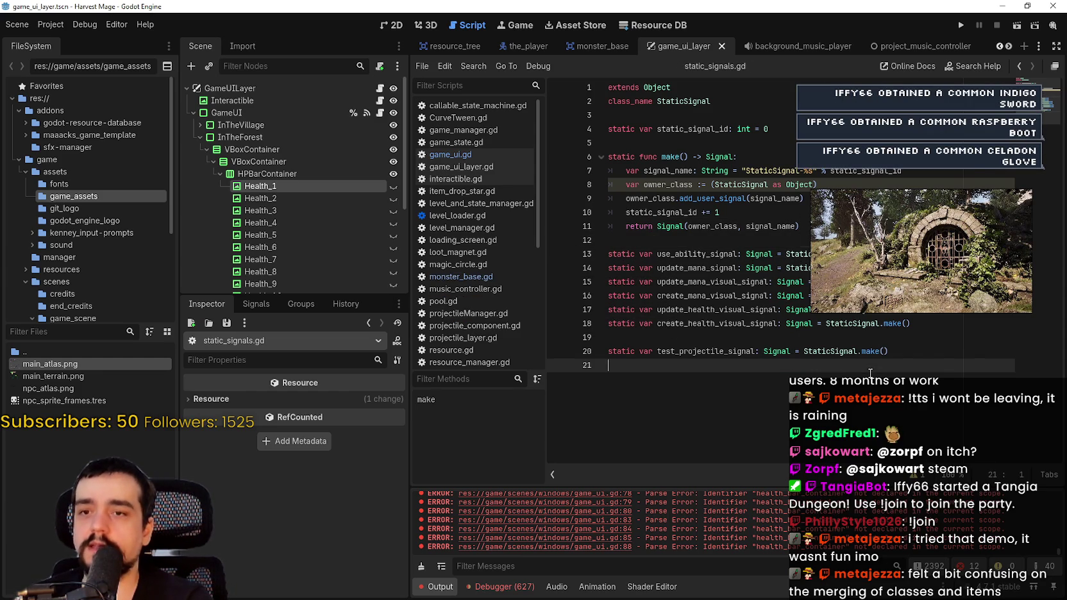
pyautogui.click(611, 352)
pyautogui.click(614, 340)
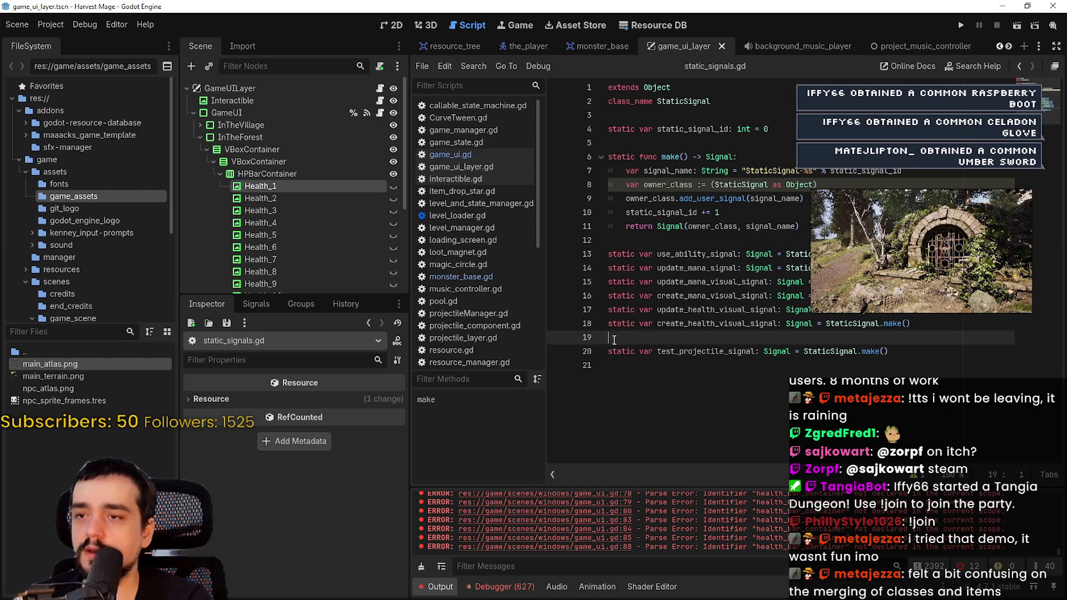
pyautogui.click(663, 240)
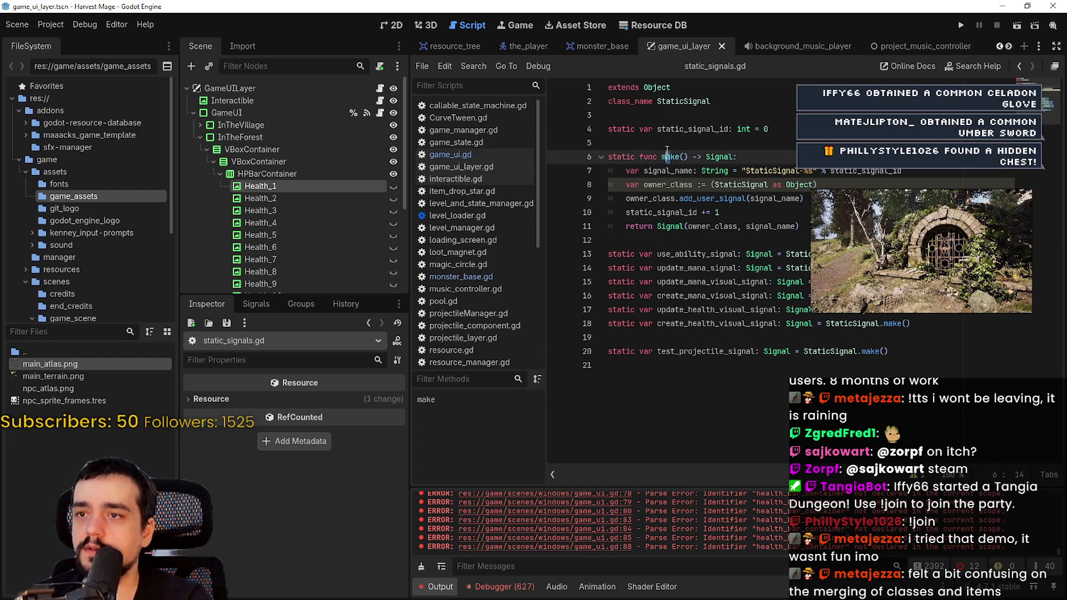
pyautogui.moveTo(627, 170); pyautogui.dragTo(609, 170)
pyautogui.click(627, 186)
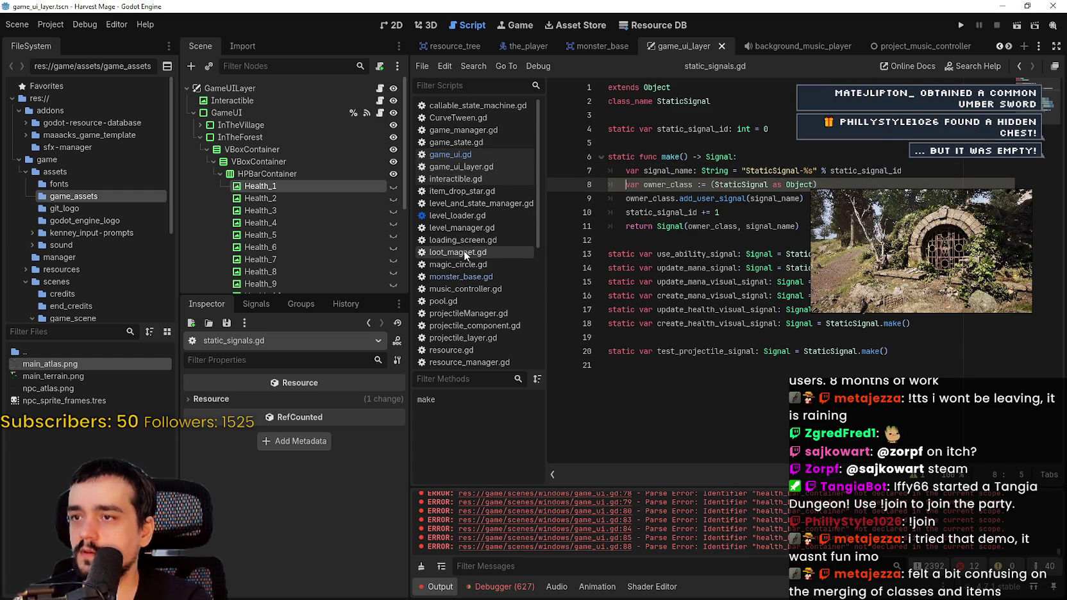
pyautogui.click(280, 192)
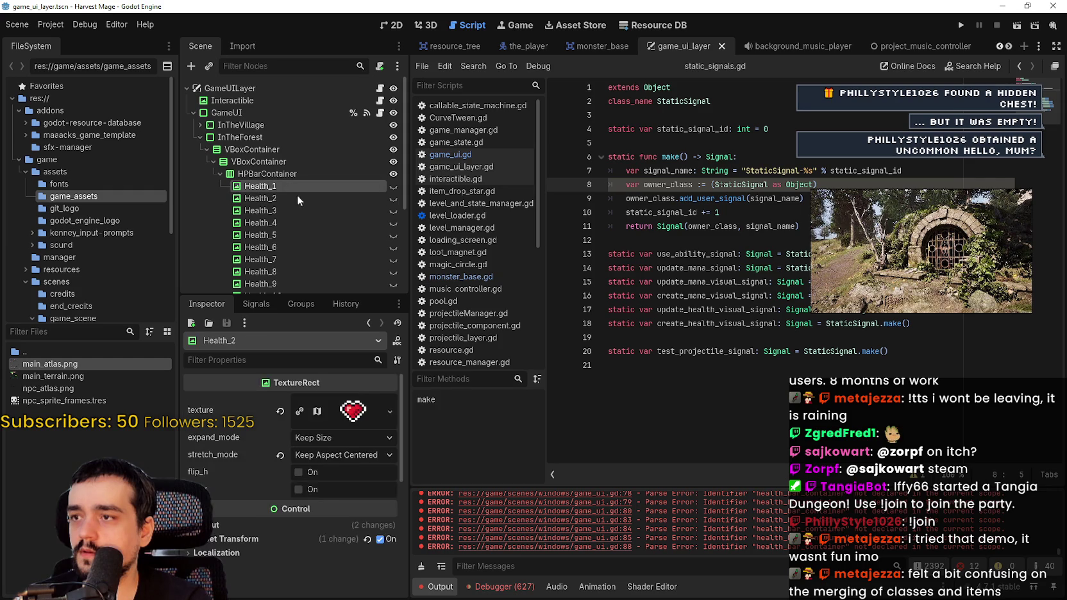
pyautogui.scroll(-1, 314, 211)
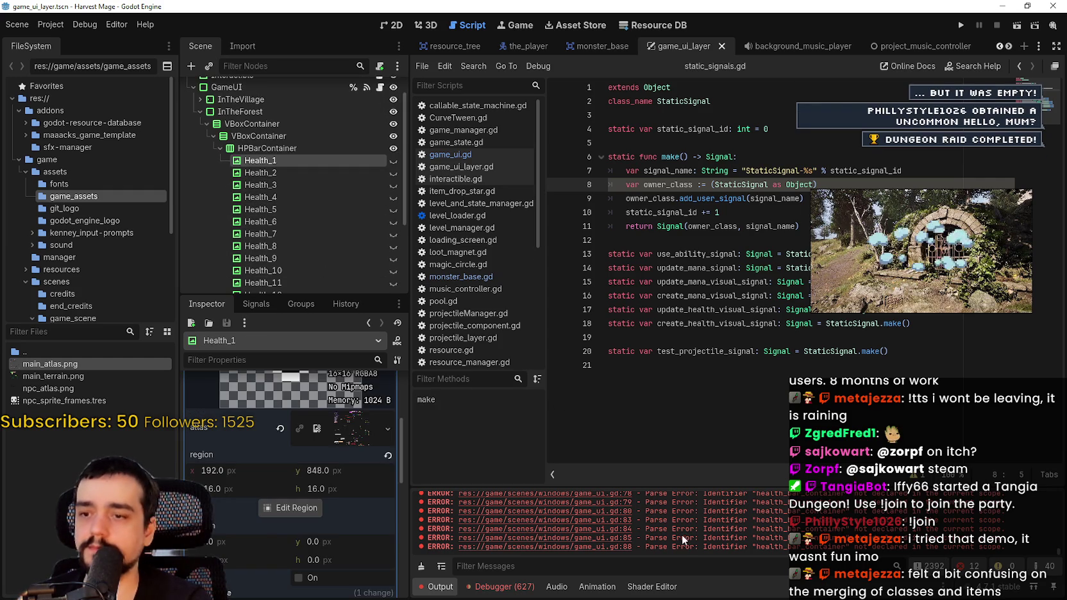
pyautogui.click(704, 375)
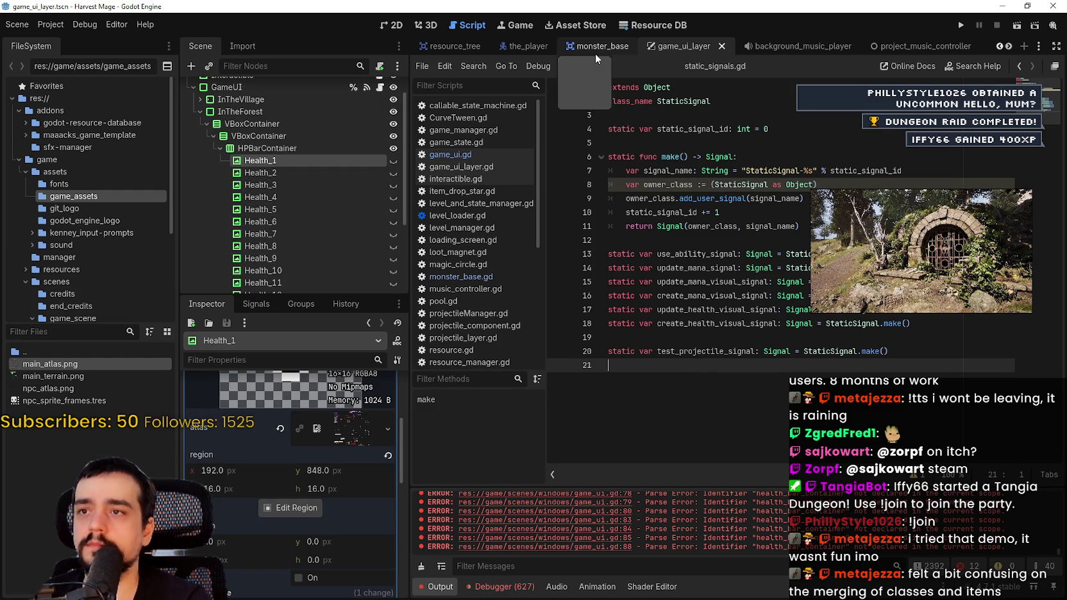
# Remove the doubled underscores in the lines 32–33 health connections in game_ui.gd and save.
pyautogui.doubleClick(716, 323)
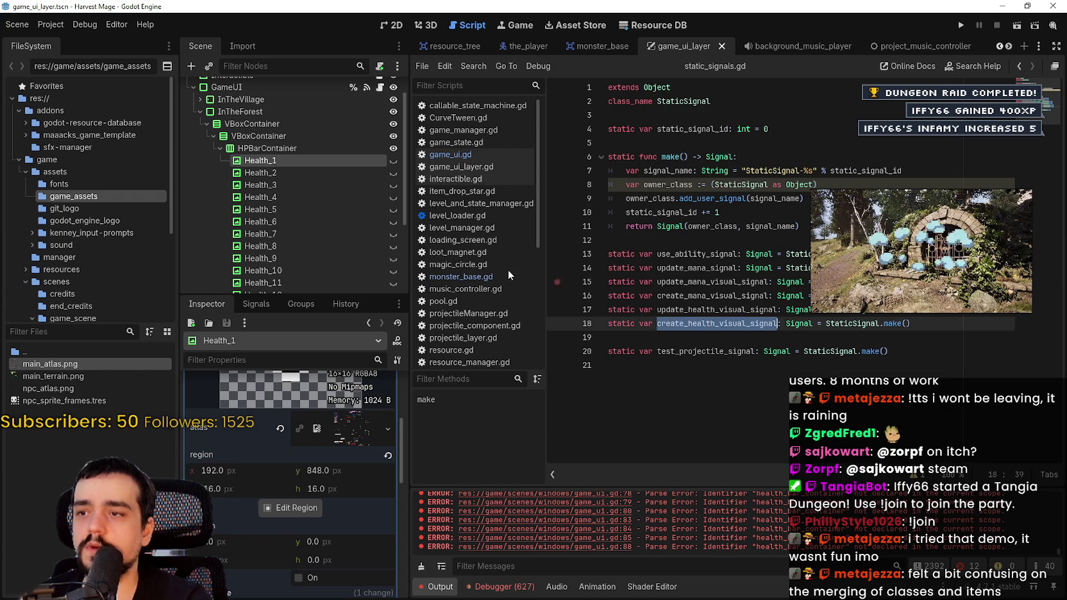
pyautogui.click(446, 157)
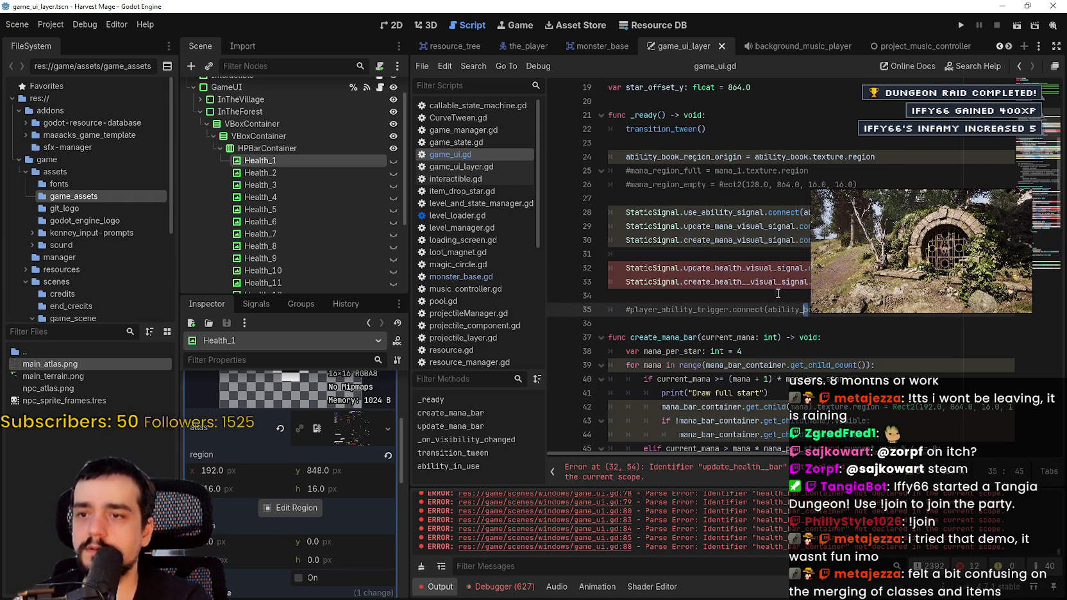
pyautogui.doubleClick(743, 268)
pyautogui.press('End')
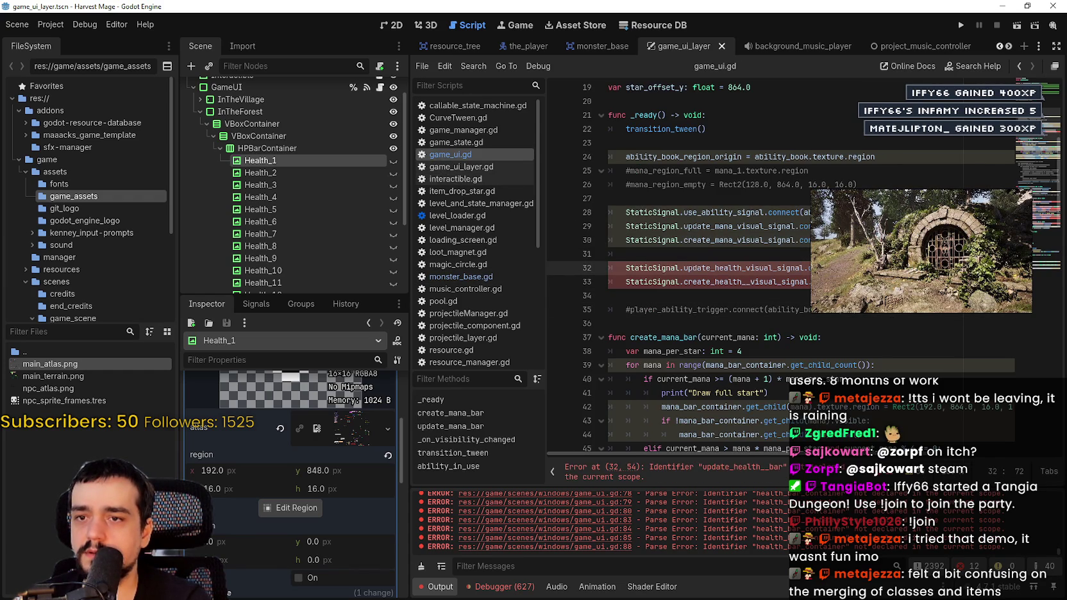
pyautogui.hotkey('ctrl', 'v')
pyautogui.press('Down')
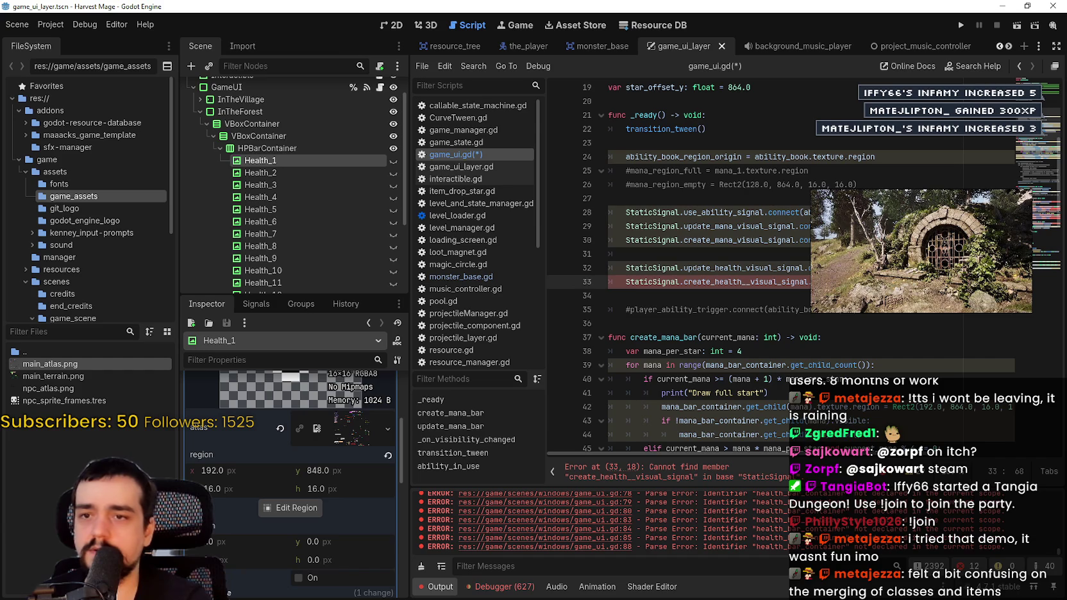
pyautogui.click(792, 296)
pyautogui.click(753, 282)
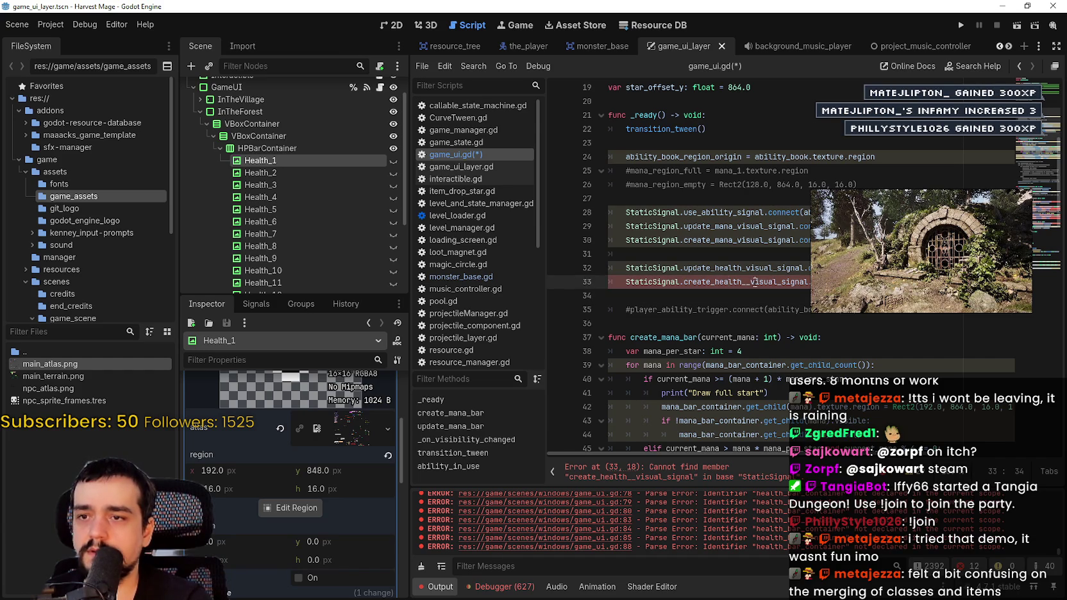
pyautogui.scroll(-1, 780, 284)
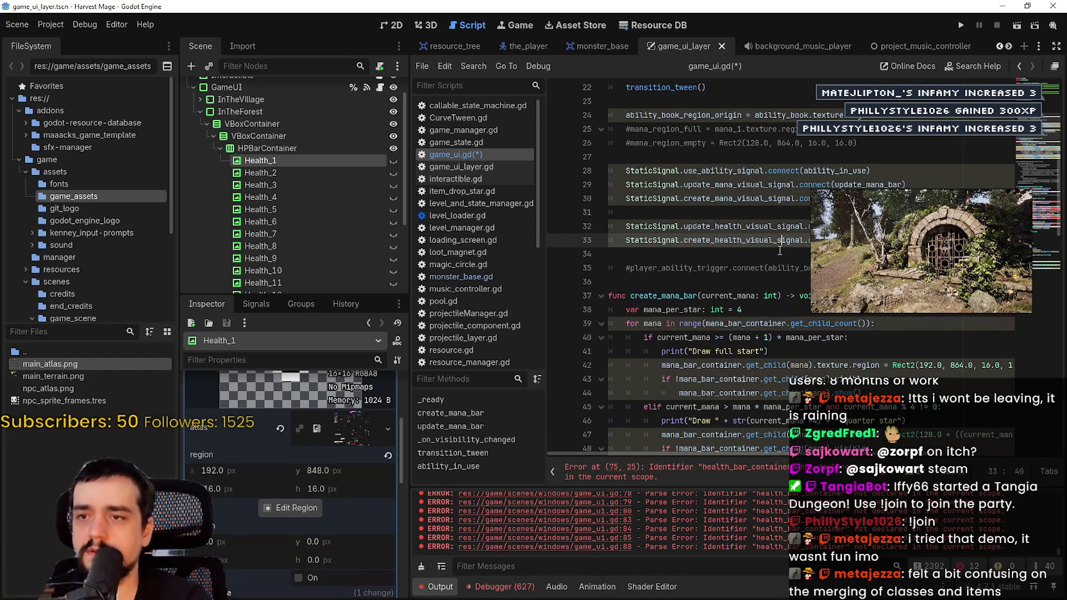
pyautogui.hotkey('ctrl', 's')
# Inspect create_health_bar, where line 75 flags health_bar_container as undeclared.
pyautogui.scroll(-14, 780, 250)
pyautogui.click(852, 226)
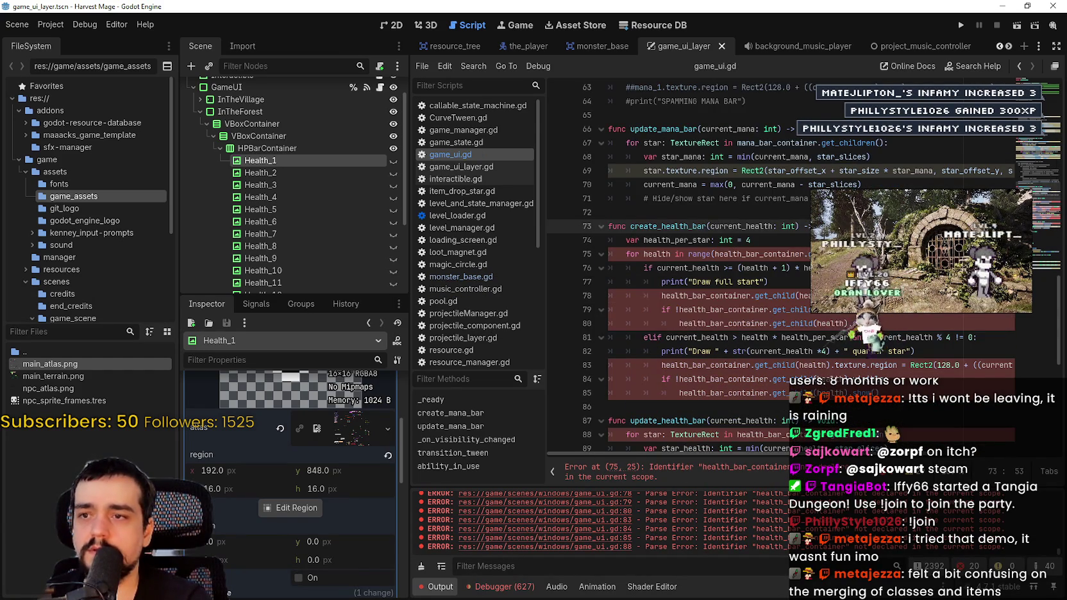
pyautogui.doubleClick(656, 253)
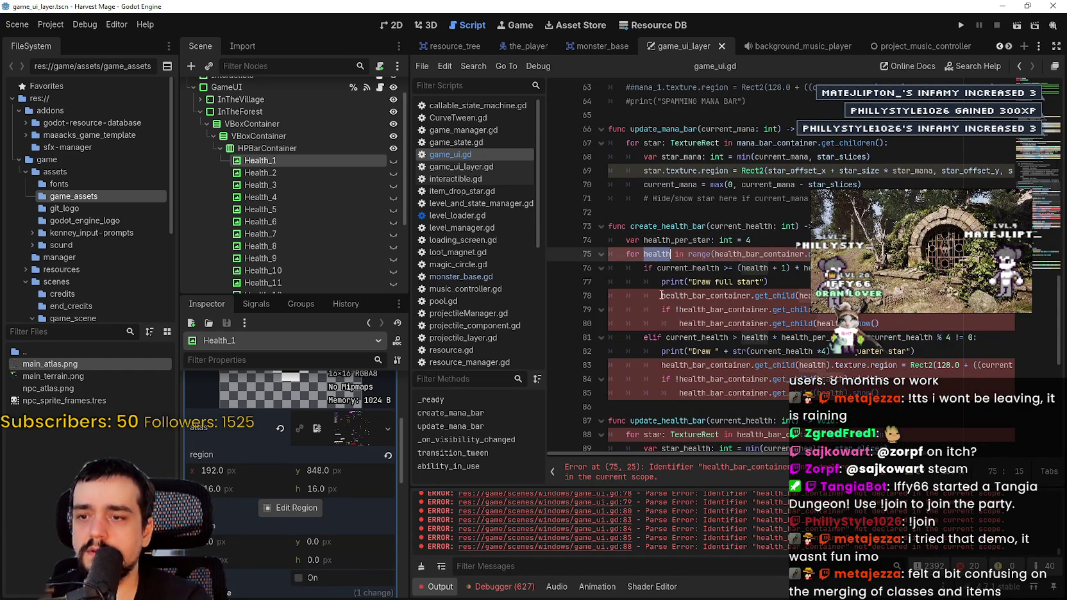
pyautogui.click(718, 472)
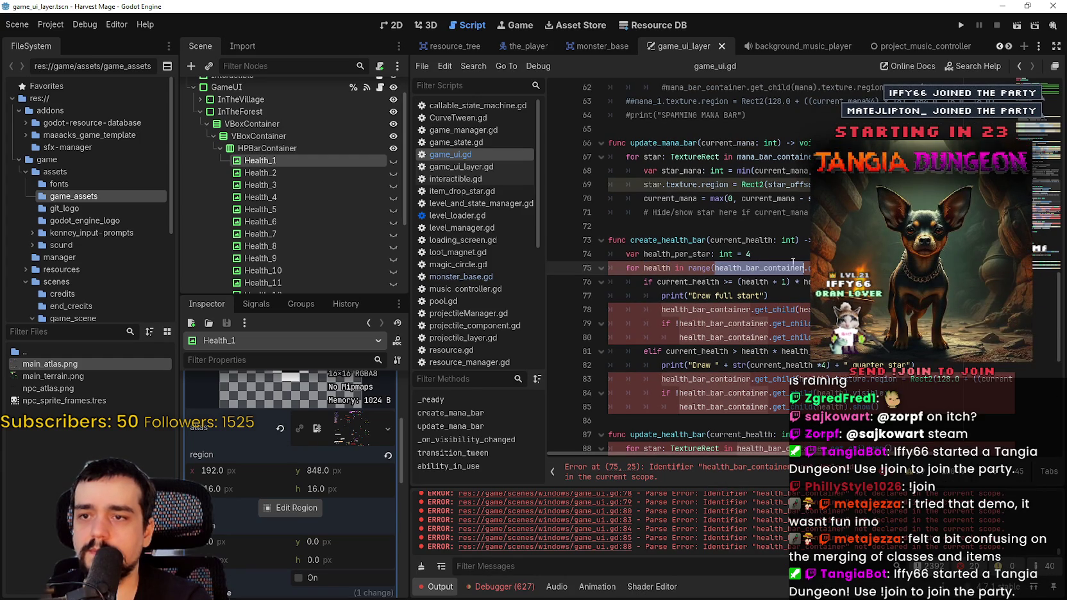
pyautogui.scroll(20, 1018, 78)
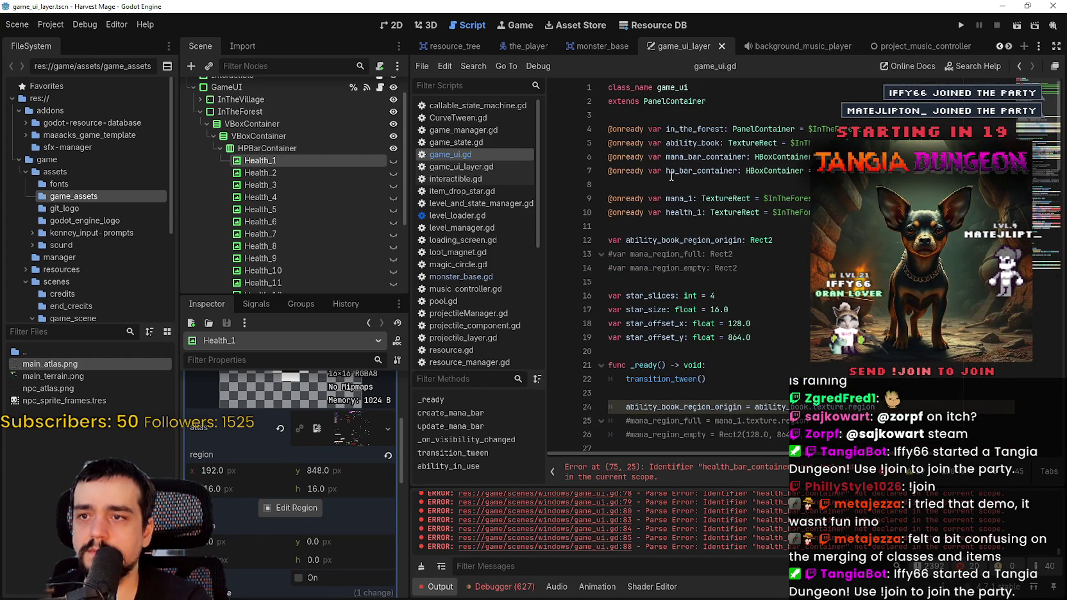
# Change hp to health on line 7 and check every health_bar_container usage with find.
pyautogui.moveTo(671, 177); pyautogui.dragTo(665, 173)
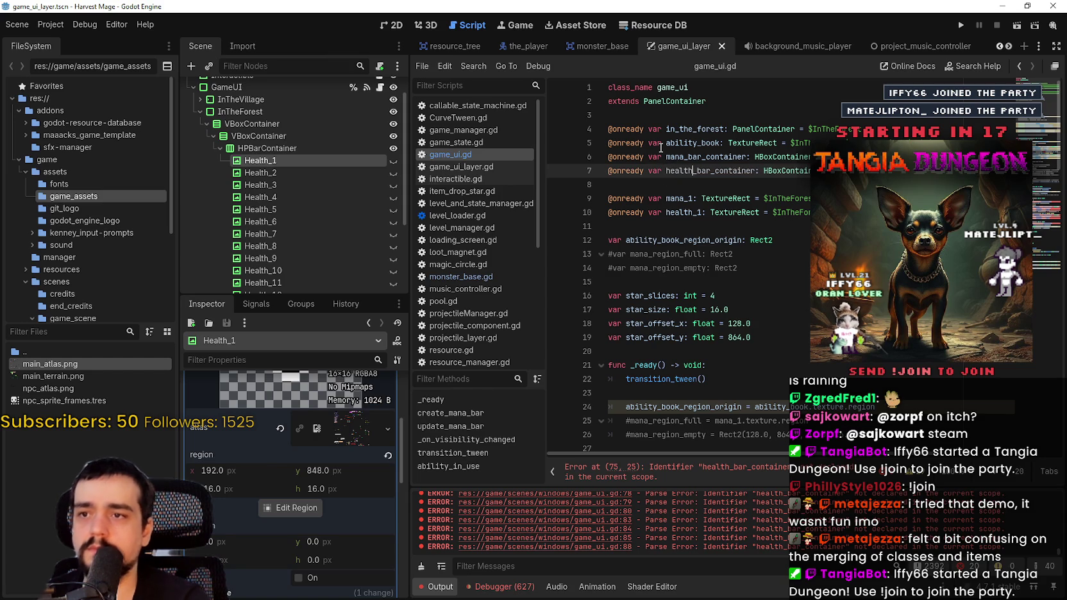
pyautogui.write('health')
pyautogui.doubleClick(675, 169)
pyautogui.hotkey('ctrl', 'f')
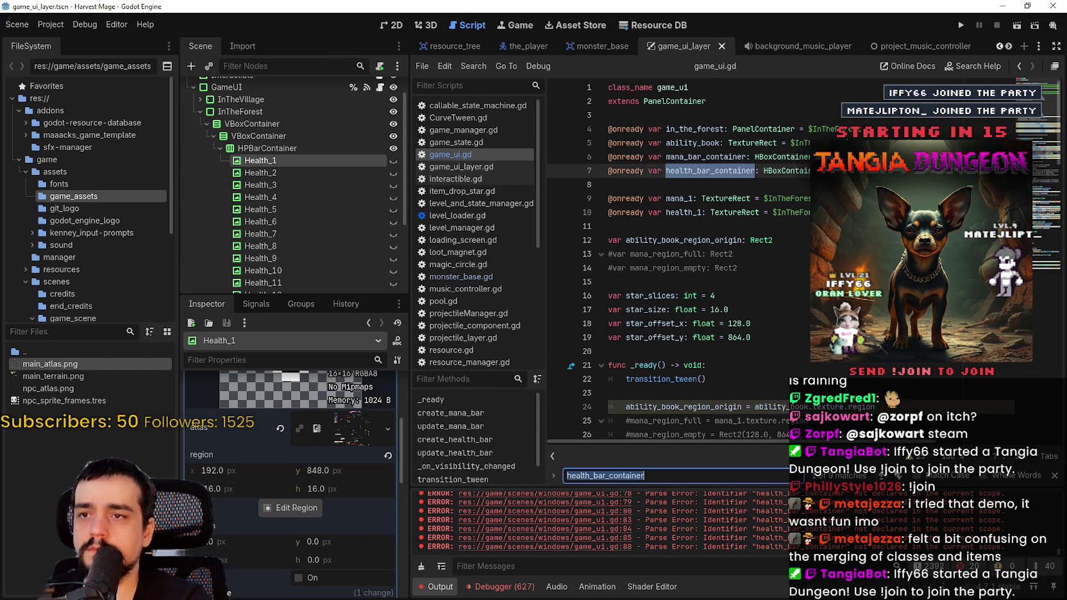
pyautogui.scroll(-12, 918, 429)
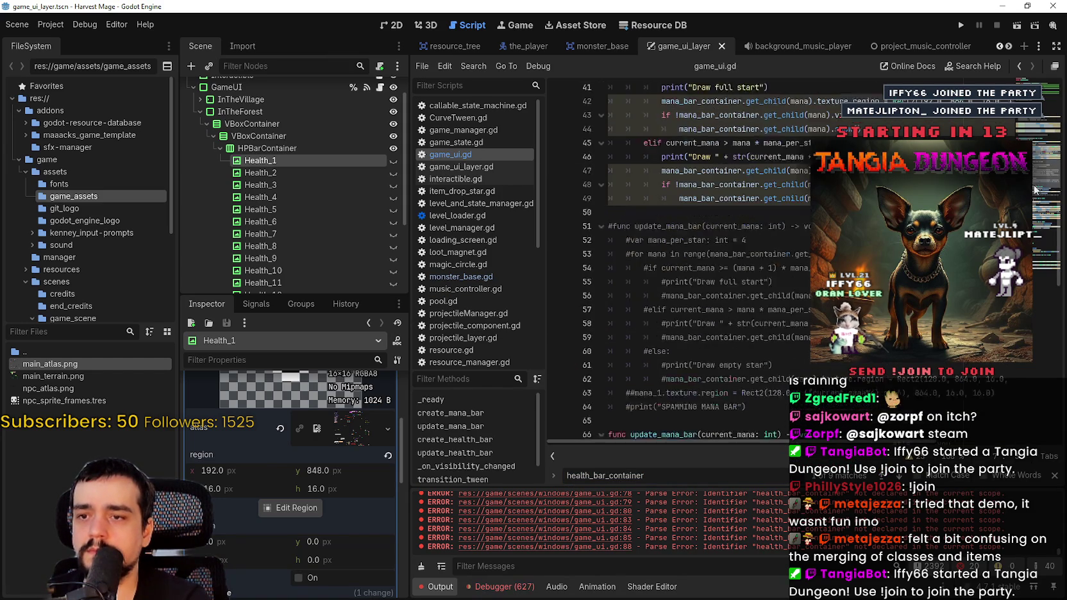
pyautogui.scroll(-4, 673, 256)
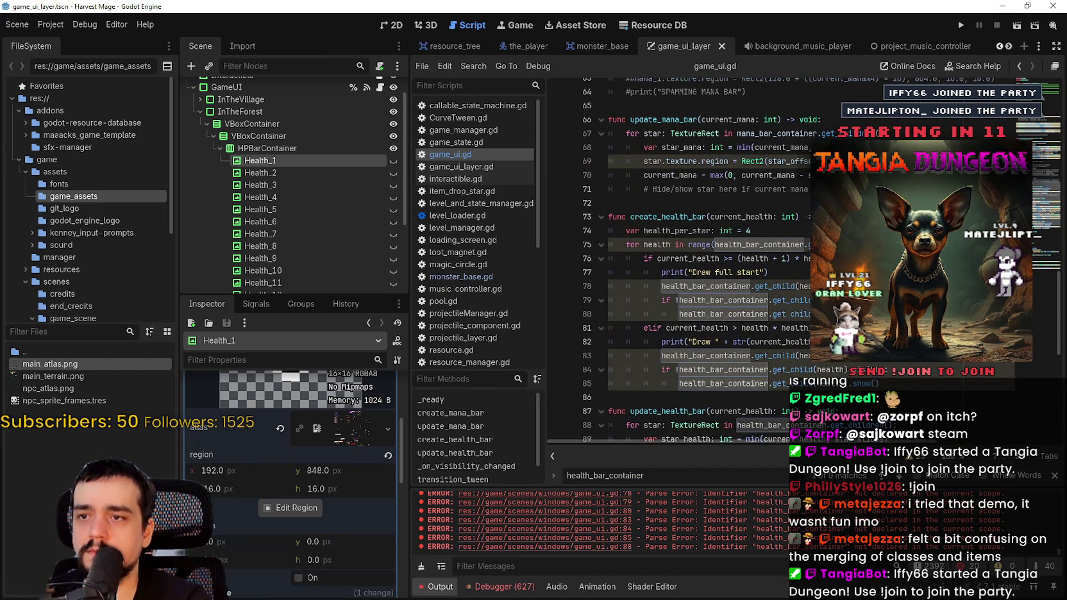
pyautogui.scroll(-1, 705, 257)
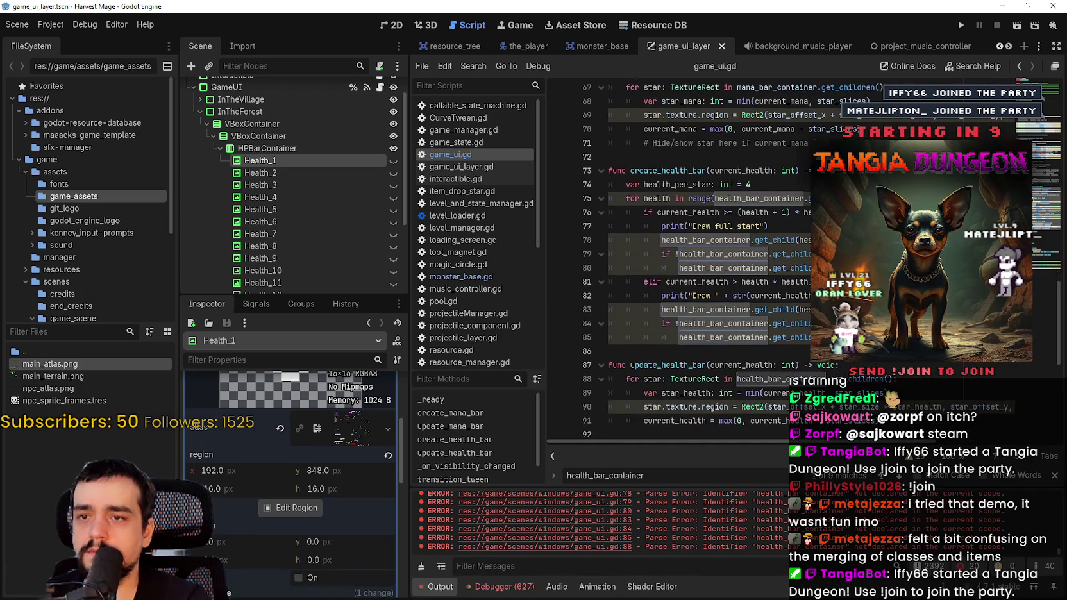
pyautogui.click(1055, 475)
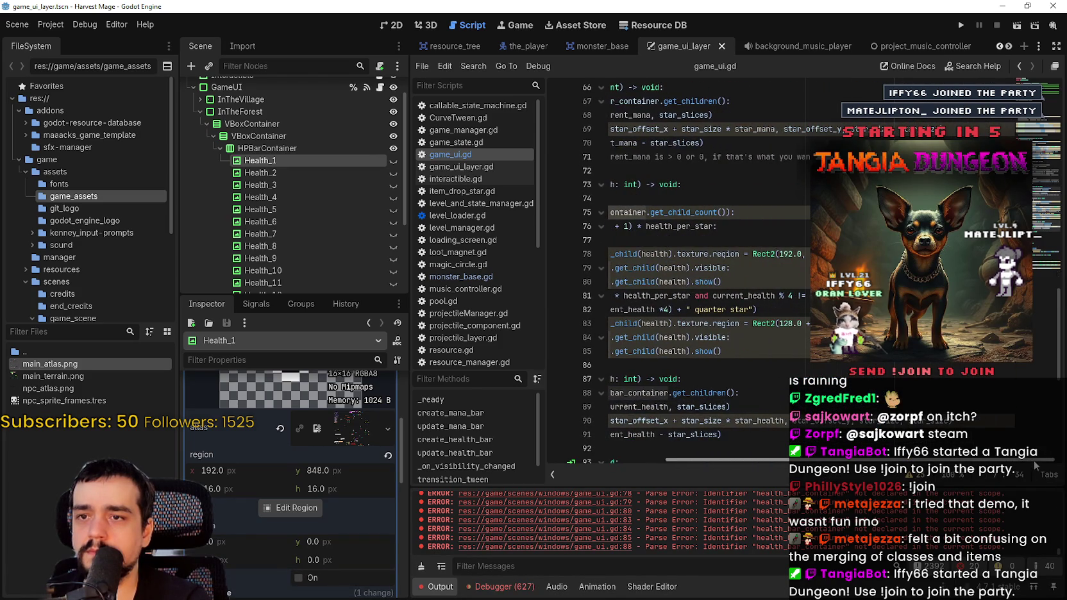
# Check the full-heart texture region on line 78, bringing up the Rect2 parameter hint.
pyautogui.moveTo(1034, 466)
pyautogui.mouseDown()
pyautogui.moveTo(882, 461)
pyautogui.moveTo(1002, 460)
pyautogui.mouseUp()
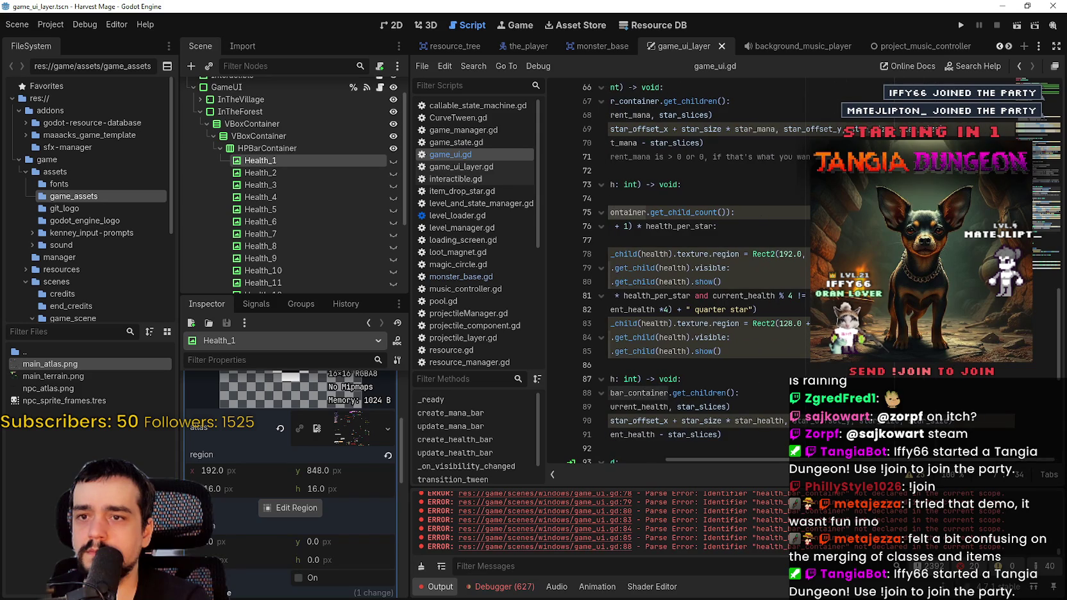
pyautogui.click(703, 255)
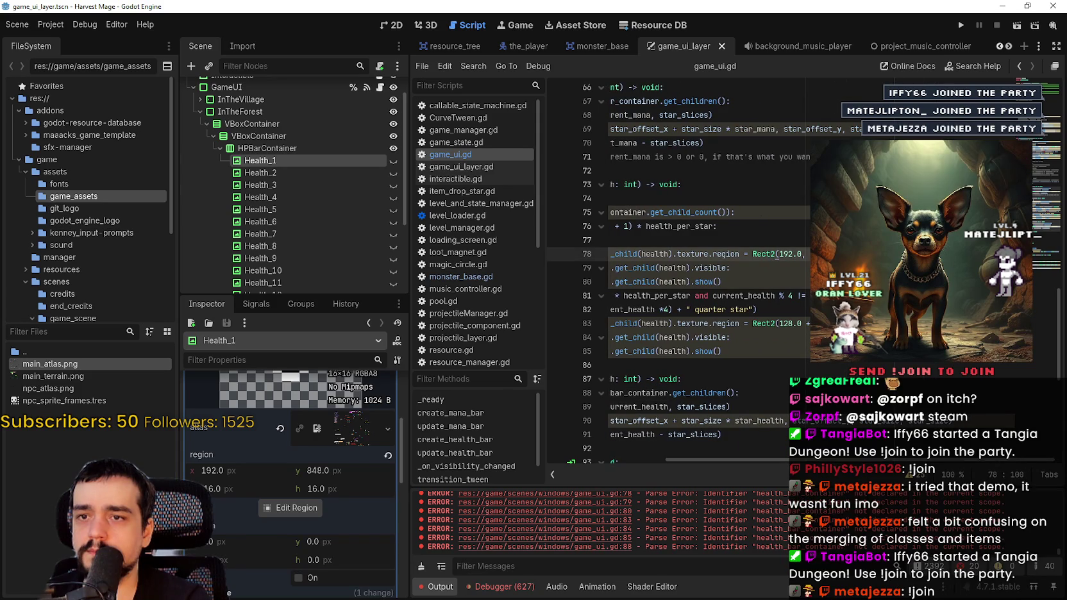
pyautogui.doubleClick(704, 255)
pyautogui.scroll(1, 305, 515)
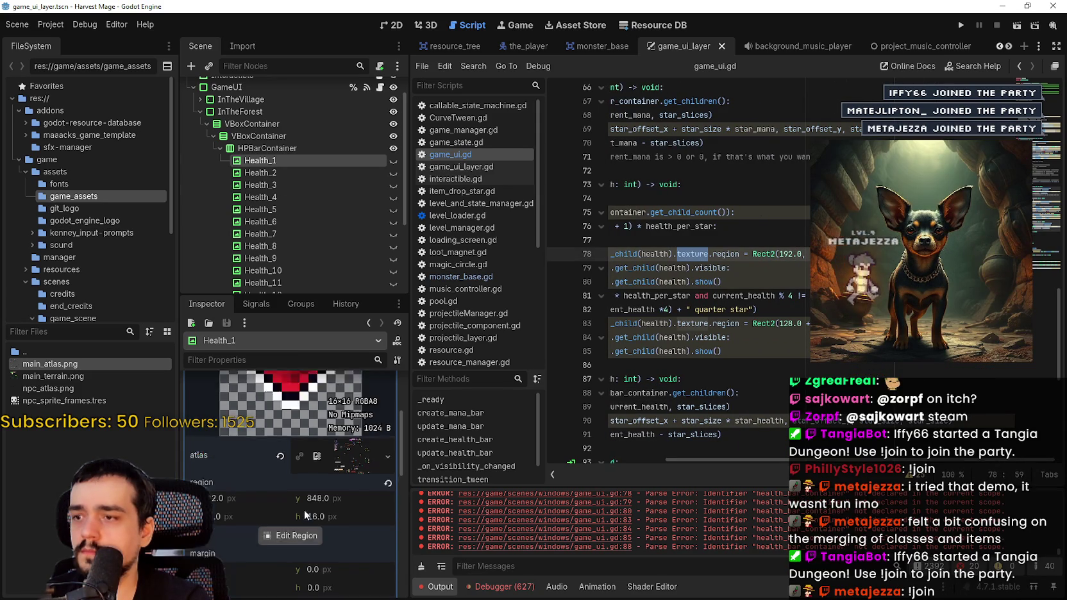
pyautogui.scroll(1, 306, 506)
pyautogui.scroll(-3, 306, 505)
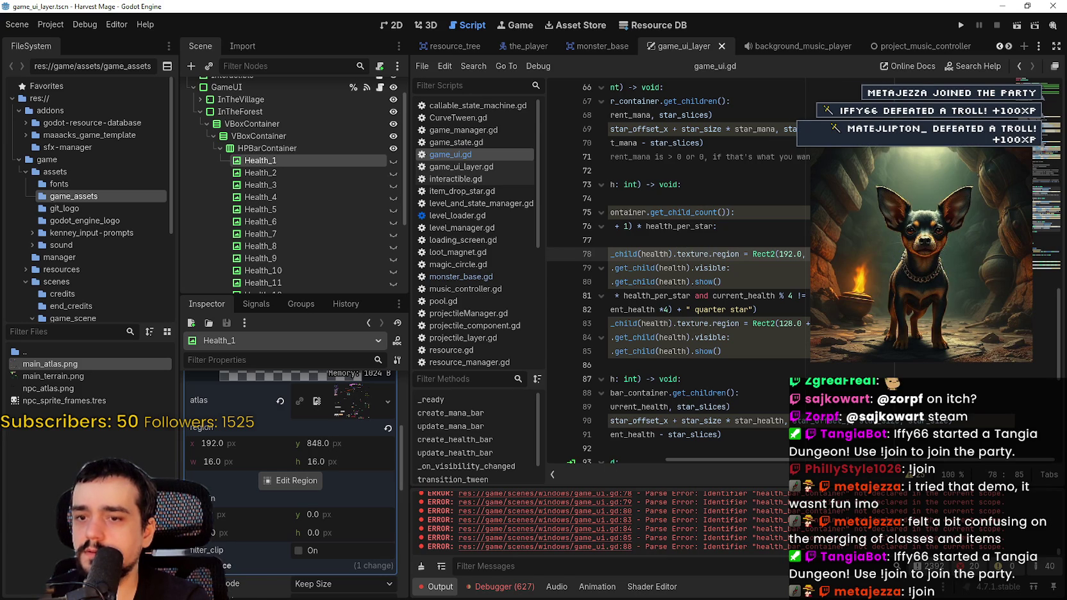
pyautogui.press('BackSpace')
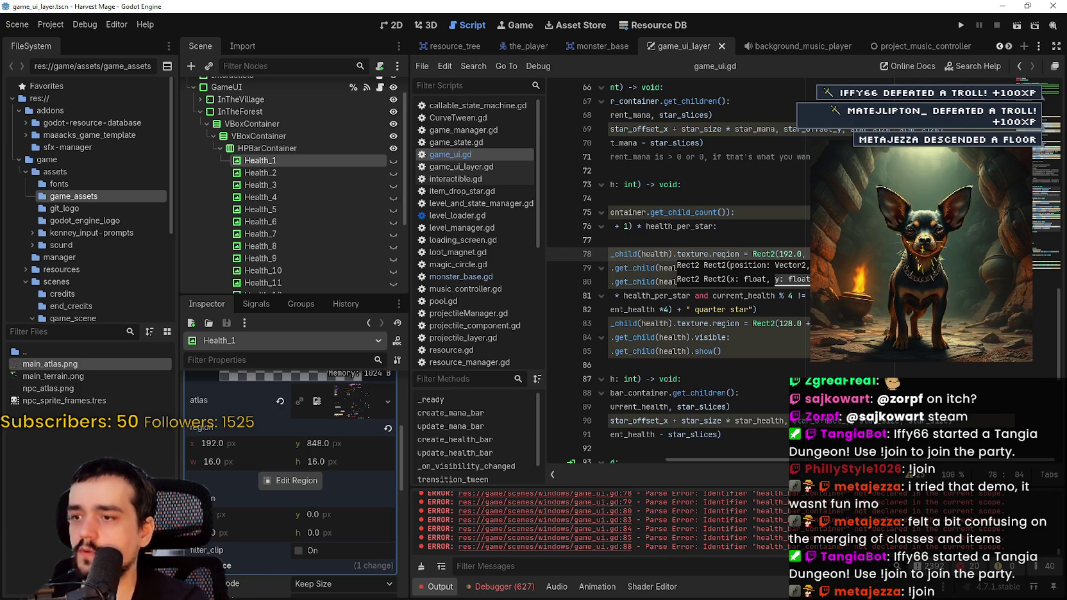
# Review the remaining heart regions on lines 76–83, down to the quarter-heart region.
pyautogui.click(716, 226)
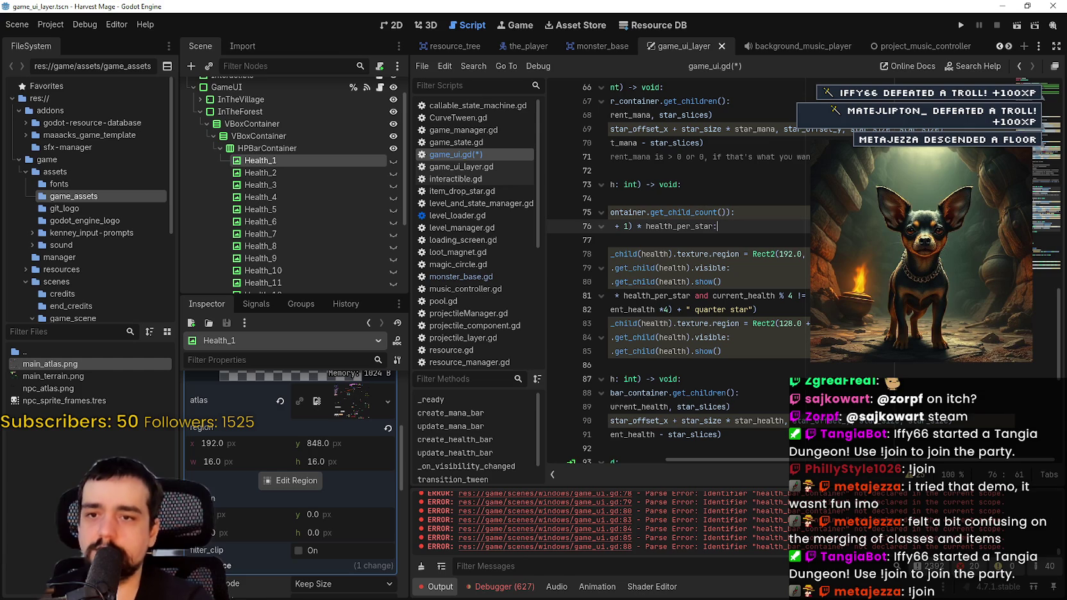
pyautogui.click(841, 254)
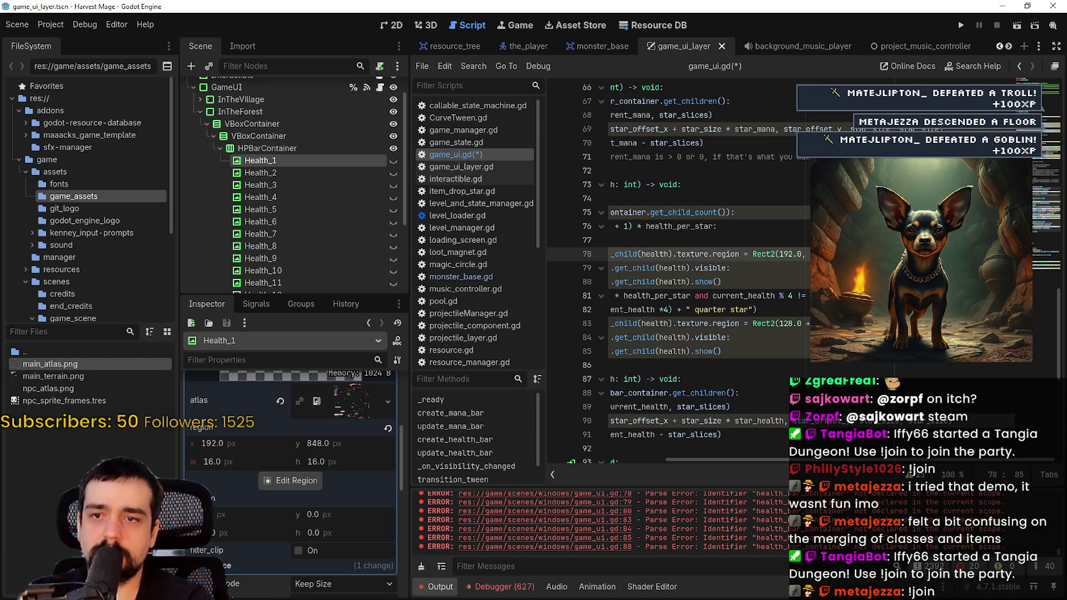
pyautogui.click(846, 323)
pyautogui.scroll(-2, 673, 269)
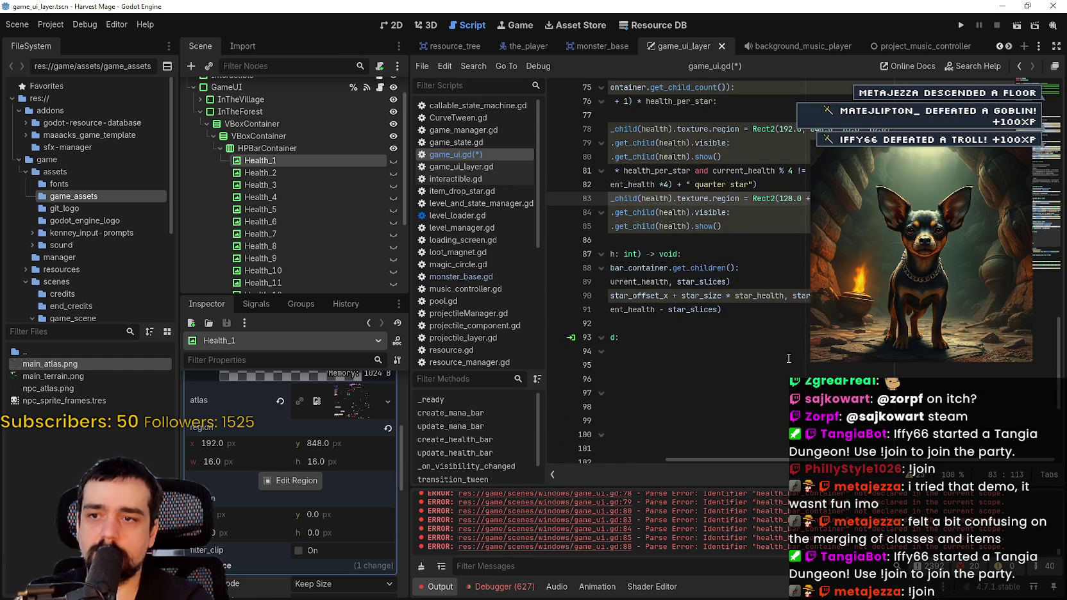
pyautogui.click(657, 456)
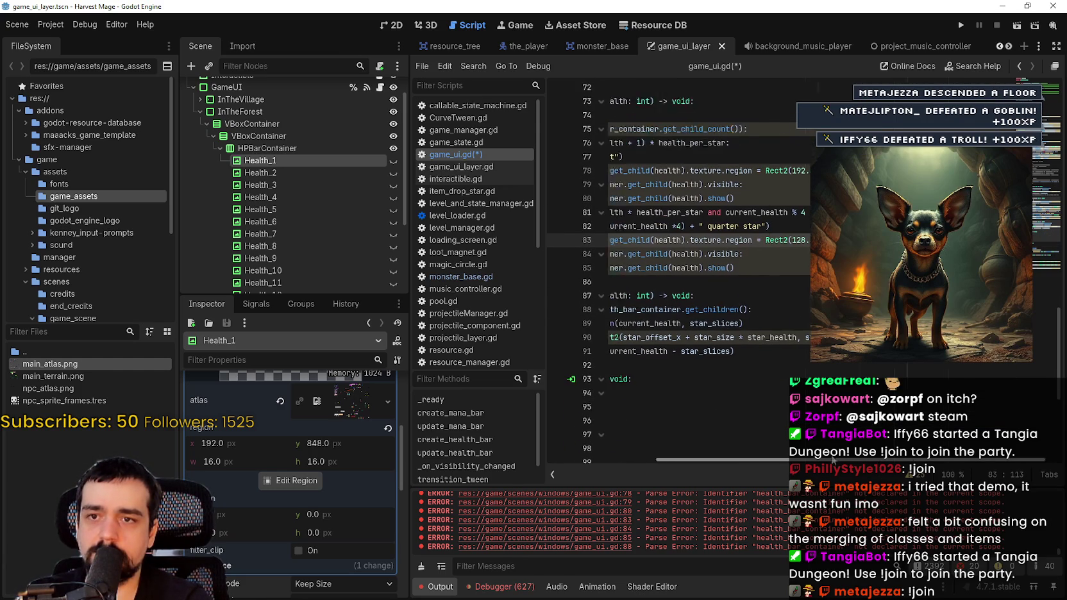
pyautogui.scroll(3, 686, 283)
# Save game_ui.gd and review the mana signal connections on lines 29–30.
pyautogui.hotkey('ctrl', 's')
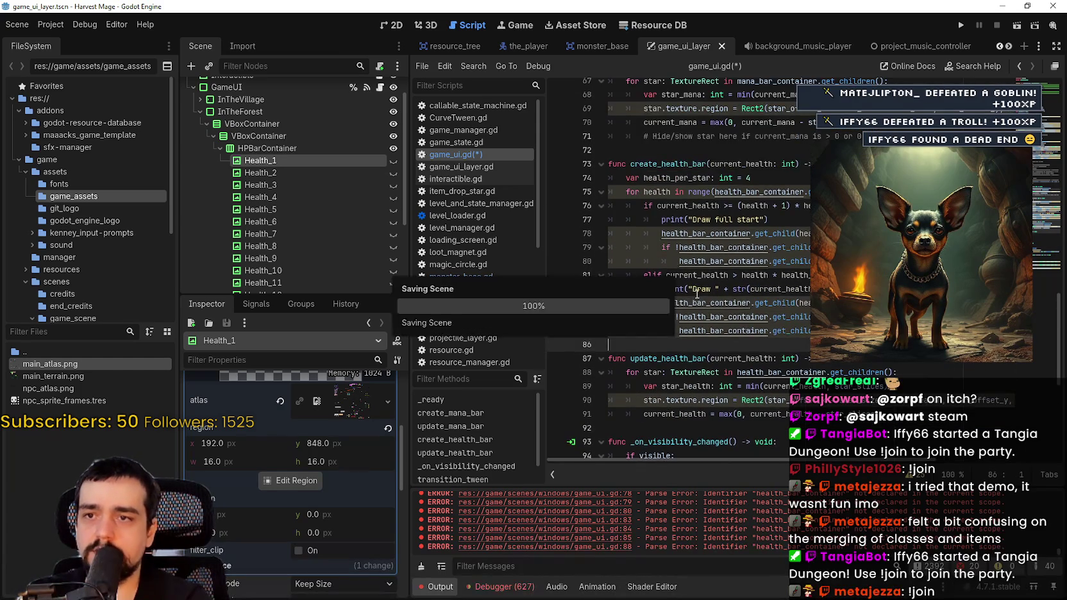
pyautogui.scroll(3, 712, 294)
pyautogui.click(748, 316)
pyautogui.scroll(-12, 754, 320)
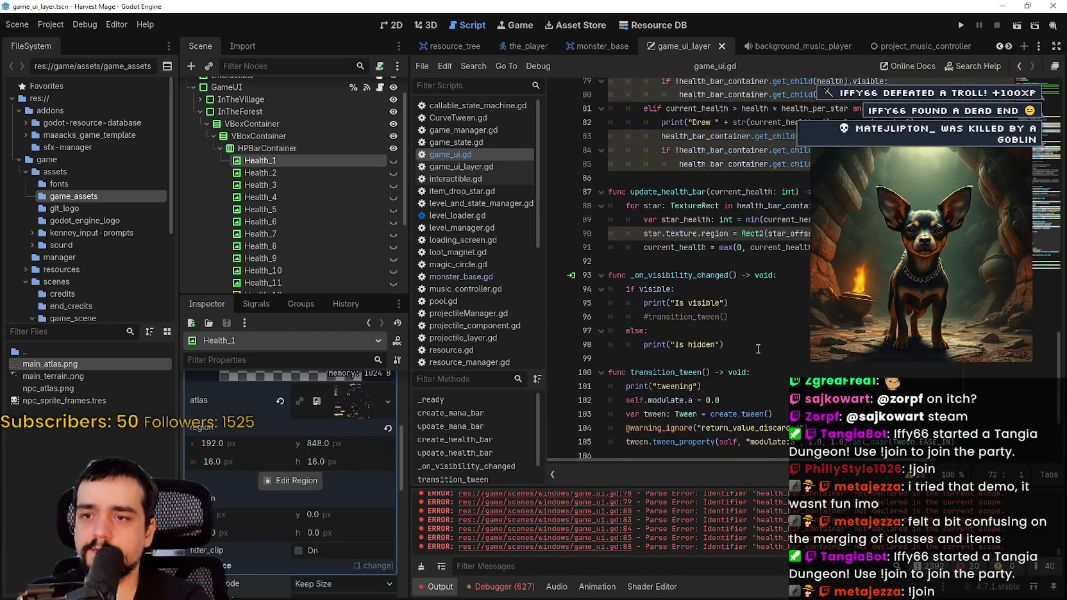
pyautogui.scroll(20, 762, 324)
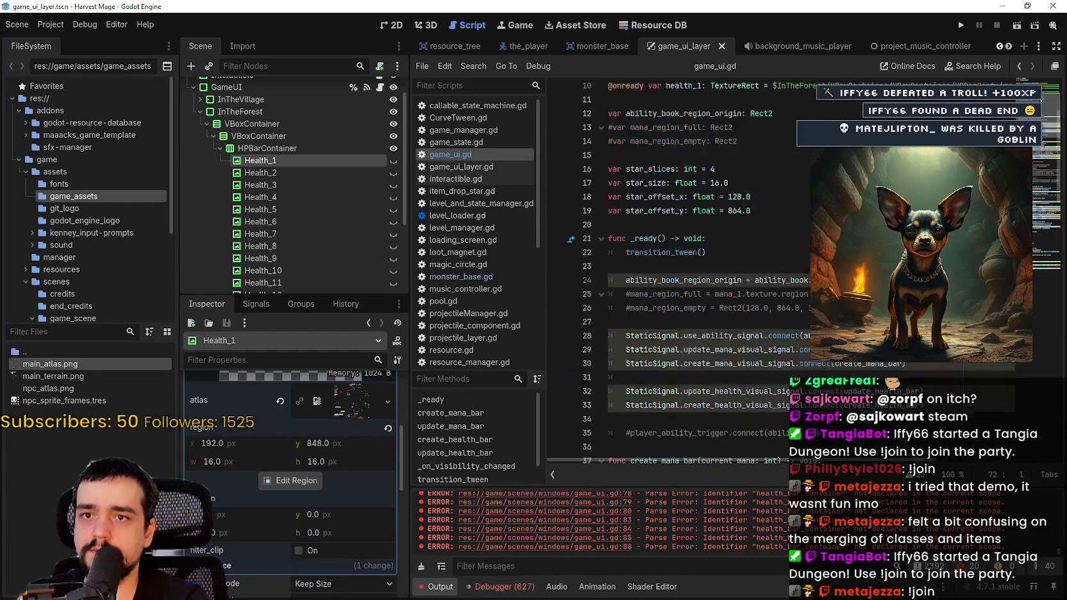
pyautogui.doubleClick(737, 309)
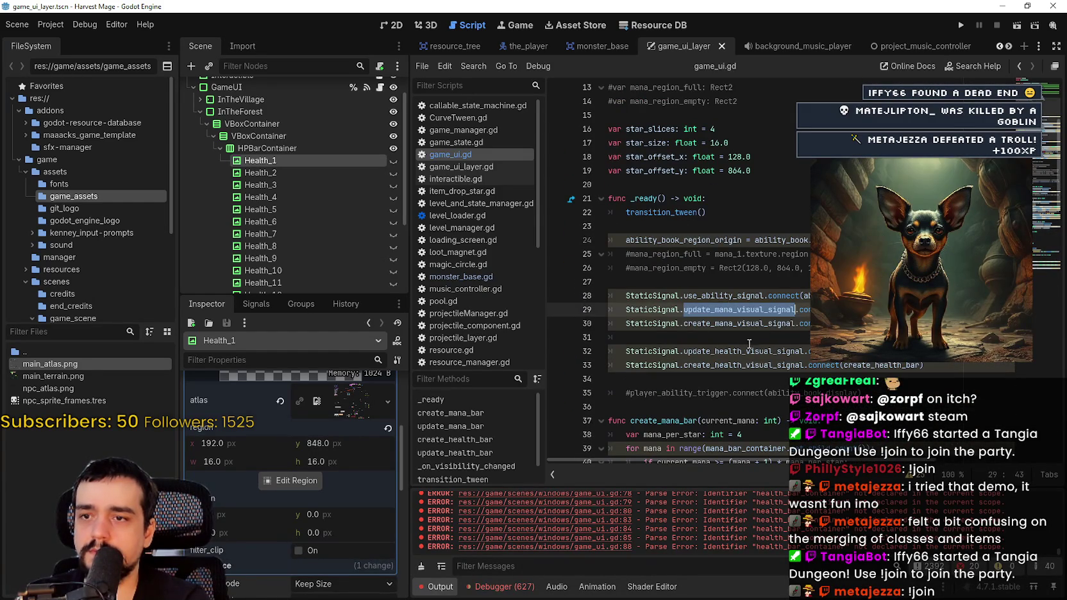
pyautogui.doubleClick(738, 323)
pyautogui.doubleClick(866, 323)
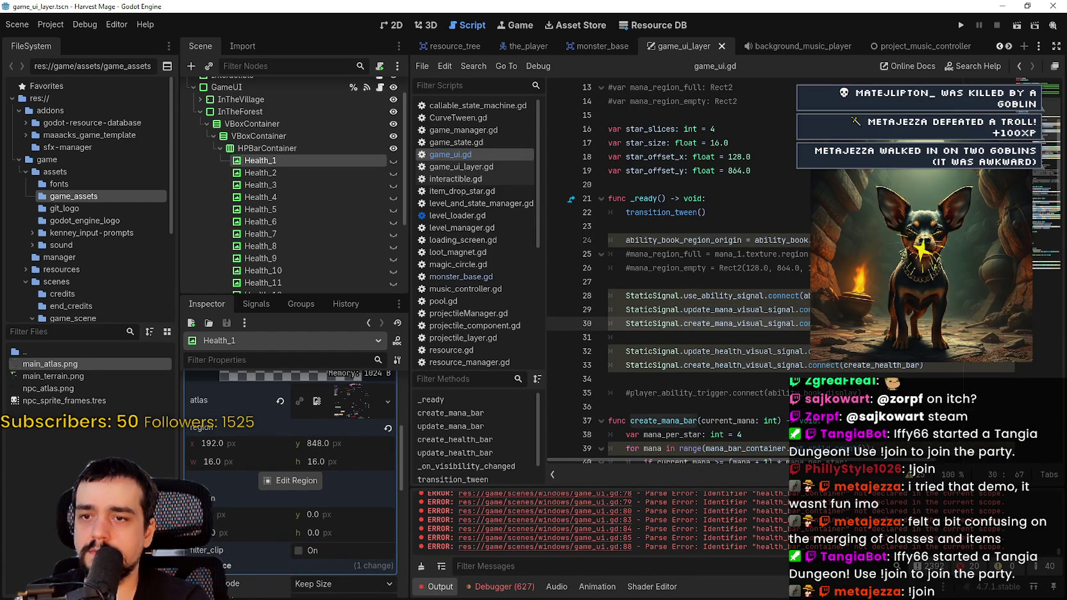
# Run a project-wide Find in Files for create_mana_visual_signal.
pyautogui.scroll(-3, 867, 323)
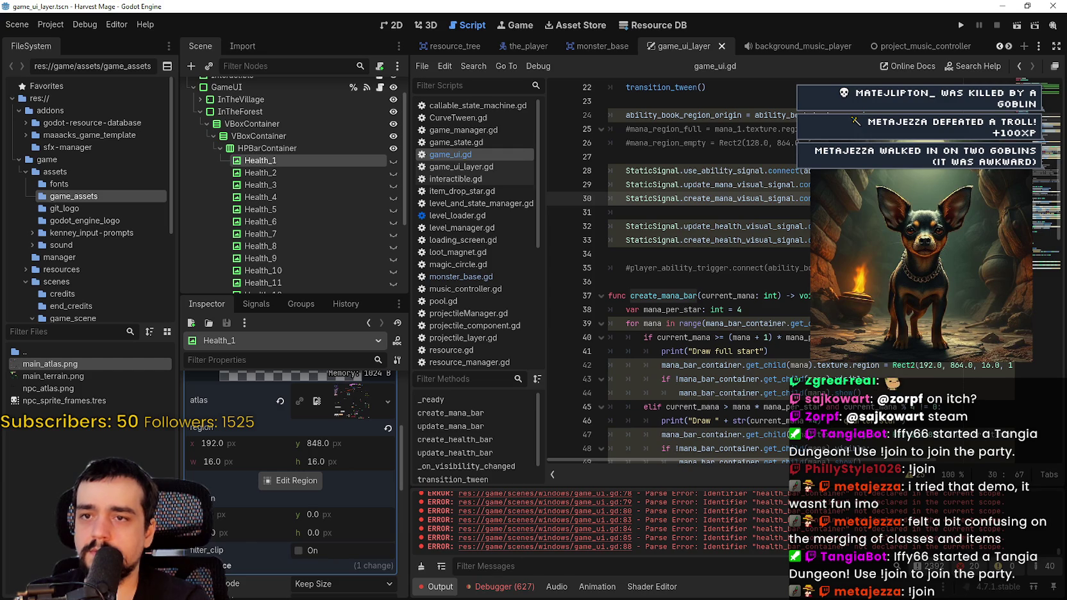
pyautogui.doubleClick(737, 198)
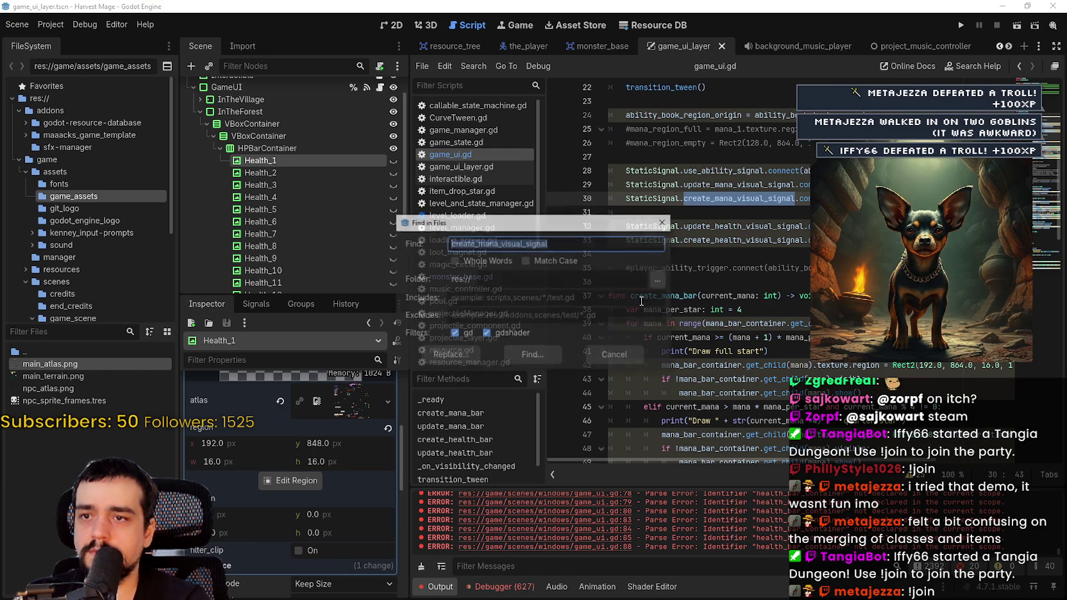
pyautogui.hotkey('ctrl', 'shift', 'f')
pyautogui.click(543, 354)
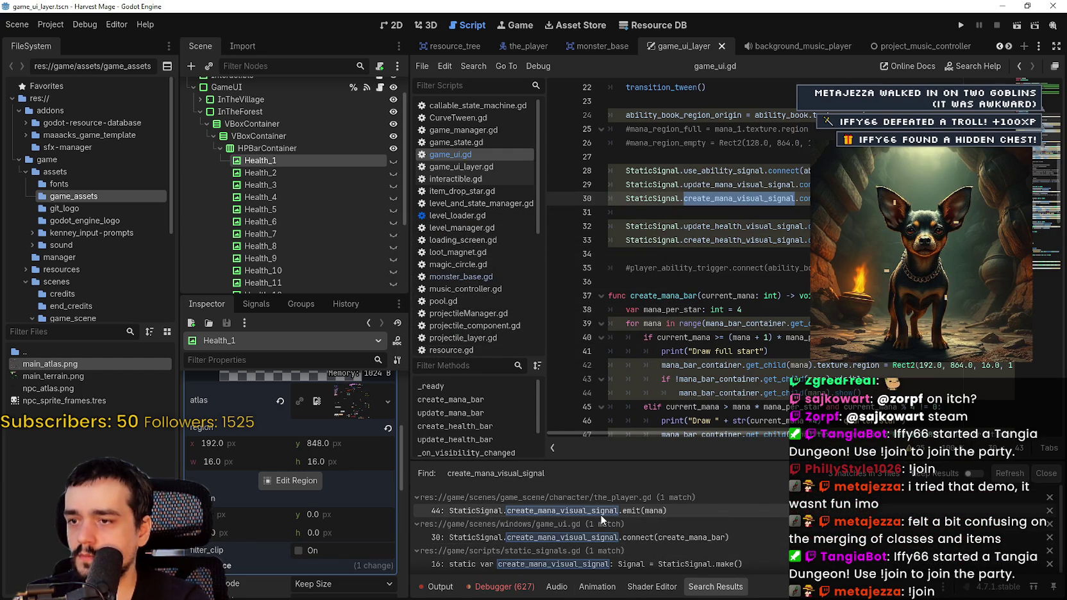
# Duplicate the_player.gd's line 44 mana emit and change the copy to create_heath_visual_signal.
pyautogui.click(604, 511)
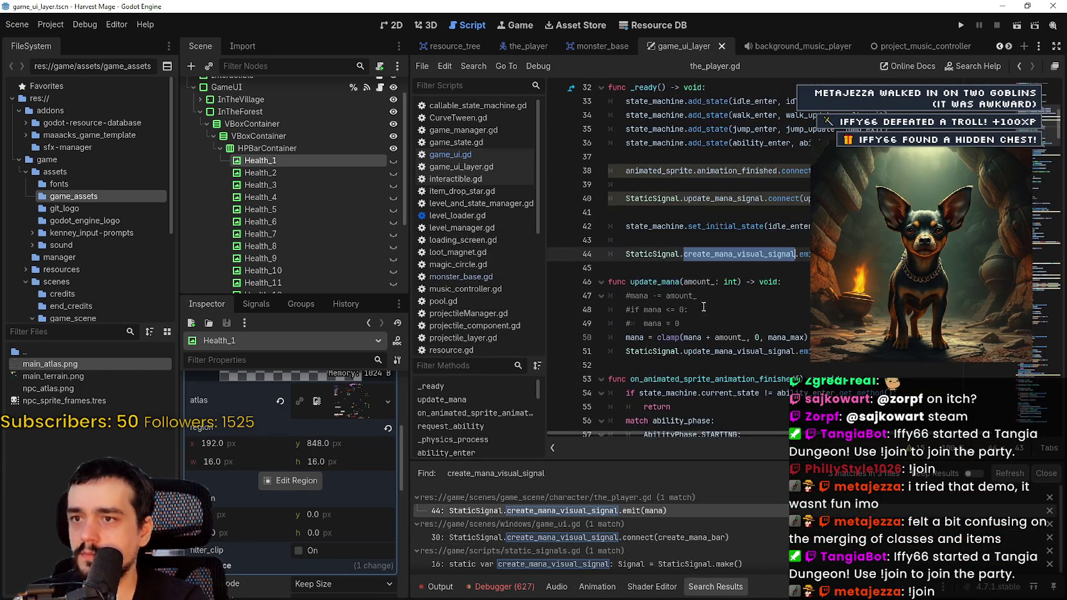
pyautogui.moveTo(781, 290); pyautogui.dragTo(625, 298)
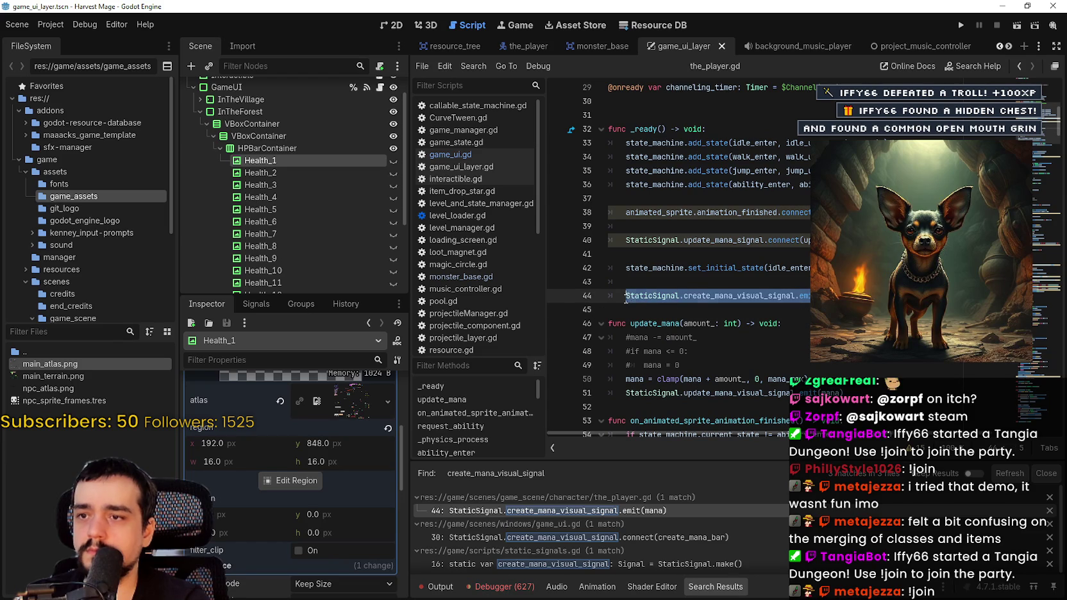
pyautogui.click(731, 296)
pyautogui.hotkey('ctrl', 'shift', 'd')
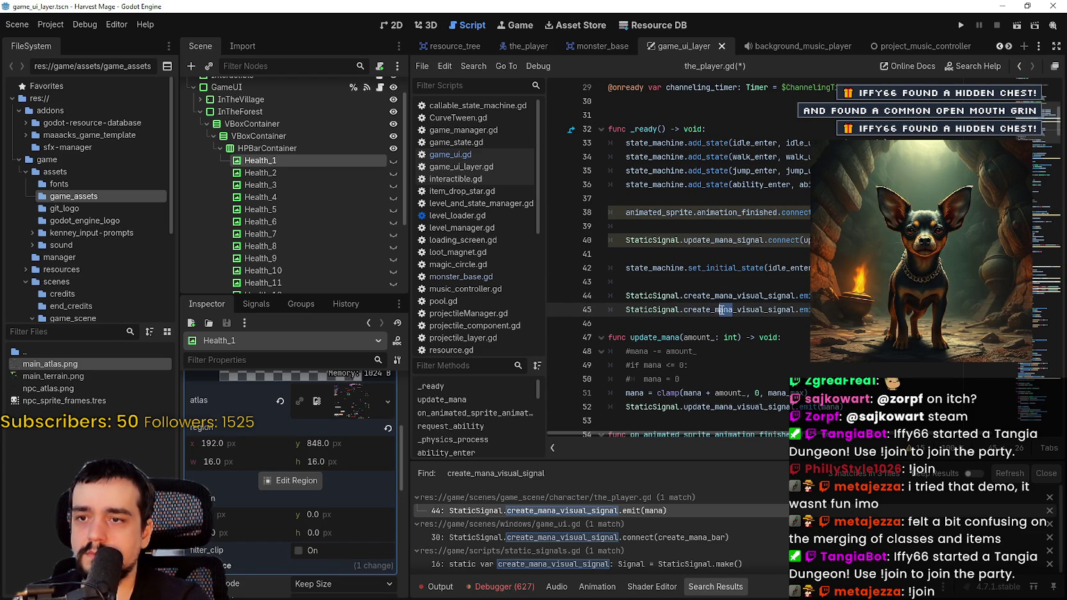
pyautogui.write('heath')
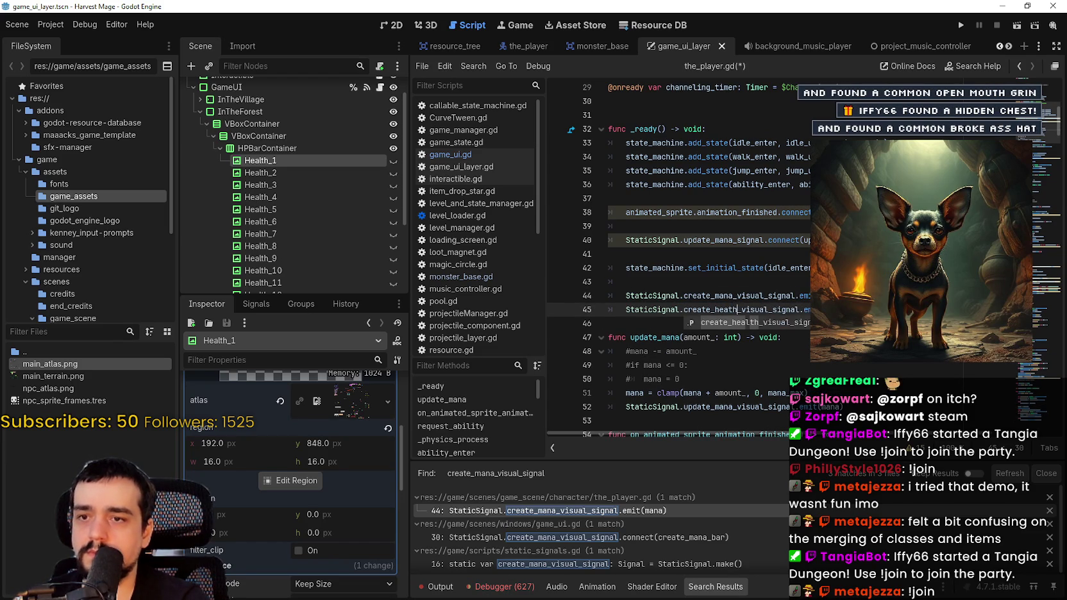
pyautogui.press('Escape')
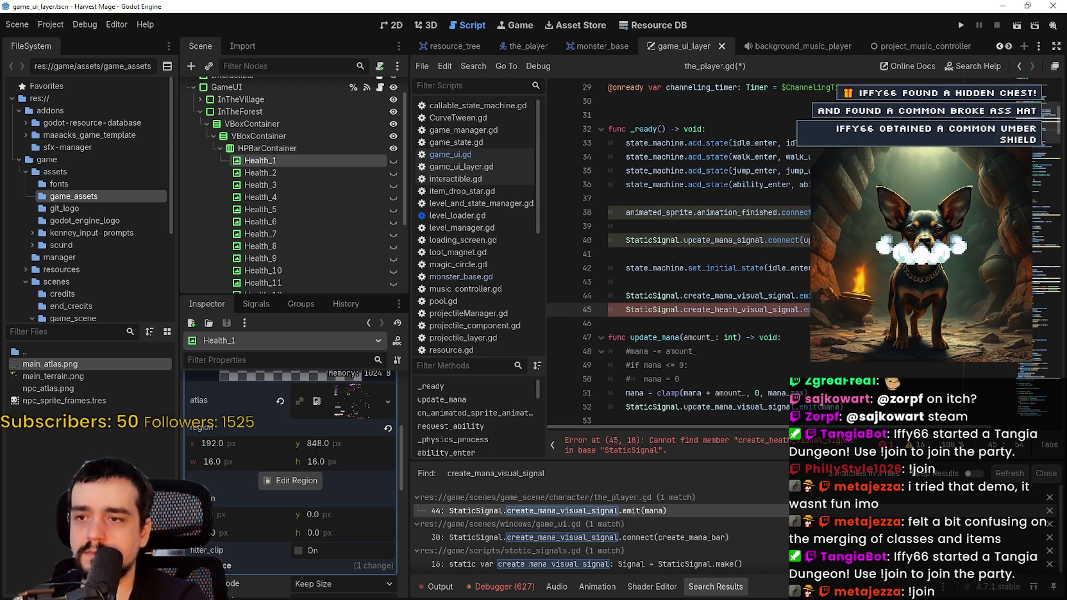
pyautogui.scroll(-3, 796, 277)
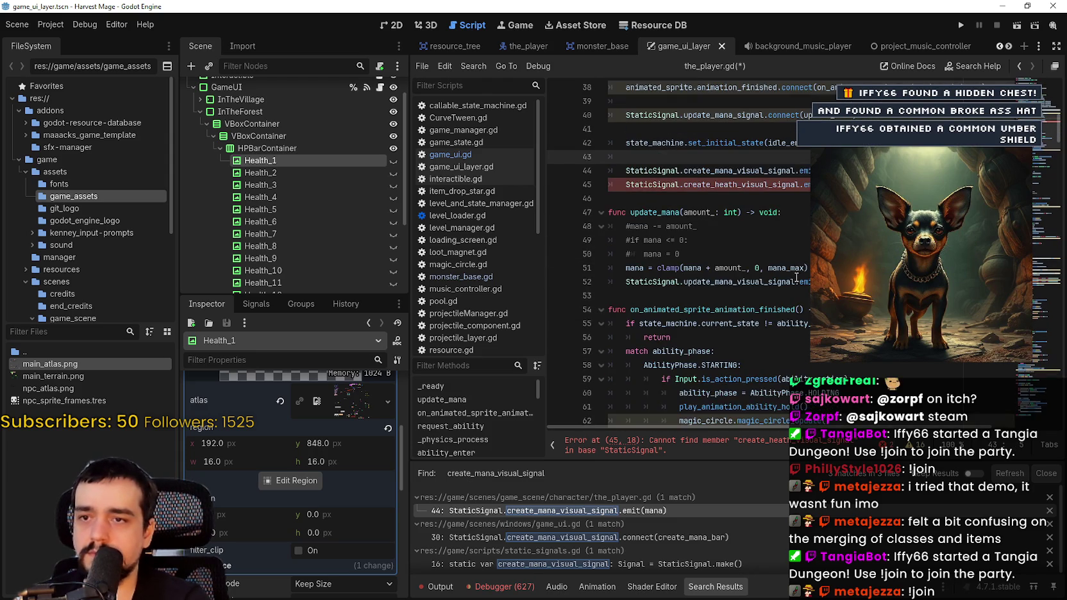
pyautogui.scroll(-7, 730, 273)
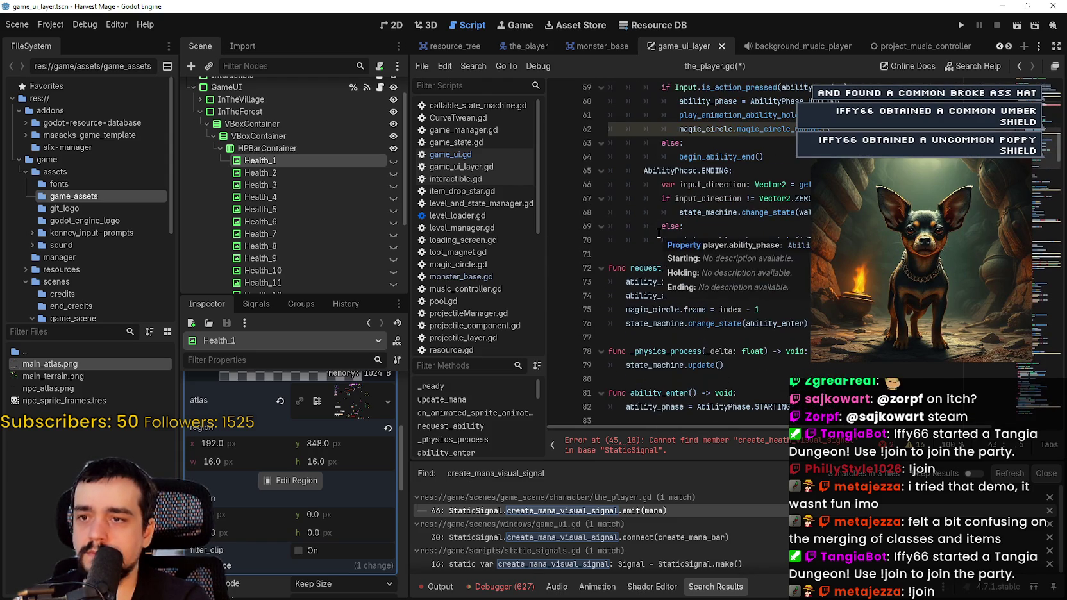
pyautogui.scroll(-12, 640, 223)
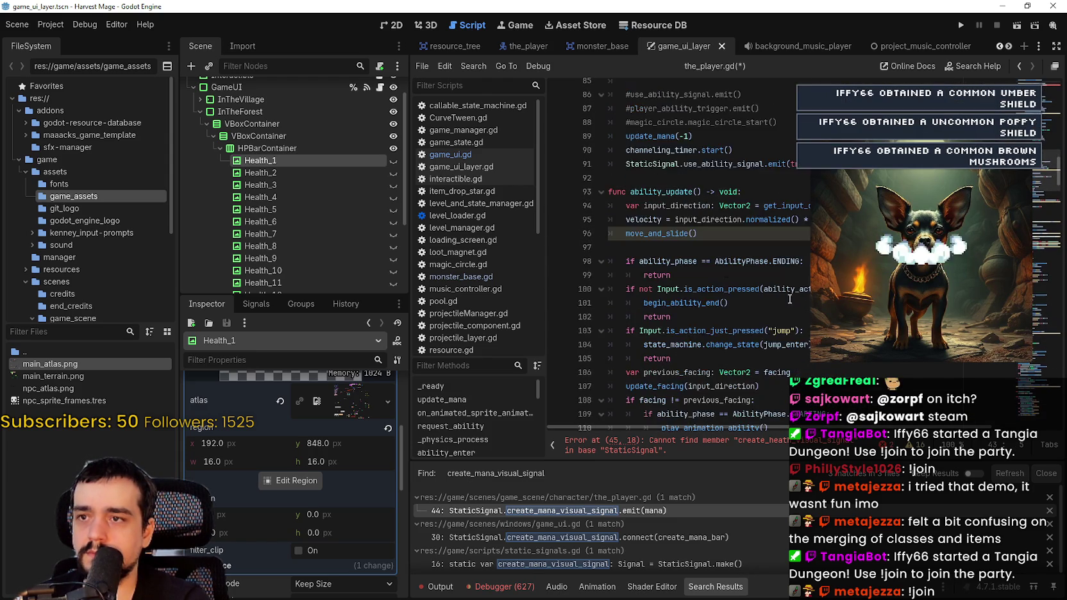
pyautogui.scroll(-5, 641, 250)
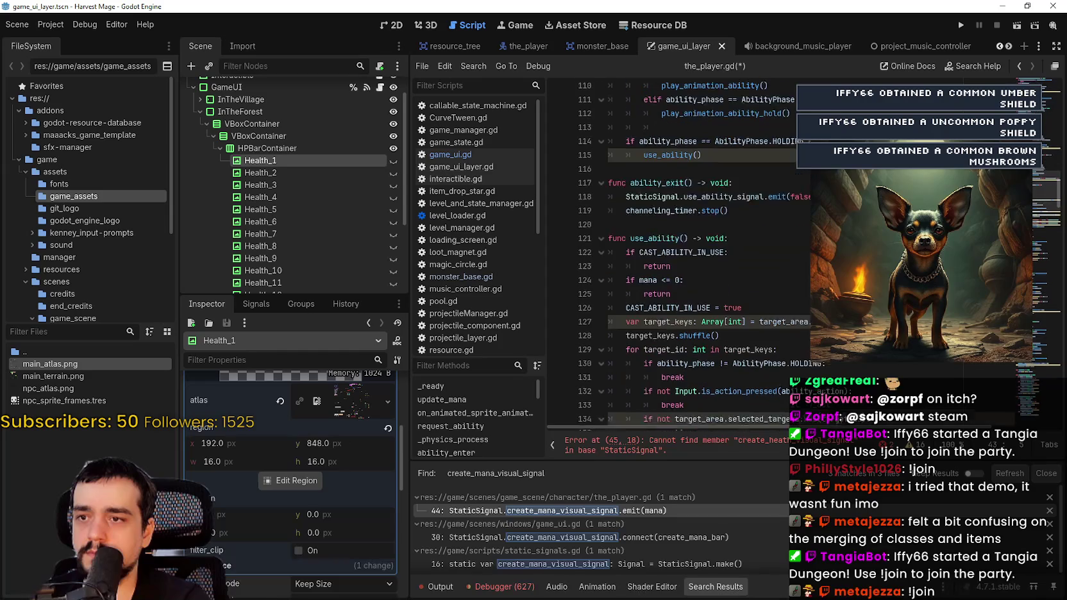
pyautogui.moveTo(1038, 190)
pyautogui.mouseDown()
pyautogui.moveTo(1039, 322)
pyautogui.moveTo(1039, 96)
pyautogui.mouseUp()
# Add health and health_max int declarations below speed, above the mana variables.
pyautogui.click(744, 258)
pyautogui.click(741, 271)
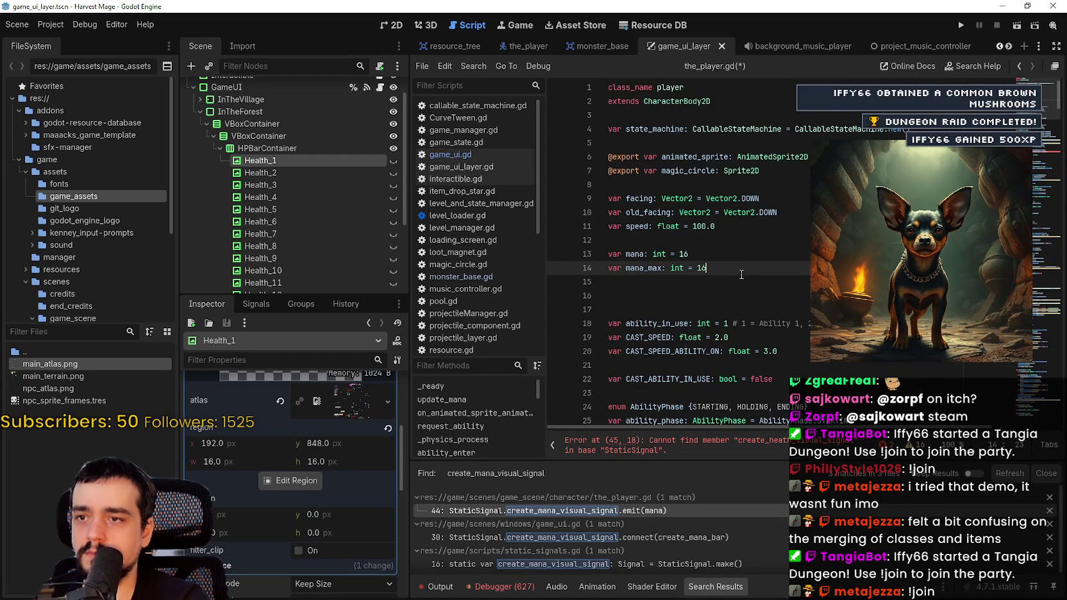
pyautogui.press('Return')
pyautogui.press('Return')
pyautogui.write('va')
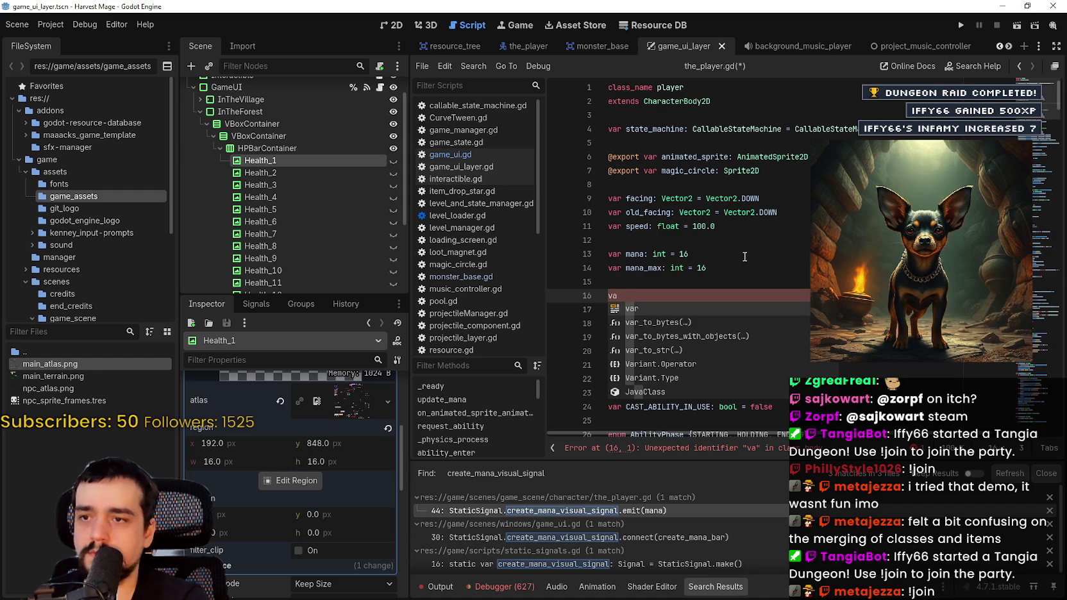
pyautogui.press('BackSpace')
pyautogui.press('BackSpace')
pyautogui.press('BackSpace')
pyautogui.press('BackSpace')
pyautogui.click(751, 240)
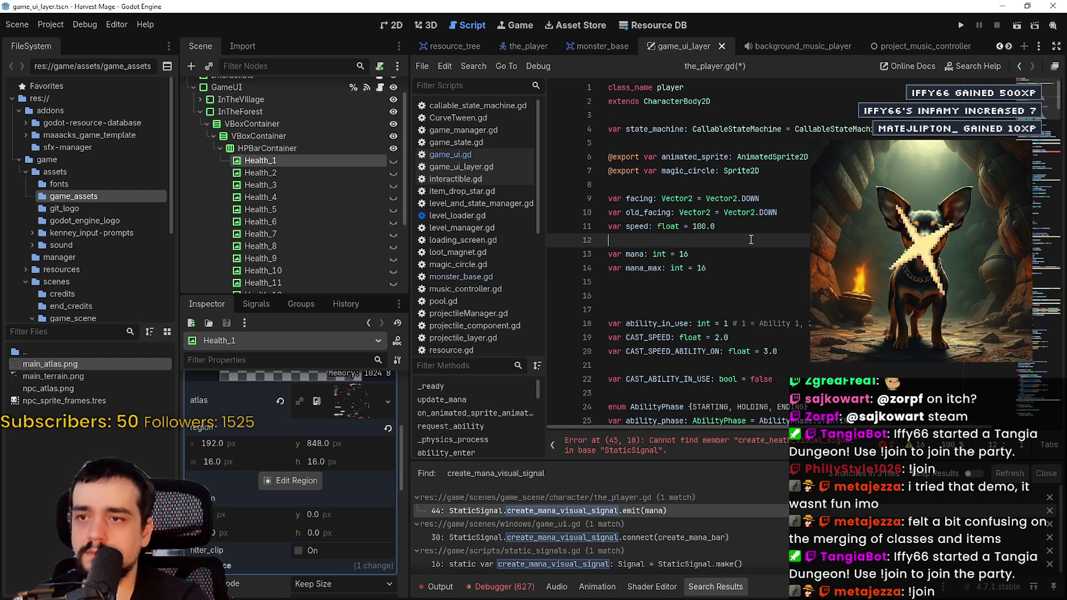
pyautogui.press('Return')
pyautogui.write('var heal')
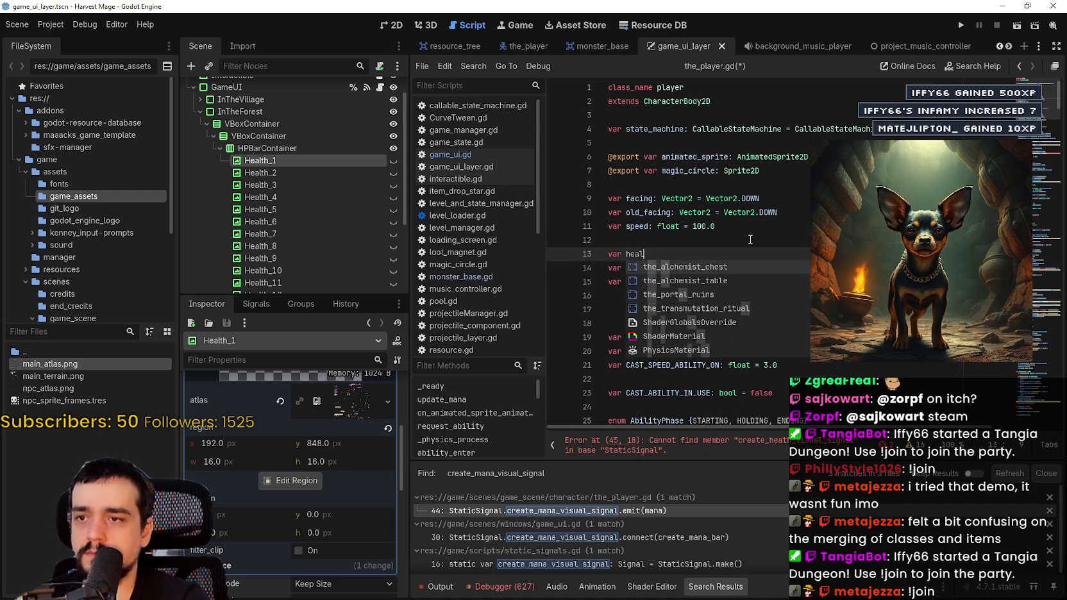
pyautogui.write('th: 3')
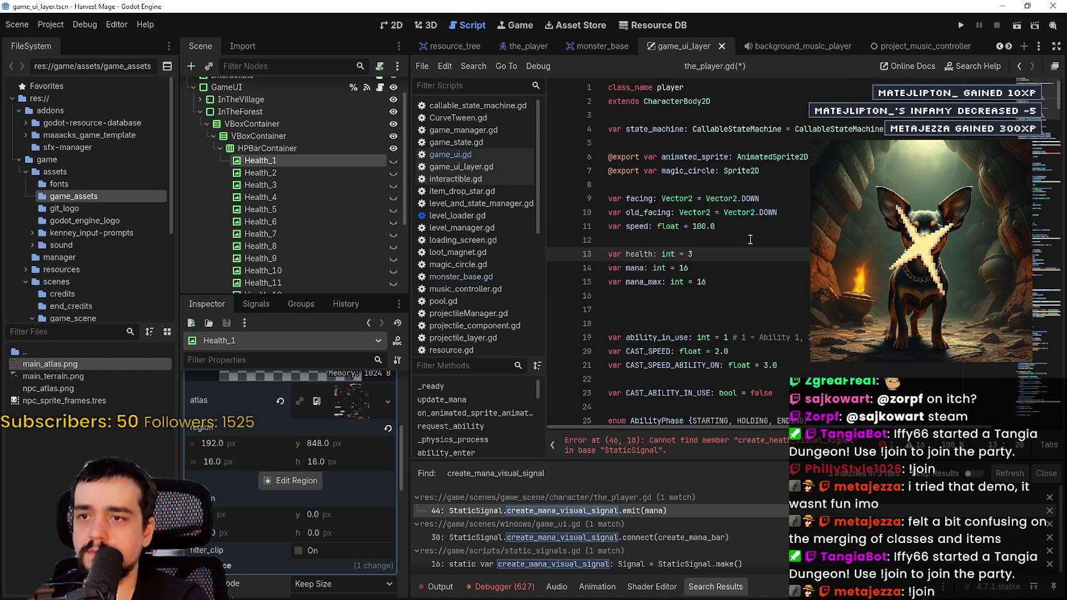
pyautogui.press('Return')
pyautogui.write('r ')
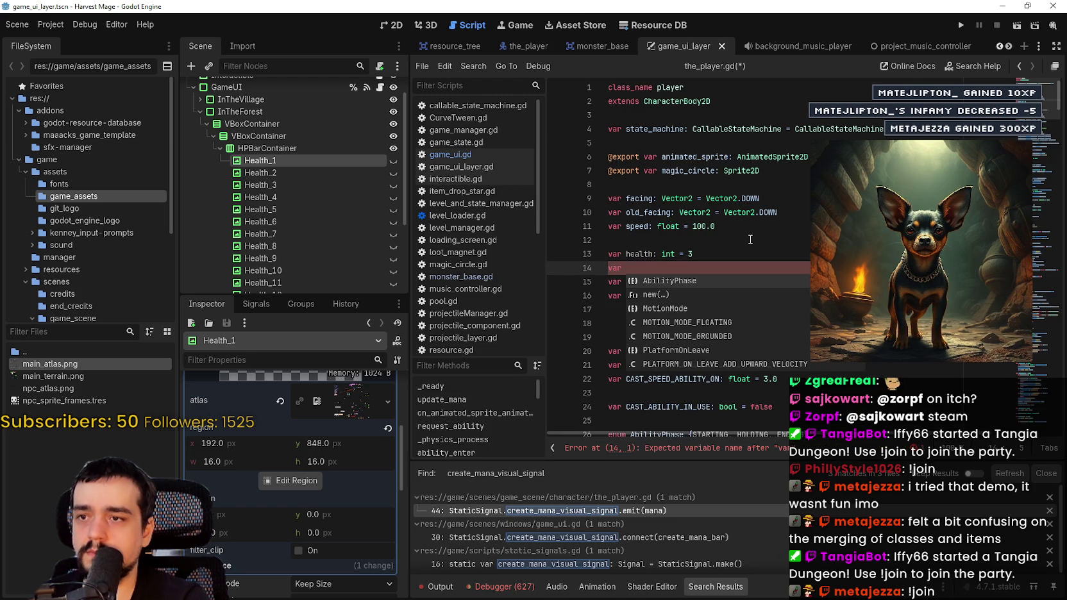
pyautogui.write('h')
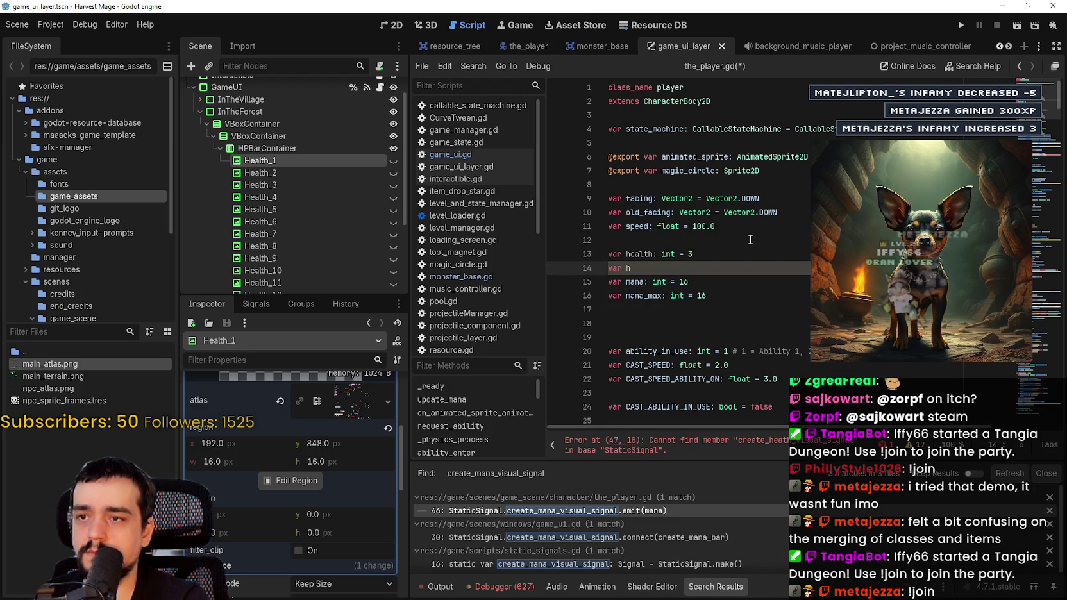
pyautogui.write('ealth:')
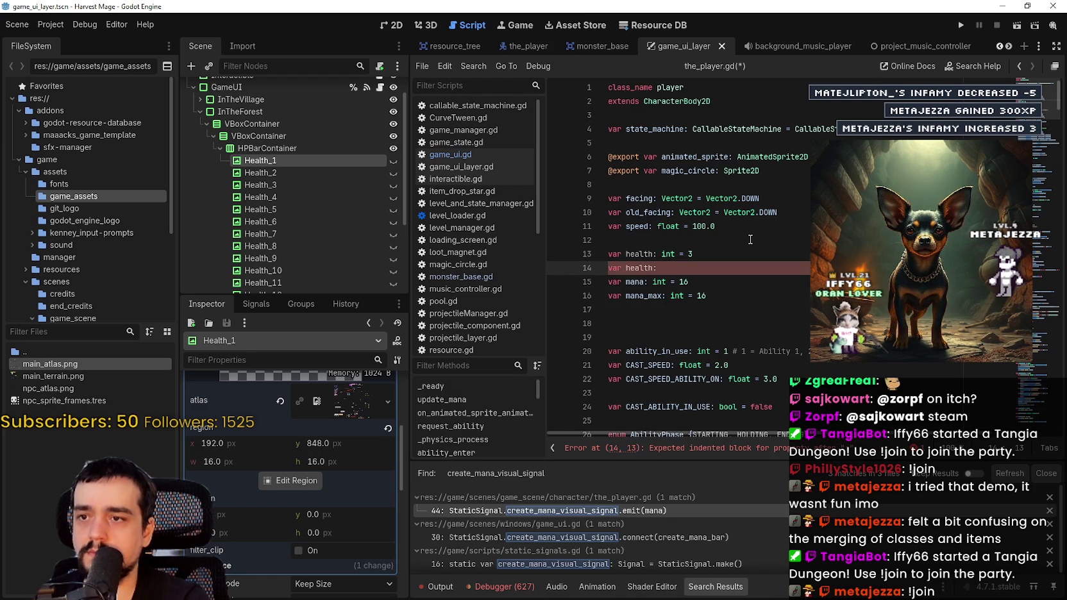
pyautogui.write(' int =')
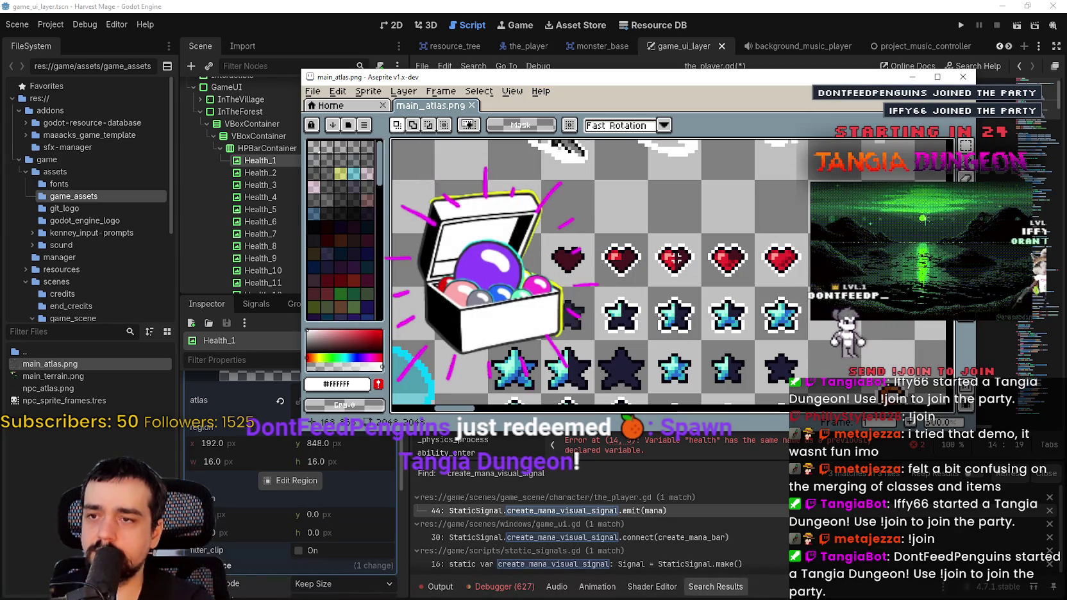
# Give health_max the value 12 by evaluating 4*3 with Evaluate Selection.
pyautogui.hotkey('alt', 'Tab')
pyautogui.click(698, 260)
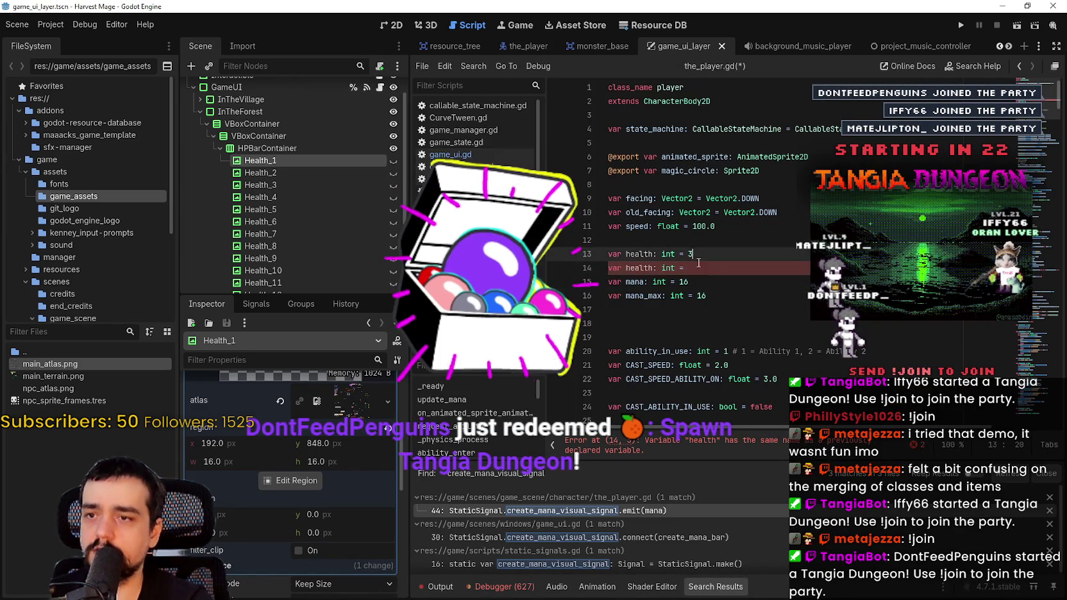
pyautogui.press('Down')
pyautogui.write('4')
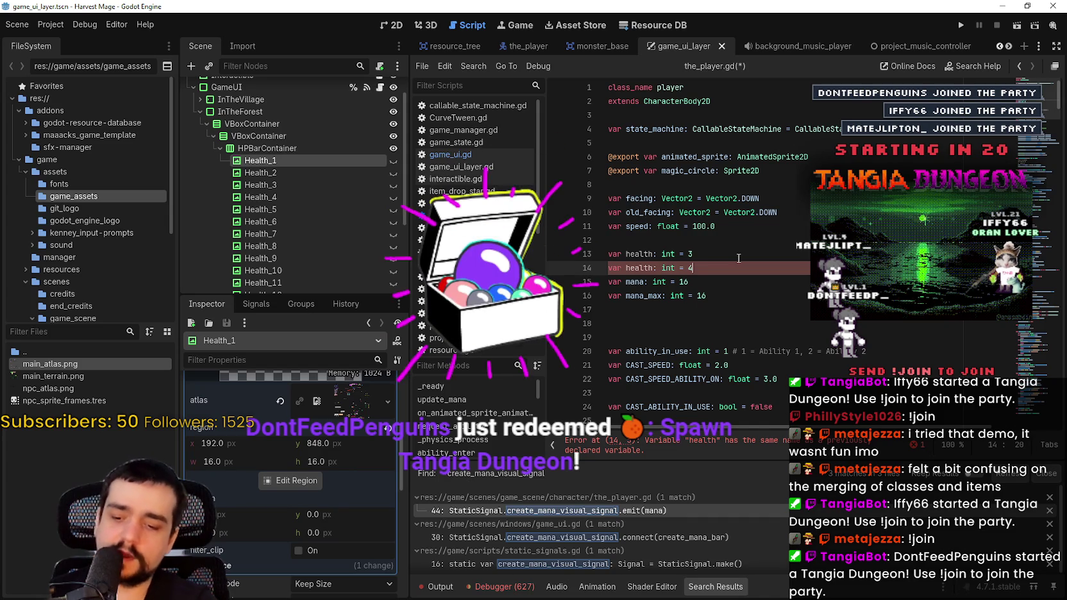
pyautogui.write('*3')
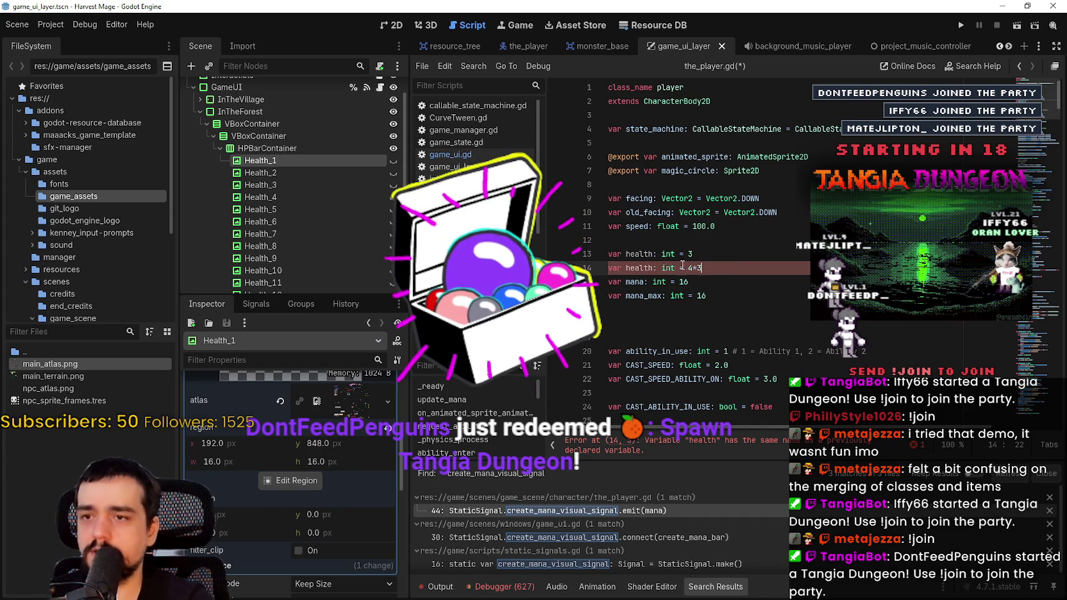
pyautogui.moveTo(688, 268); pyautogui.dragTo(702, 268)
pyautogui.rightClick(699, 268)
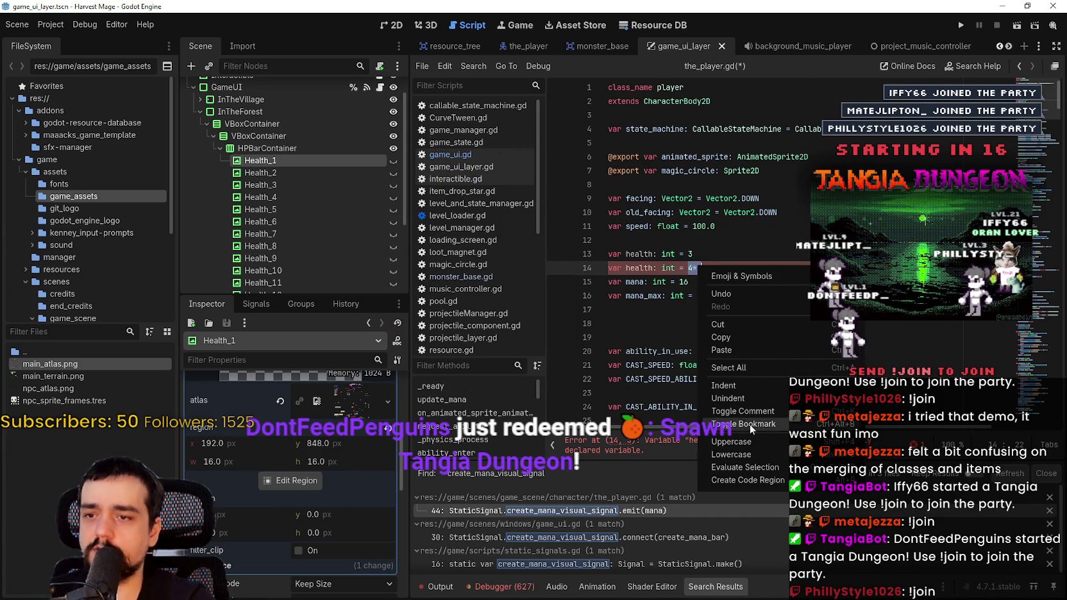
pyautogui.click(752, 467)
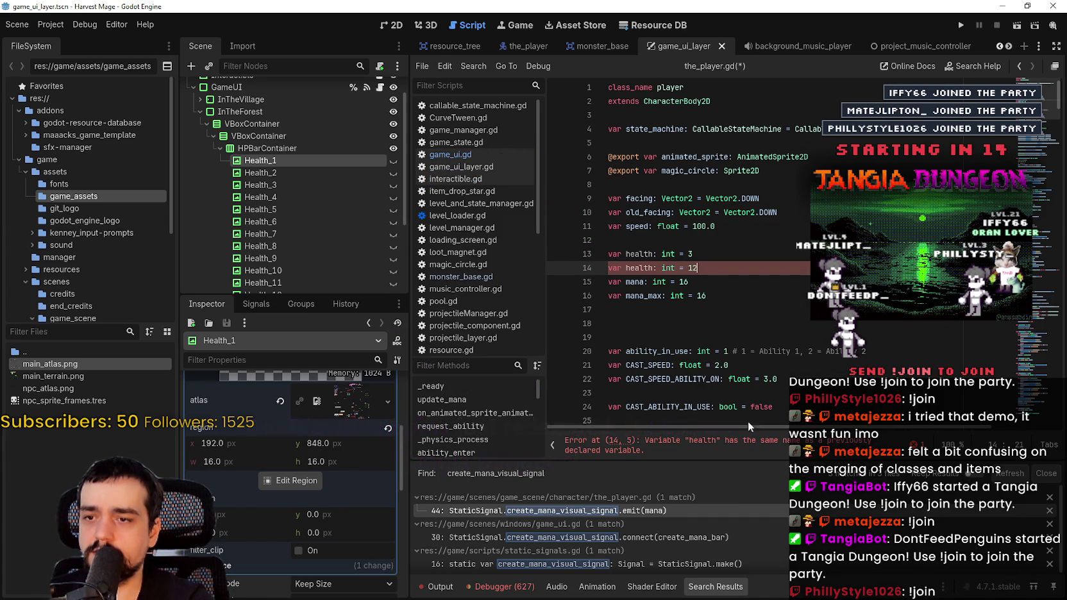
# Set health to 12, add a blank line below the health variables, and save.
pyautogui.click(736, 297)
pyautogui.click(699, 267)
pyautogui.write('_max')
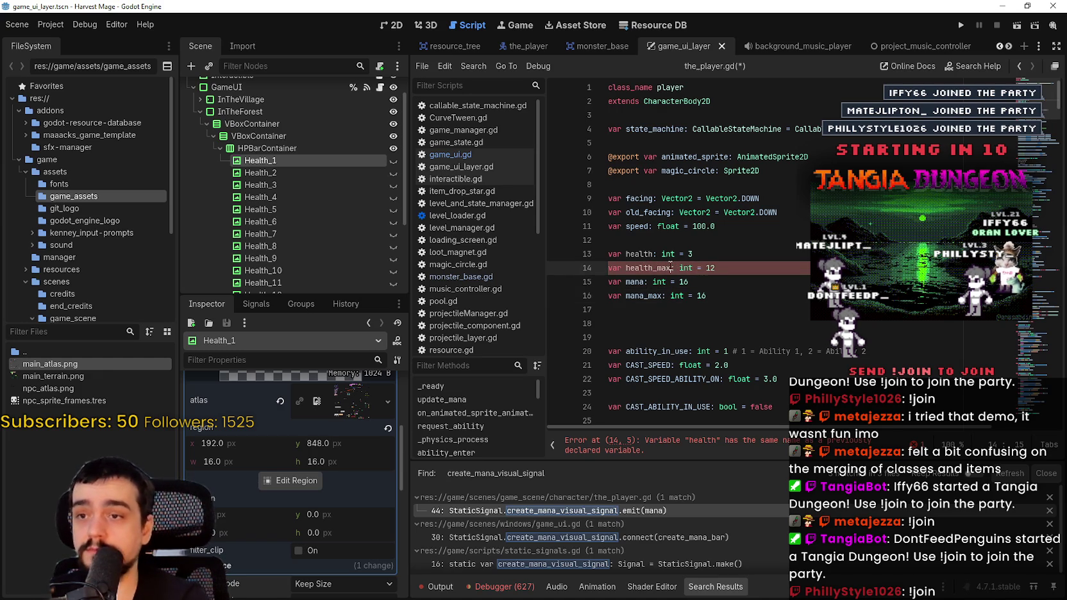
pyautogui.press('Up')
pyautogui.write('12')
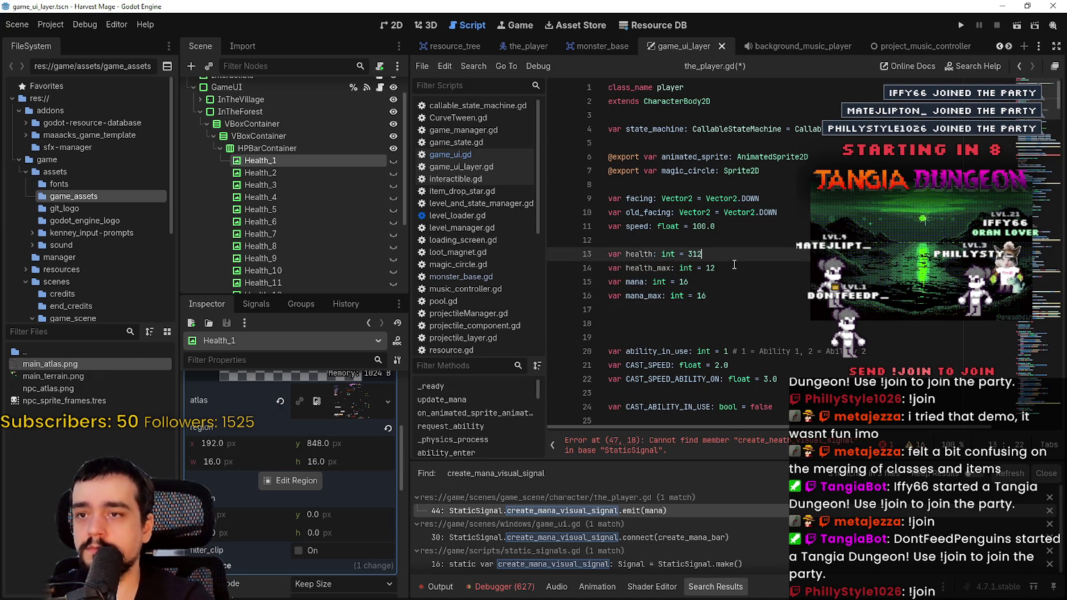
pyautogui.press('Left')
pyautogui.press('Left')
pyautogui.press('BackSpace')
pyautogui.click(727, 268)
pyautogui.press('Return')
pyautogui.hotkey('ctrl', 's')
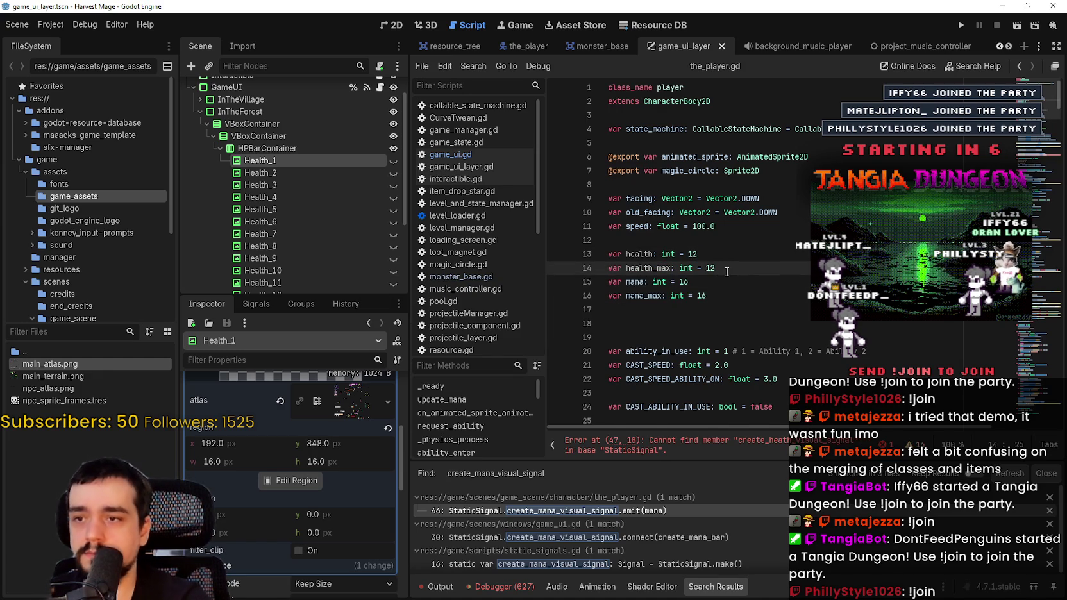
pyautogui.scroll(-6, 712, 266)
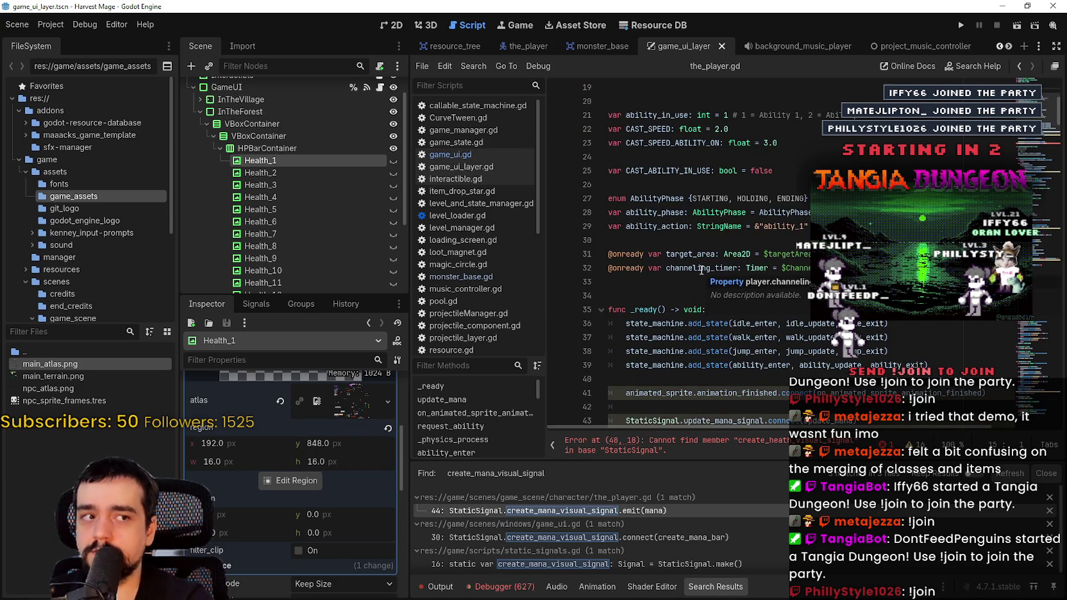
# Locate the update_mana_signal connection in _ready and select that line.
pyautogui.scroll(-4, 686, 254)
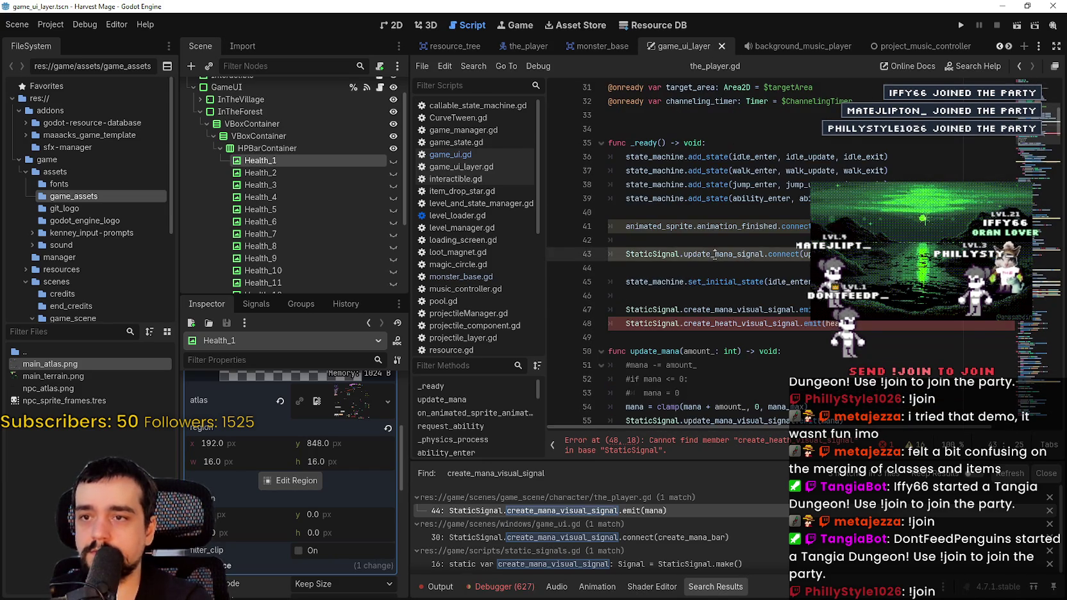
pyautogui.click(718, 241)
pyautogui.scroll(-1, 719, 241)
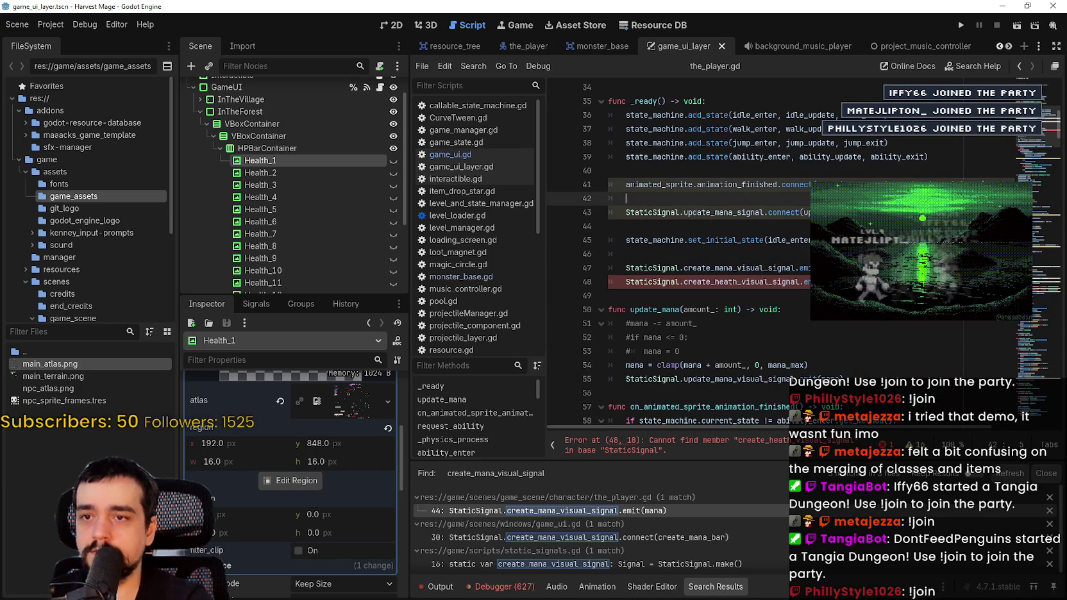
pyautogui.click(850, 212)
pyautogui.press('Down')
pyautogui.press('Down')
pyautogui.press('Down')
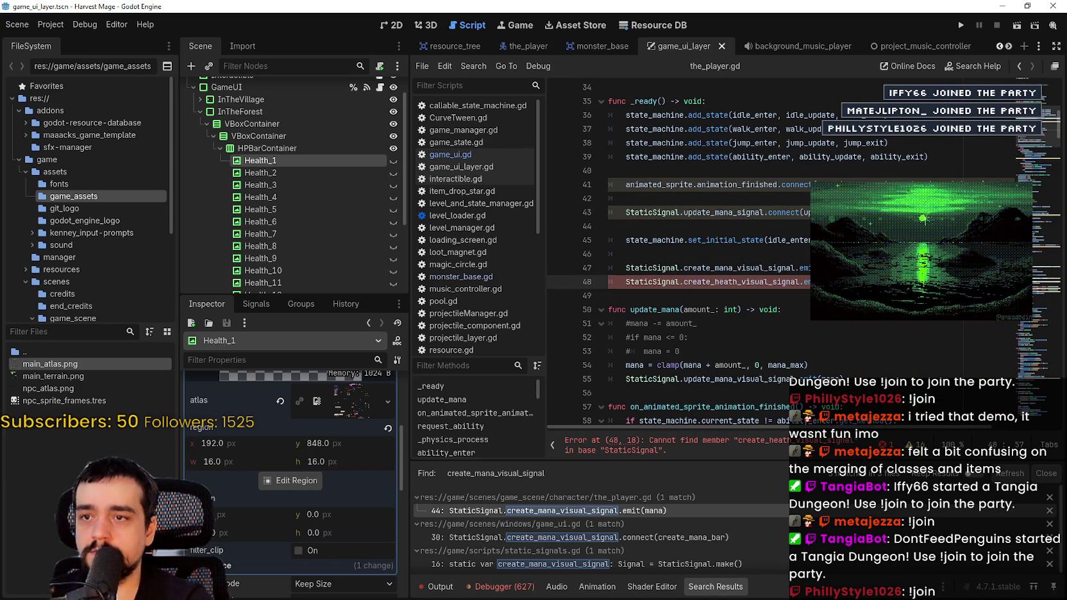
pyautogui.moveTo(833, 214); pyautogui.dragTo(629, 218)
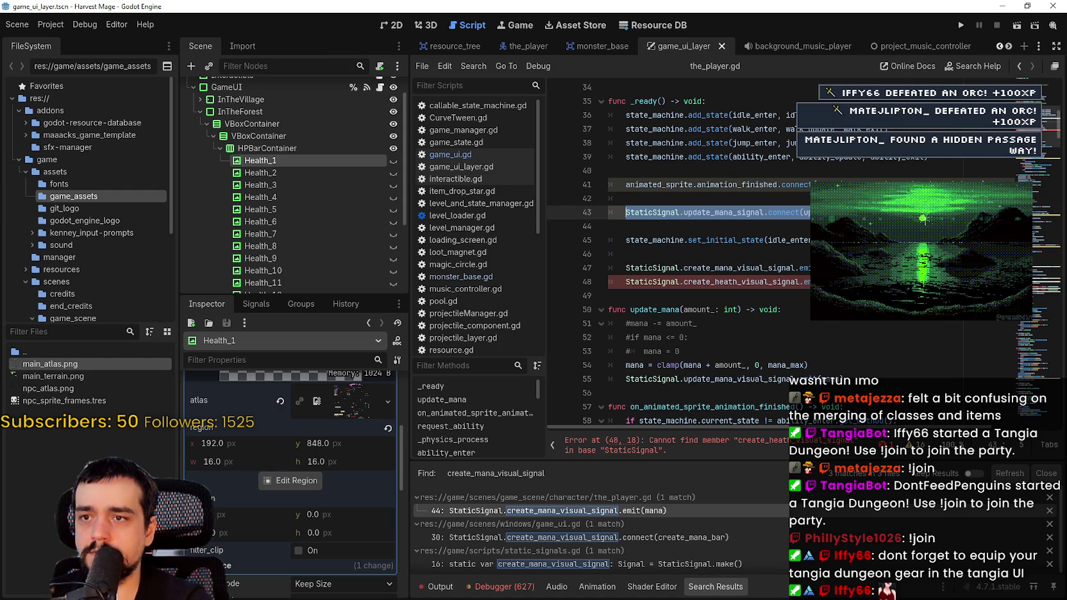
pyautogui.press('Down')
pyautogui.press('Down')
pyautogui.press('Down')
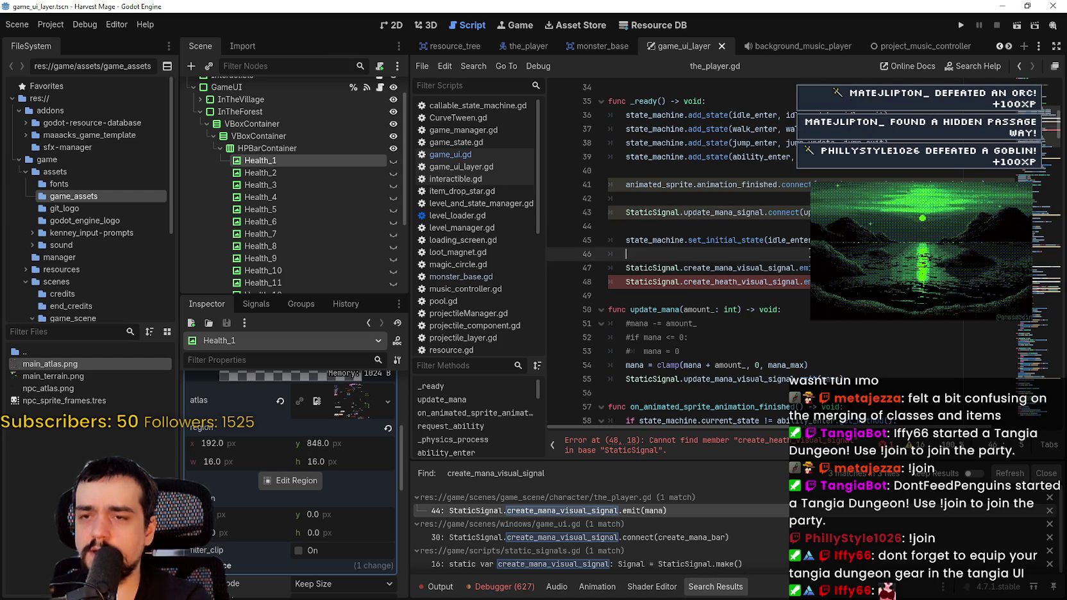
pyautogui.scroll(-2, 676, 257)
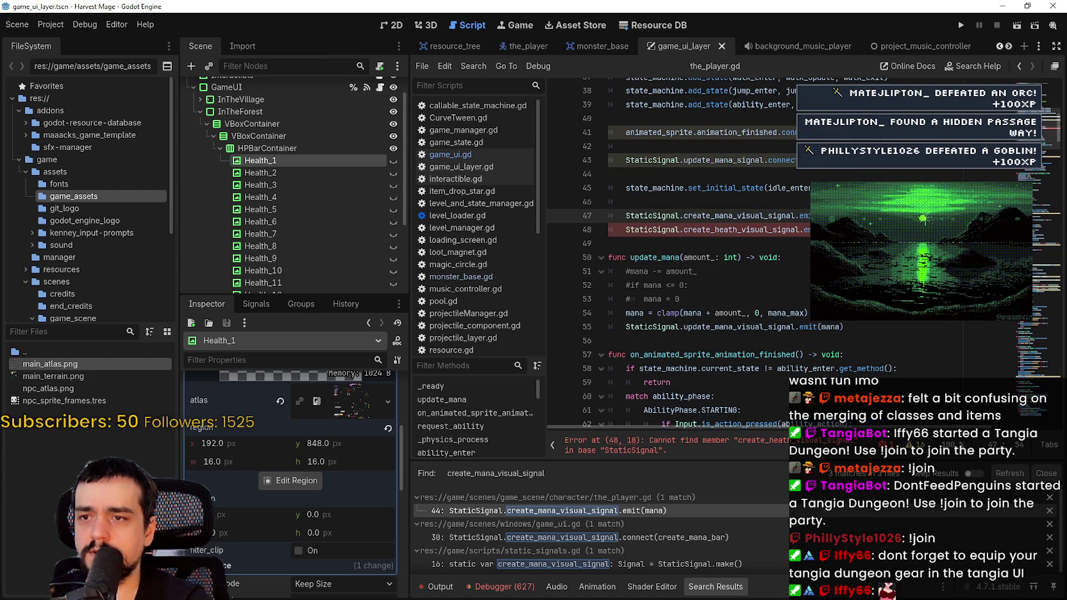
# Step forward and back through the 'mana' matches in the_player.gd.
pyautogui.hotkey('ctrl', 'f')
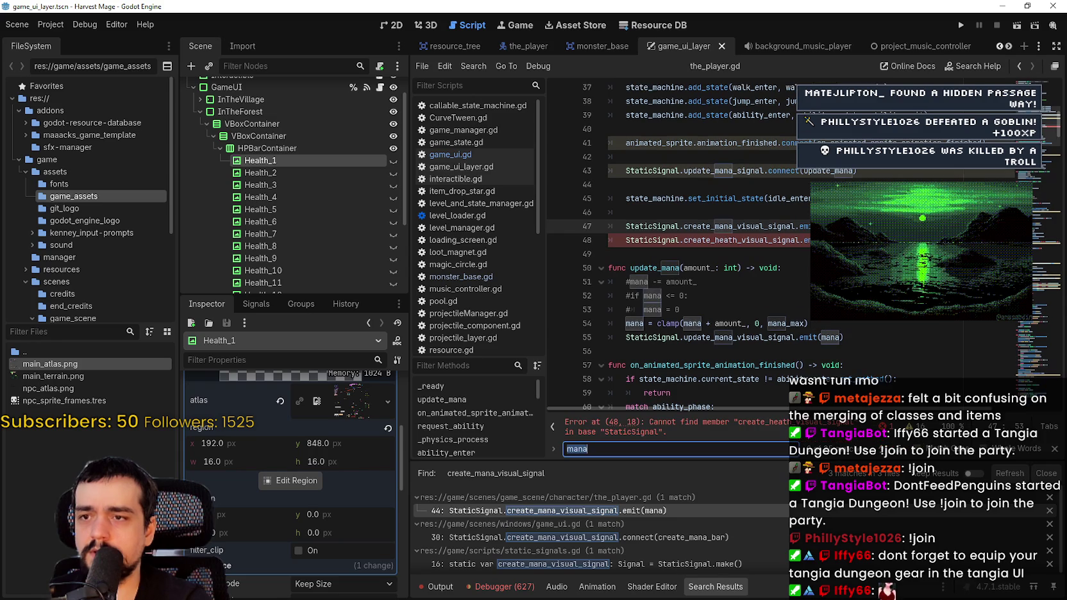
pyautogui.press('Return')
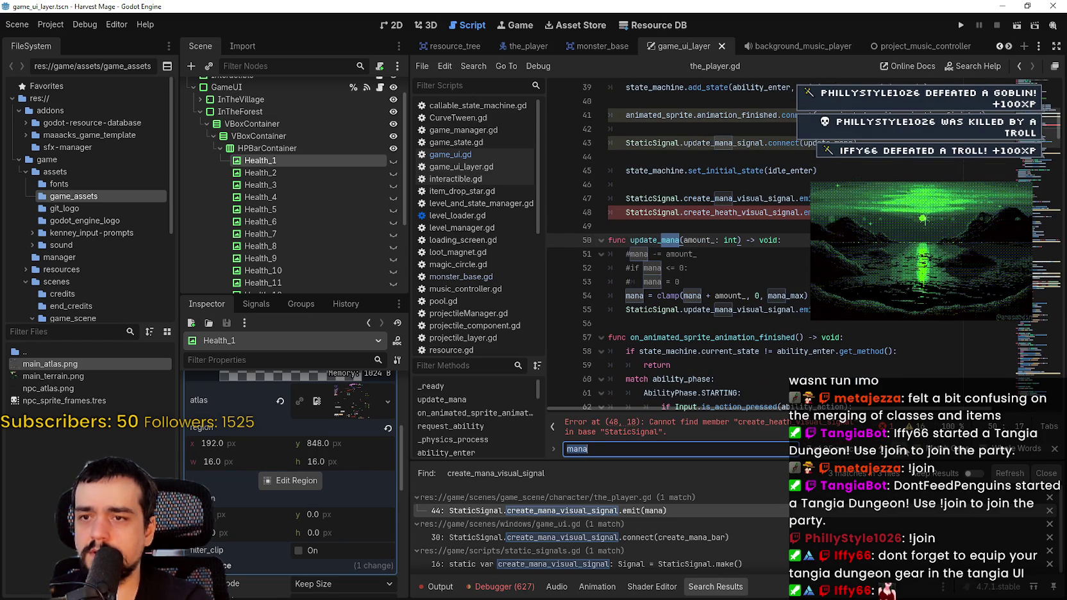
pyautogui.press('Return')
pyautogui.press('Return')
pyautogui.press('Return')
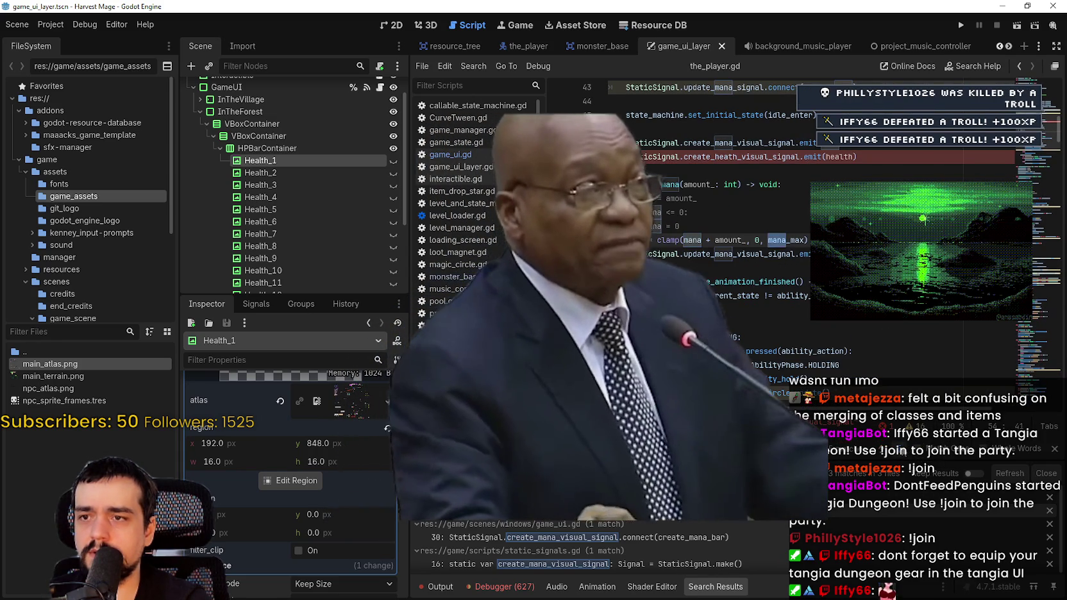
pyautogui.press('Return')
pyautogui.press('Return')
pyautogui.press('Return')
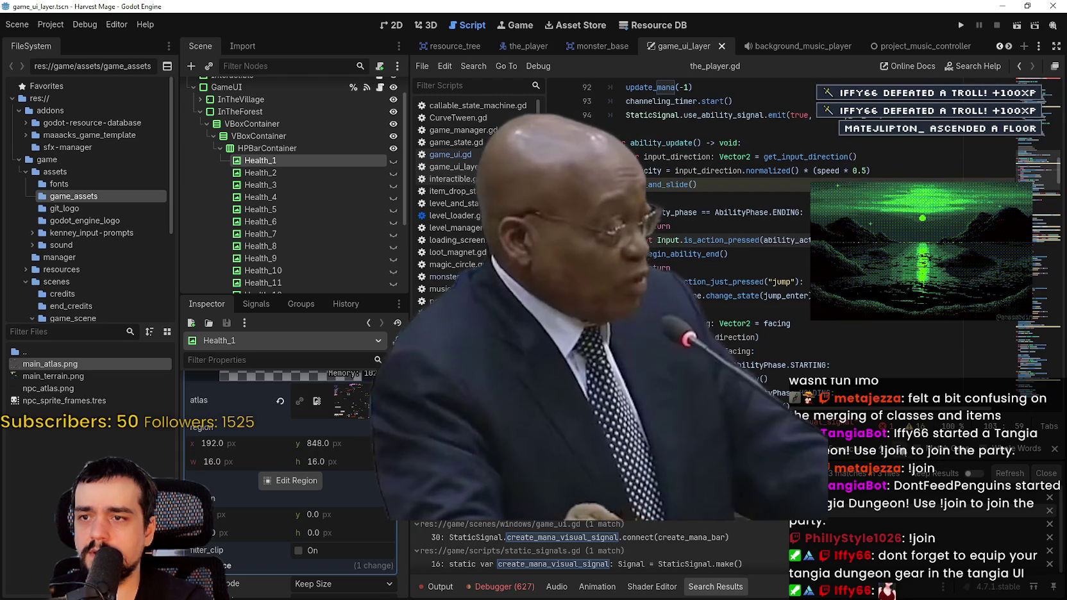
pyautogui.press('Return')
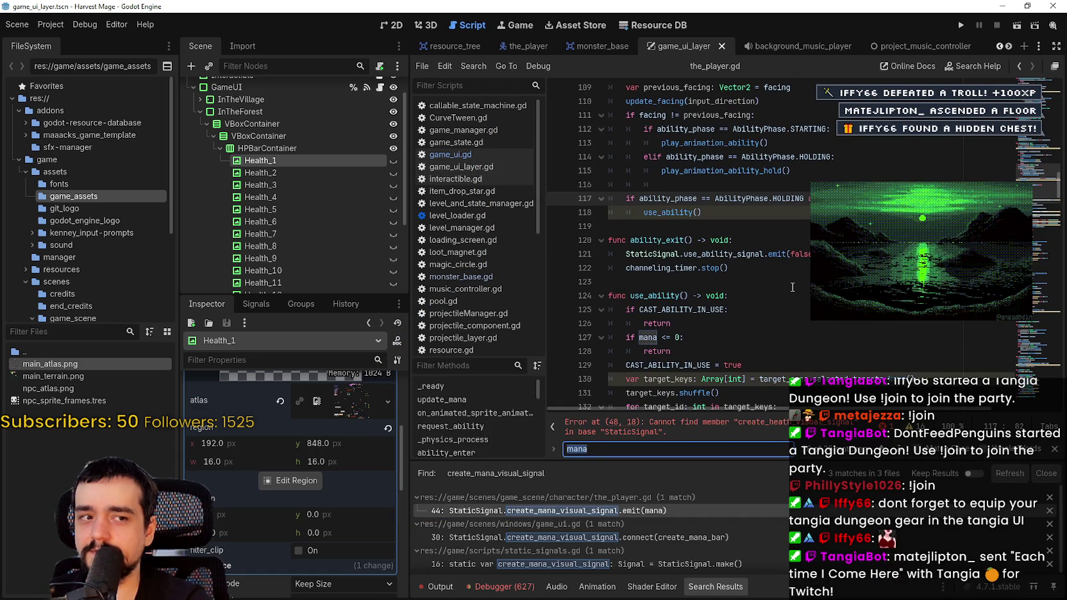
pyautogui.press('Return')
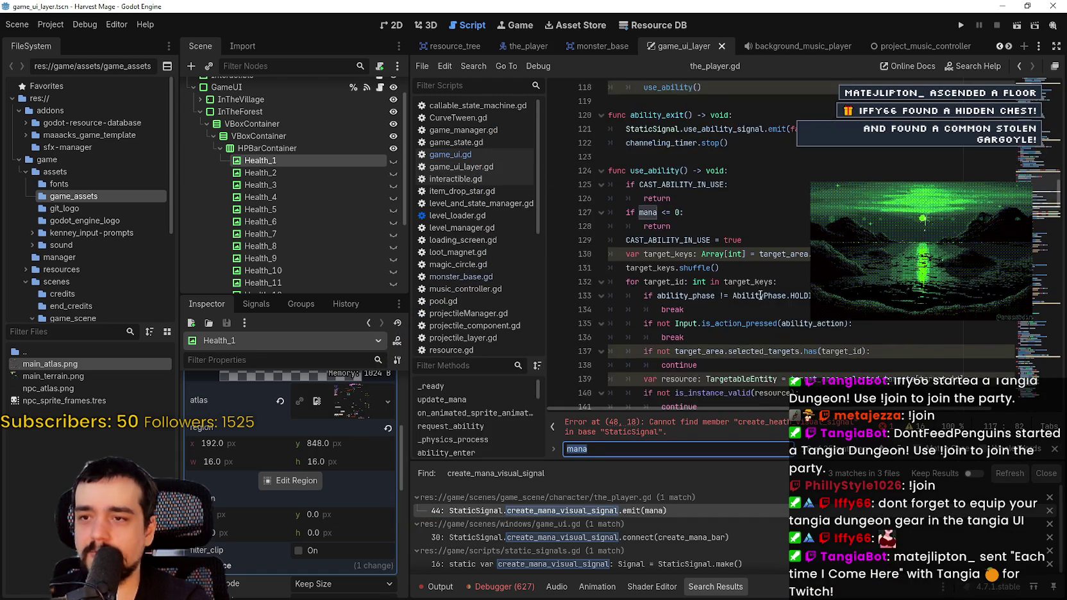
pyautogui.hotkey('shift', 'Return')
pyautogui.hotkey('shift', 'Return')
pyautogui.hotkey('shift', 'Return')
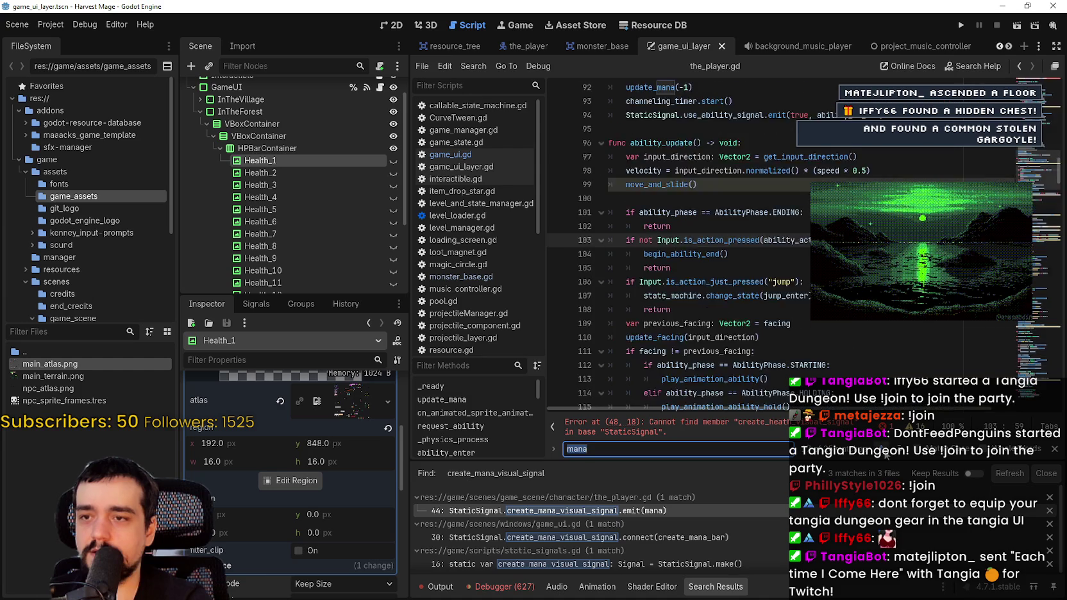
pyautogui.click(773, 250)
# Examine the misspelled create_heath_visual_signal on line 48, then bring up code options on the mana emit line.
pyautogui.scroll(10, 774, 256)
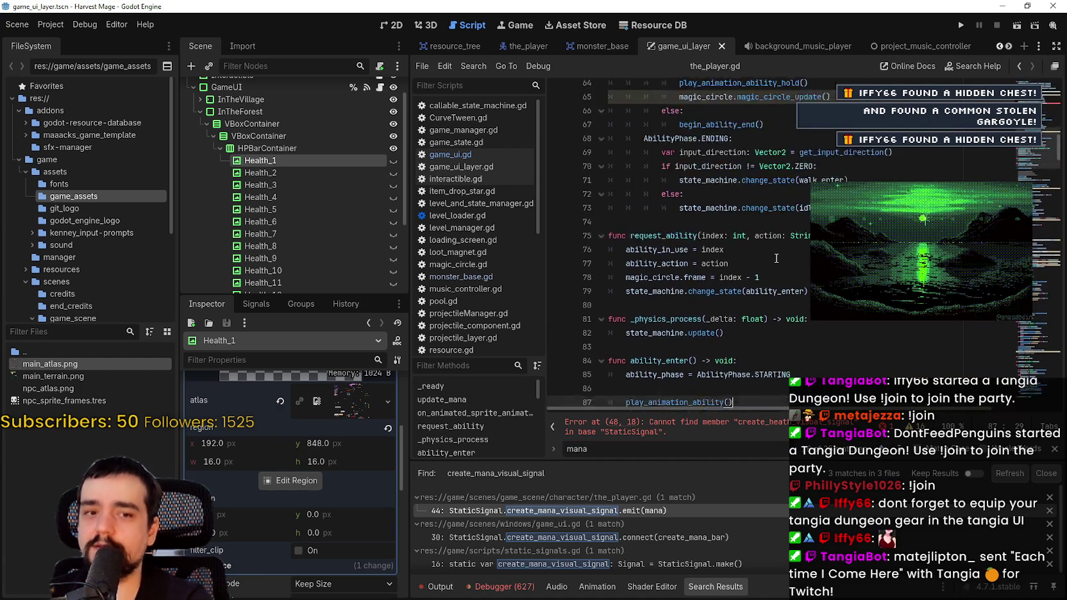
pyautogui.scroll(3, 775, 264)
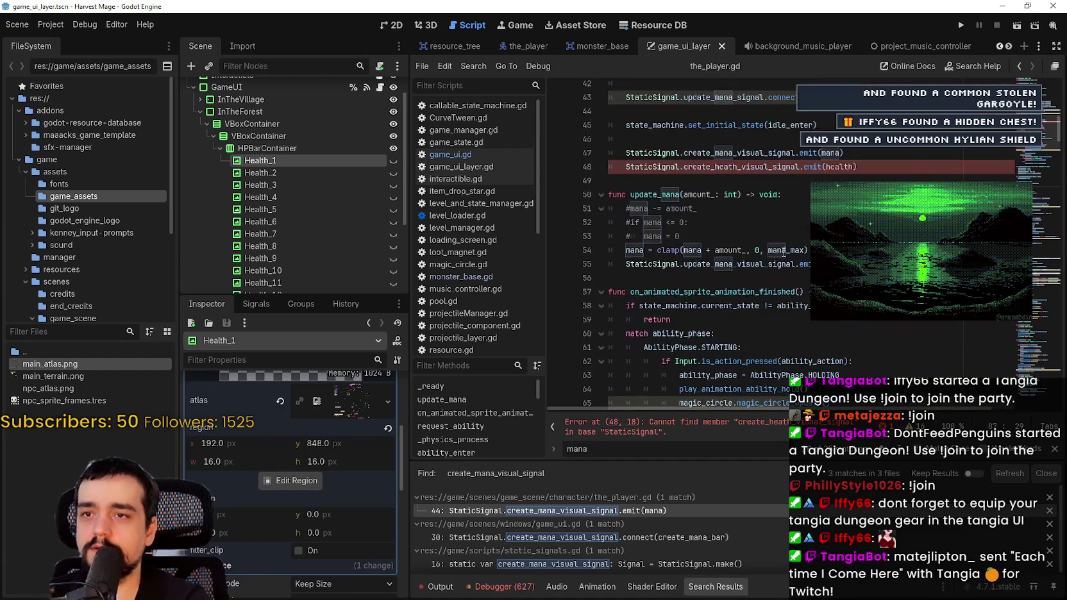
pyautogui.click(878, 219)
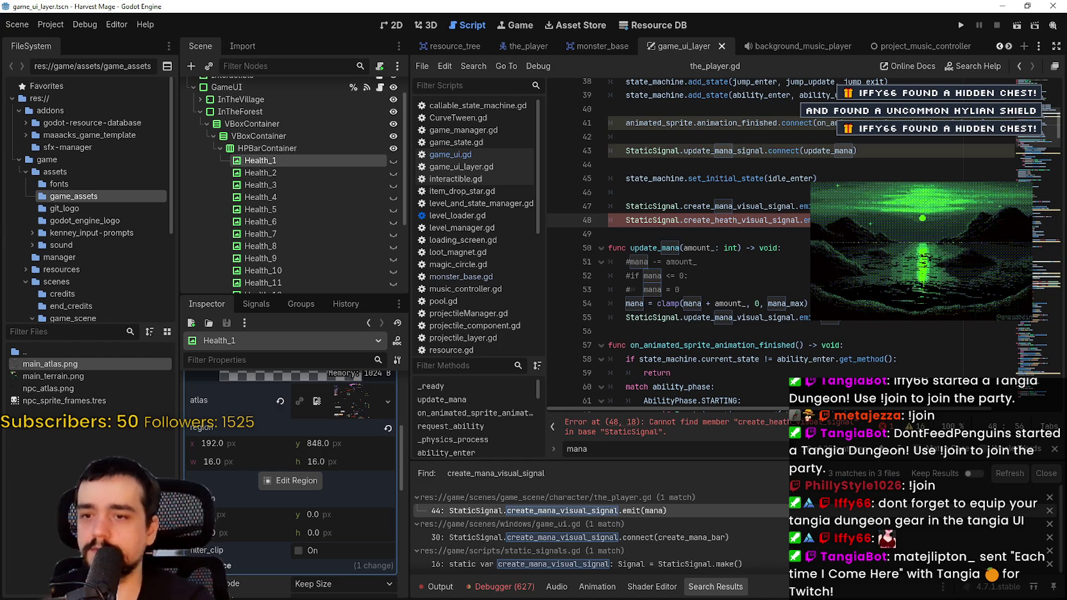
pyautogui.scroll(1, 785, 358)
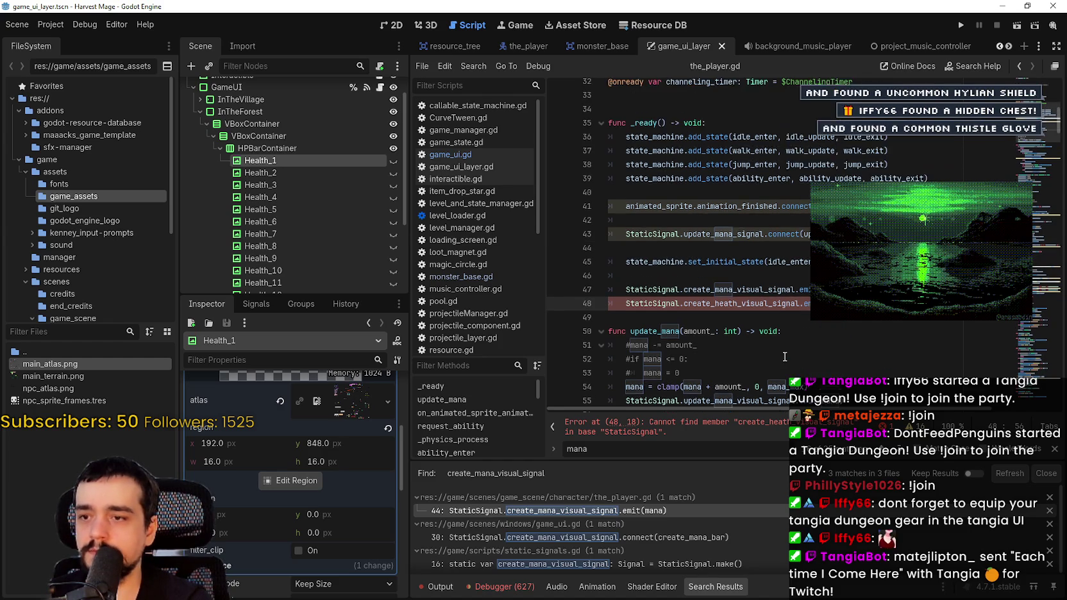
pyautogui.click(706, 275)
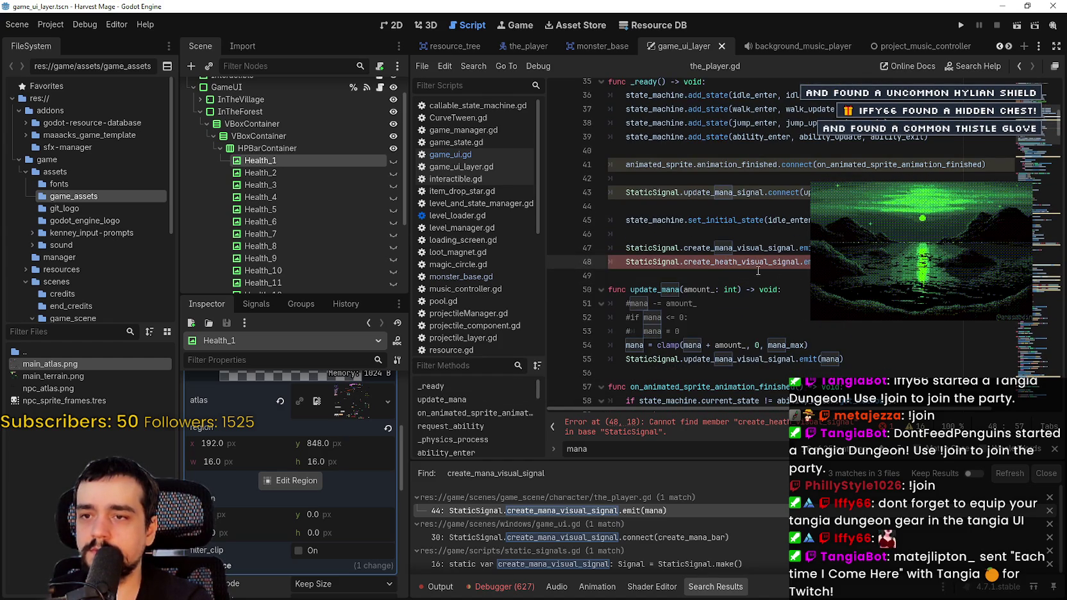
pyautogui.doubleClick(737, 262)
pyautogui.click(757, 275)
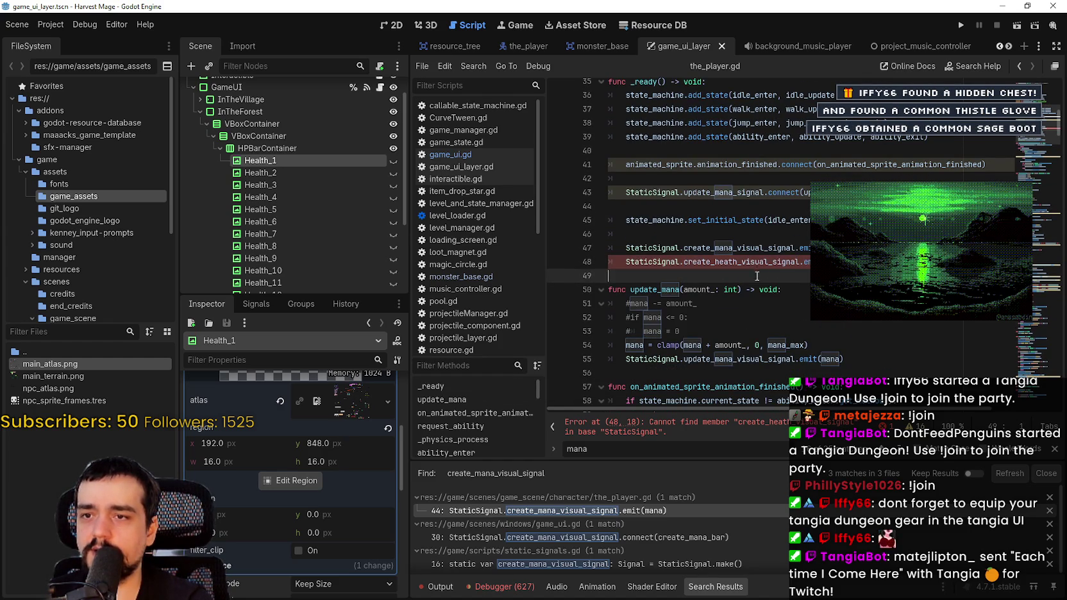
pyautogui.click(851, 262)
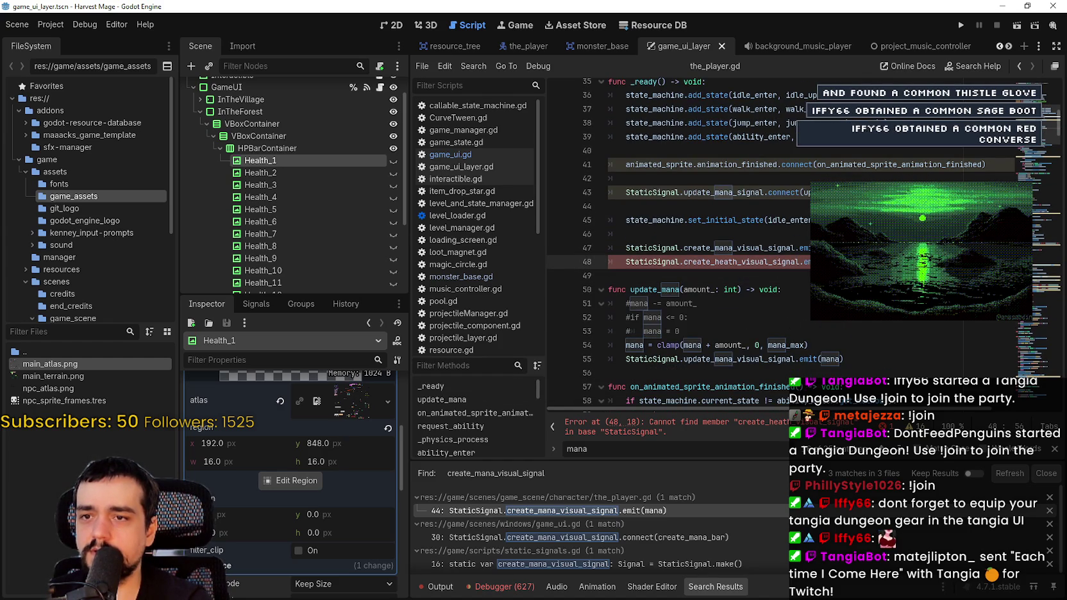
pyautogui.rightClick(712, 249)
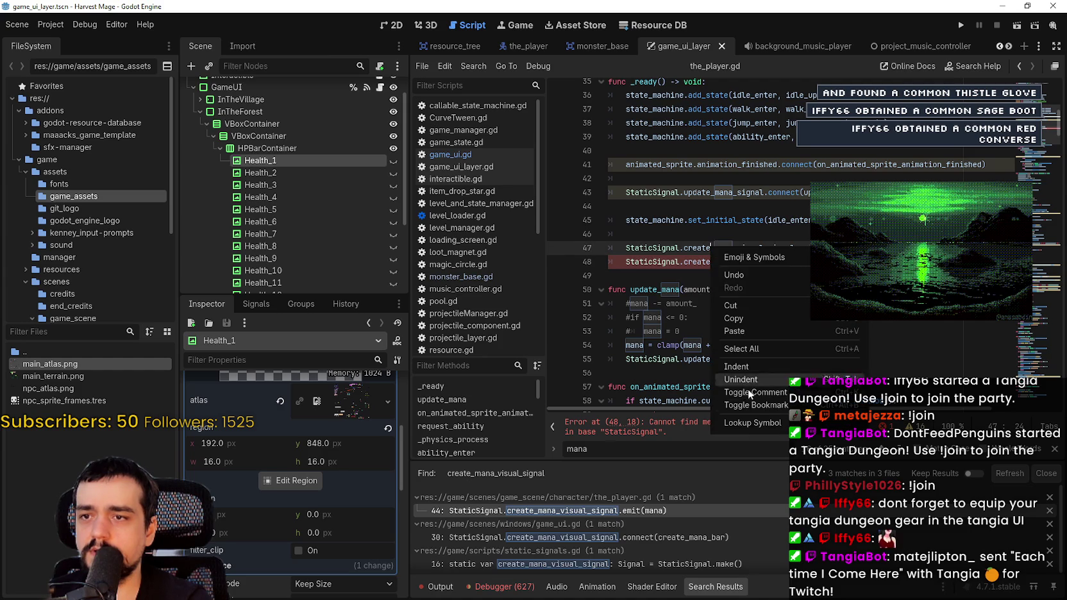
# Look up the signal in static_signals.gd, take the create_health_visual_signal name, and return to the_player.gd.
pyautogui.click(758, 423)
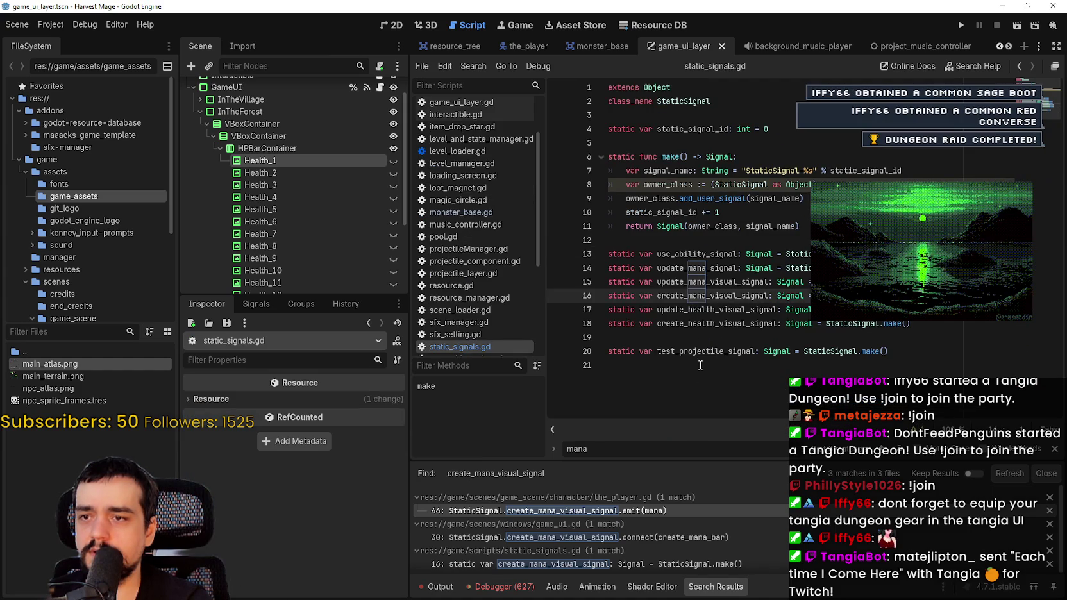
pyautogui.click(718, 295)
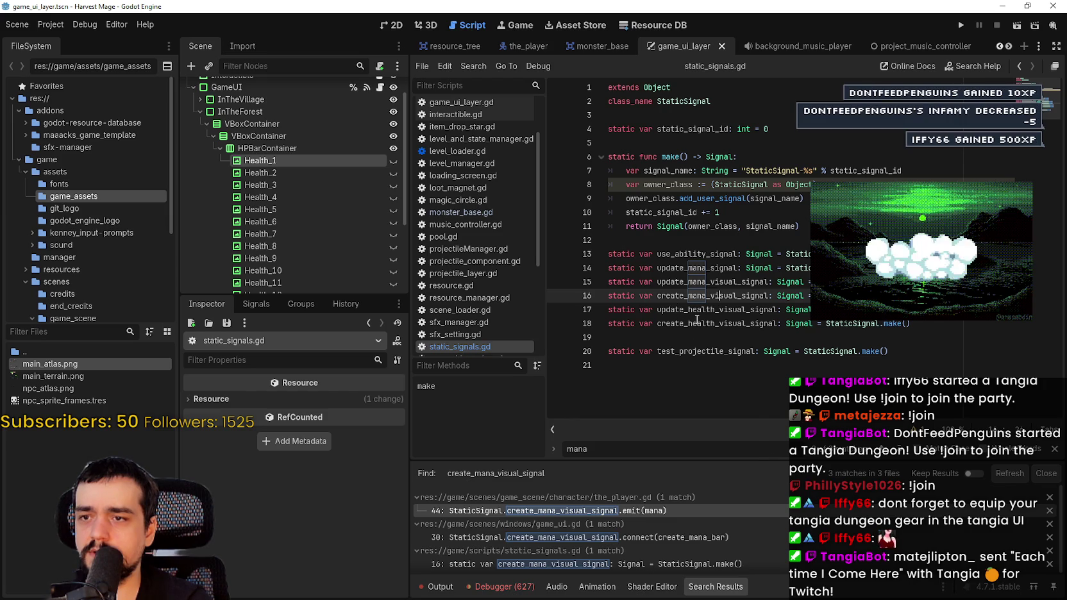
pyautogui.doubleClick(698, 324)
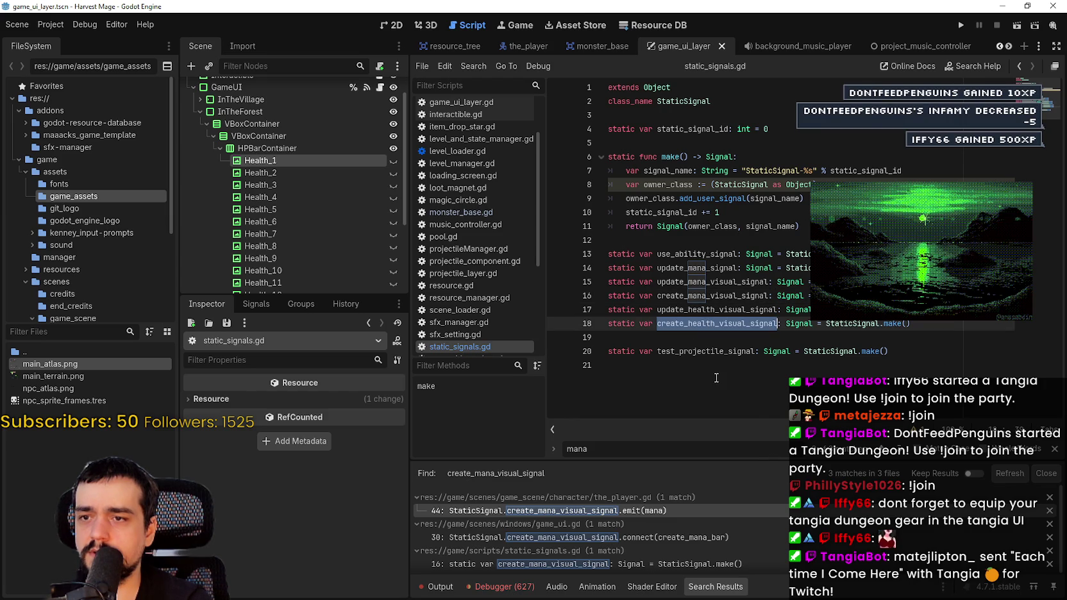
pyautogui.click(701, 310)
pyautogui.scroll(-5, 474, 193)
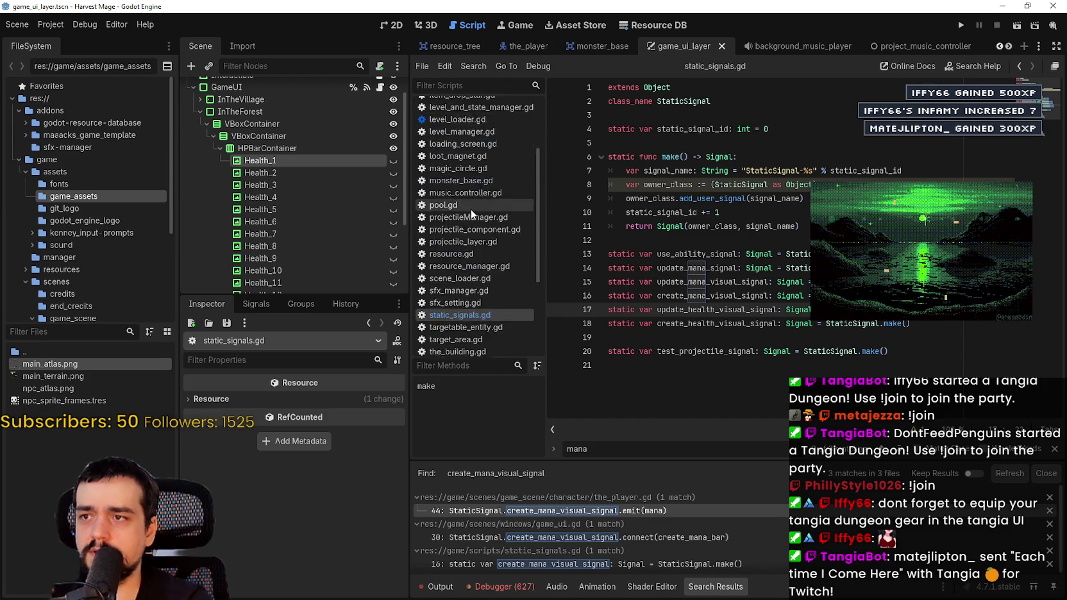
pyautogui.click(475, 236)
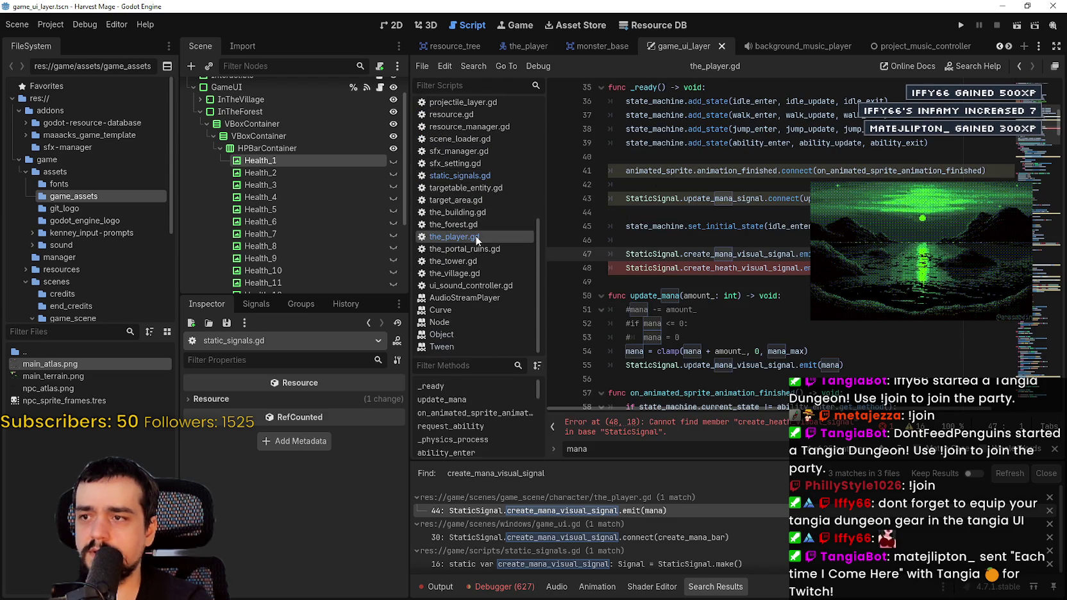
# Insert the missing 'l' so line 48 emits create_health_visual_signal, then delete the pasted reference name.
pyautogui.click(729, 268)
pyautogui.click(641, 287)
pyautogui.hotkey('ctrl', 'v')
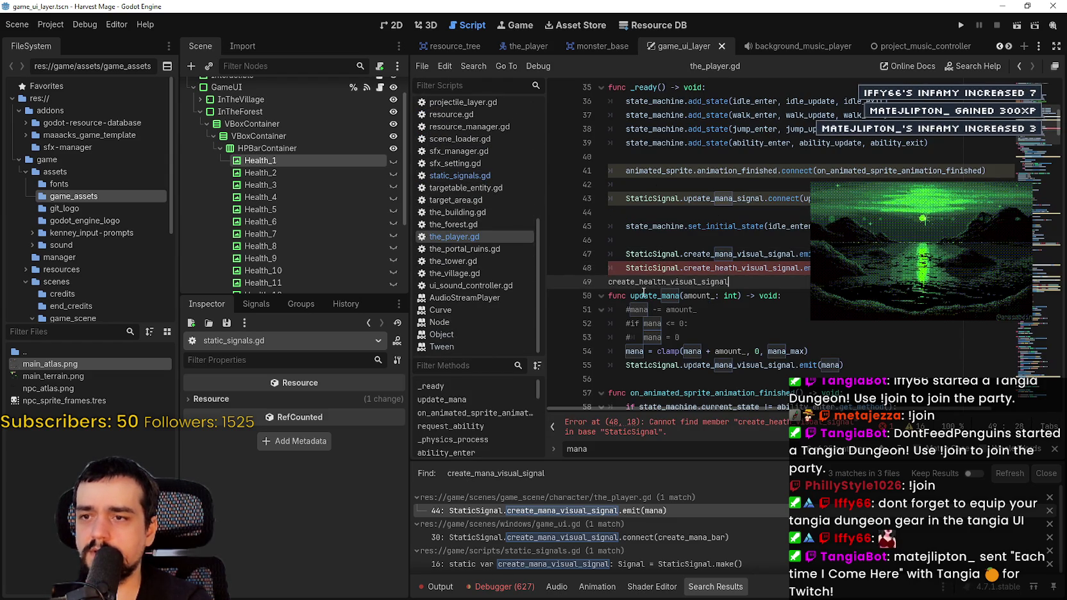
pyautogui.click(641, 286)
pyautogui.doubleClick(641, 284)
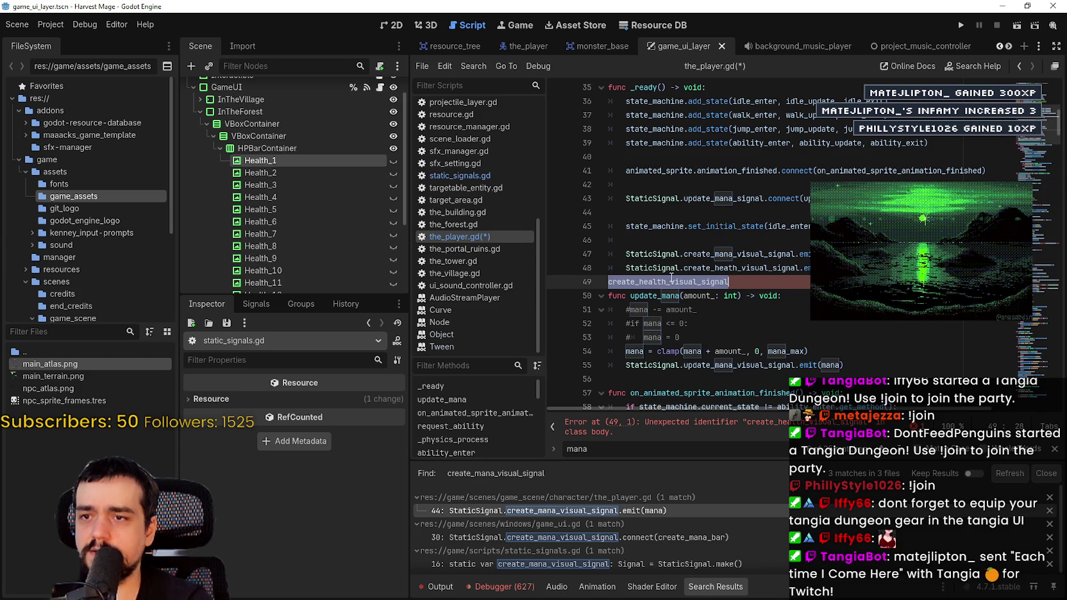
pyautogui.click(730, 268)
pyautogui.write('l')
pyautogui.doubleClick(663, 282)
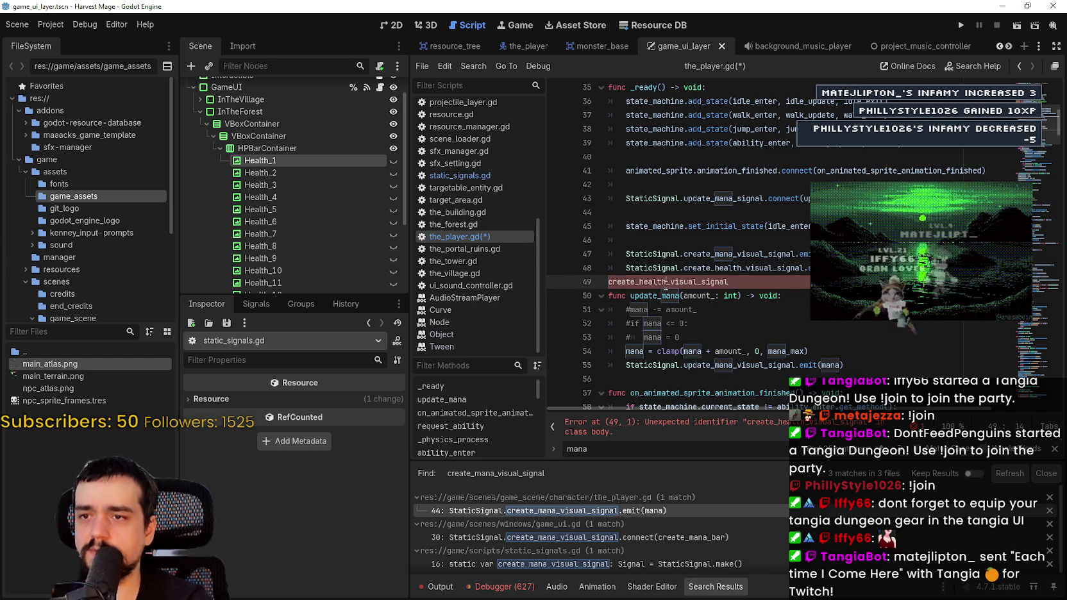
pyautogui.press('BackSpace')
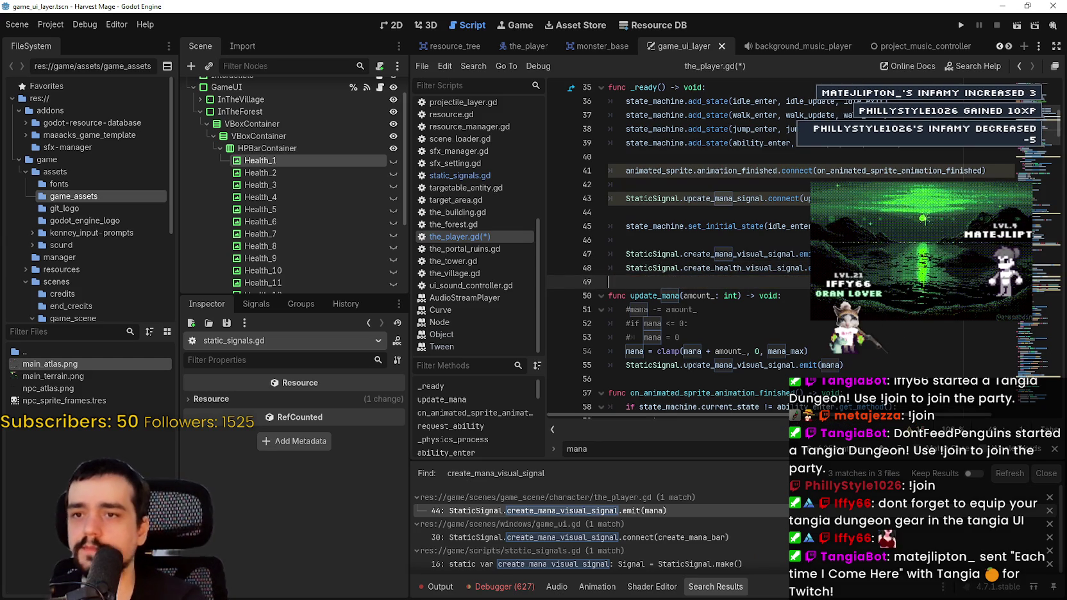
pyautogui.press('Up')
pyautogui.press('Up')
pyautogui.press('Up')
pyautogui.moveTo(625, 198); pyautogui.dragTo(871, 197)
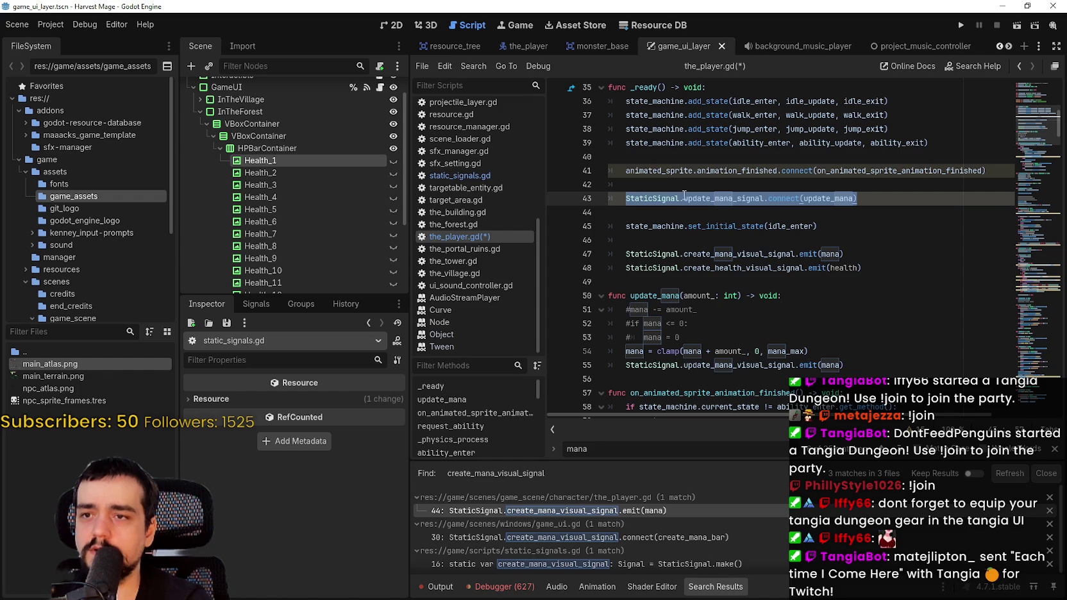
# Duplicate line 43's mana connection and change it to connect update_health_signal to update_health.
pyautogui.doubleClick(705, 203)
pyautogui.tripleClick(868, 199)
pyautogui.click(885, 204)
pyautogui.hotkey('ctrl', 'shift', 'd')
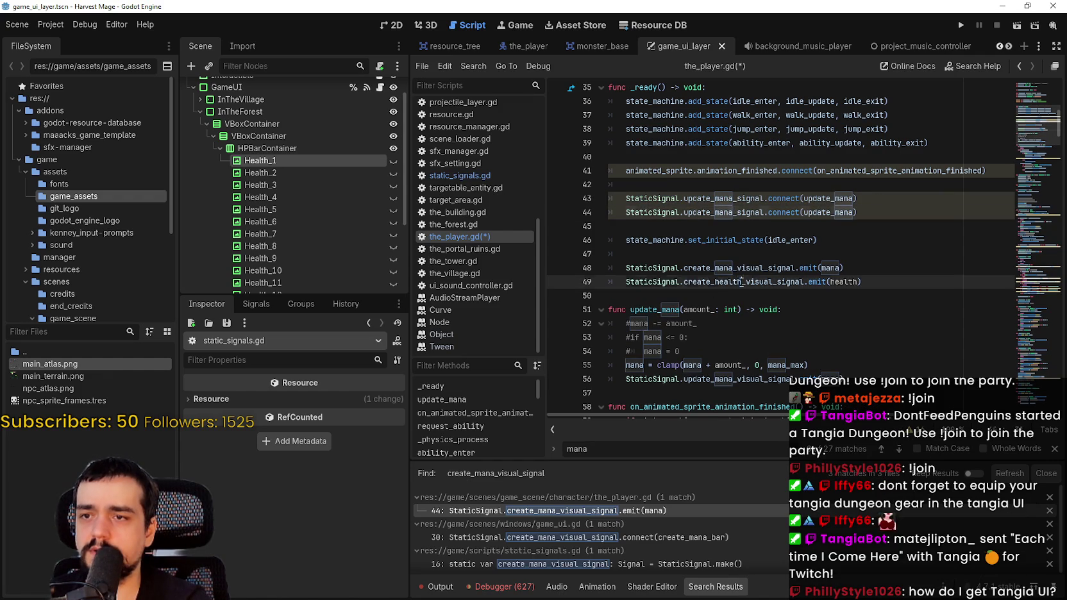
pyautogui.doubleClick(723, 281)
pyautogui.hotkey('ctrl', 'c')
pyautogui.doubleClick(723, 213)
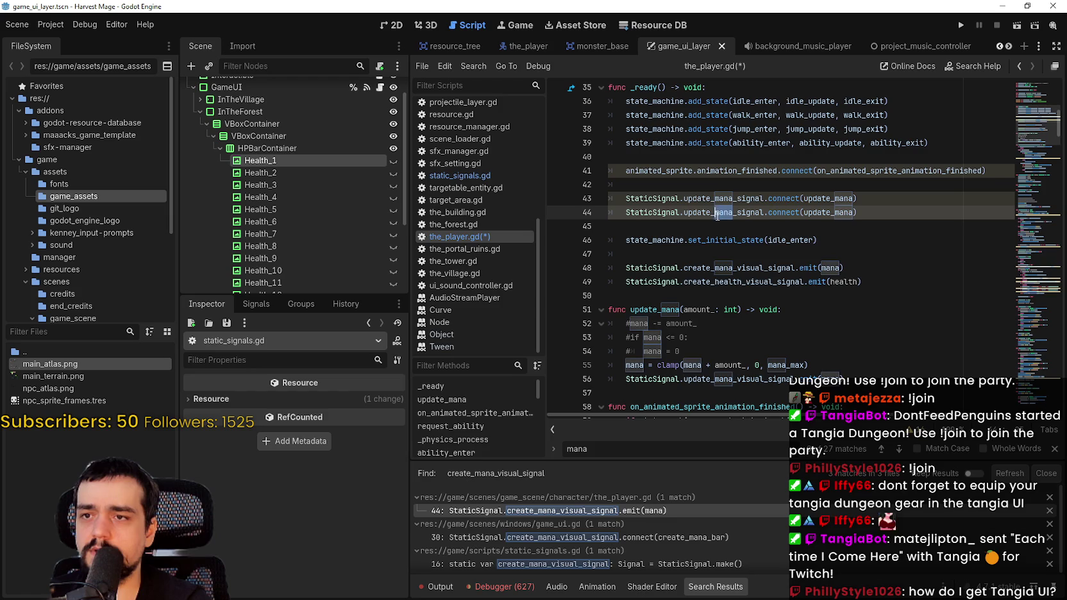
pyautogui.hotkey('ctrl', 'v')
pyautogui.press('BackSpace')
pyautogui.press('BackSpace')
pyautogui.press('BackSpace')
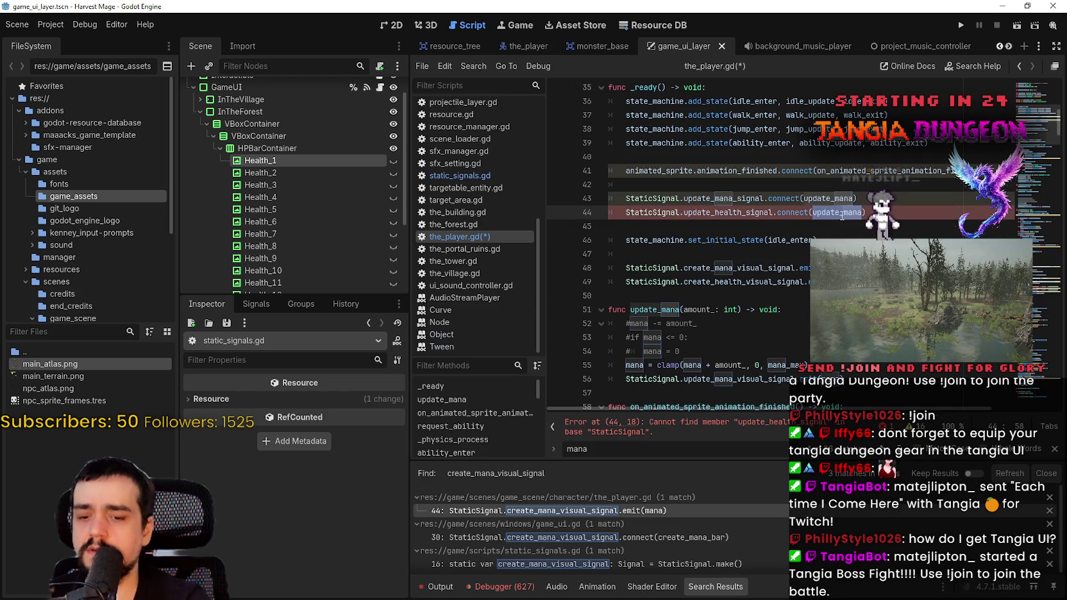
pyautogui.write('_health)')
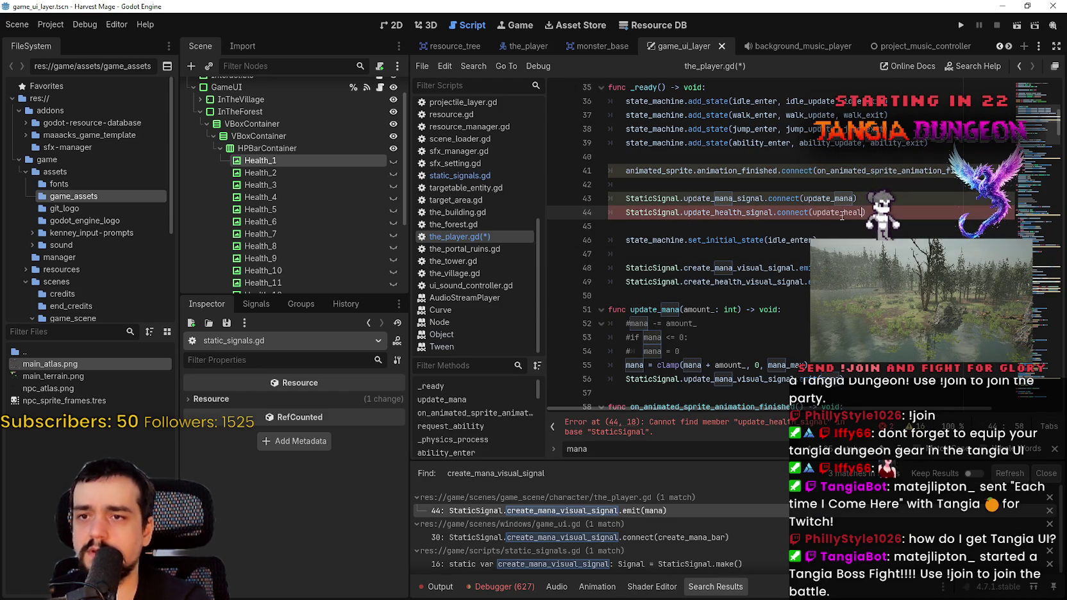
# Select the update_mana function lines 52–56 further down the script.
pyautogui.scroll(-1, 777, 255)
pyautogui.scroll(-2, 778, 256)
pyautogui.moveTo(795, 299)
pyautogui.mouseDown()
pyautogui.moveTo(641, 275)
pyautogui.moveTo(607, 239)
pyautogui.mouseUp()
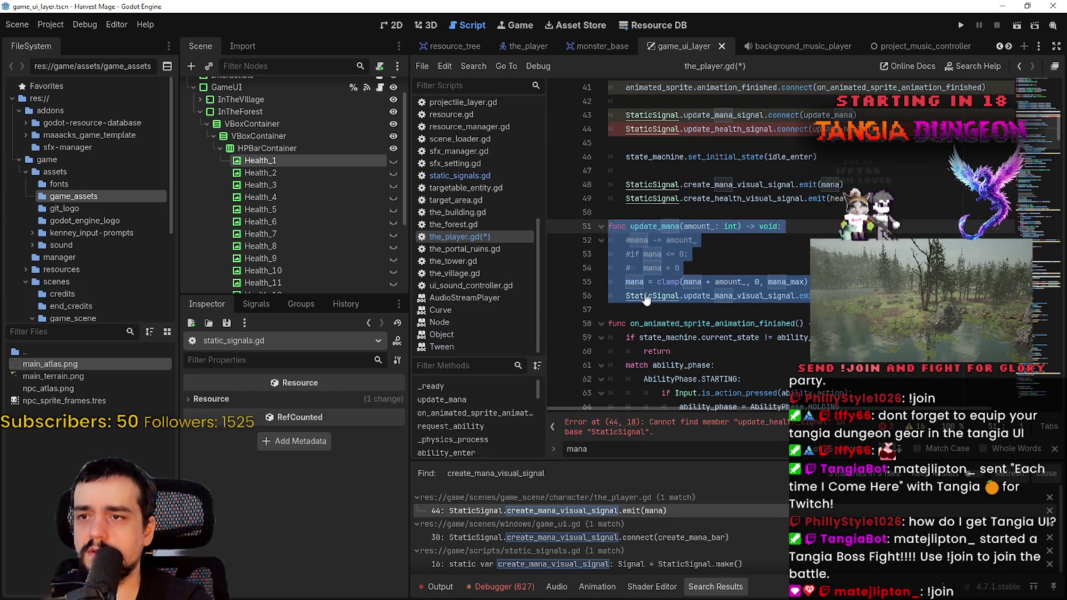
# Paste a copy of update_mana below it, separated by blank lines.
pyautogui.click(718, 309)
pyautogui.write('v')
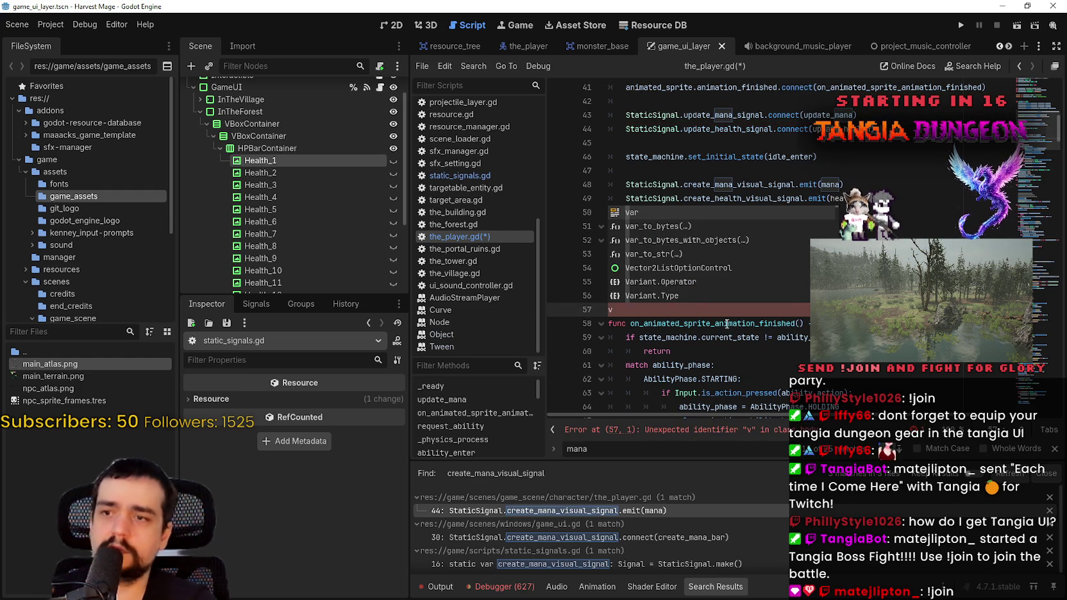
pyautogui.hotkey('ctrl', 'v')
pyautogui.press('Return')
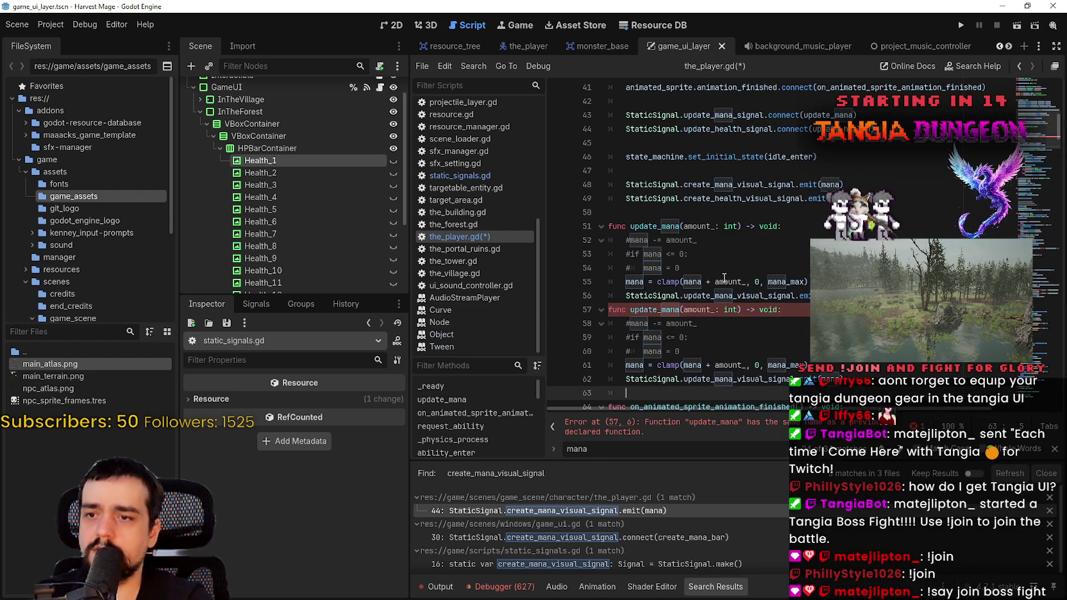
pyautogui.click(789, 295)
pyautogui.press('Return')
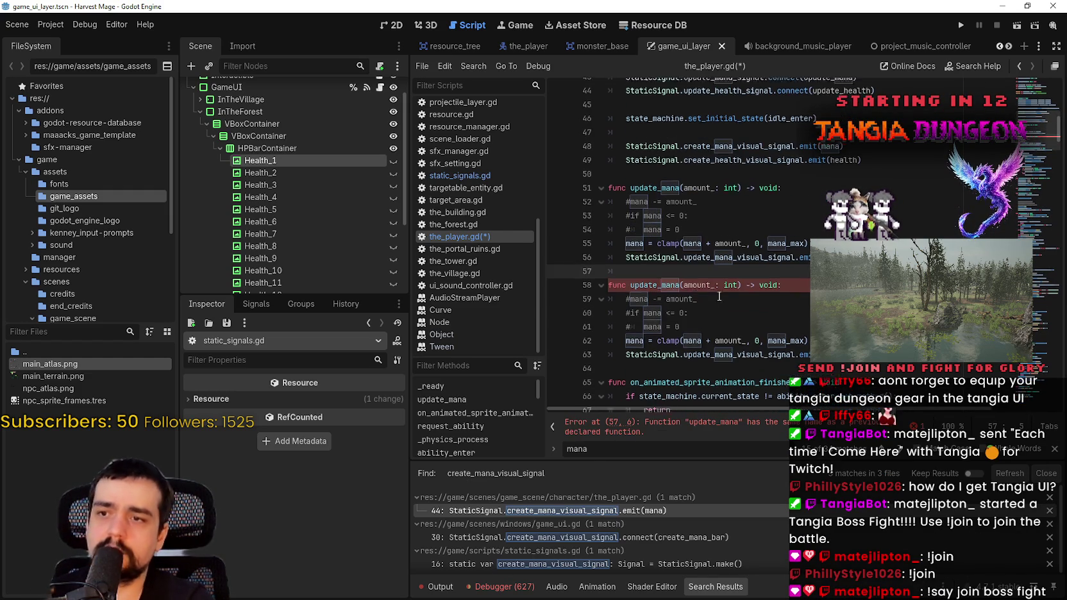
pyautogui.scroll(-1, 675, 282)
# Rename the copy to update_health, delete its commented lines, and clamp health instead of mana.
pyautogui.click(675, 283)
pyautogui.moveTo(663, 282); pyautogui.dragTo(679, 282)
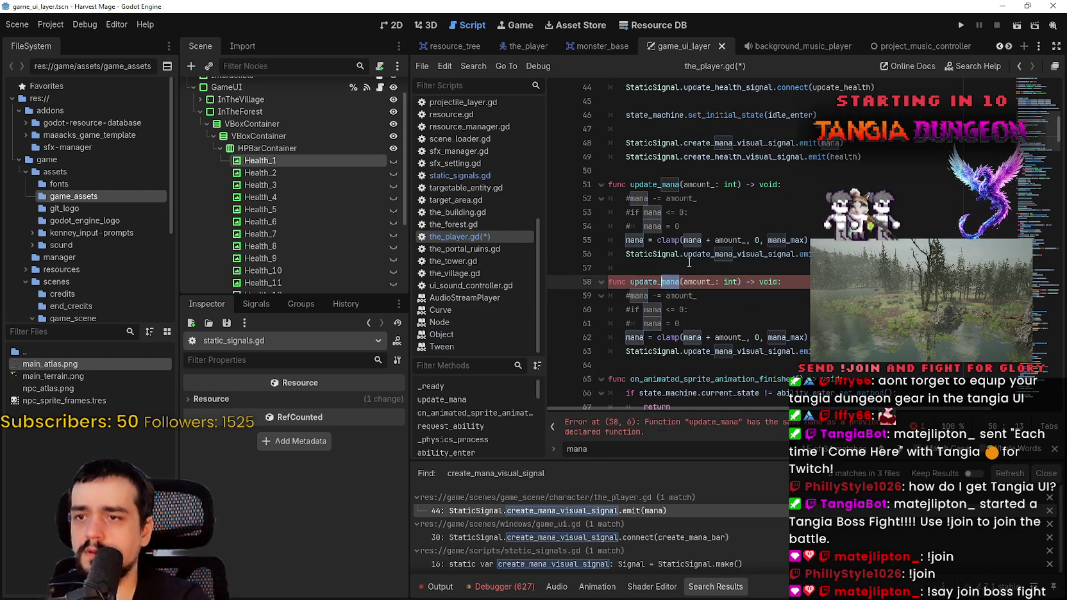
pyautogui.write('health')
pyautogui.moveTo(681, 323); pyautogui.dragTo(623, 300)
pyautogui.press('BackSpace')
pyautogui.press('BackSpace')
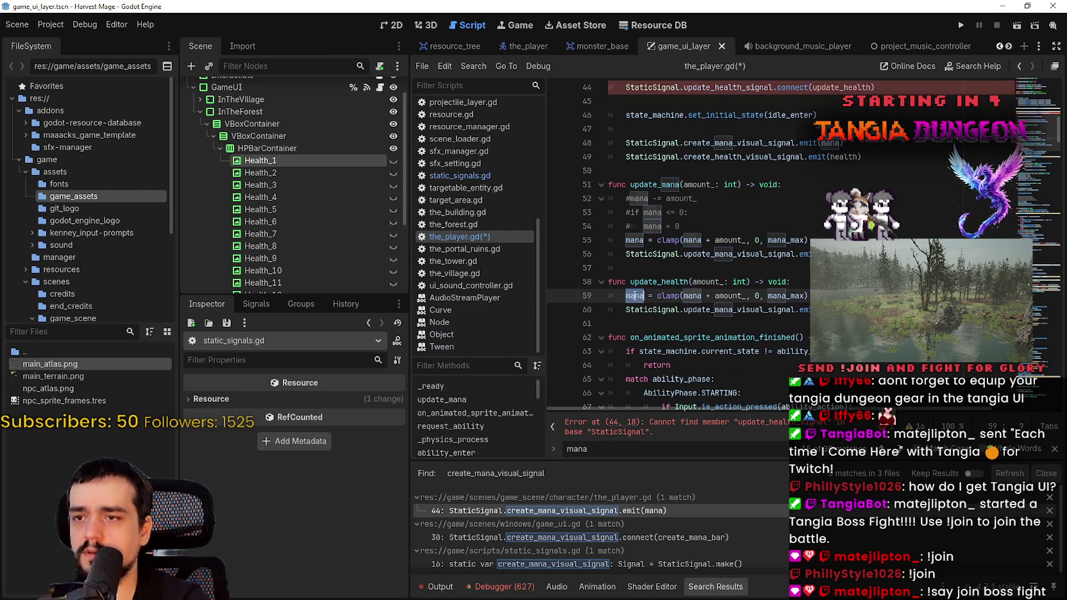
pyautogui.doubleClick(634, 296)
pyautogui.write('health')
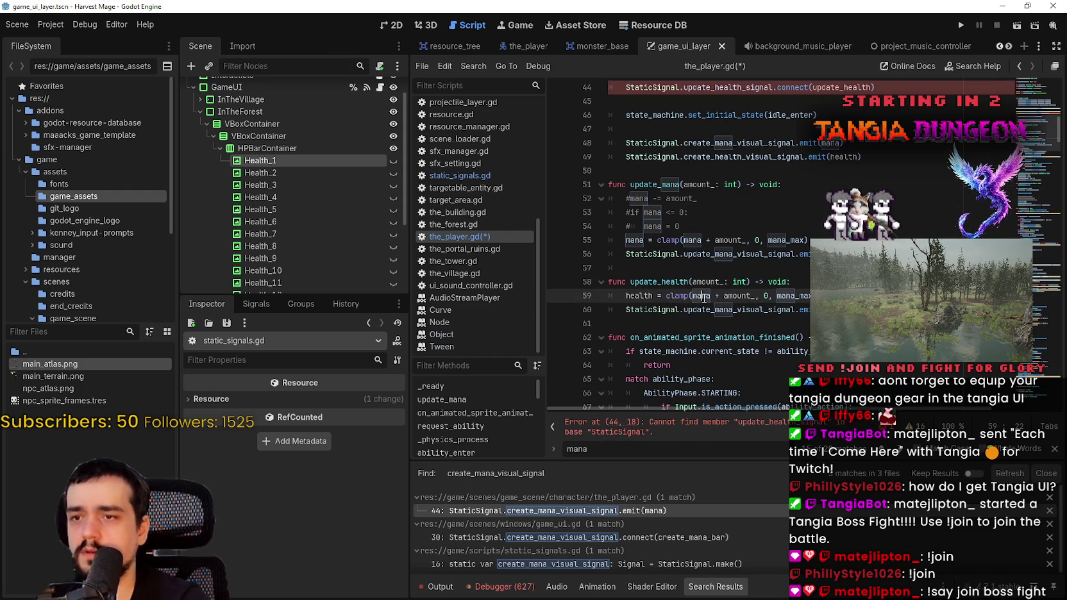
pyautogui.doubleClick(700, 296)
pyautogui.write('health')
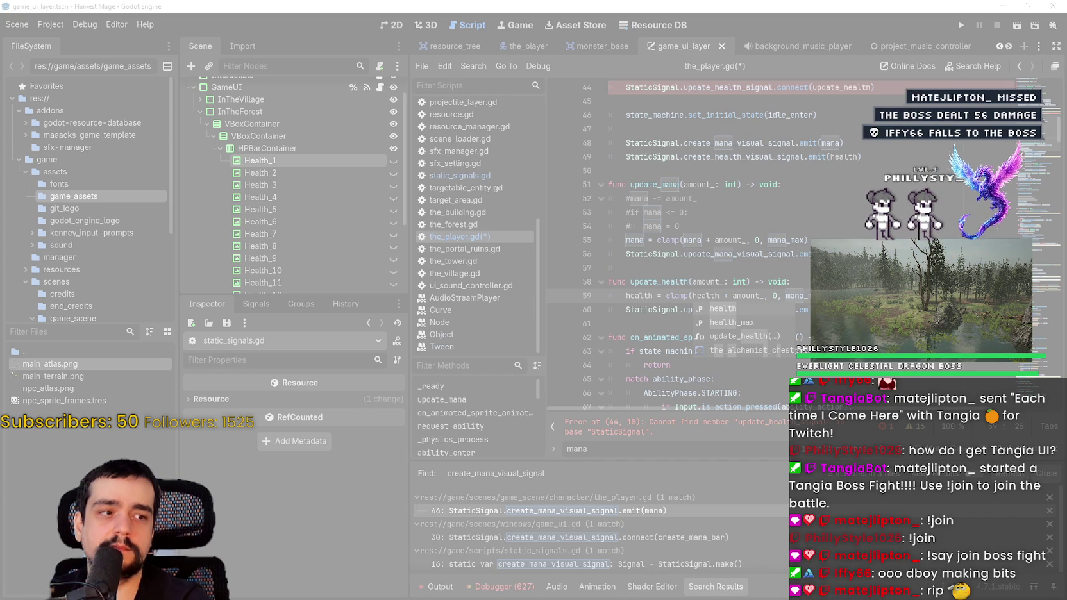
pyautogui.click(524, 5)
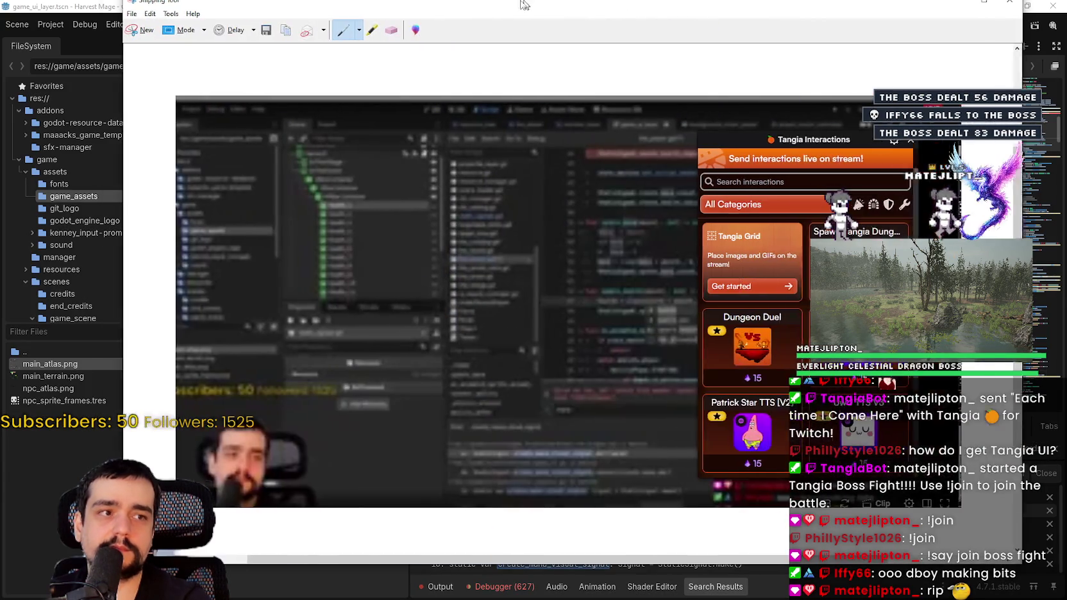
pyautogui.moveTo(524, 5); pyautogui.dragTo(428, 15)
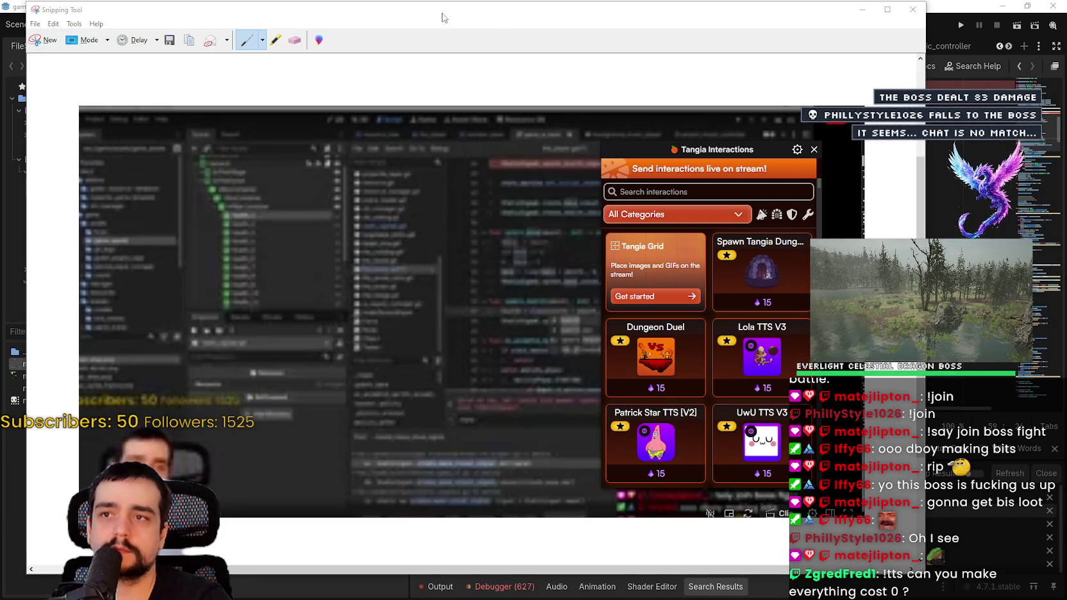
pyautogui.hotkey('alt', 'Tab')
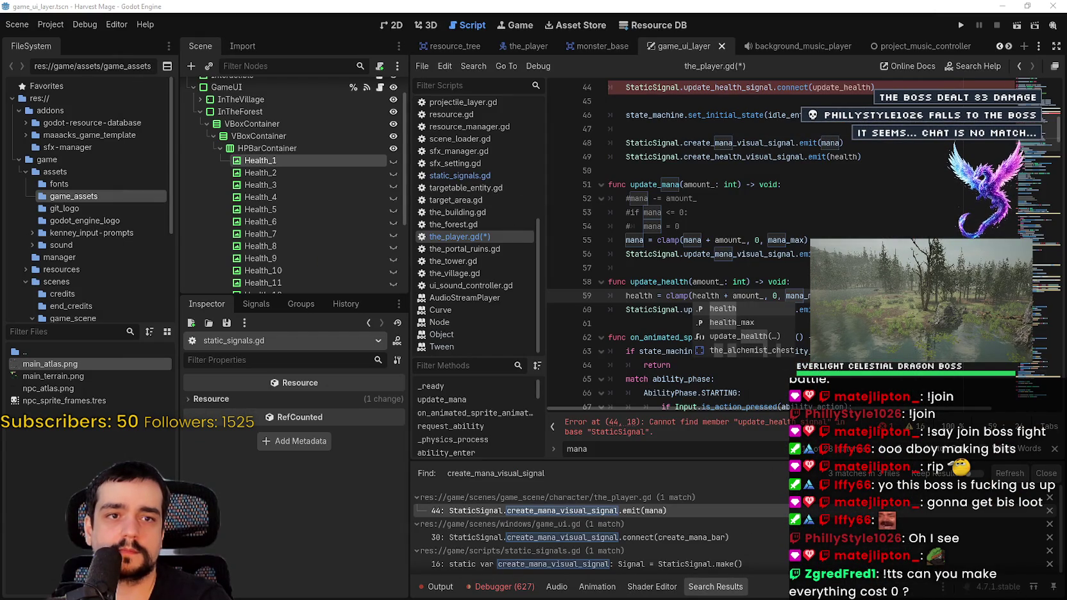
# Cancel a new screen snip and switch back to the earlier Snipping Tool capture.
pyautogui.press('super+shift+s')
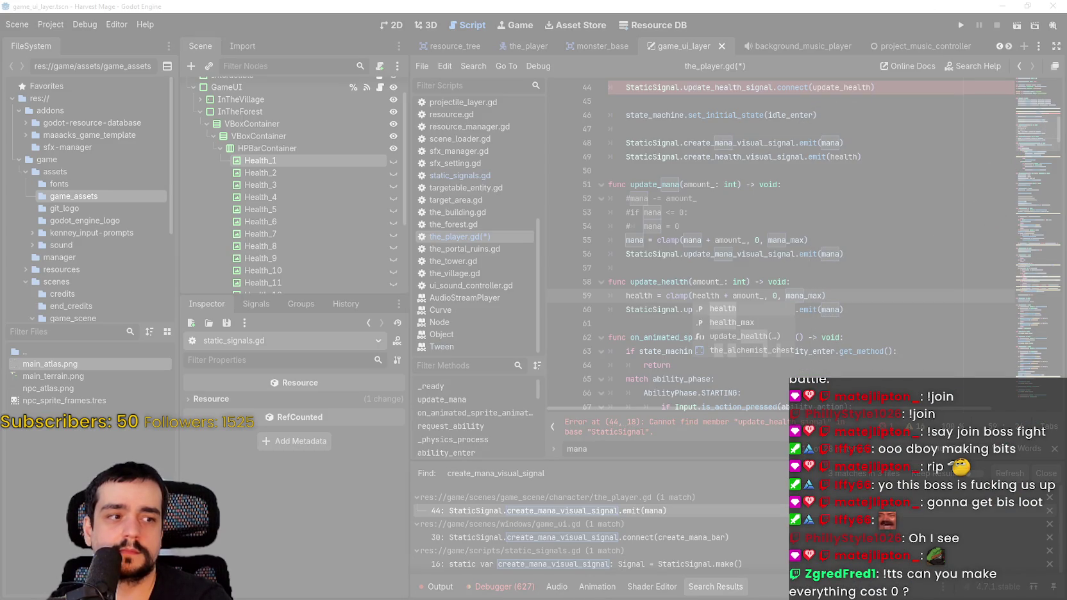
pyautogui.press('Escape')
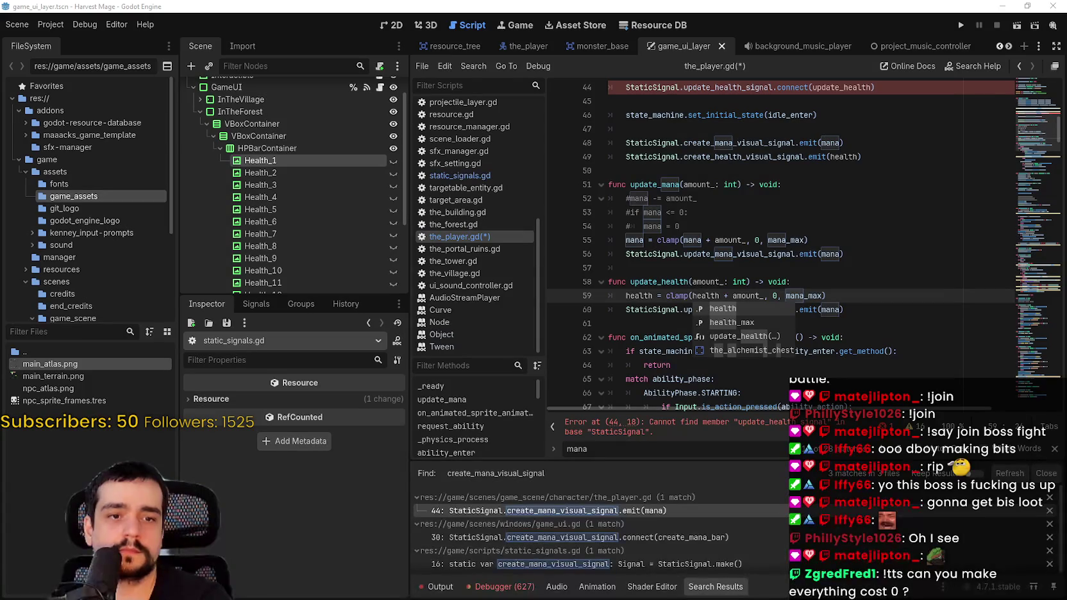
pyautogui.hotkey('alt', 'Tab')
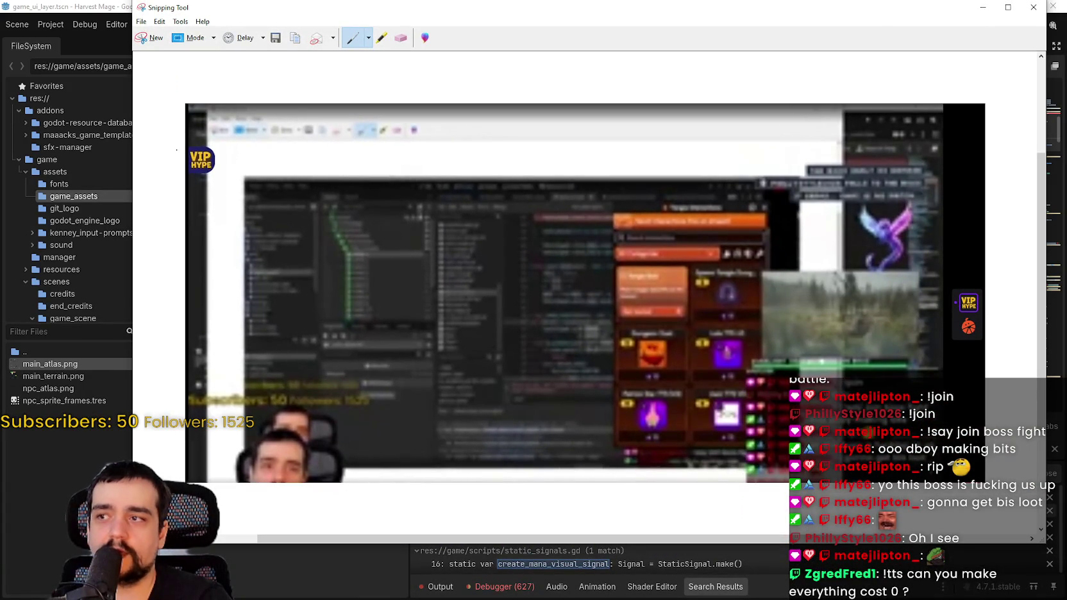
# Circle the VIP HYPE badge in red, close the snip without saving, and return to the script.
pyautogui.moveTo(193, 127)
pyautogui.mouseDown()
pyautogui.moveTo(225, 171)
pyautogui.moveTo(172, 130)
pyautogui.mouseUp()
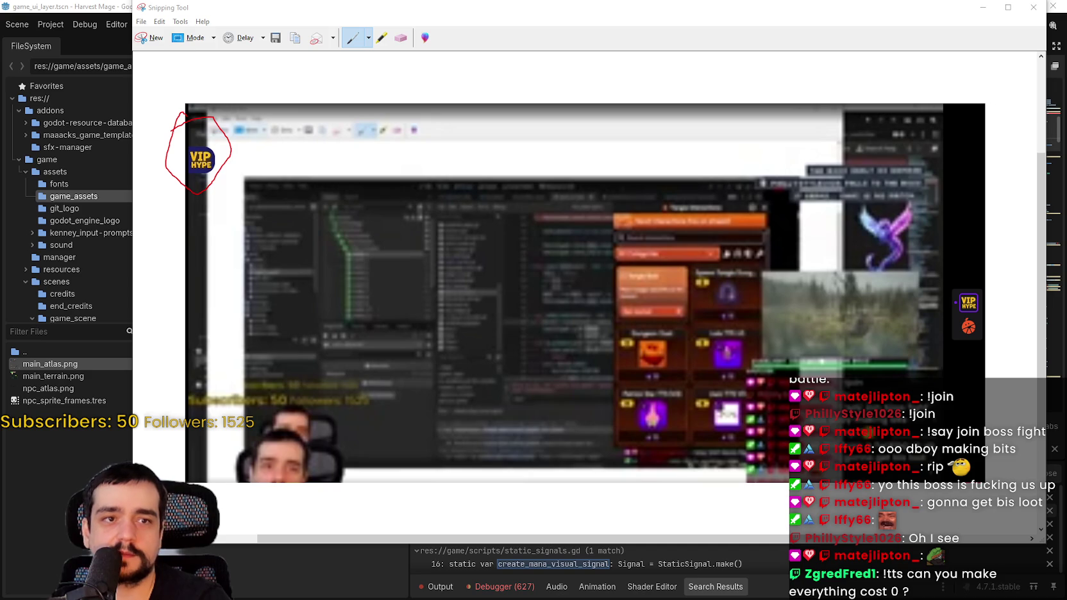
pyautogui.click(1033, 7)
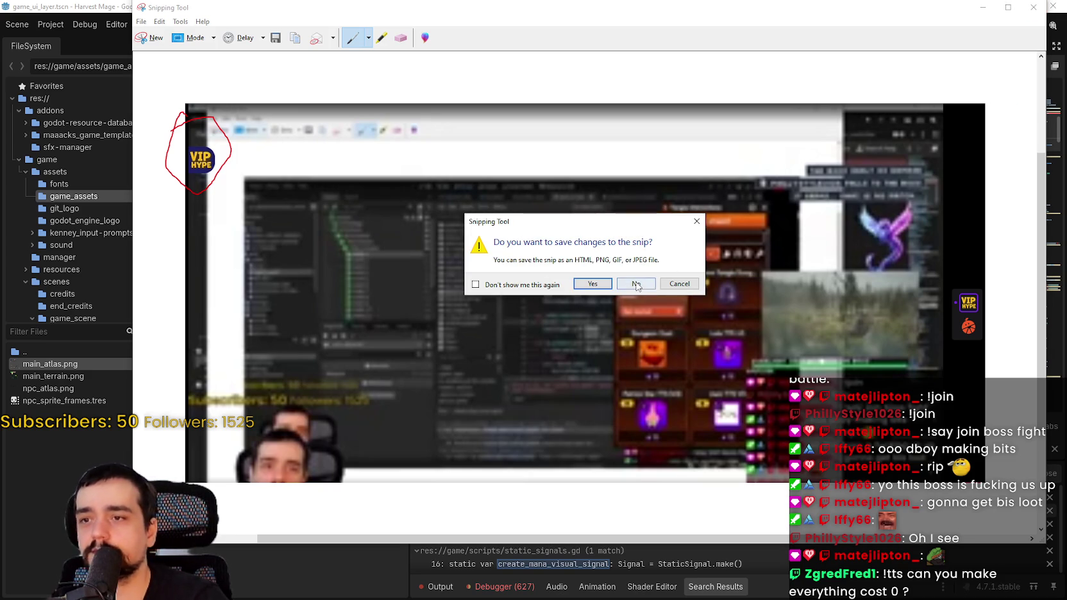
pyautogui.click(635, 284)
pyautogui.click(740, 213)
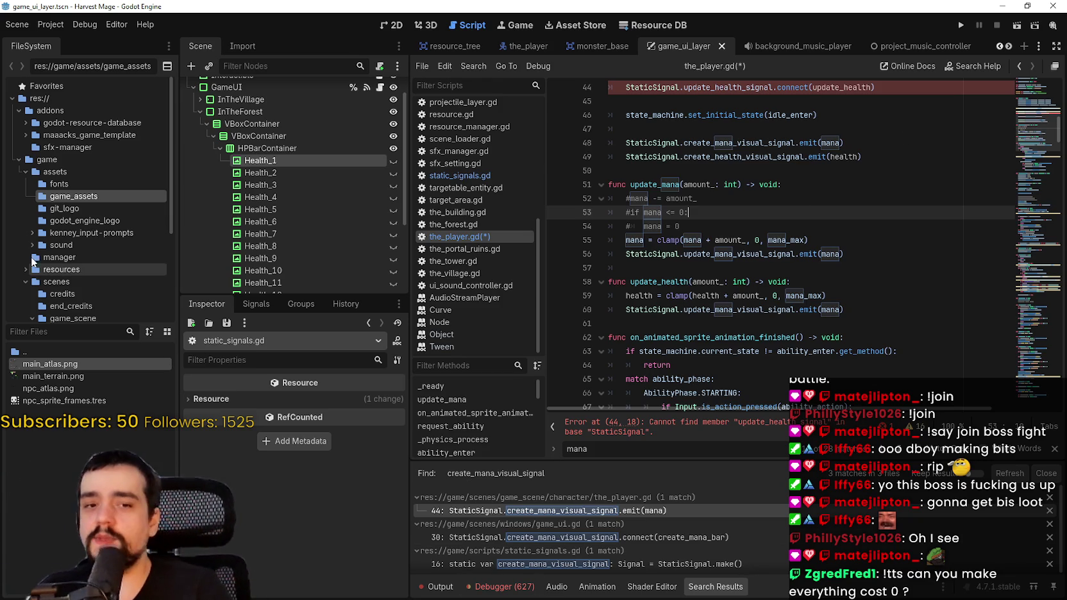
# Delete the commented-out mana lines from update_mana and save the_player.gd.
pyautogui.scroll(2, 780, 201)
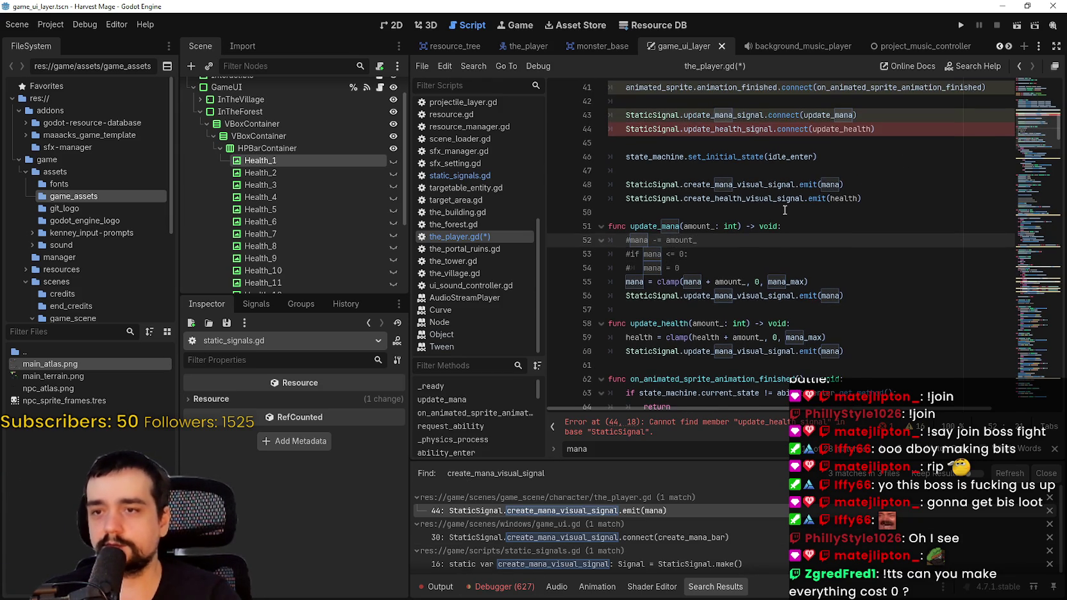
pyautogui.doubleClick(764, 136)
pyautogui.scroll(2, 757, 209)
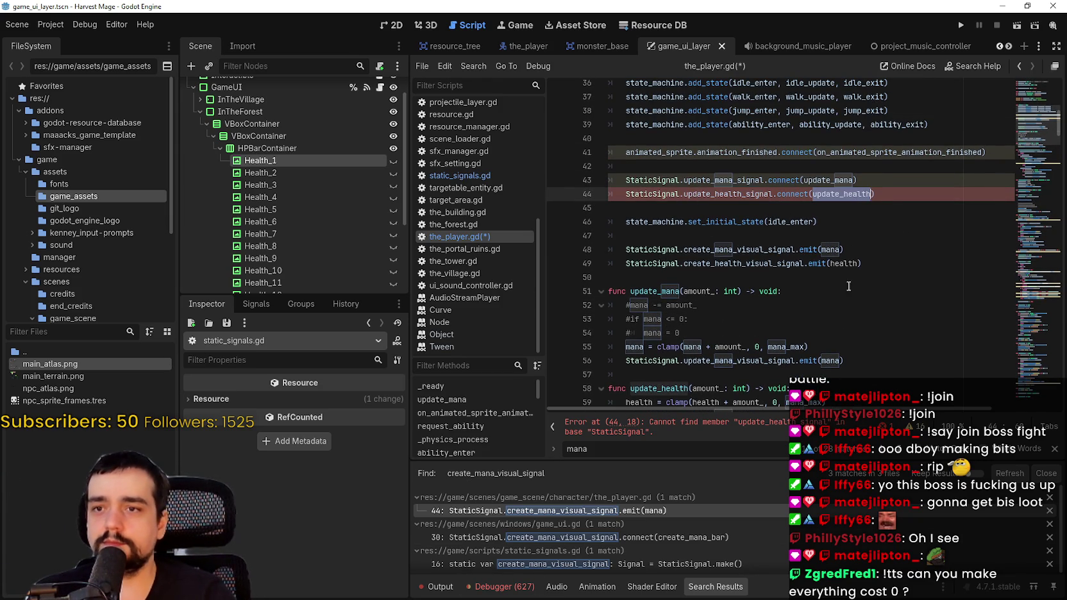
pyautogui.scroll(-1, 731, 319)
pyautogui.moveTo(680, 291); pyautogui.dragTo(597, 269)
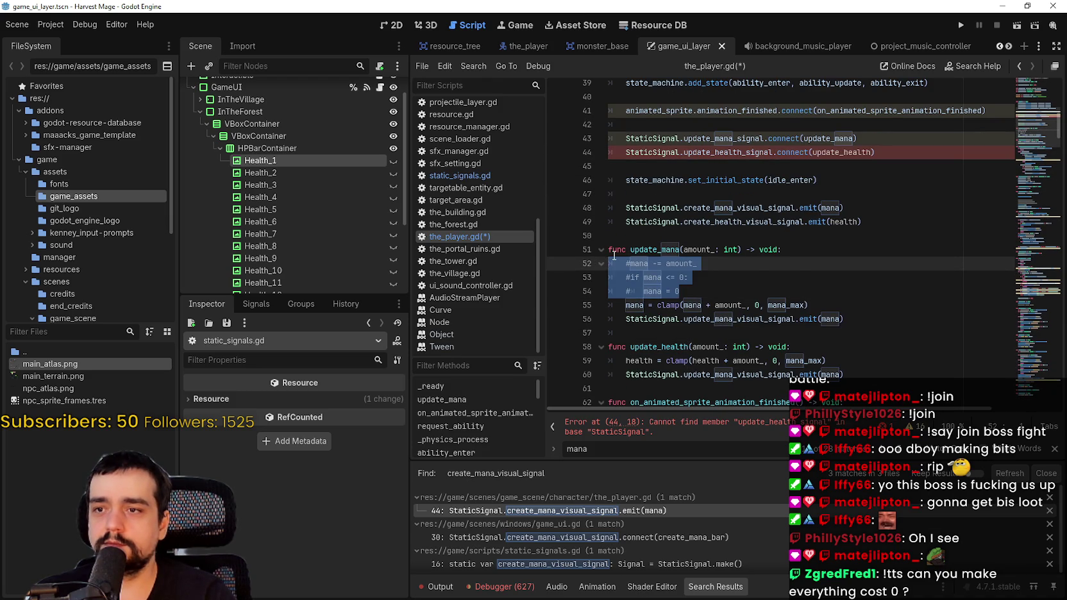
pyautogui.press('BackSpace')
pyautogui.hotkey('ctrl', 's')
# Check the empty lines 45–50 around update_health and dismiss the mana search.
pyautogui.click(787, 305)
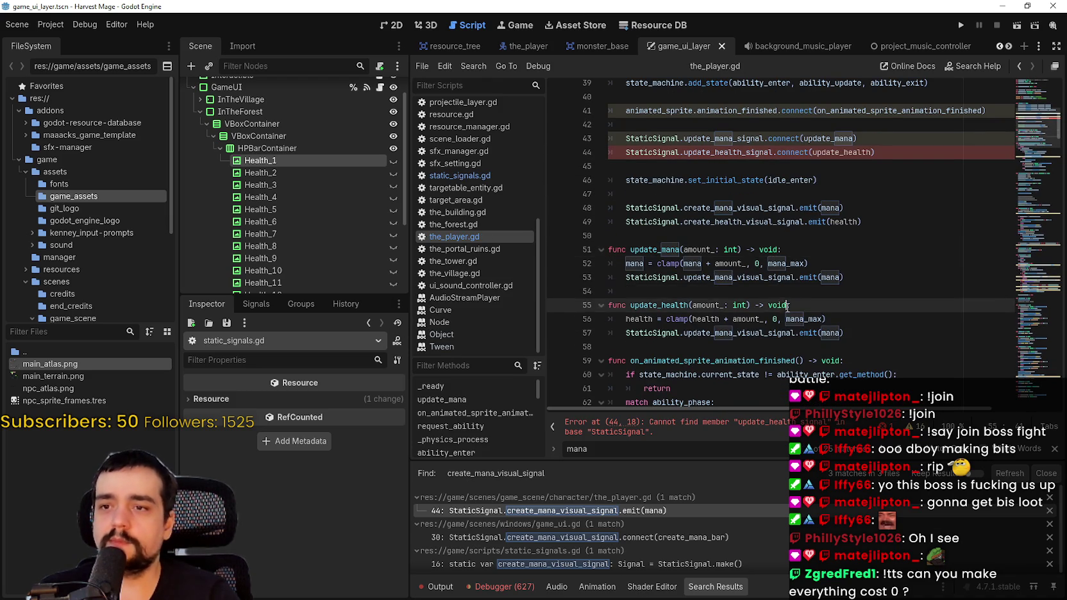
pyautogui.scroll(3, 794, 301)
pyautogui.click(809, 296)
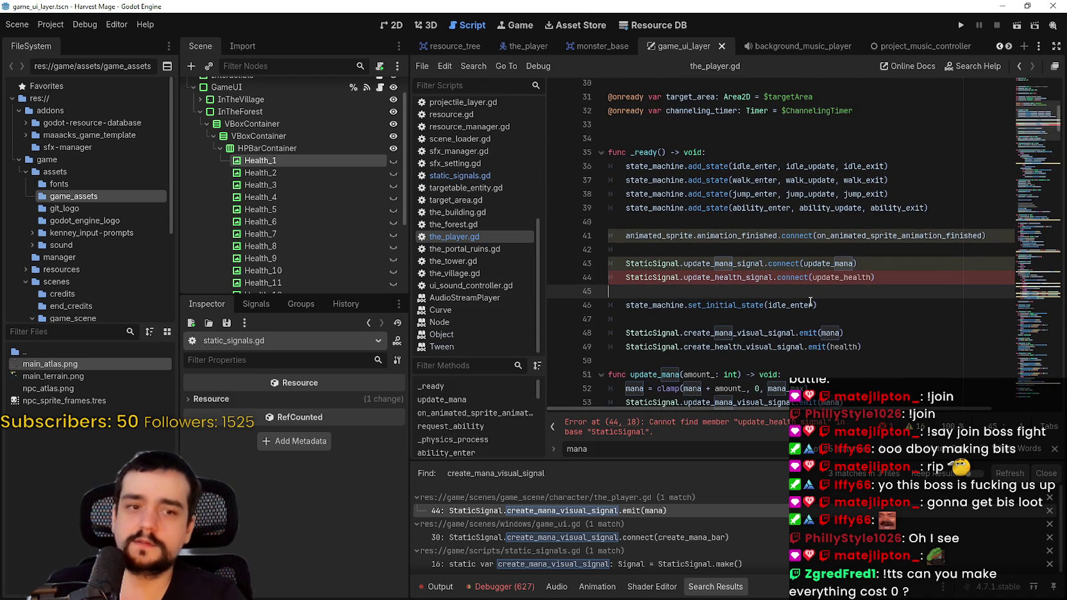
pyautogui.click(854, 324)
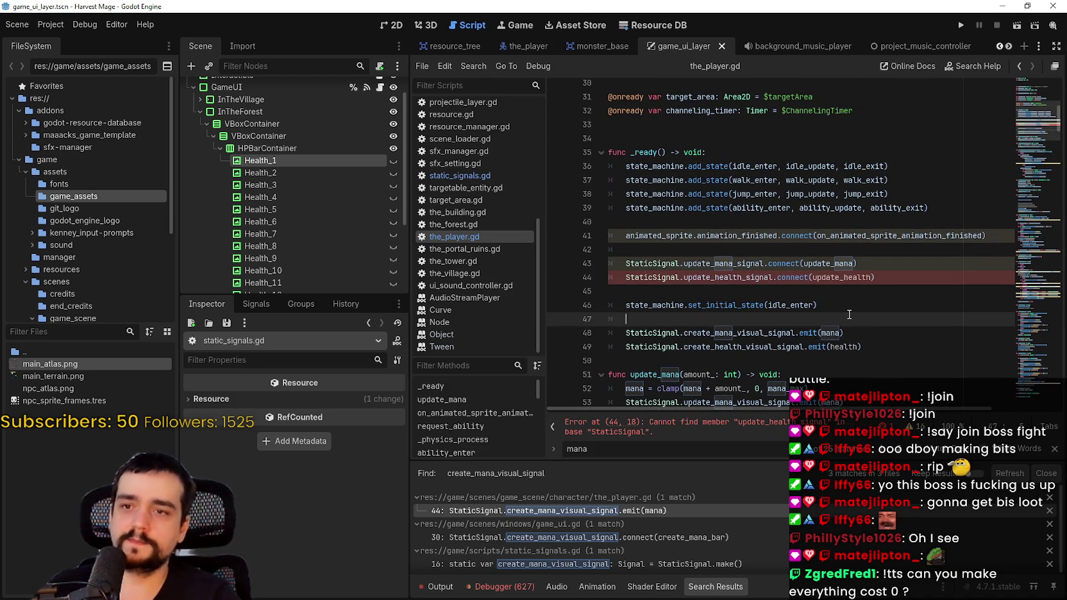
pyautogui.click(1052, 452)
pyautogui.click(876, 366)
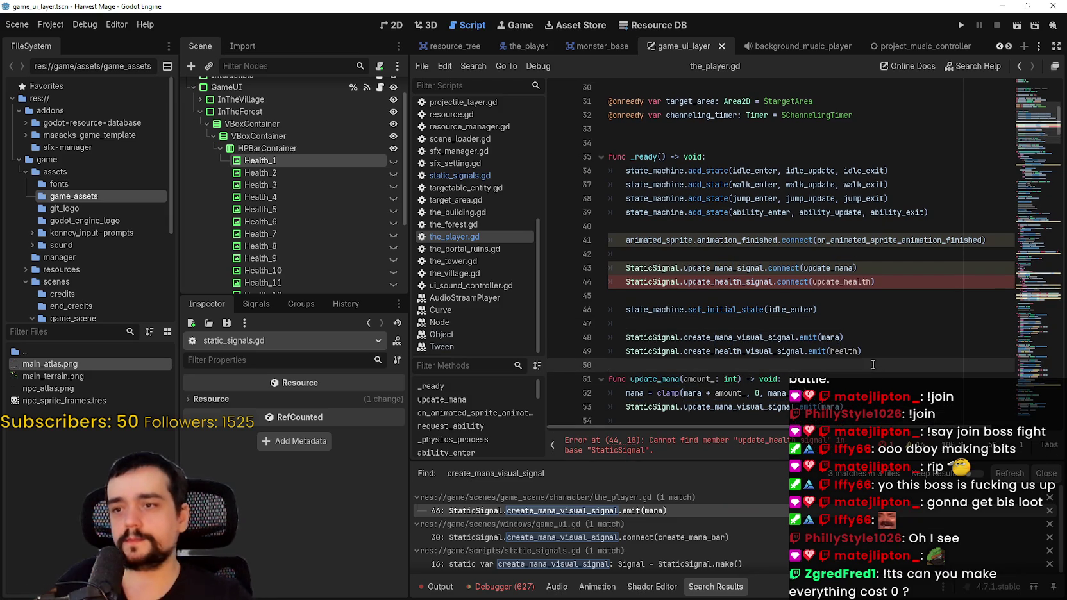
pyautogui.click(829, 292)
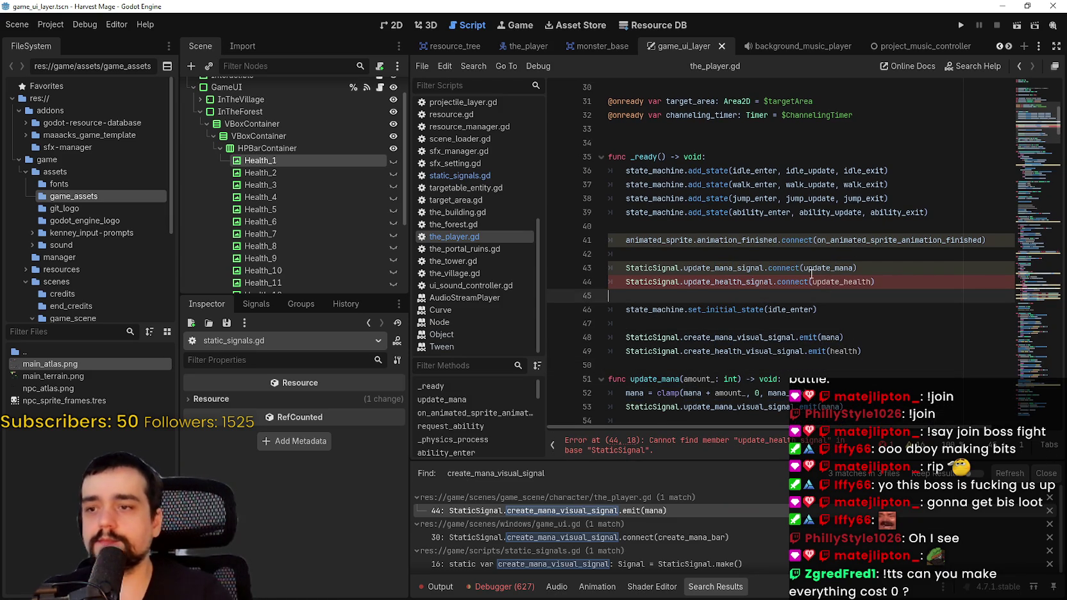
pyautogui.scroll(-2, 811, 274)
pyautogui.click(693, 240)
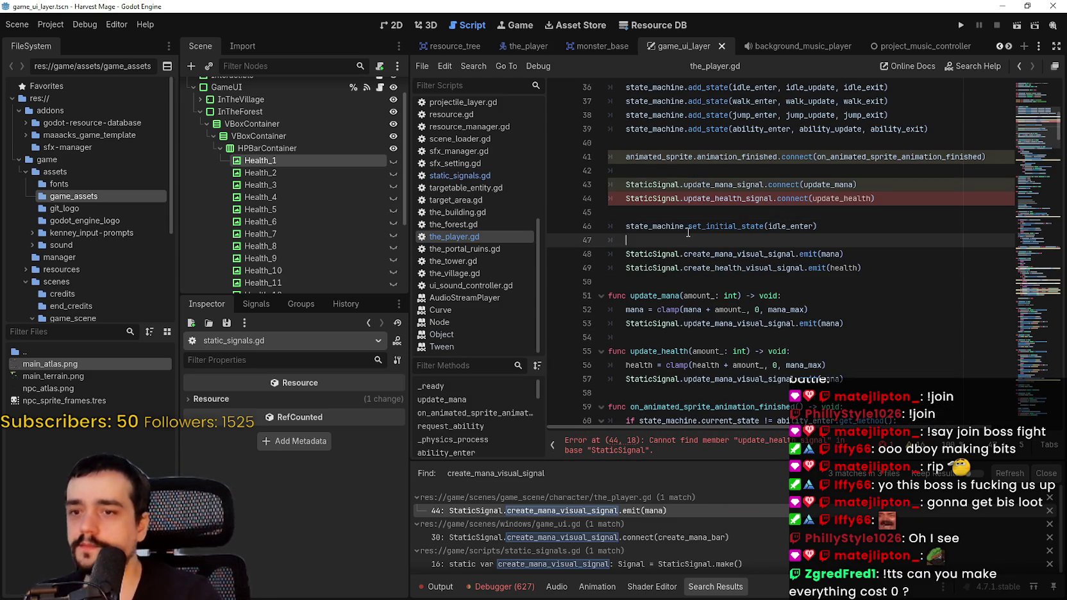
# Select update_mana_signal on line 43 and bring up its context menu.
pyautogui.doubleClick(734, 199)
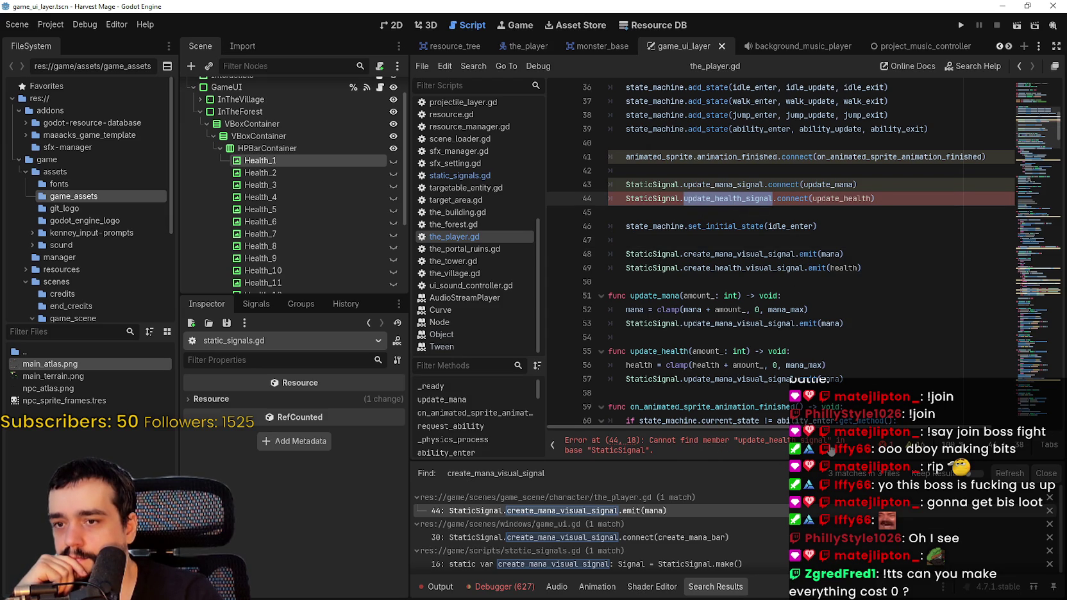
pyautogui.doubleClick(720, 185)
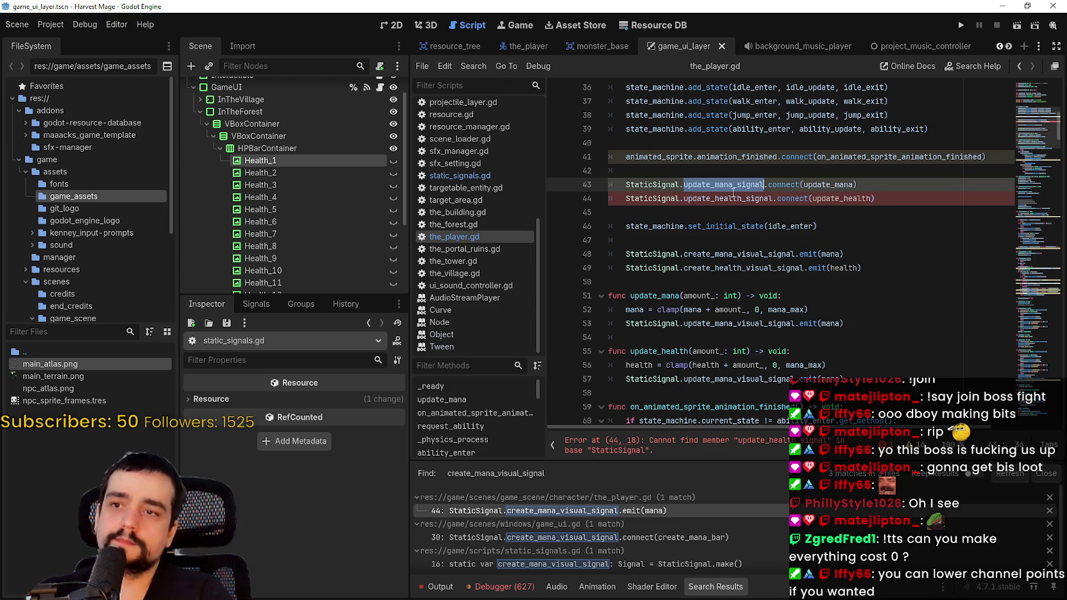
pyautogui.rightClick(731, 190)
# Jump to static_signals.gd and duplicate the update_mana_signal declaration below line 16.
pyautogui.click(786, 423)
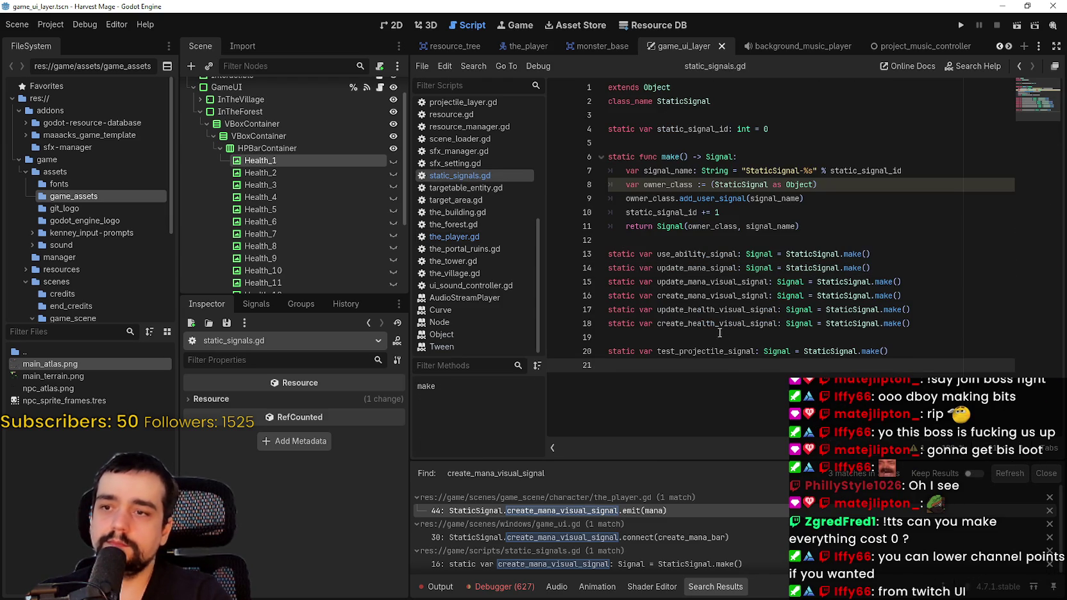
pyautogui.doubleClick(706, 309)
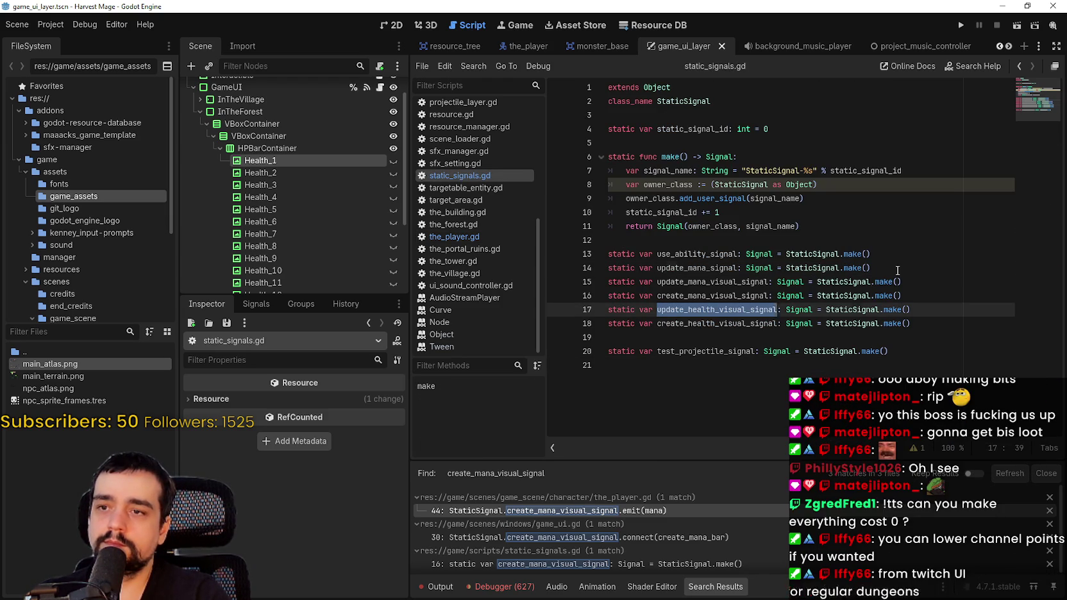
pyautogui.moveTo(871, 268); pyautogui.dragTo(598, 268)
pyautogui.hotkey('ctrl', 'c')
pyautogui.click(928, 295)
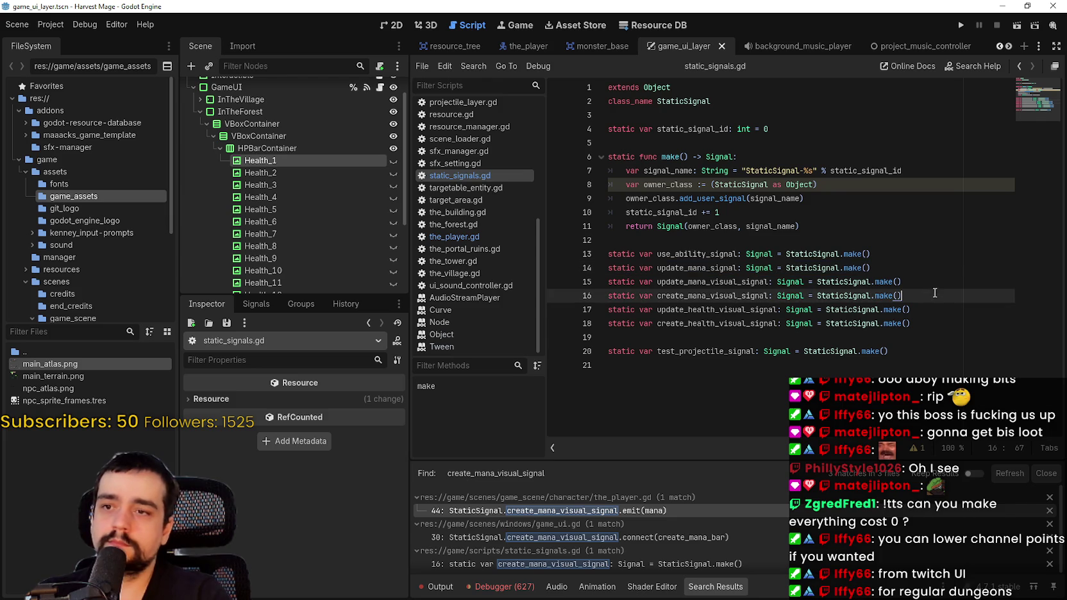
pyautogui.press('Return')
pyautogui.hotkey('ctrl', 'v')
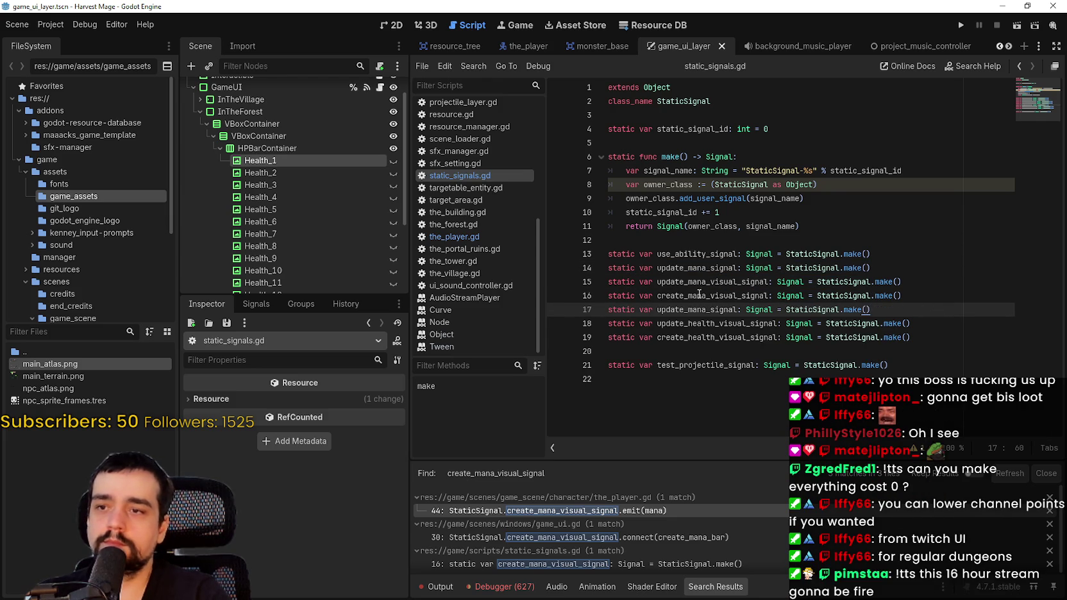
# Rename the copy to update_health_signal, save static_signals.gd, and return to the_player.gd.
pyautogui.click(698, 309)
pyautogui.click(705, 323)
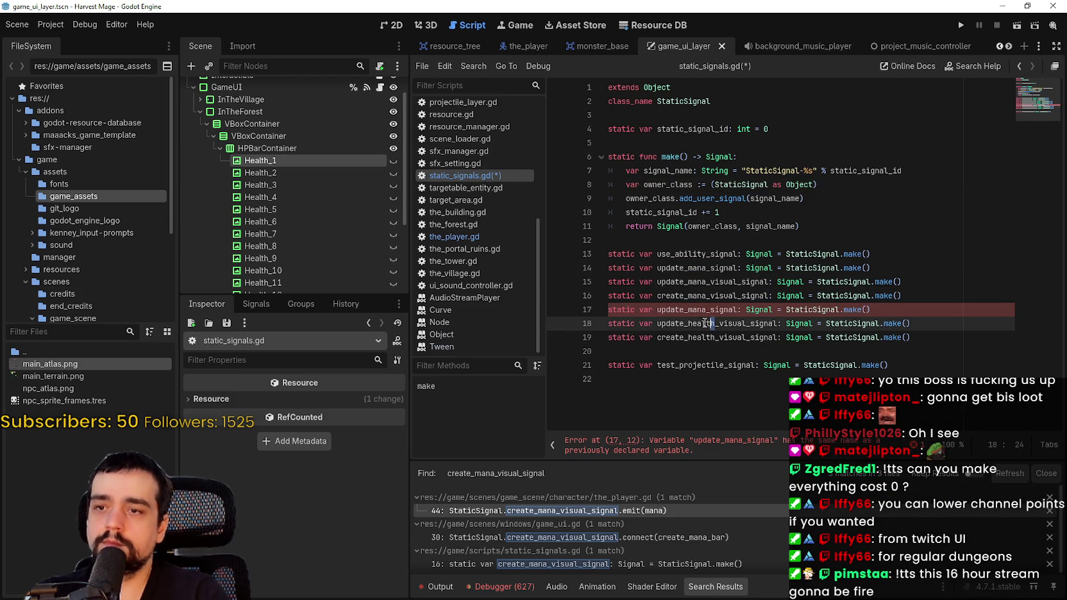
pyautogui.moveTo(705, 309); pyautogui.dragTo(690, 312)
pyautogui.write('health')
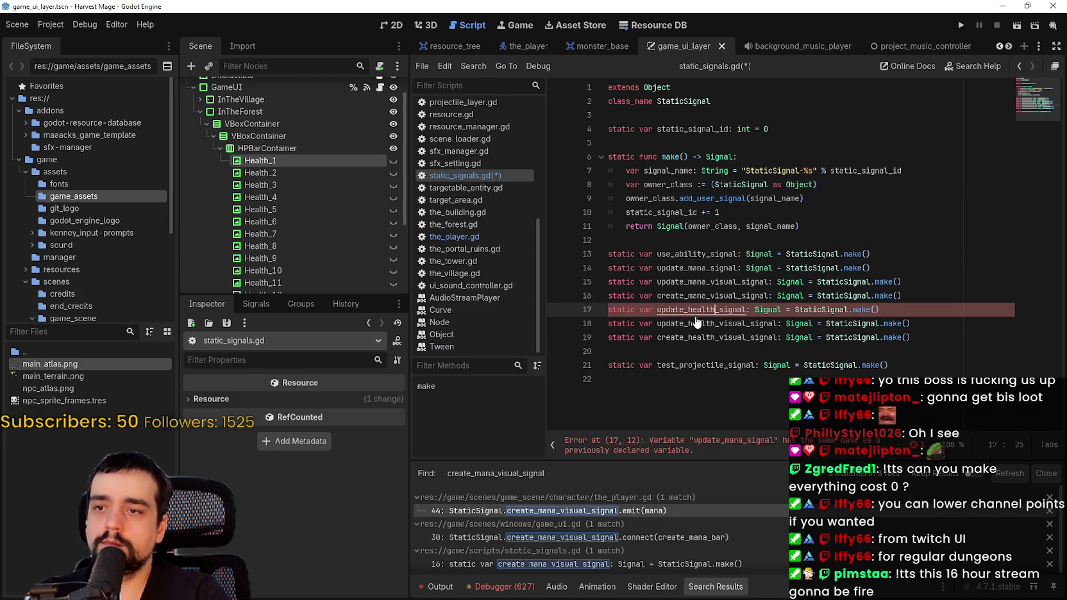
pyautogui.click(718, 310)
pyautogui.hotkey('ctrl', 's')
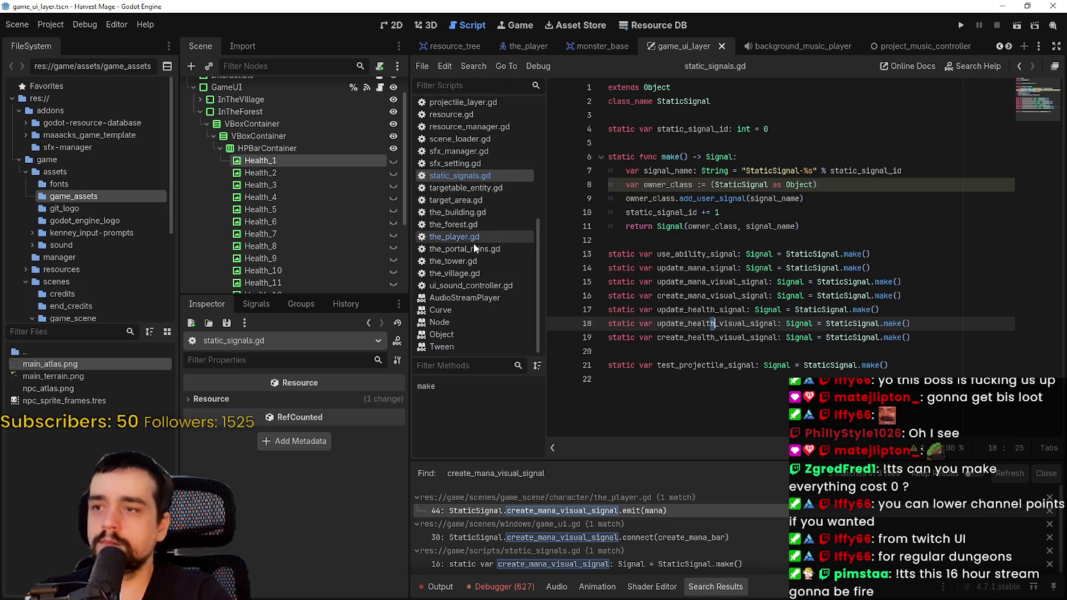
pyautogui.click(473, 237)
pyautogui.click(760, 211)
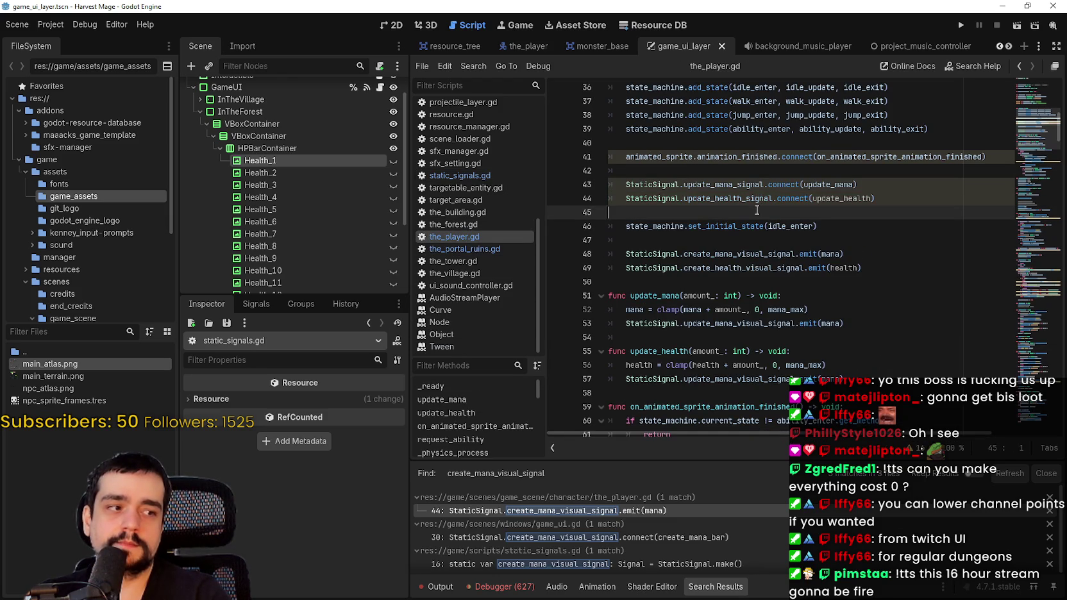
# Find all project uses of update_mana_signal, review the results, then run the game.
pyautogui.doubleClick(741, 186)
pyautogui.hotkey('ctrl', 'shift', 'f')
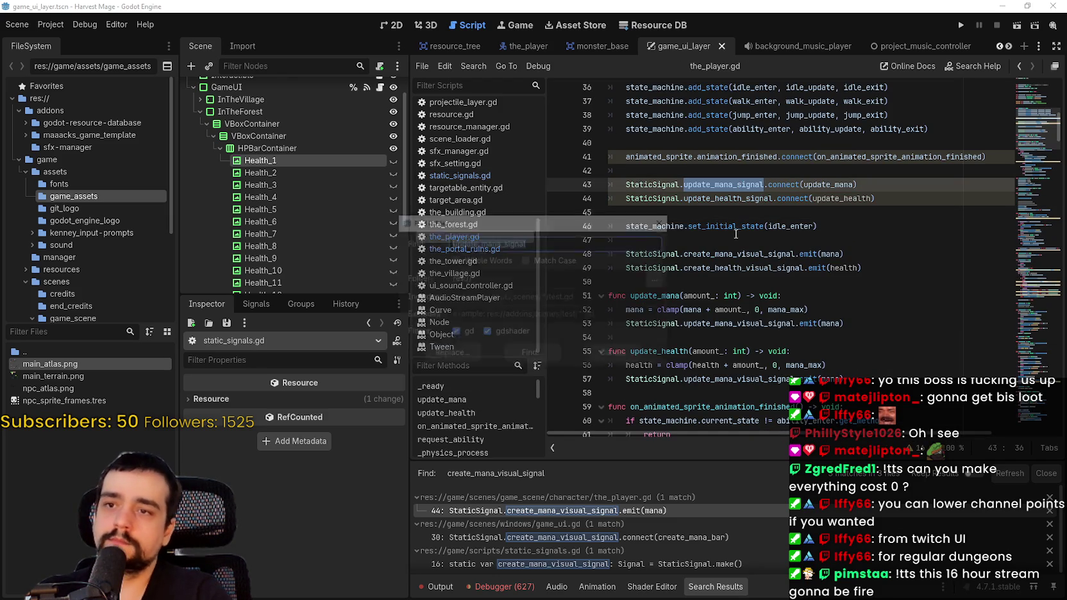
pyautogui.click(532, 350)
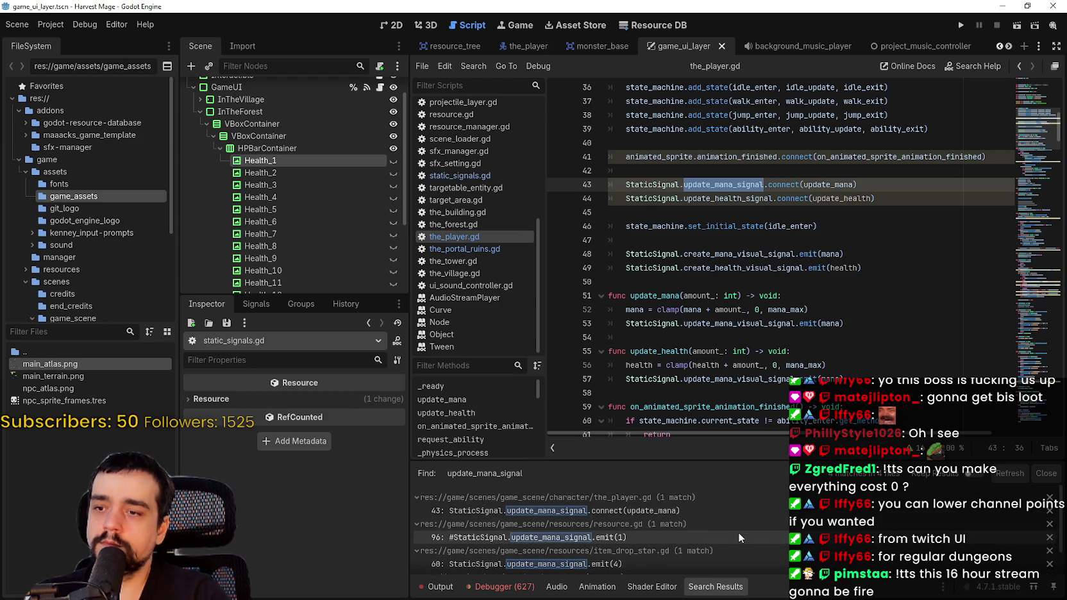
pyautogui.scroll(-1, 737, 531)
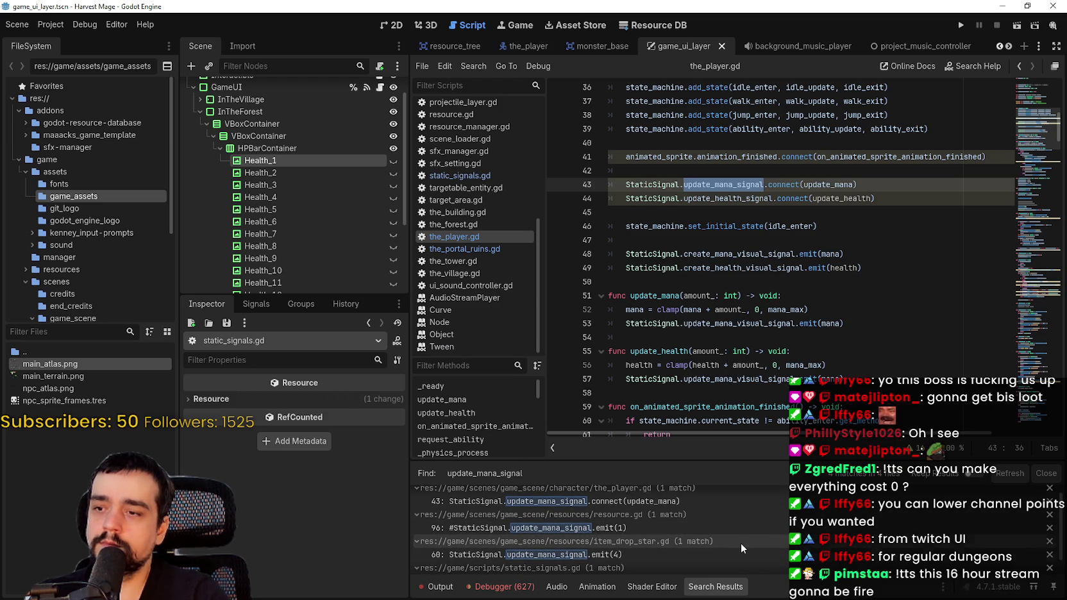
pyautogui.scroll(-2, 748, 554)
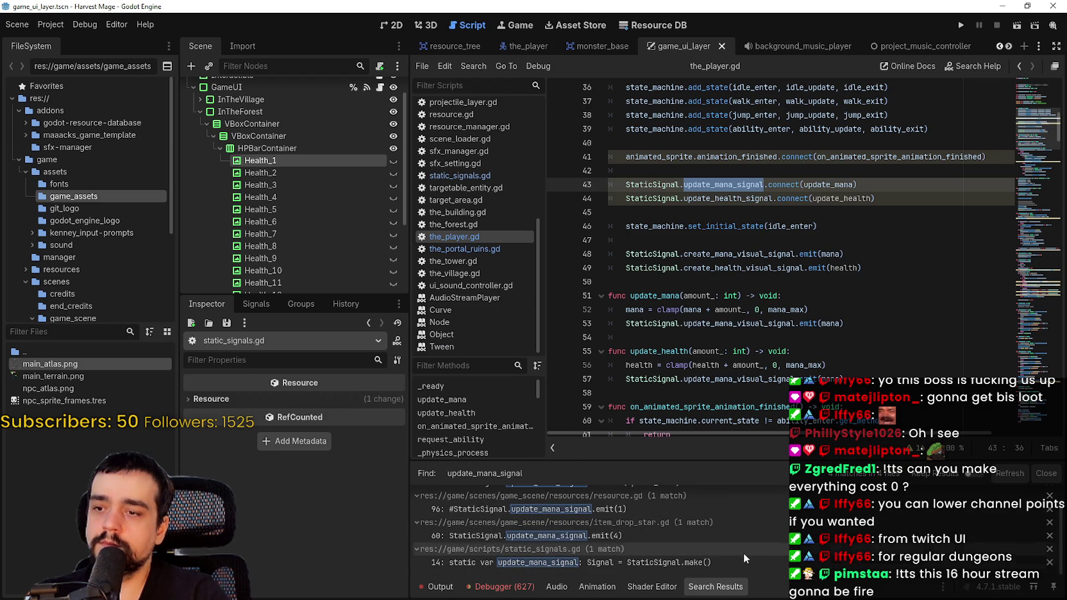
pyautogui.scroll(3, 734, 536)
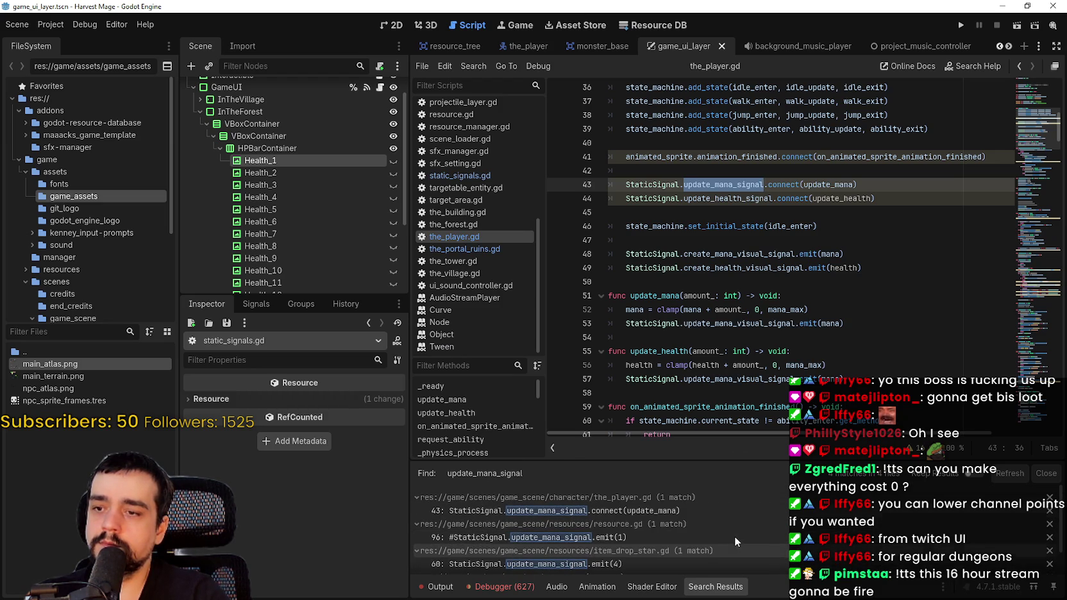
pyautogui.click(751, 214)
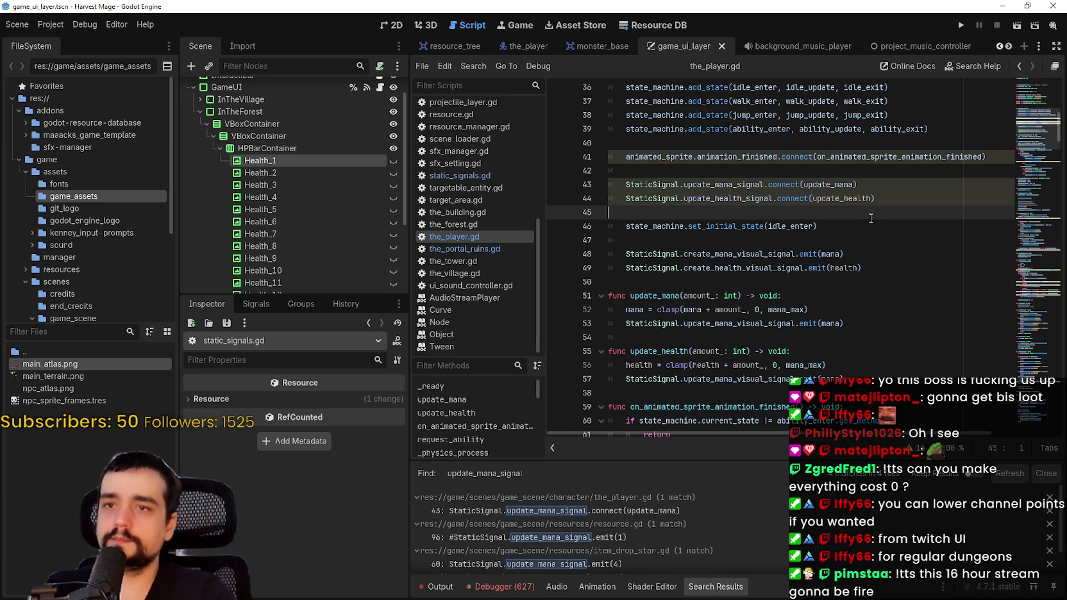
pyautogui.click(961, 25)
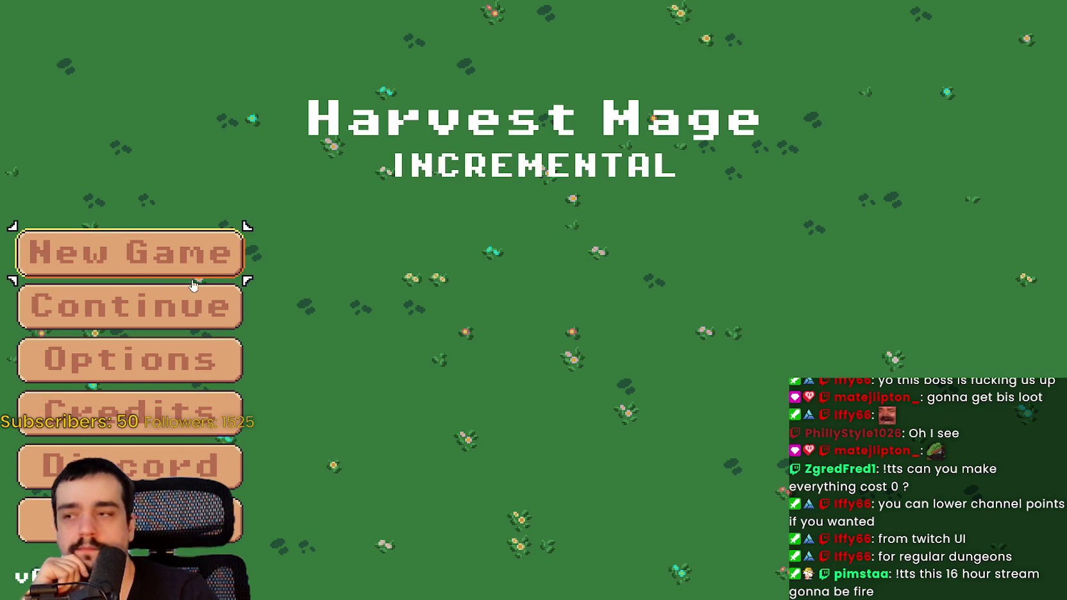
# Continue the saved game and walk the mage left and right into the grassy level.
pyautogui.click(160, 319)
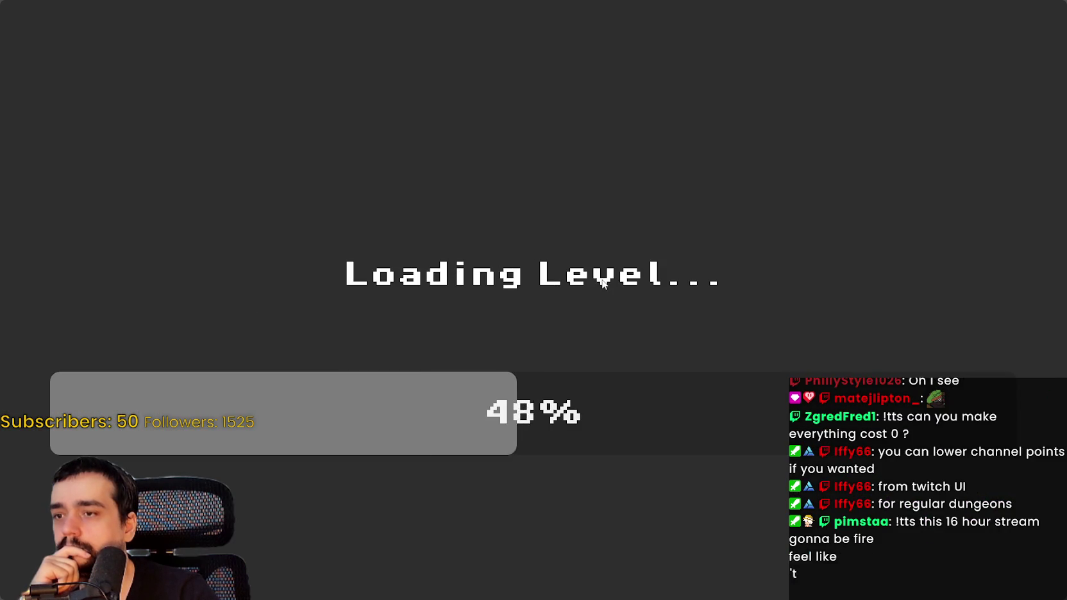
pyautogui.press('Tab')
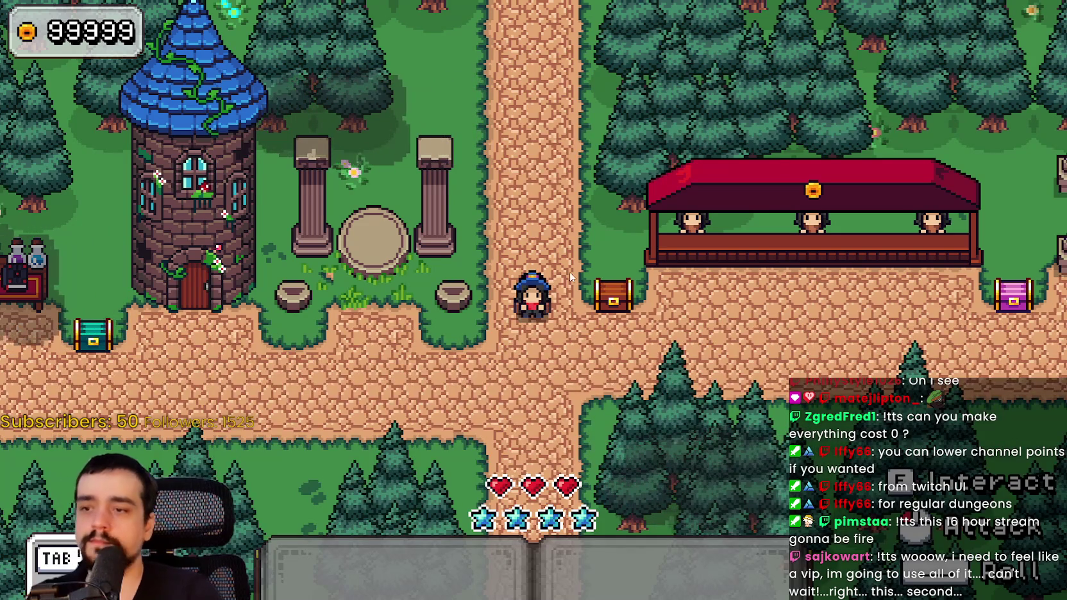
pyautogui.press('a')
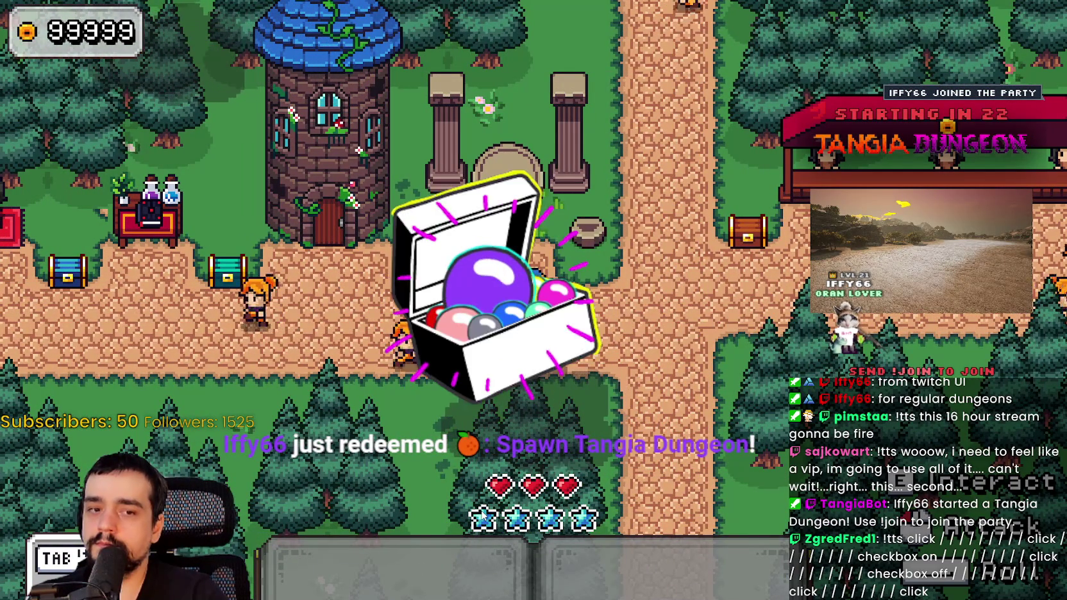
pyautogui.press('d')
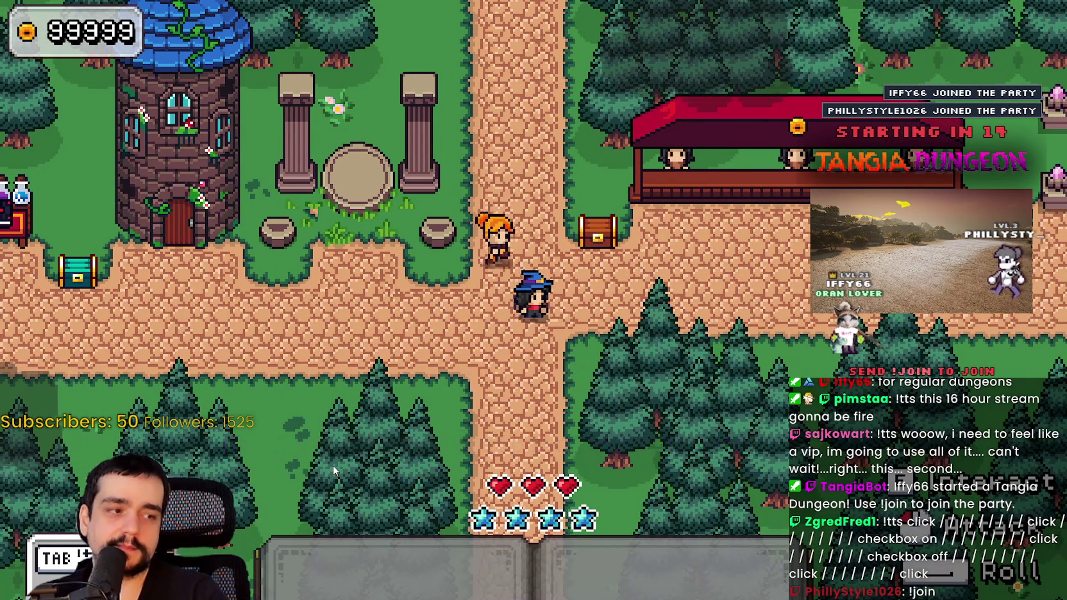
pyautogui.press('a')
pyautogui.press('e')
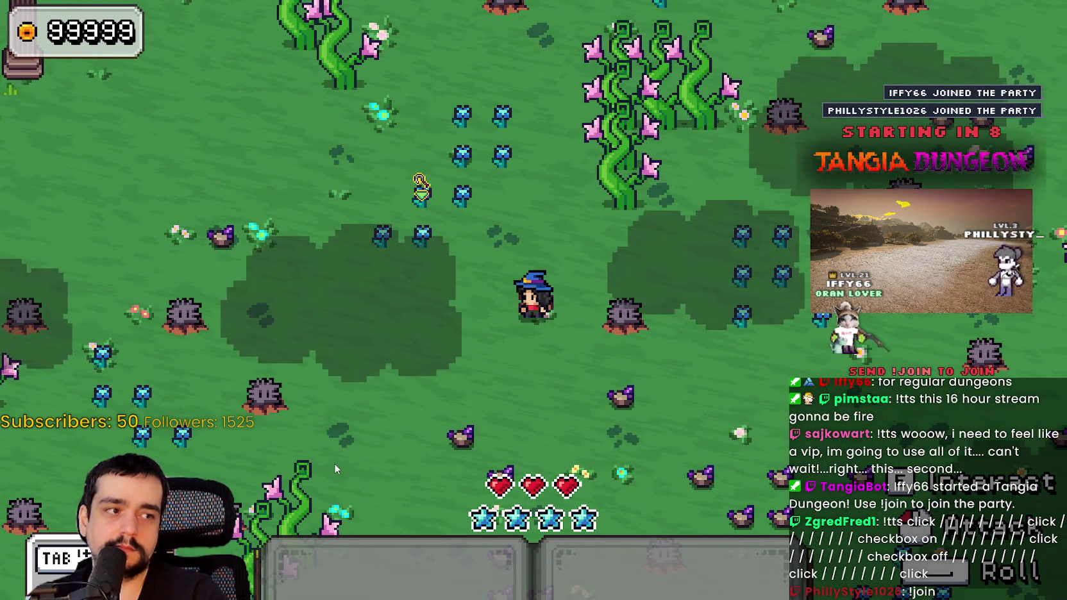
# Walk the mage around the grassy field toward the pillars while the three hearts stay visible.
pyautogui.press('w')
pyautogui.press('d')
pyautogui.press('a')
pyautogui.press('s')
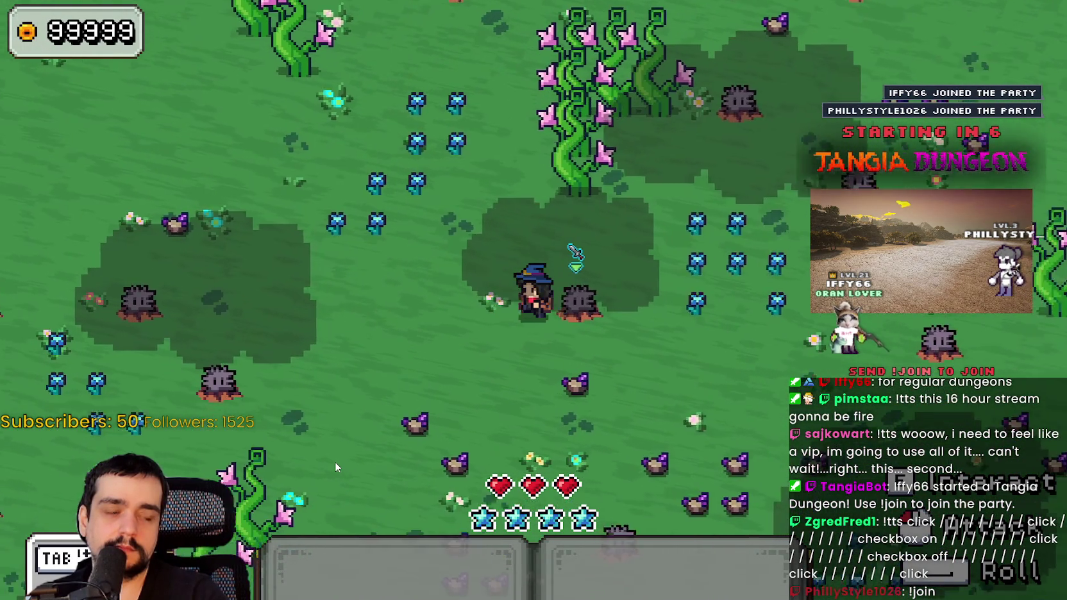
pyautogui.press('w')
pyautogui.press('d')
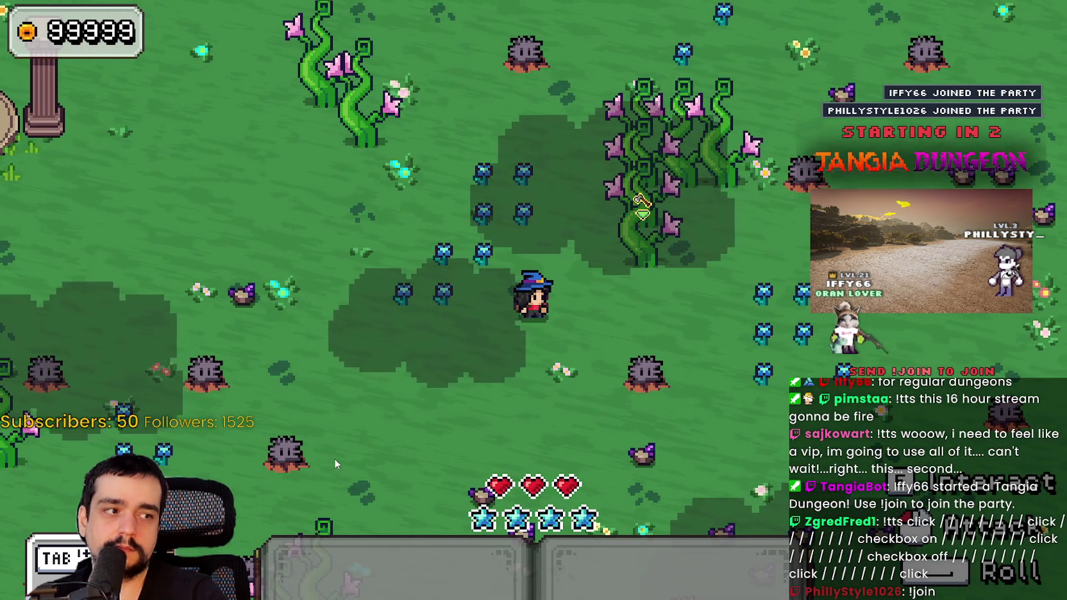
pyautogui.press('a')
pyautogui.press('w')
pyautogui.press('d')
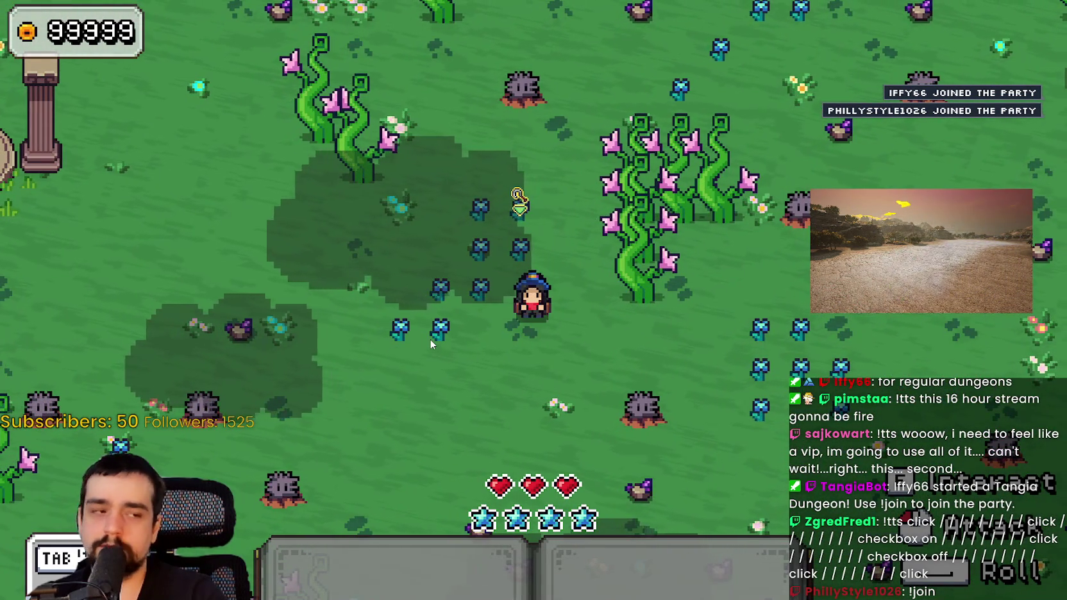
pyautogui.press('a')
pyautogui.press('s')
pyautogui.press('a')
pyautogui.press('w')
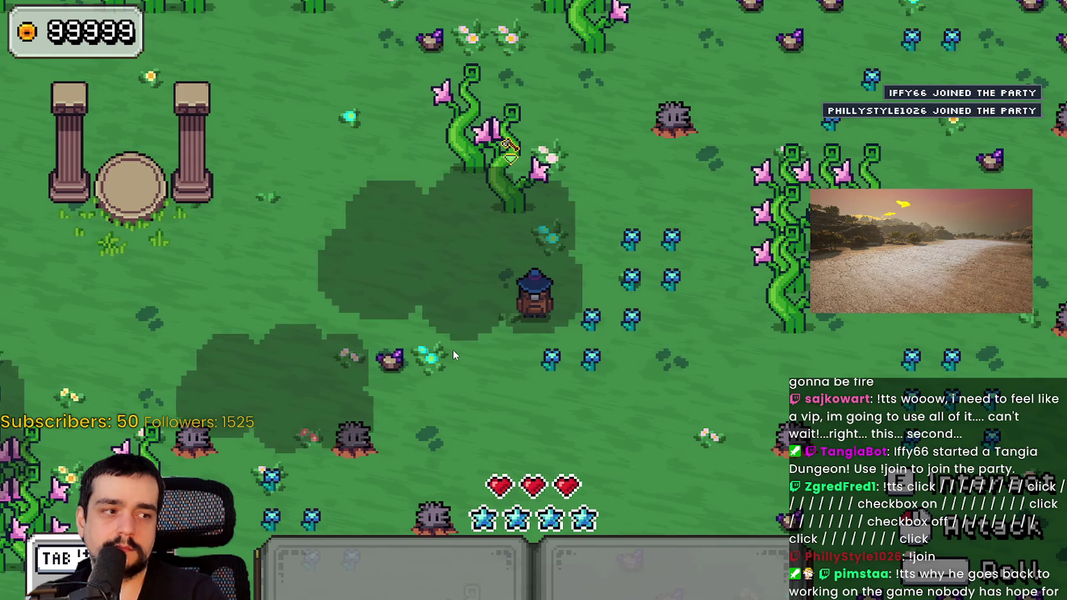
pyautogui.press('s')
pyautogui.press('d')
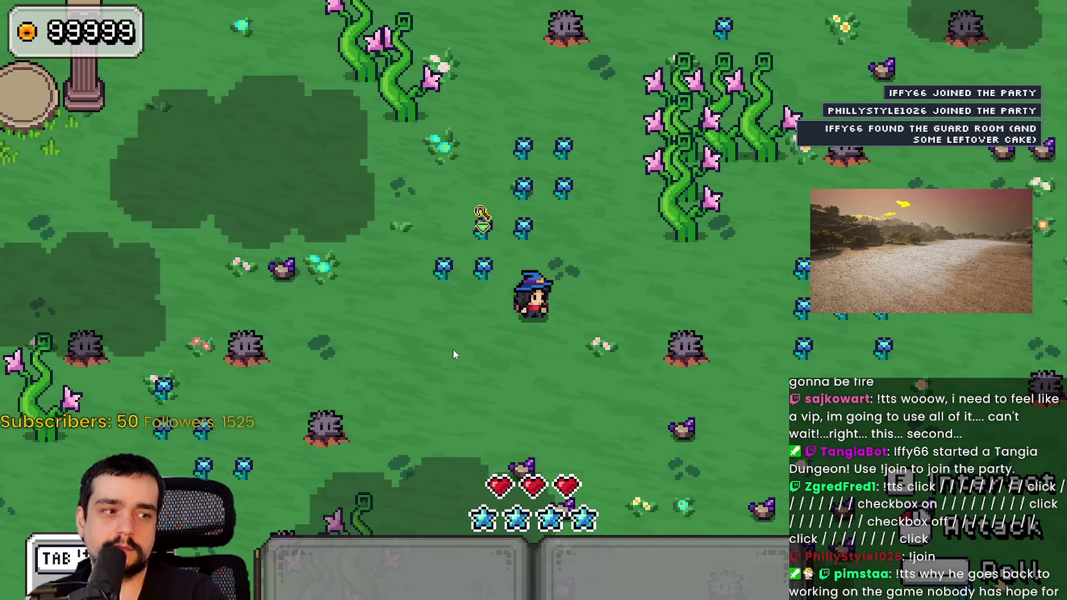
pyautogui.press('a')
pyautogui.press('w')
pyautogui.press('d')
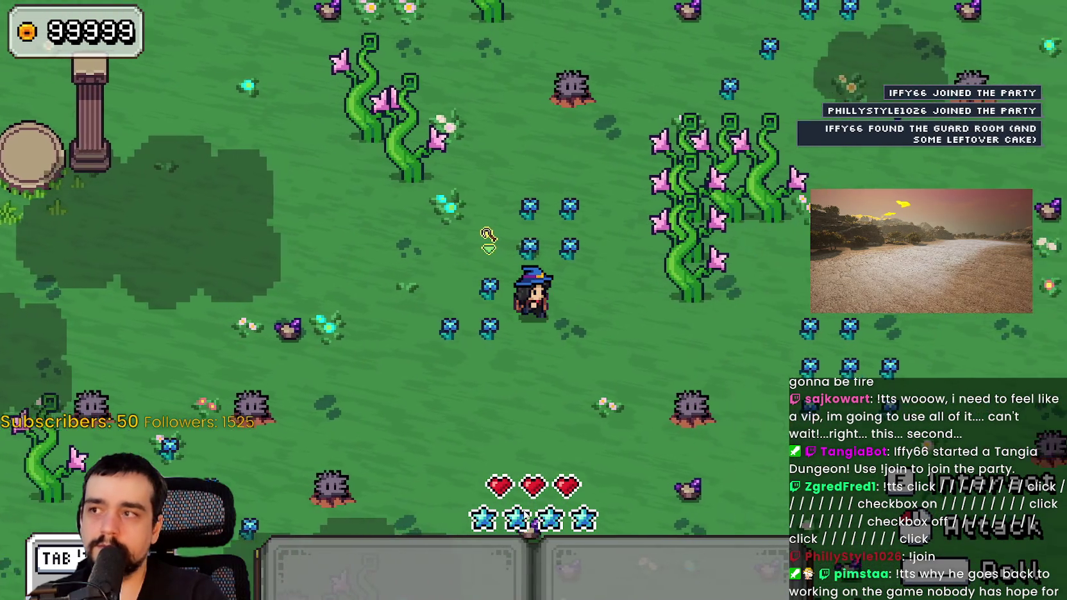
pyautogui.press('s')
pyautogui.press('a')
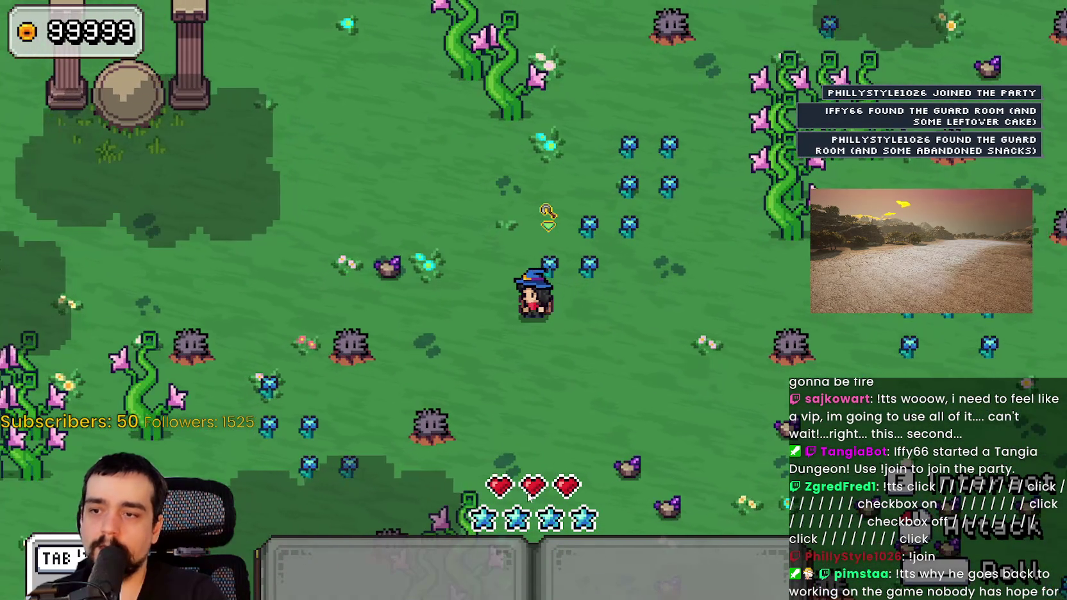
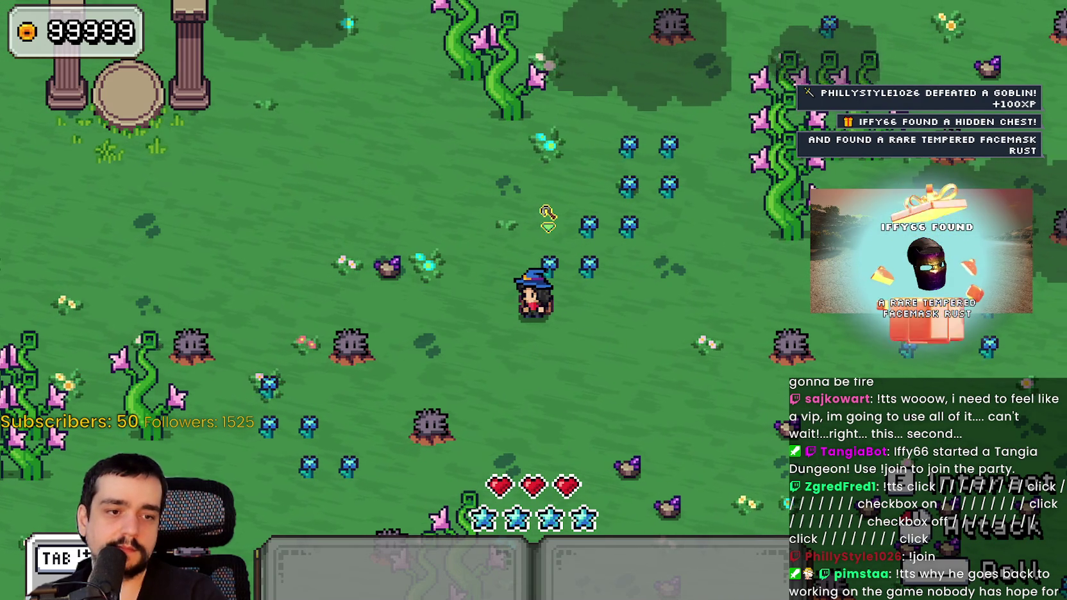
# Set HPBarContainer and ManaBarContainer alignment back to Begin.
pyautogui.hotkey('alt', 'Tab')
pyautogui.click(216, 170)
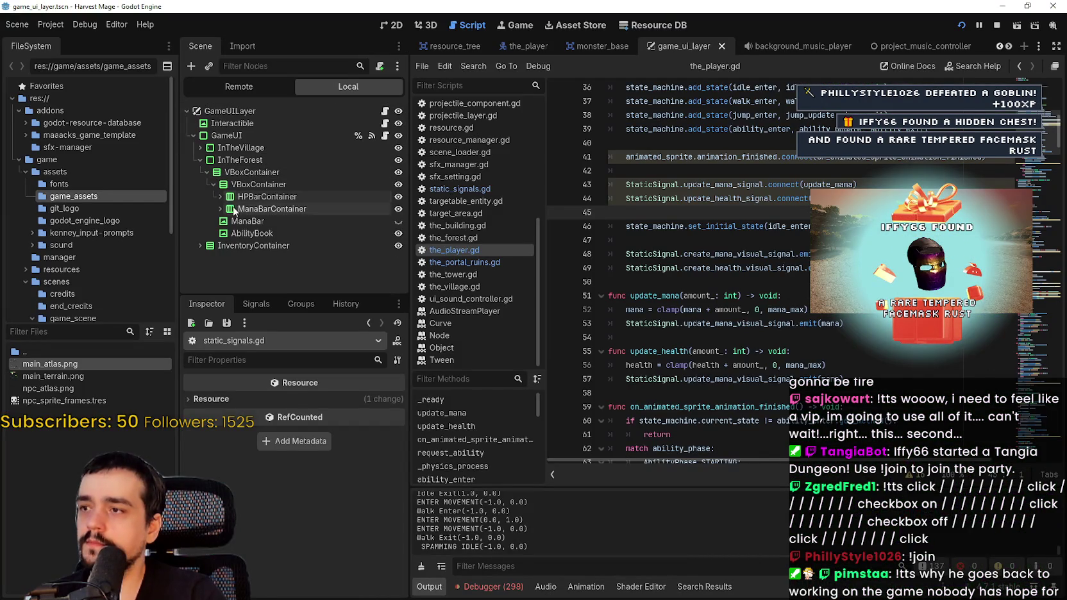
pyautogui.click(233, 199)
pyautogui.click(281, 402)
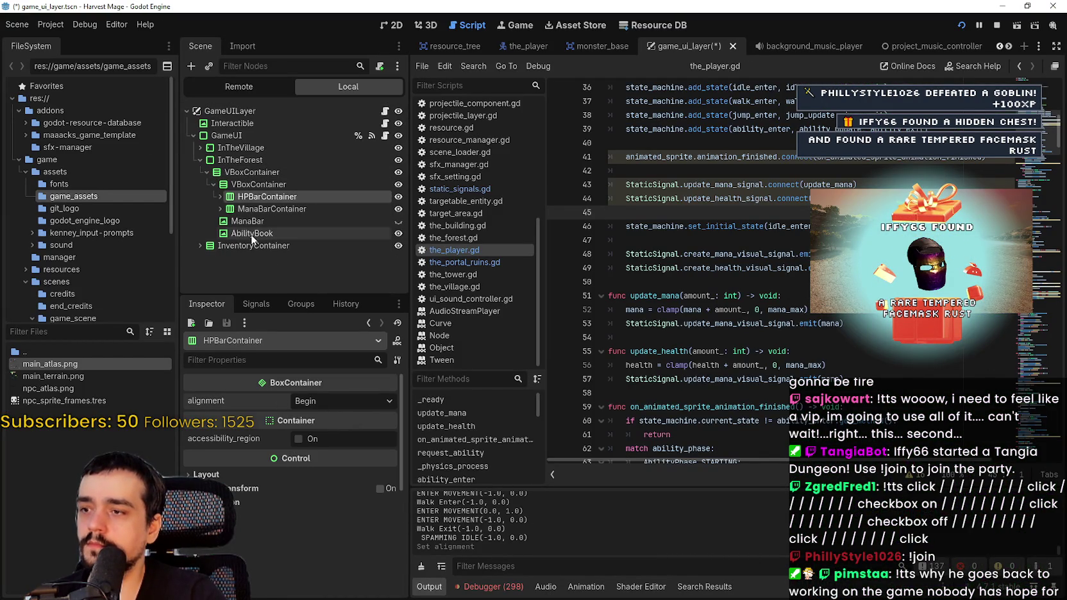
pyautogui.click(263, 213)
pyautogui.click(280, 402)
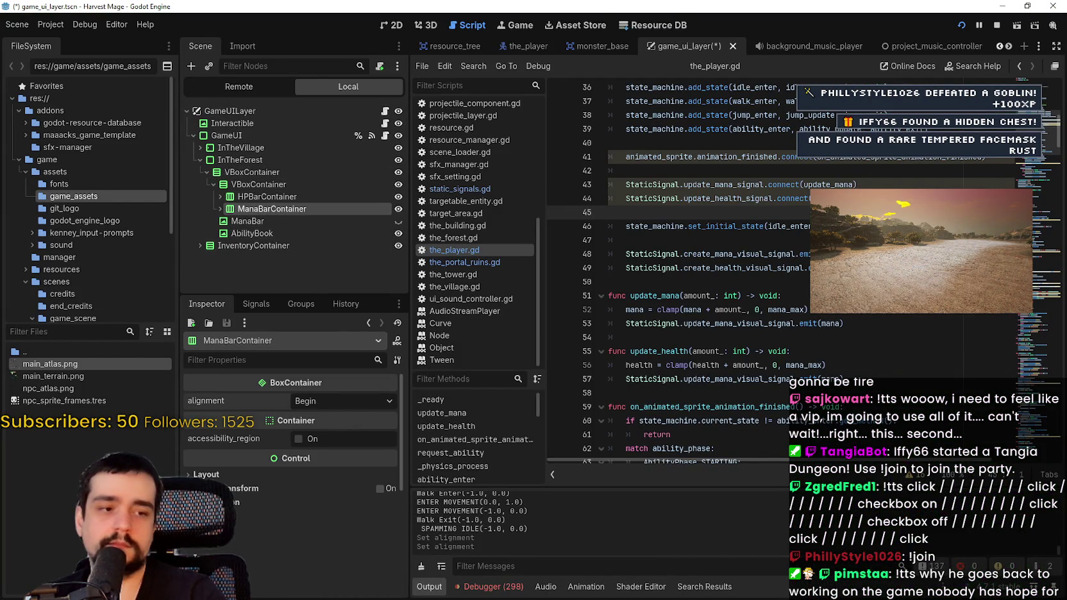
# Save and run the game with F5, equip hotbar items and attack the spiky enemy.
pyautogui.press('F5')
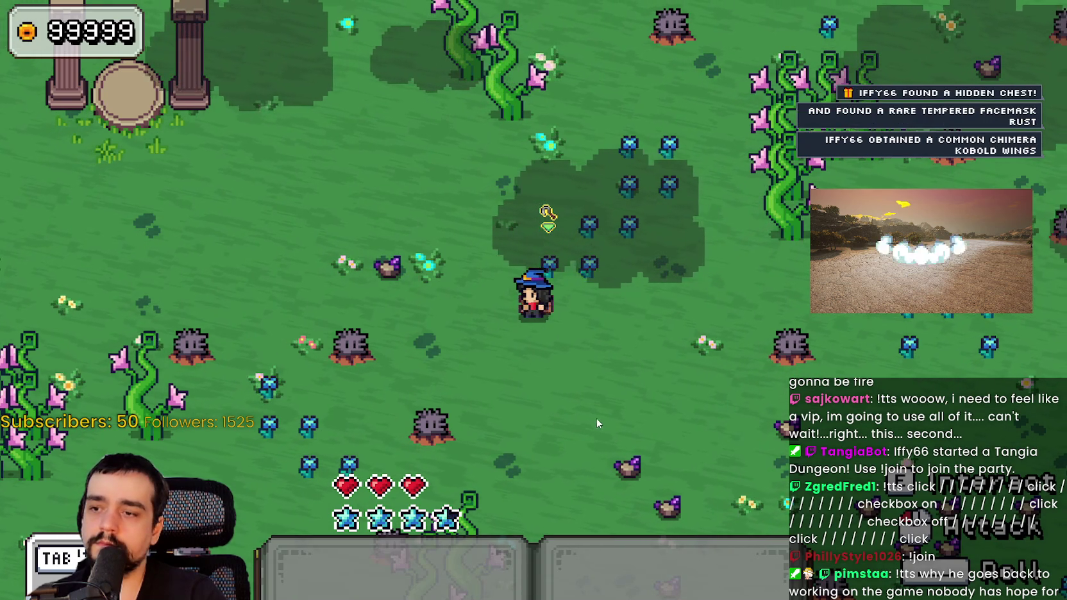
pyautogui.press('d')
pyautogui.press('1')
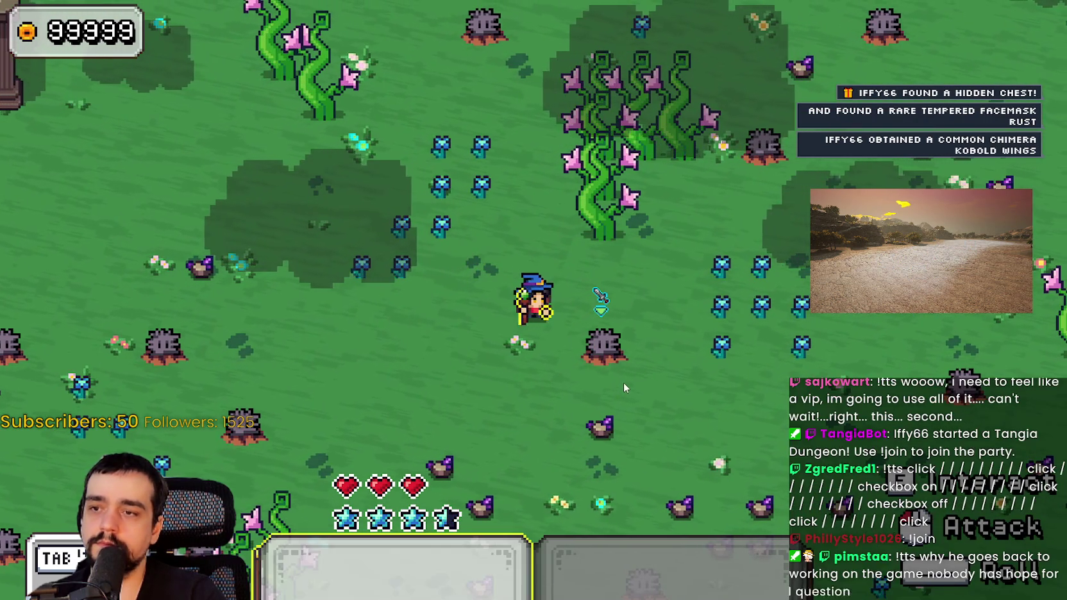
pyautogui.press('2')
pyautogui.click(701, 339)
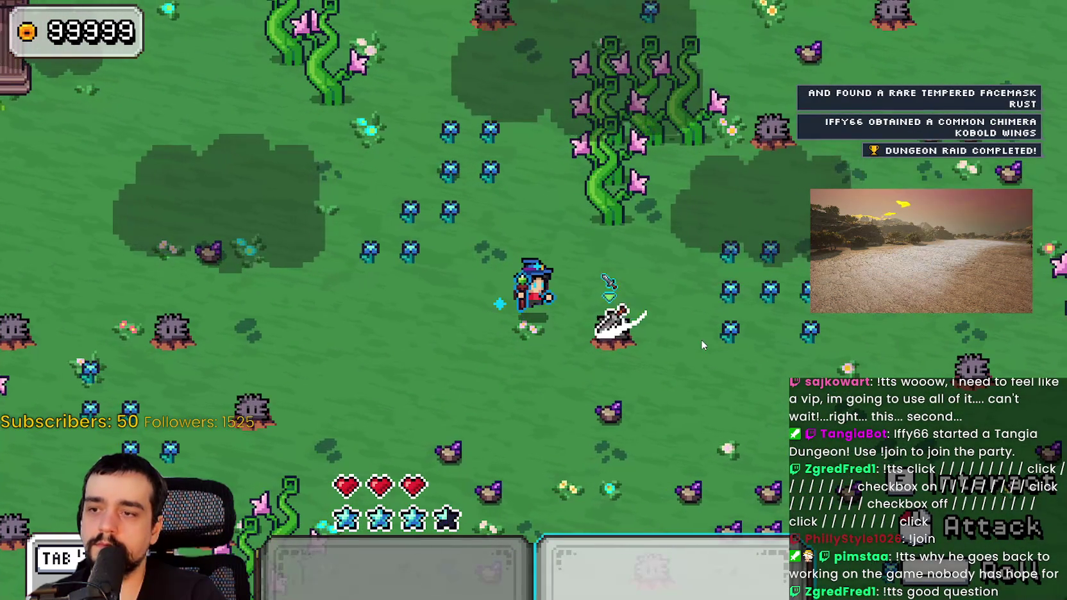
pyautogui.click(701, 339)
pyautogui.click(701, 338)
pyautogui.click(701, 338)
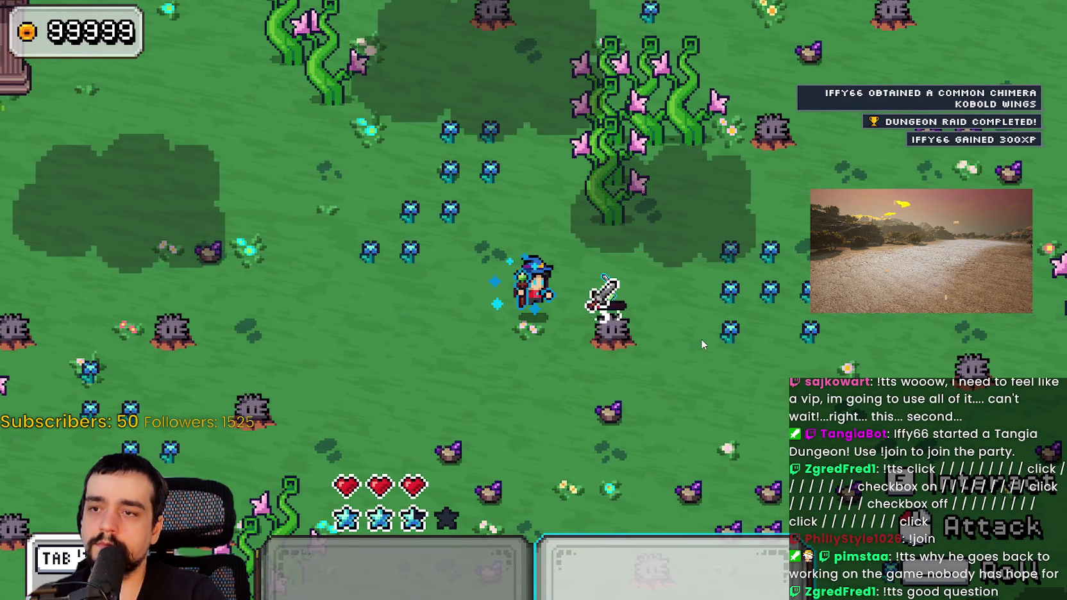
# Walk around to collect the gem and star, swing the tool, then return to the editor.
pyautogui.press('a')
pyautogui.press('2')
pyautogui.press('w')
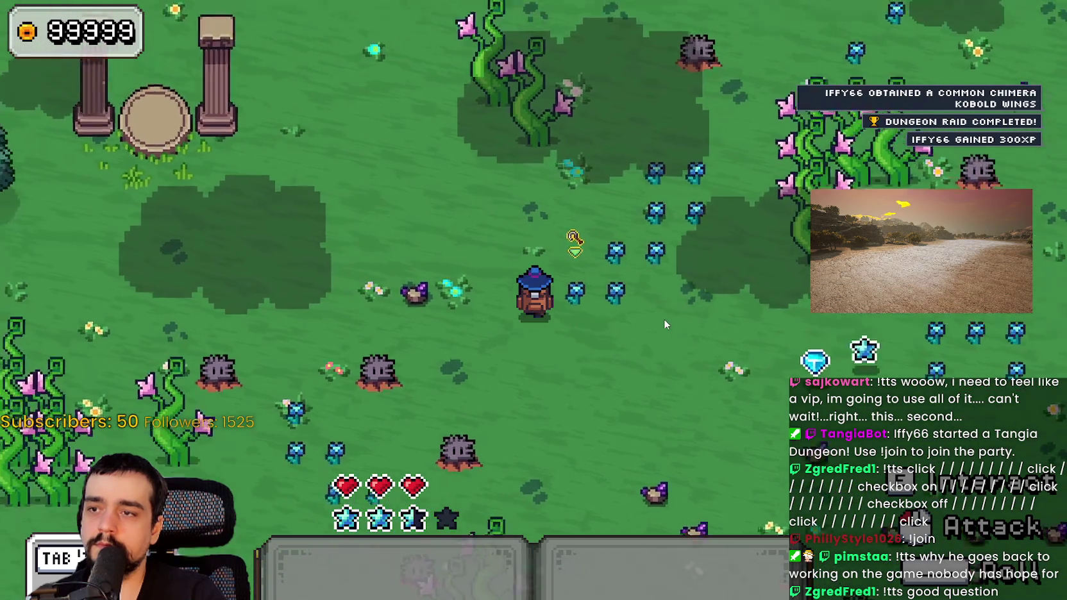
pyautogui.press('d')
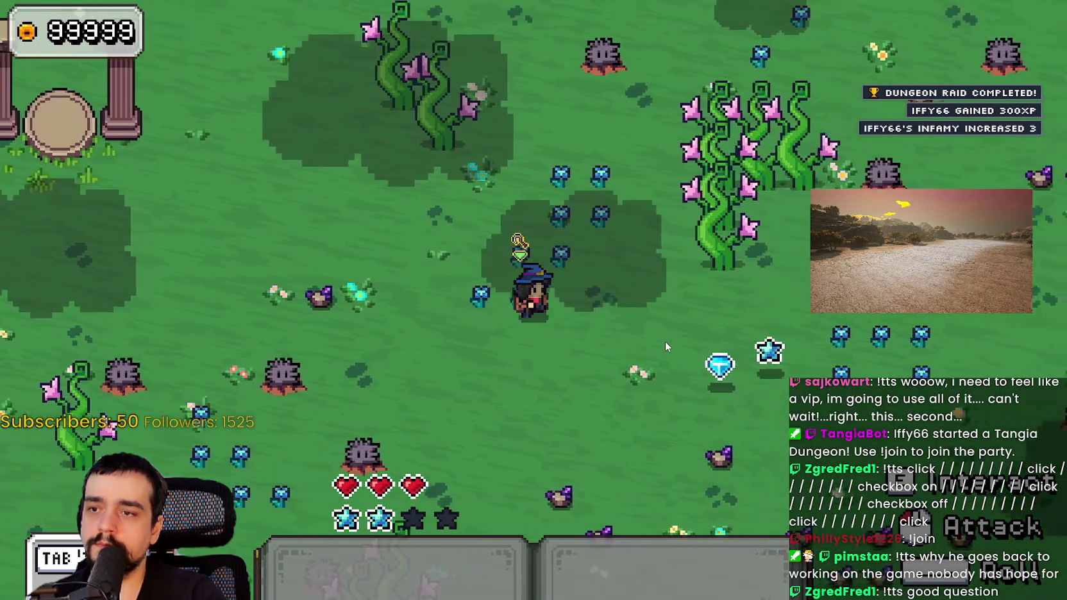
pyautogui.press('d')
pyautogui.press('a')
pyautogui.press('1')
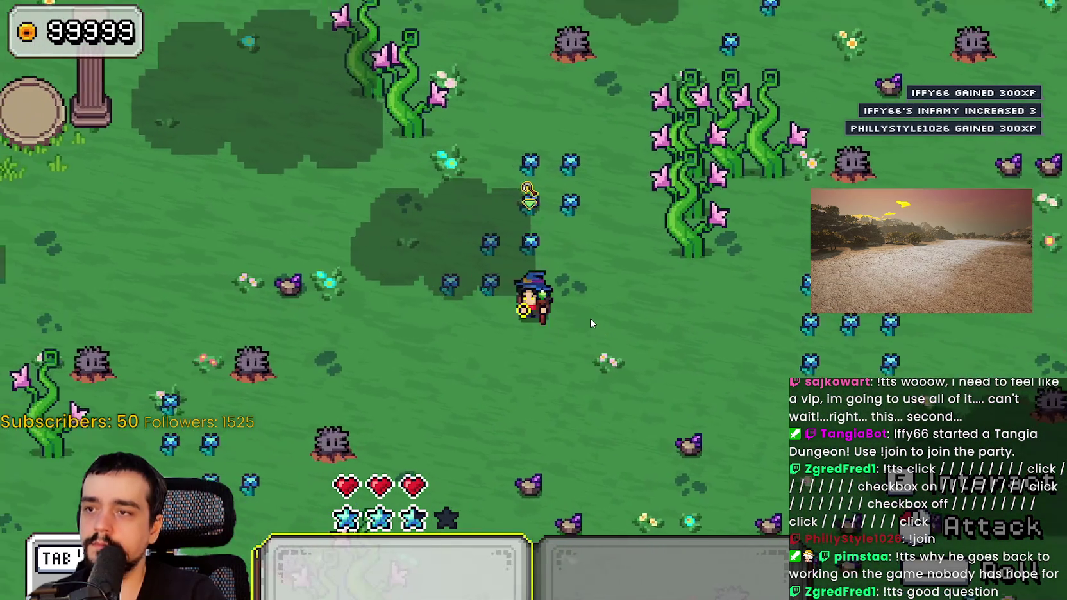
pyautogui.click(590, 318)
pyautogui.press('a')
pyautogui.press('s')
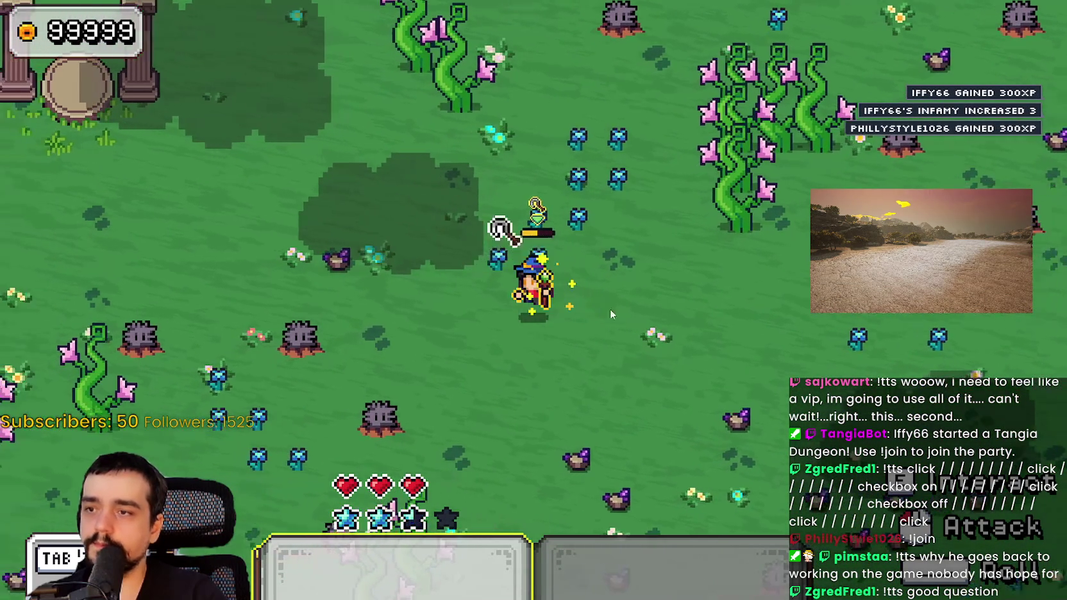
pyautogui.press('d')
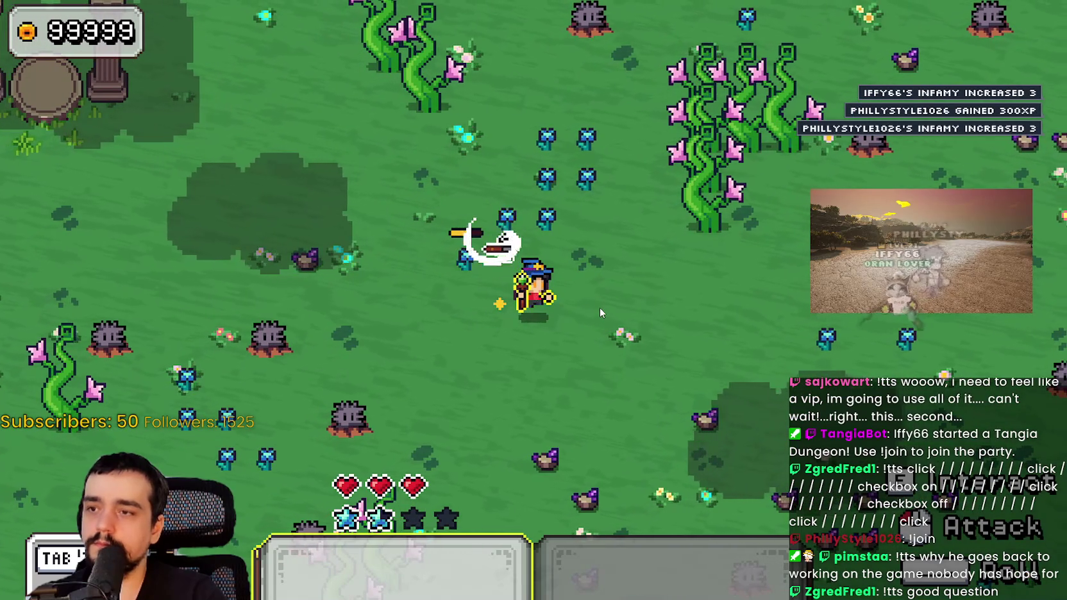
pyautogui.press('w')
pyautogui.hotkey('alt', 'Tab')
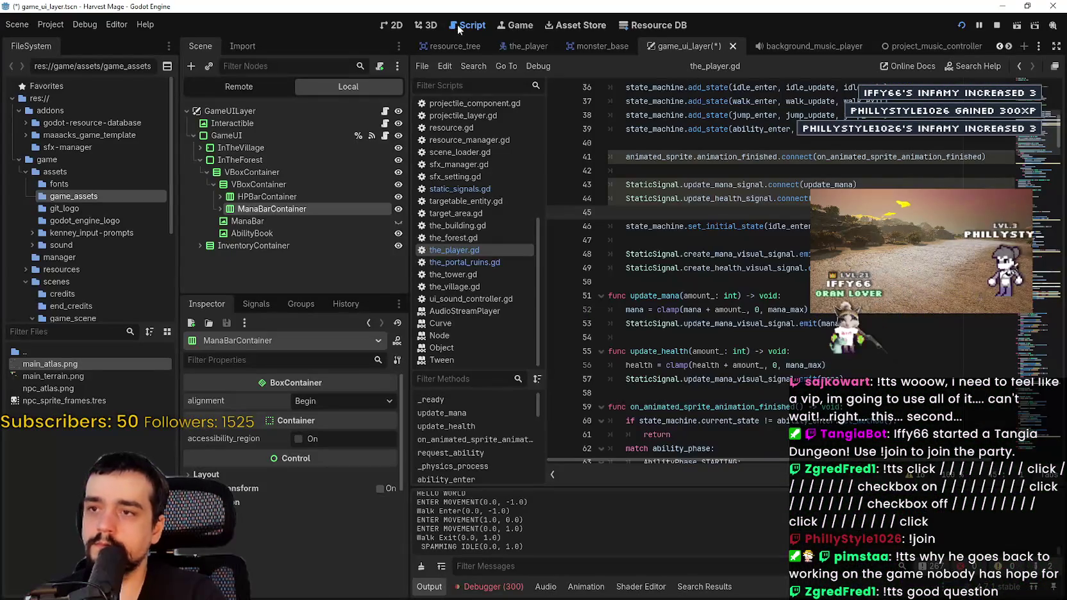
# Show the game UI scene, select the outer VBoxContainer and check the running game.
pyautogui.click(401, 25)
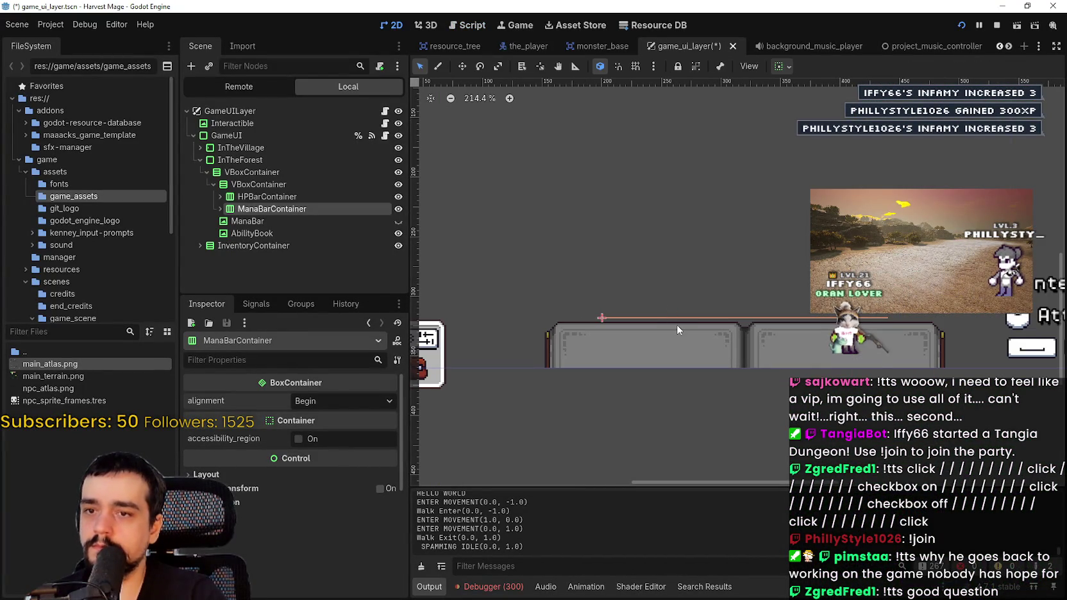
pyautogui.click(269, 183)
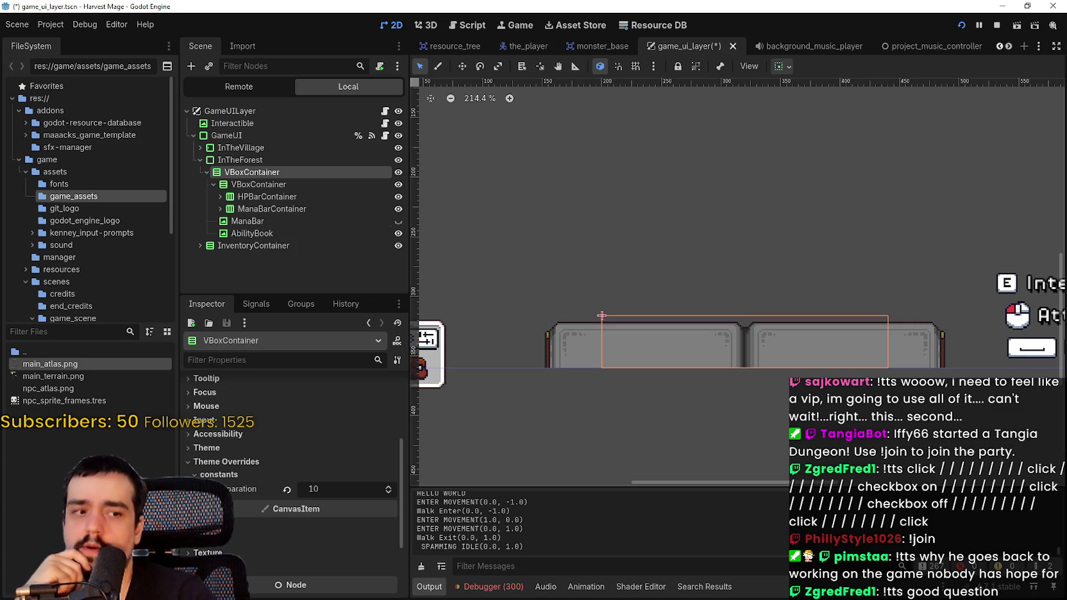
pyautogui.hotkey('alt', 'Tab')
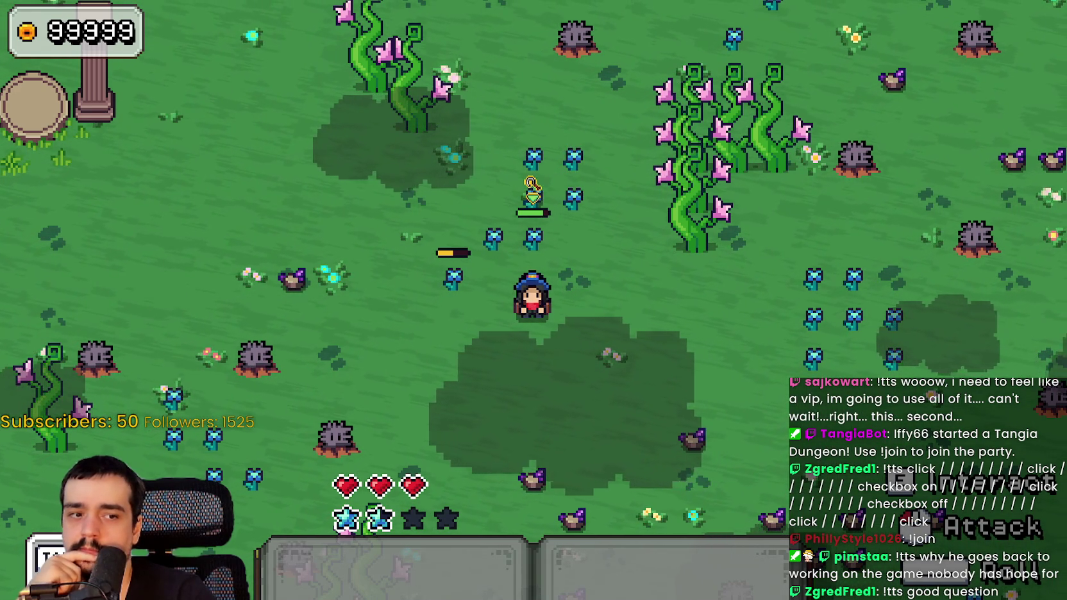
pyautogui.hotkey('alt', 'Tab')
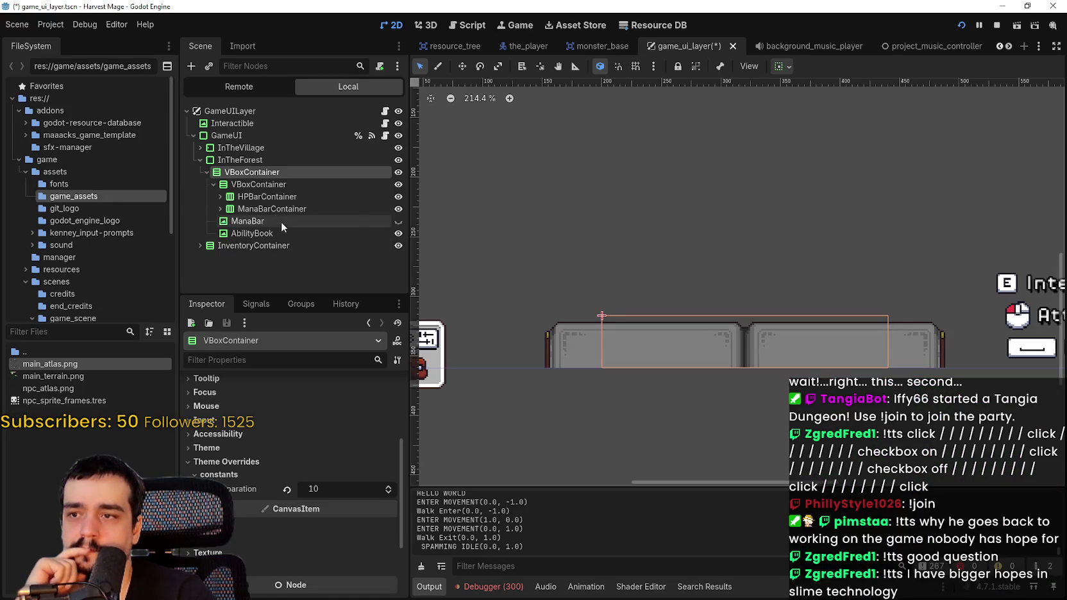
# Review the inner VBoxContainer's sizing options, then inspect ManaBarContainer and its ManaBar texture.
pyautogui.click(247, 187)
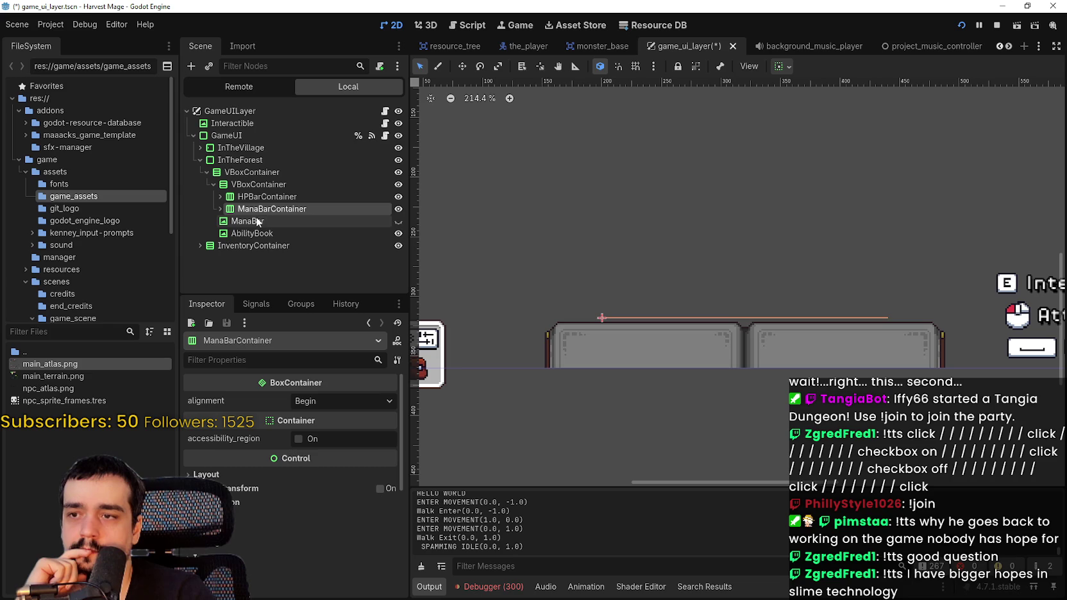
pyautogui.click(785, 69)
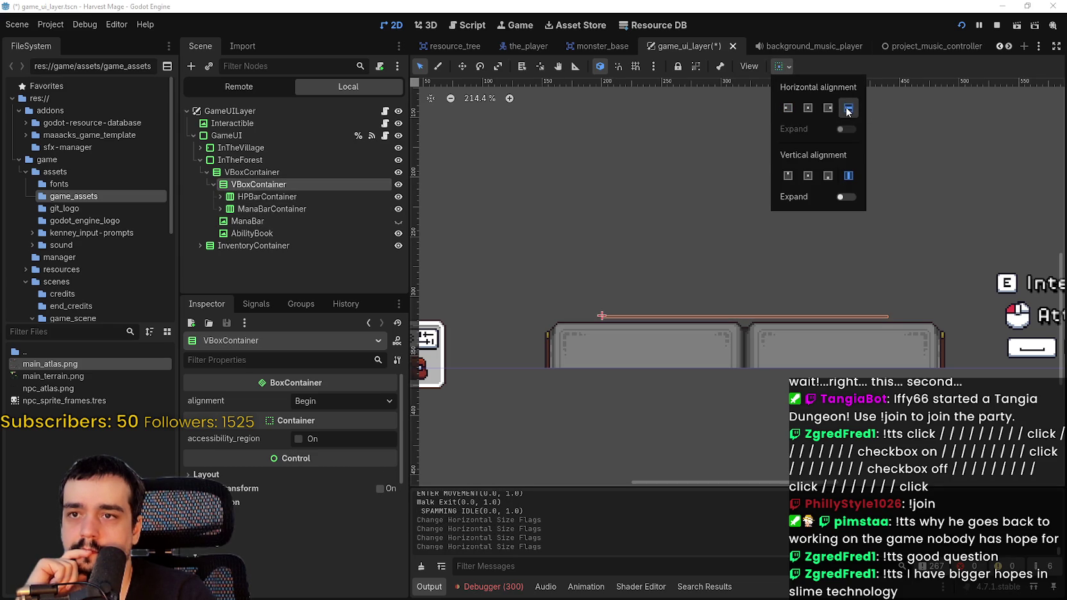
pyautogui.click(292, 196)
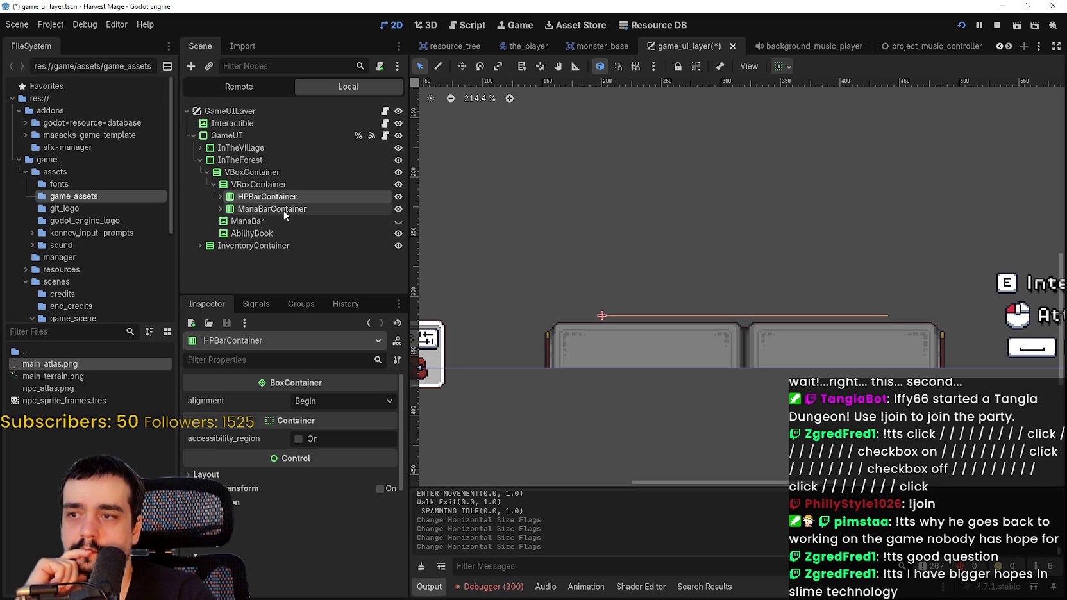
pyautogui.click(285, 209)
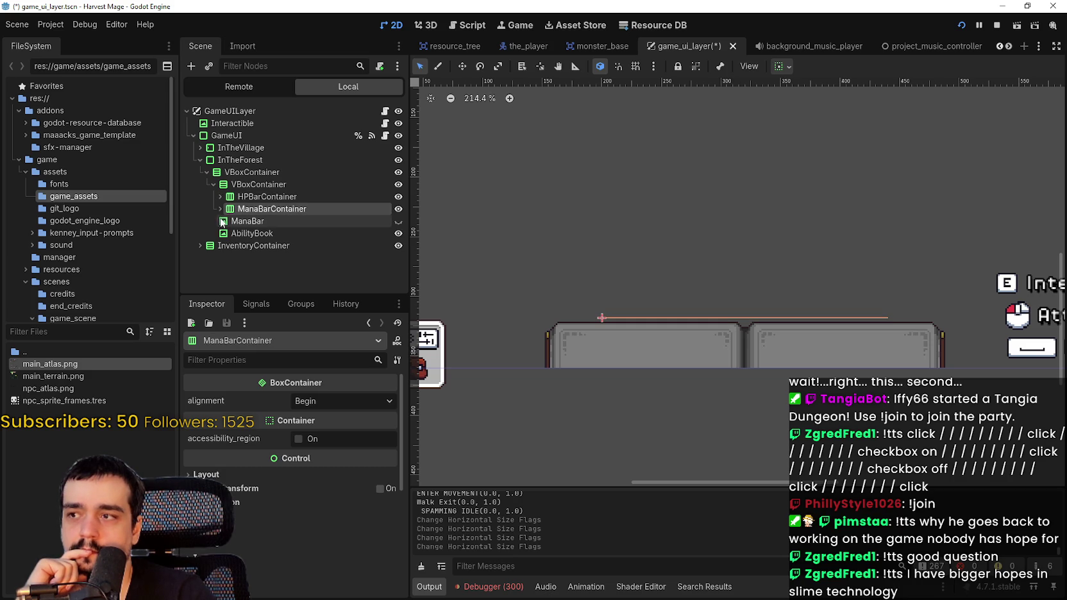
pyautogui.click(257, 223)
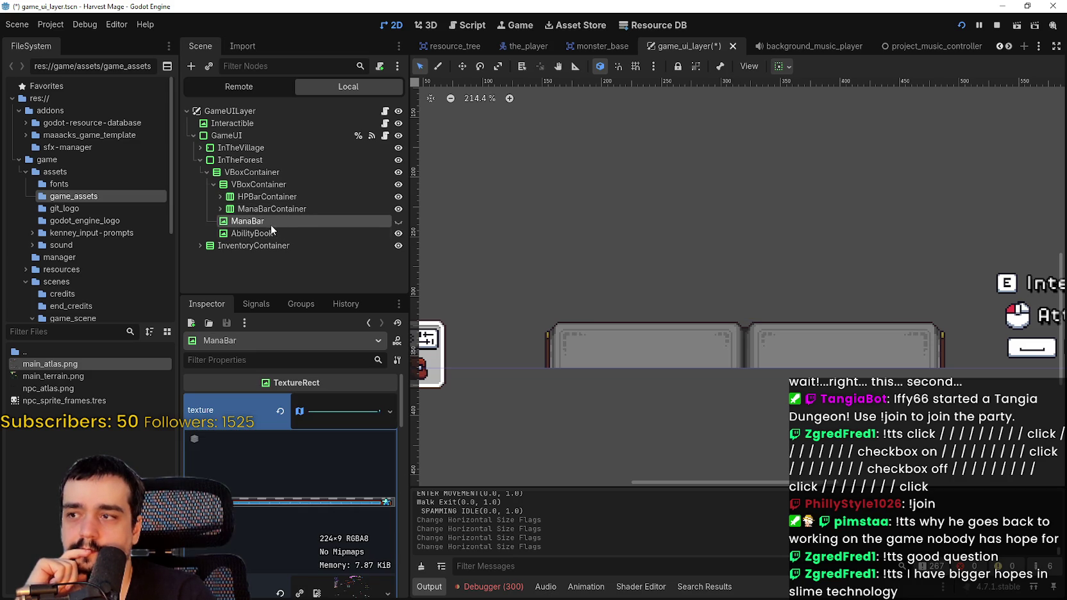
# Delete the leftover ManaBar node from the Scene tree.
pyautogui.rightClick(264, 226)
pyautogui.click(333, 523)
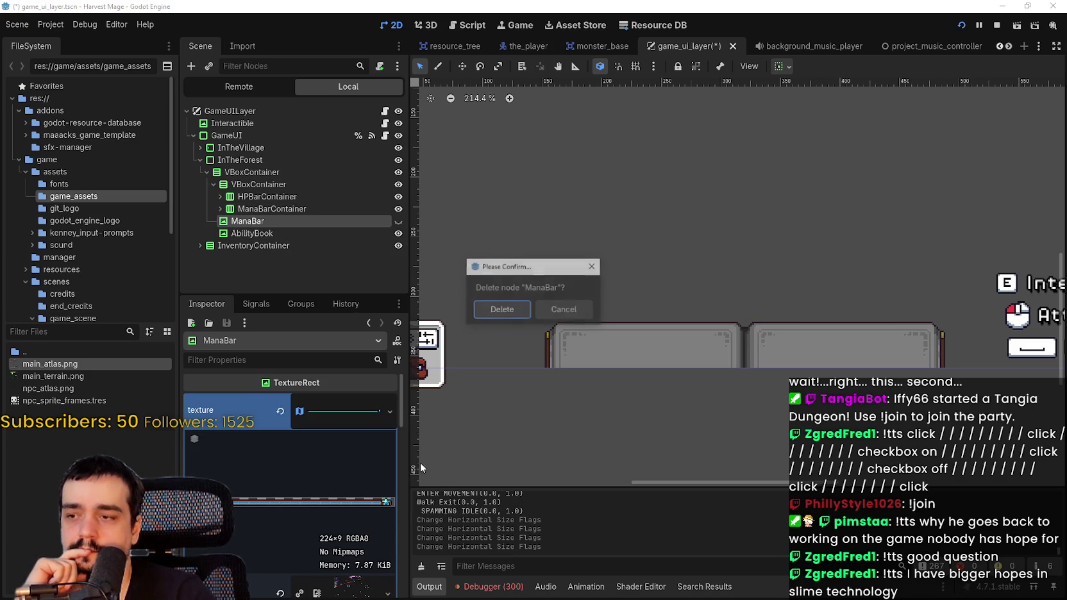
pyautogui.click(497, 311)
pyautogui.scroll(2, 559, 277)
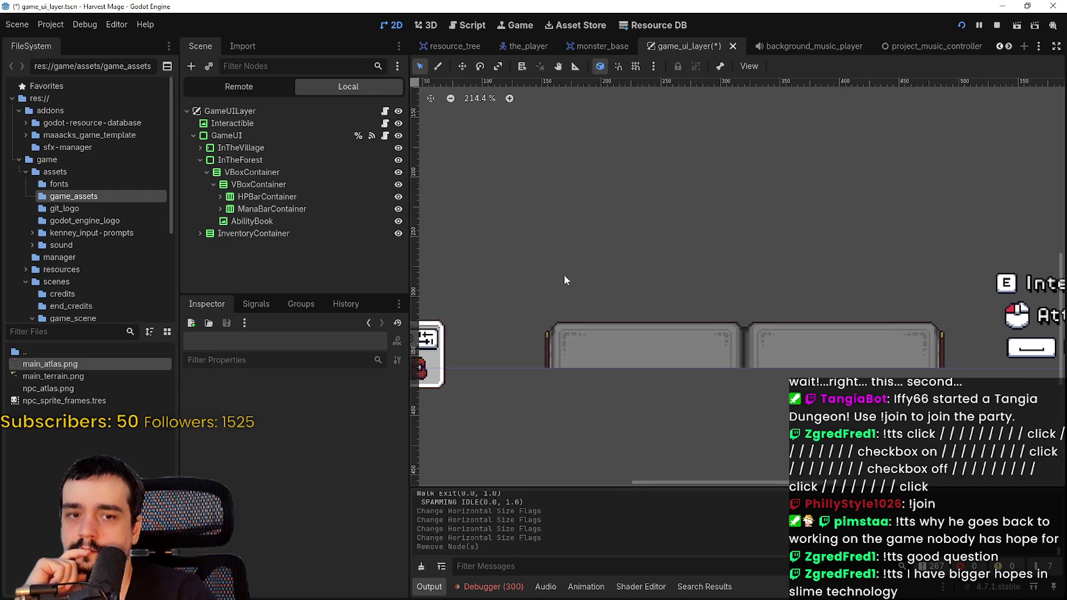
# Select HPBarContainer, save the scene, and zoom the 2D view to check the bar frames.
pyautogui.click(267, 196)
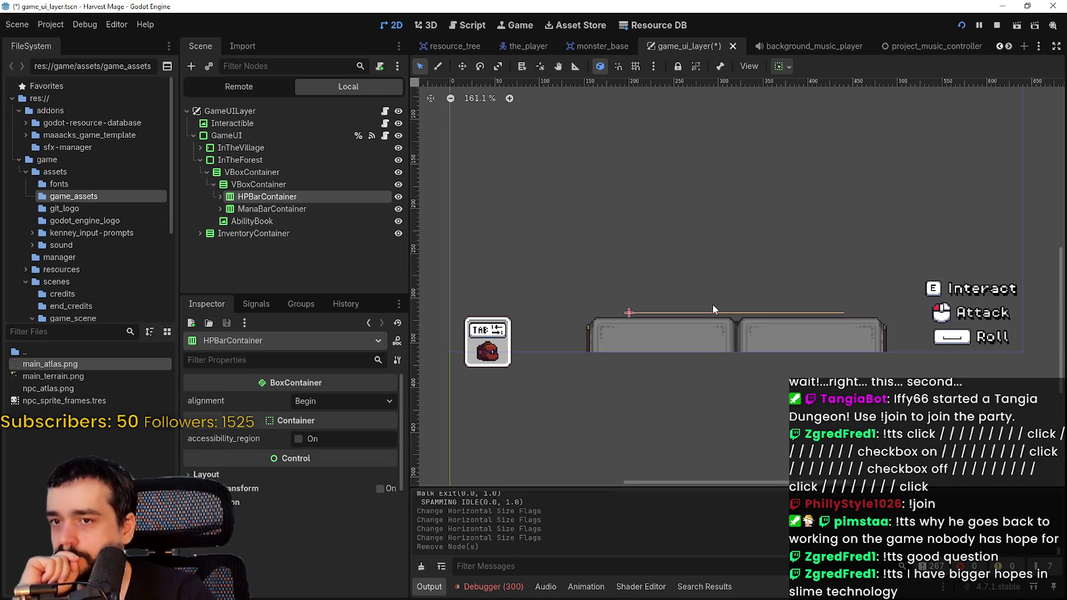
pyautogui.hotkey('ctrl', 's')
pyautogui.scroll(-6, 719, 252)
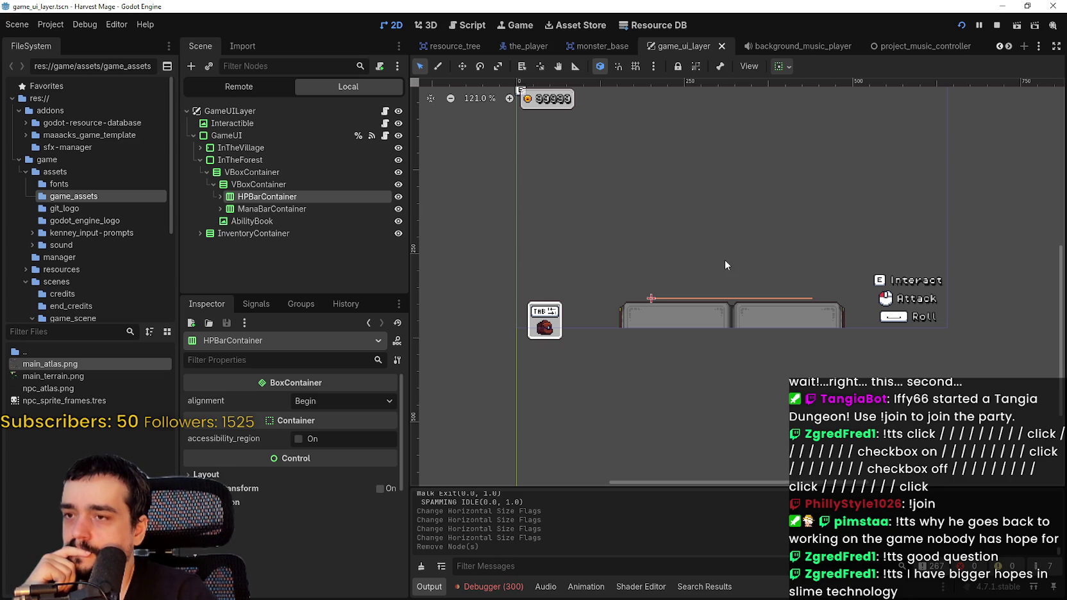
pyautogui.scroll(2, 725, 265)
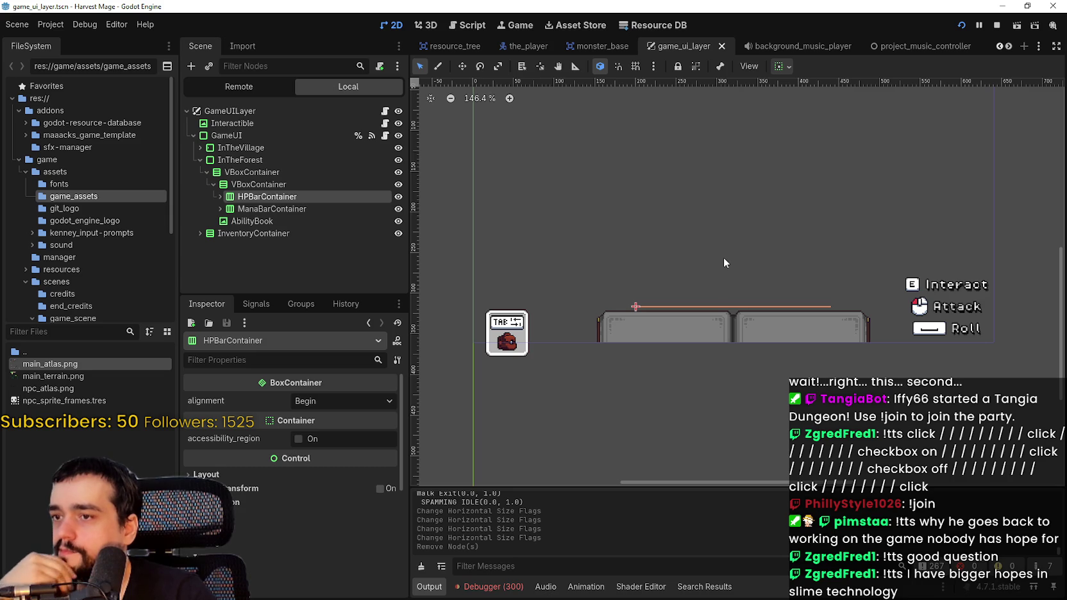
pyautogui.scroll(2, 725, 261)
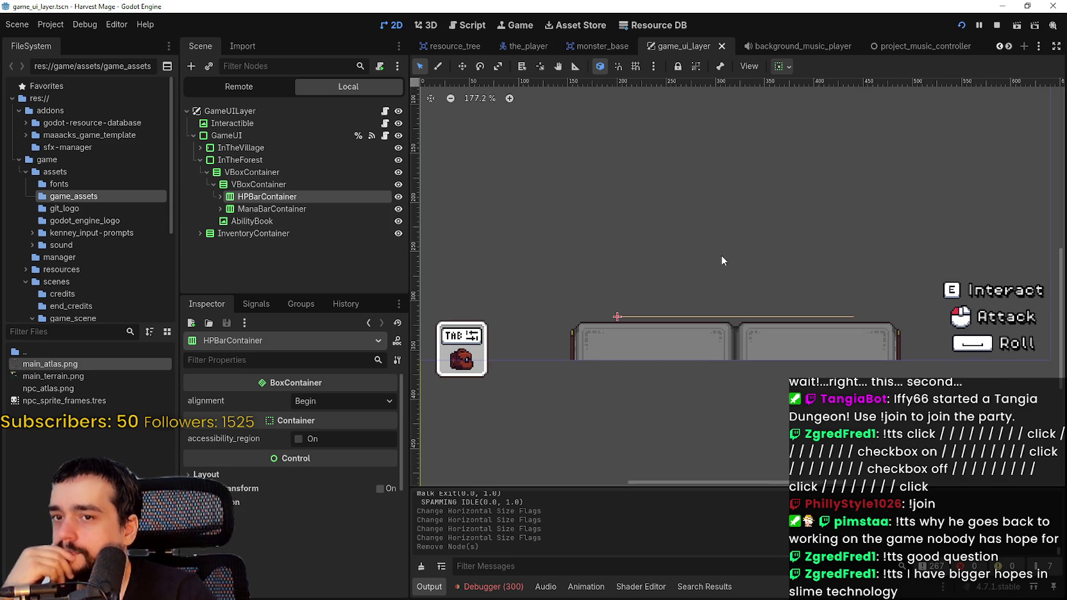
pyautogui.scroll(-2, 720, 254)
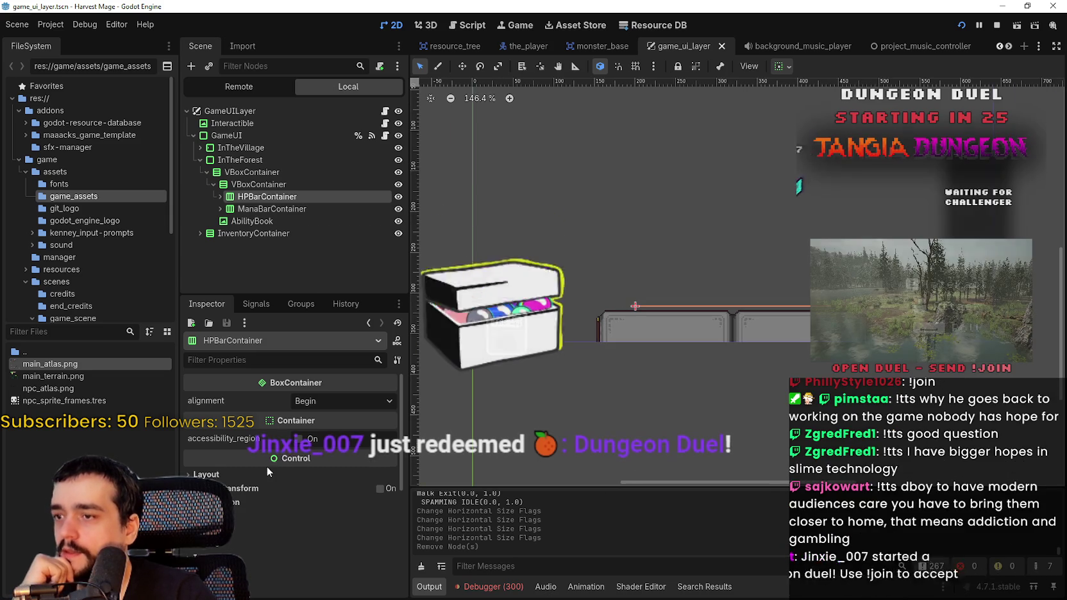
pyautogui.scroll(-3, 279, 508)
pyautogui.scroll(-2, 280, 508)
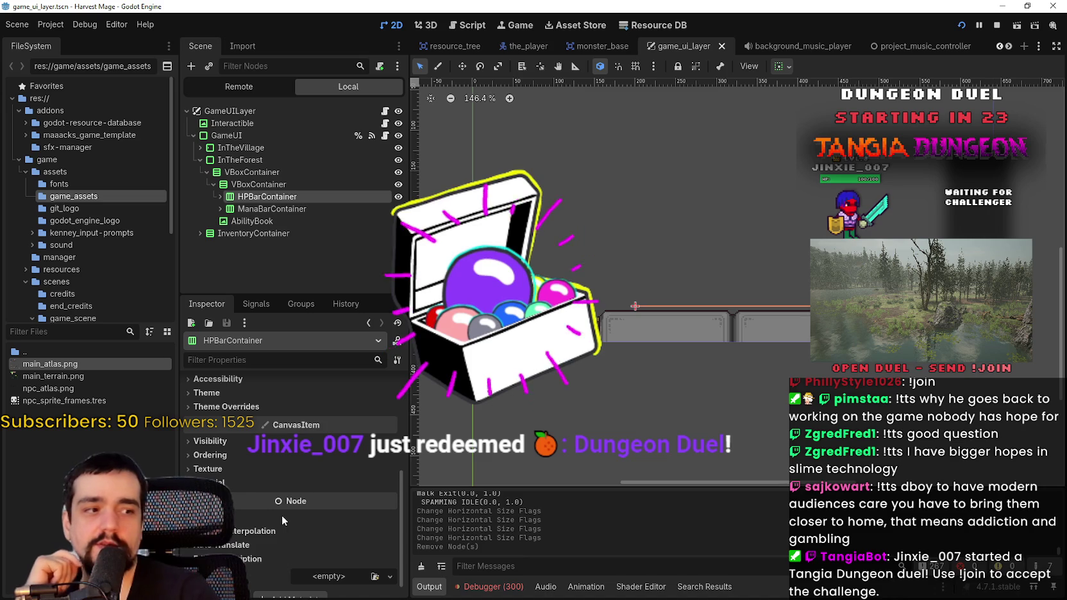
pyautogui.moveTo(277, 506)
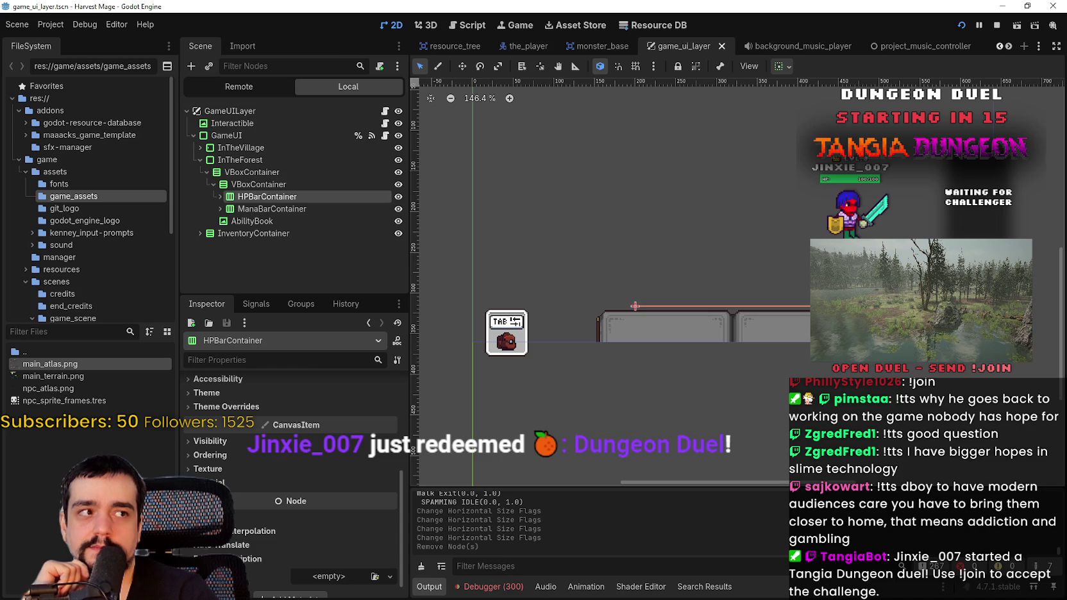
pyautogui.scroll(1, 705, 322)
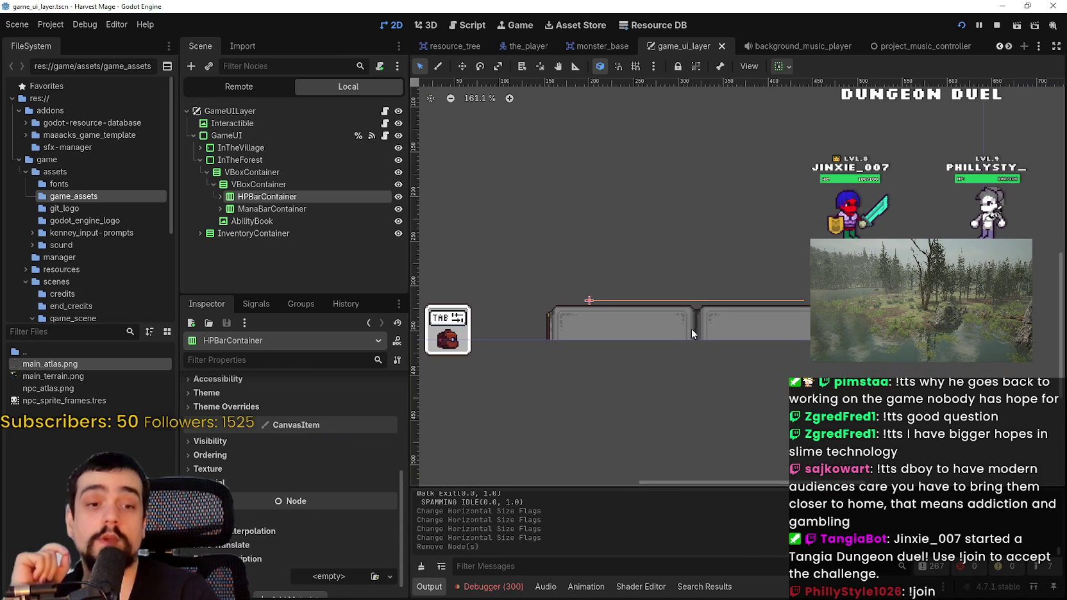
pyautogui.scroll(-1, 700, 333)
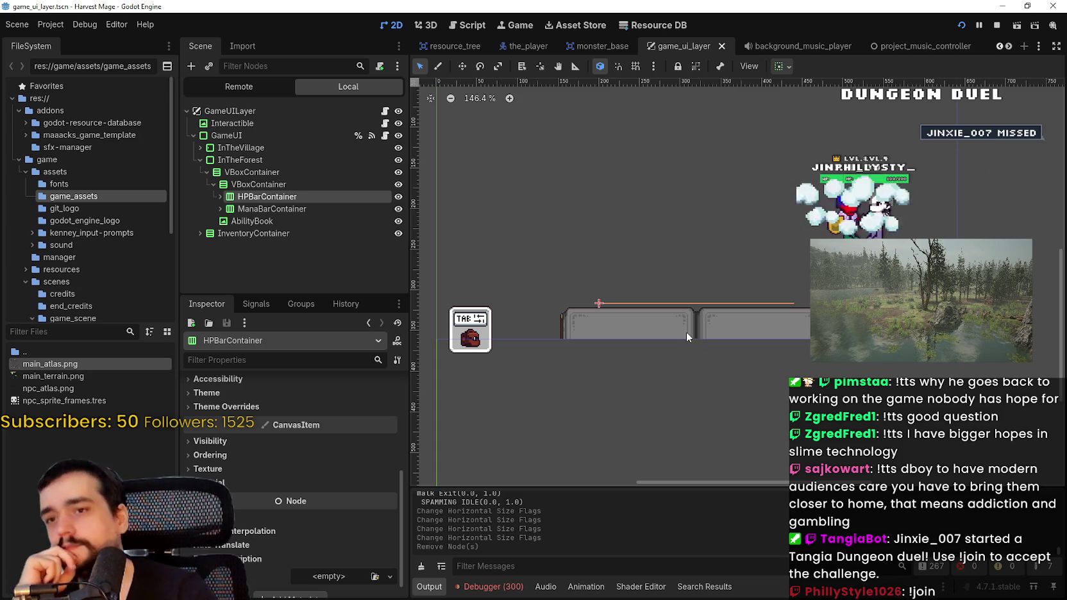
# Frame the HUD bar containers in the 2D view and save game_ui_layer.tscn.
pyautogui.scroll(1, 689, 330)
pyautogui.moveTo(690, 330)
pyautogui.mouseDown()
pyautogui.moveTo(639, 409)
pyautogui.moveTo(671, 383)
pyautogui.mouseUp()
pyautogui.scroll(3, 672, 383)
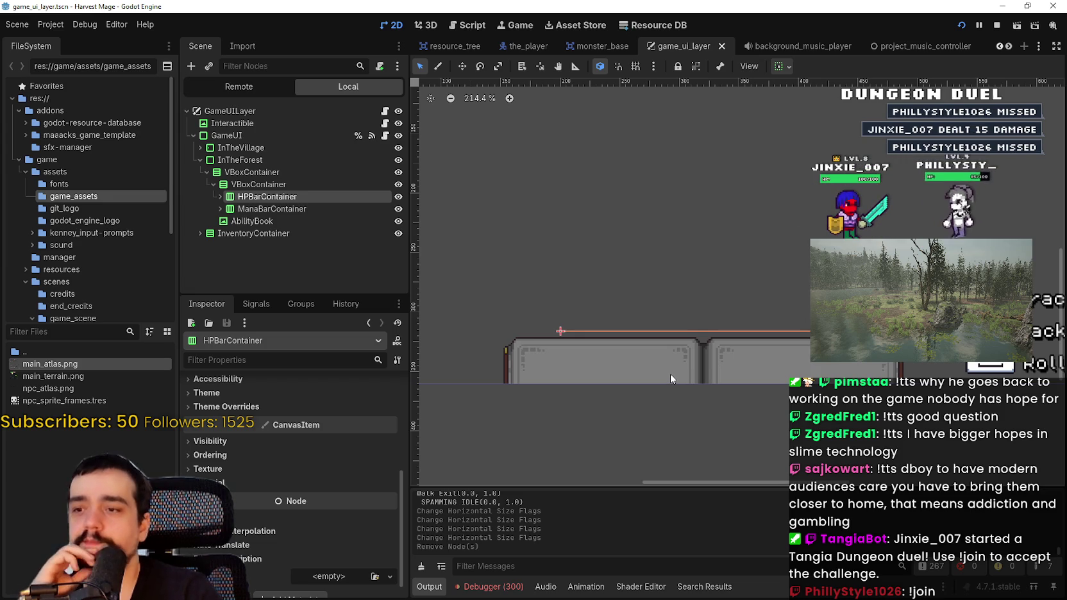
pyautogui.scroll(-3, 670, 375)
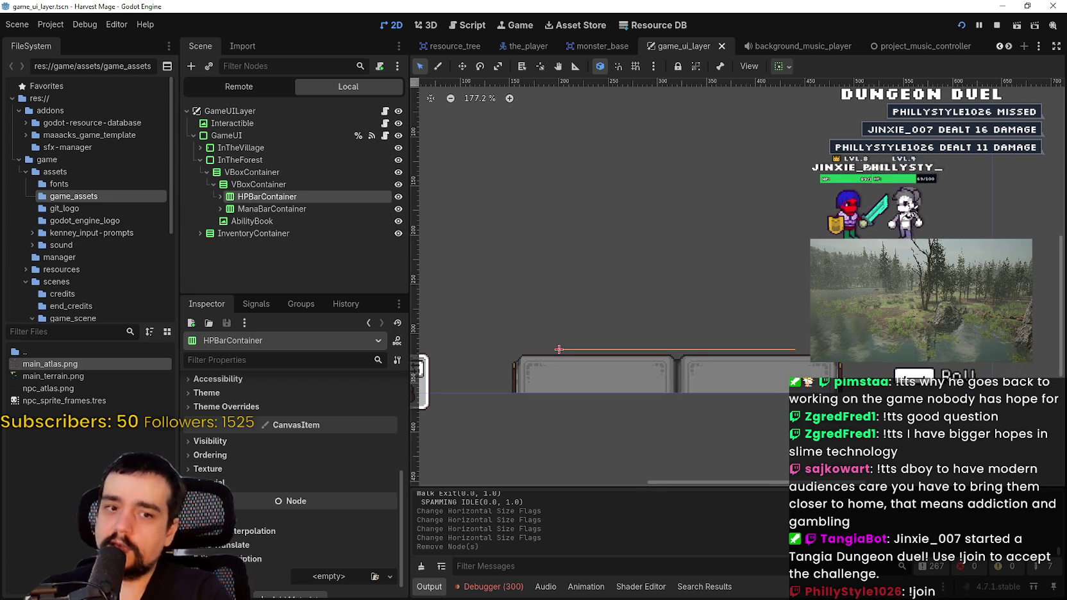
pyautogui.scroll(-1, 908, 281)
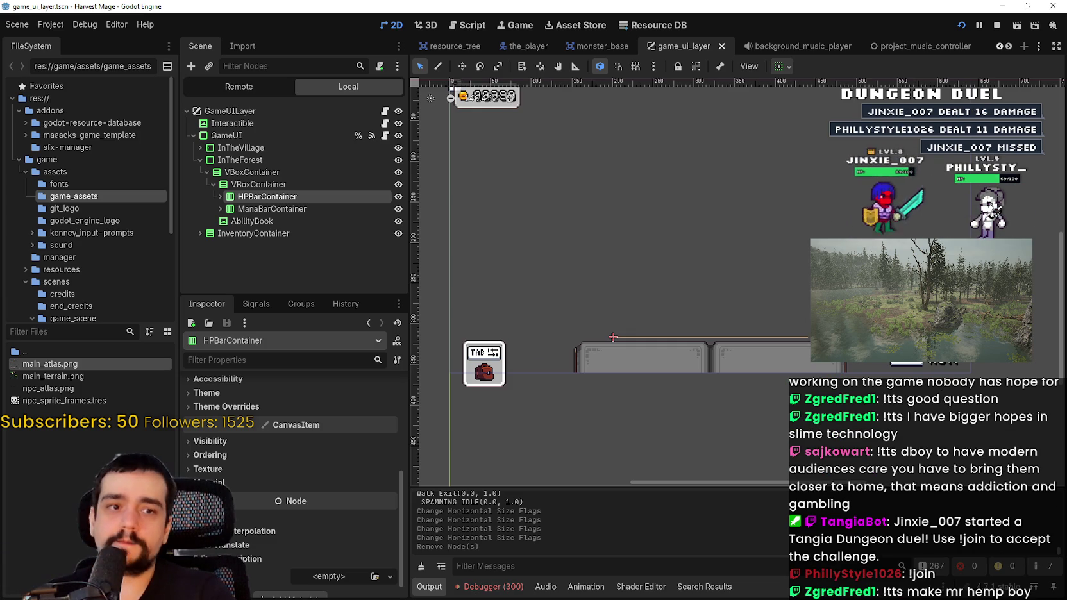
pyautogui.scroll(1, 564, 350)
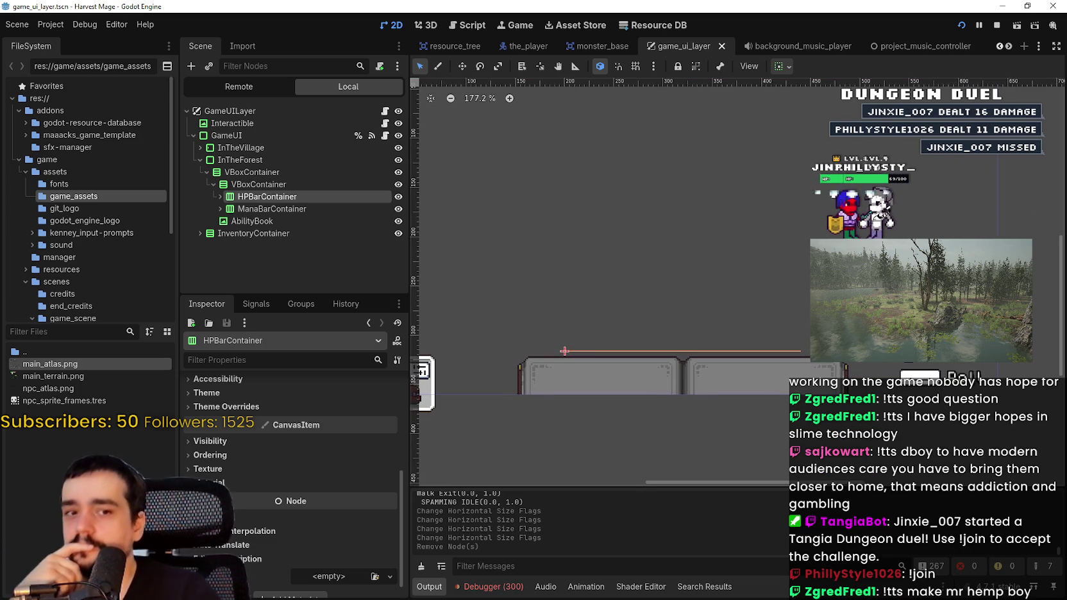
pyautogui.scroll(-5, 766, 278)
pyautogui.scroll(2, 769, 282)
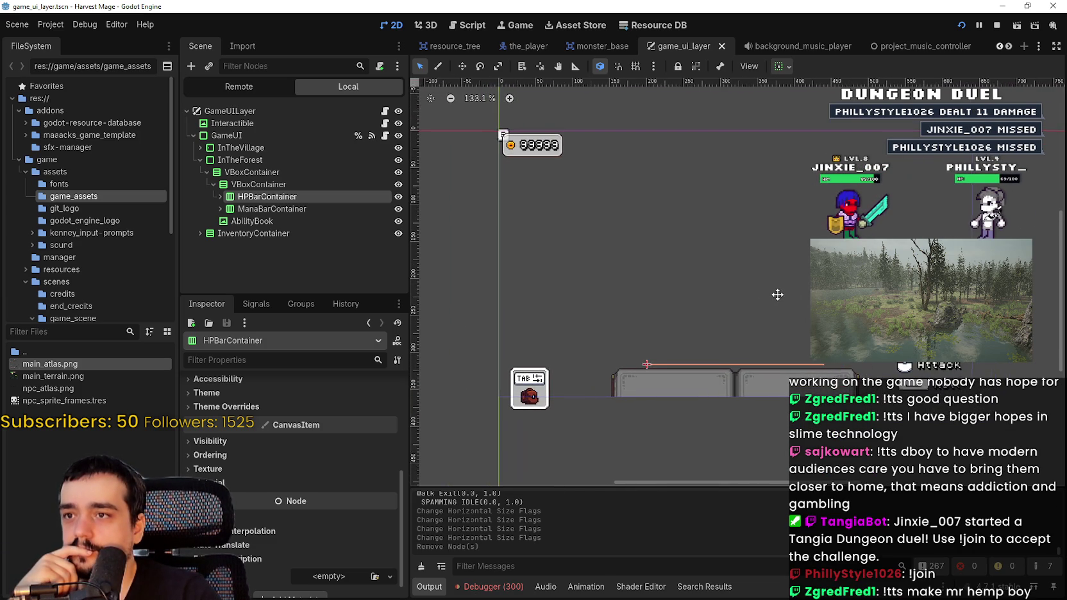
pyautogui.moveTo(777, 295)
pyautogui.mouseDown()
pyautogui.moveTo(774, 285)
pyautogui.moveTo(766, 301)
pyautogui.mouseUp()
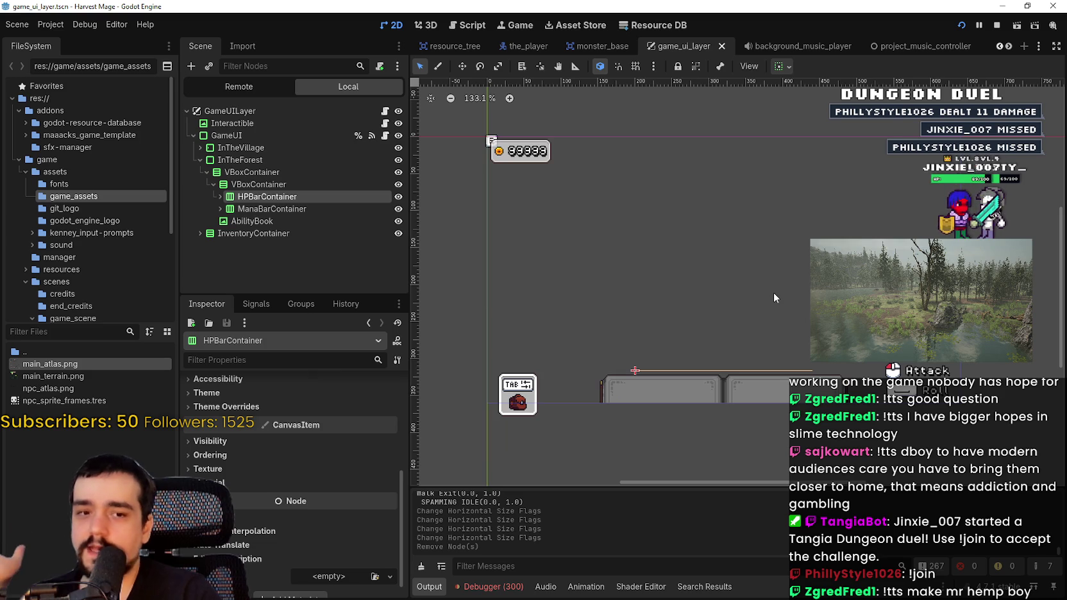
pyautogui.scroll(-2, 774, 292)
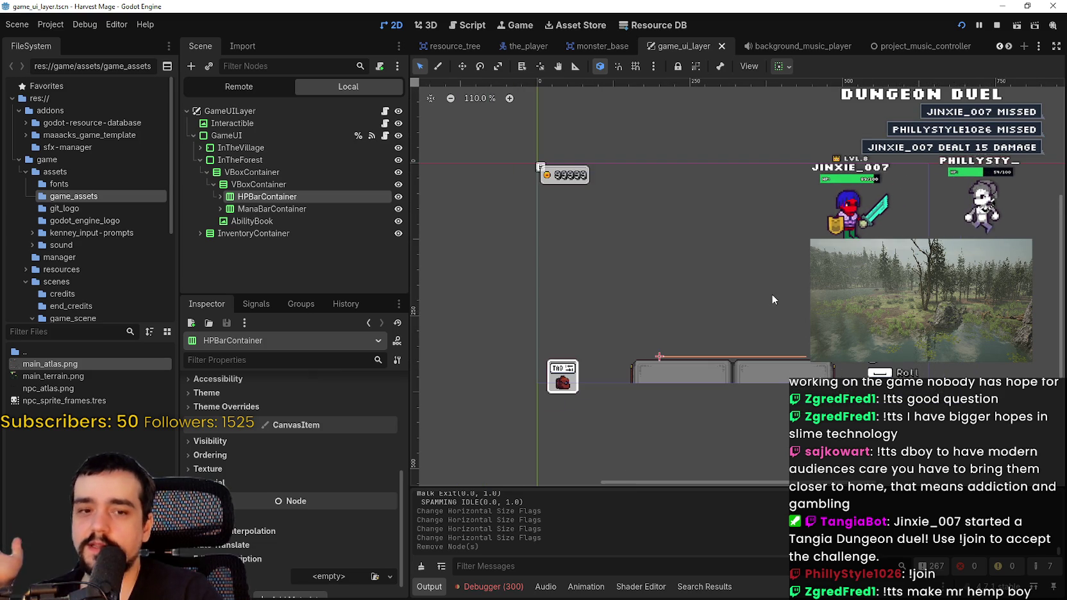
pyautogui.moveTo(770, 294); pyautogui.dragTo(806, 258)
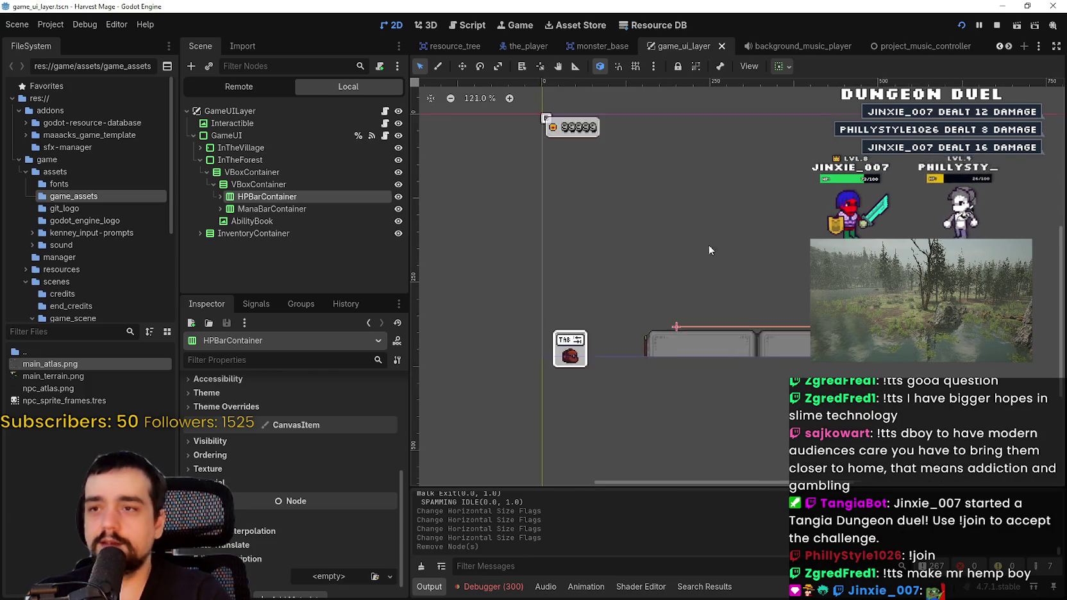
pyautogui.hotkey('ctrl', 's')
# Zoom and pan the canvas to look over the saved UI layout.
pyautogui.scroll(4, 786, 260)
pyautogui.scroll(-2, 809, 285)
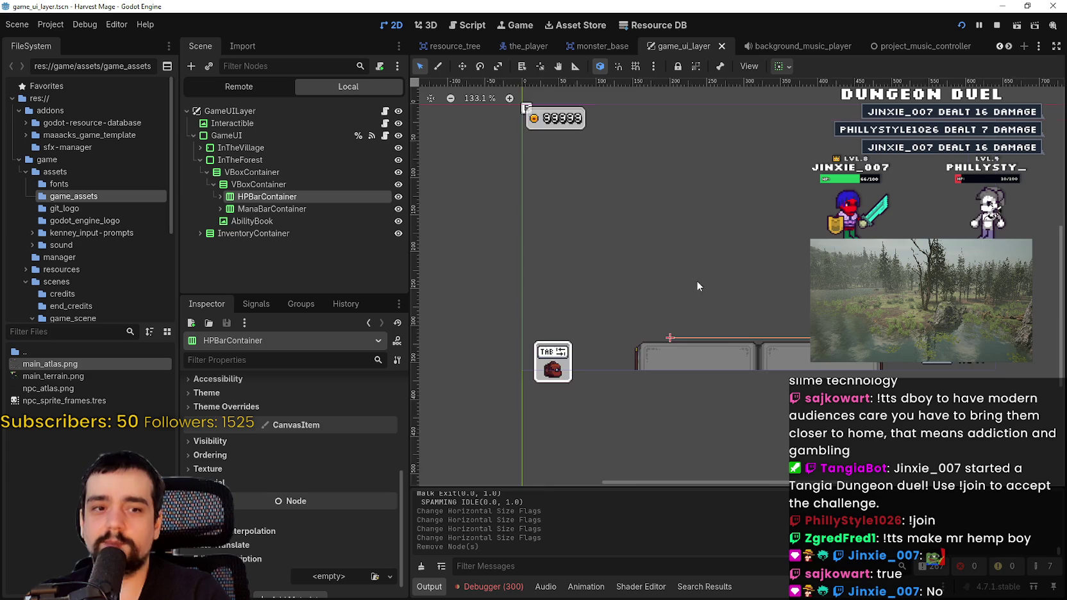
pyautogui.scroll(-2, 697, 286)
pyautogui.scroll(1, 747, 268)
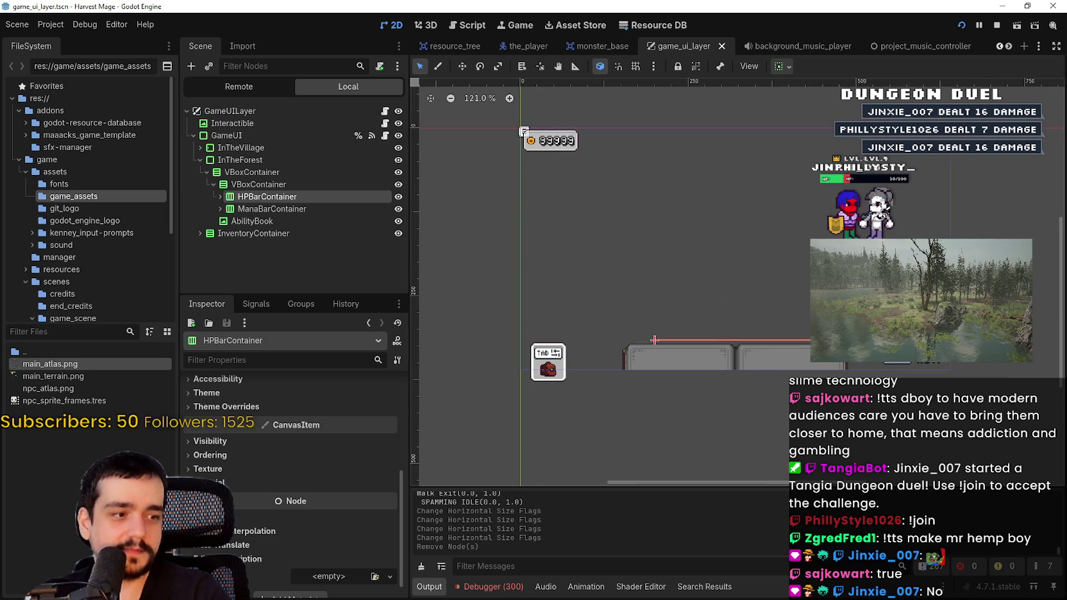
pyautogui.scroll(1, 736, 258)
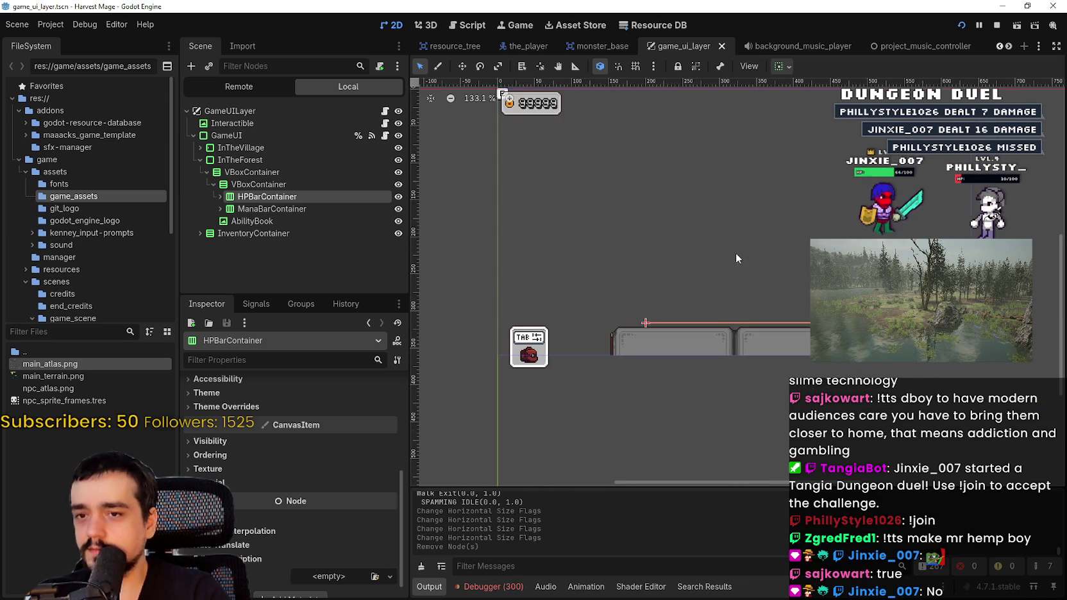
pyautogui.moveTo(736, 257); pyautogui.dragTo(765, 274)
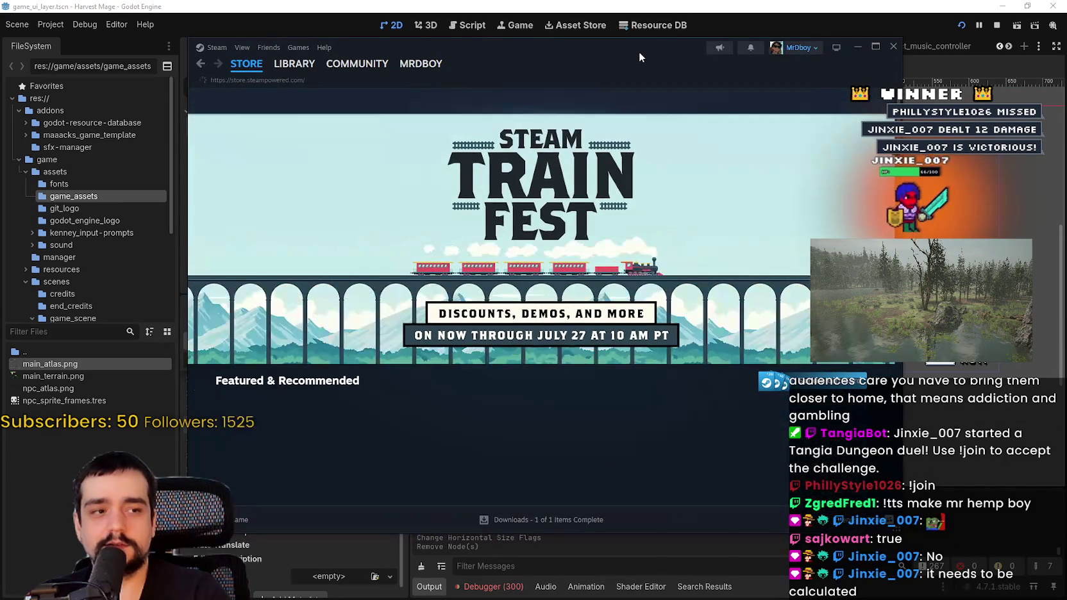
# Search the Steam store for 'palworld' and open the Palworld store page.
pyautogui.click(746, 100)
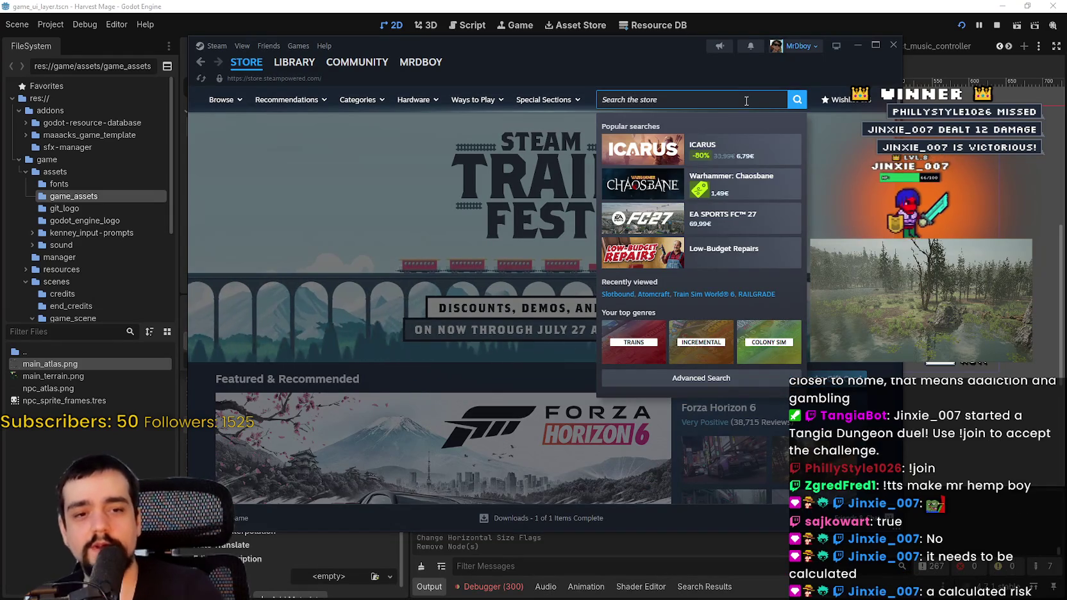
pyautogui.write('palworld')
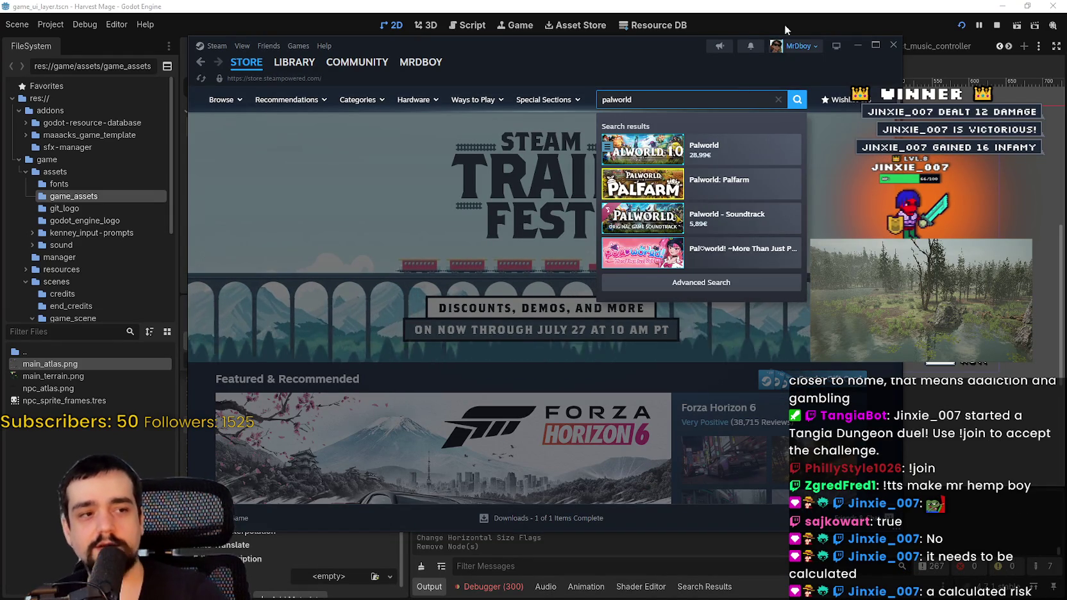
pyautogui.click(738, 149)
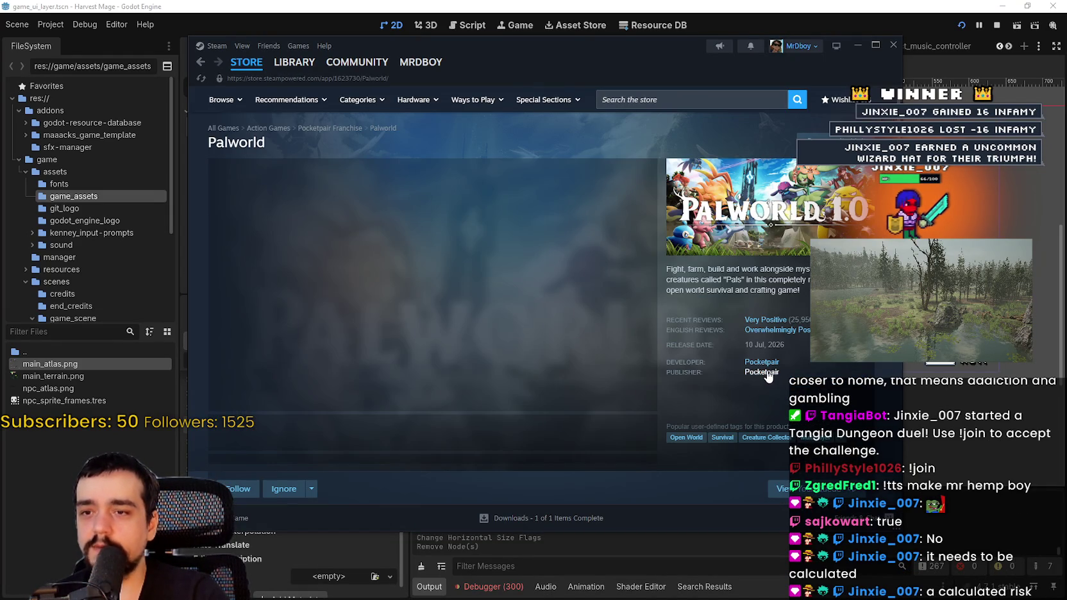
# Open the Pocketpair publisher page and scroll through its releases.
pyautogui.click(763, 373)
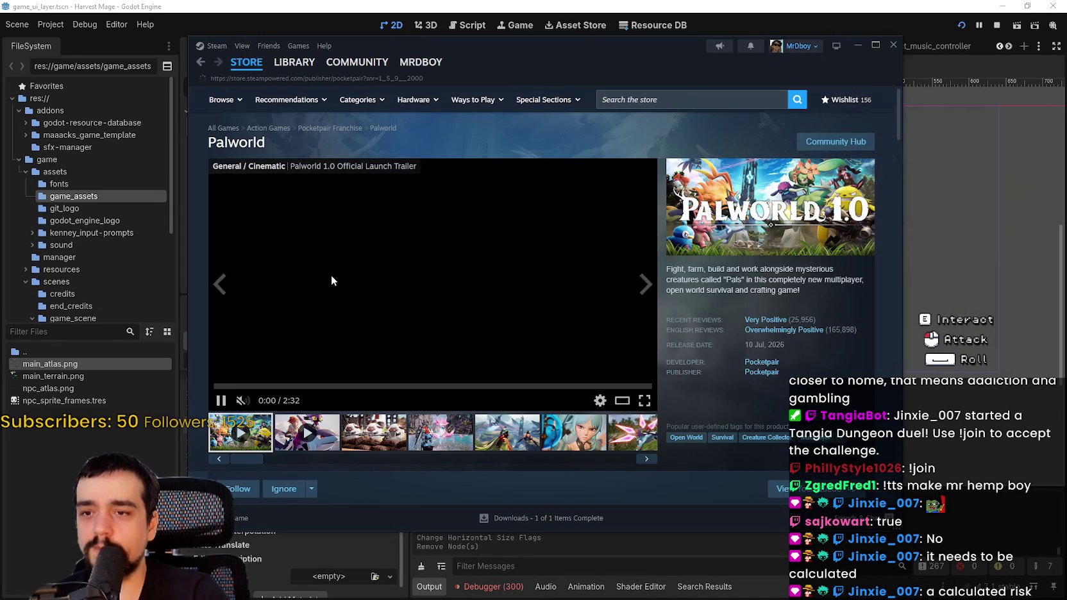
pyautogui.scroll(-10, 580, 377)
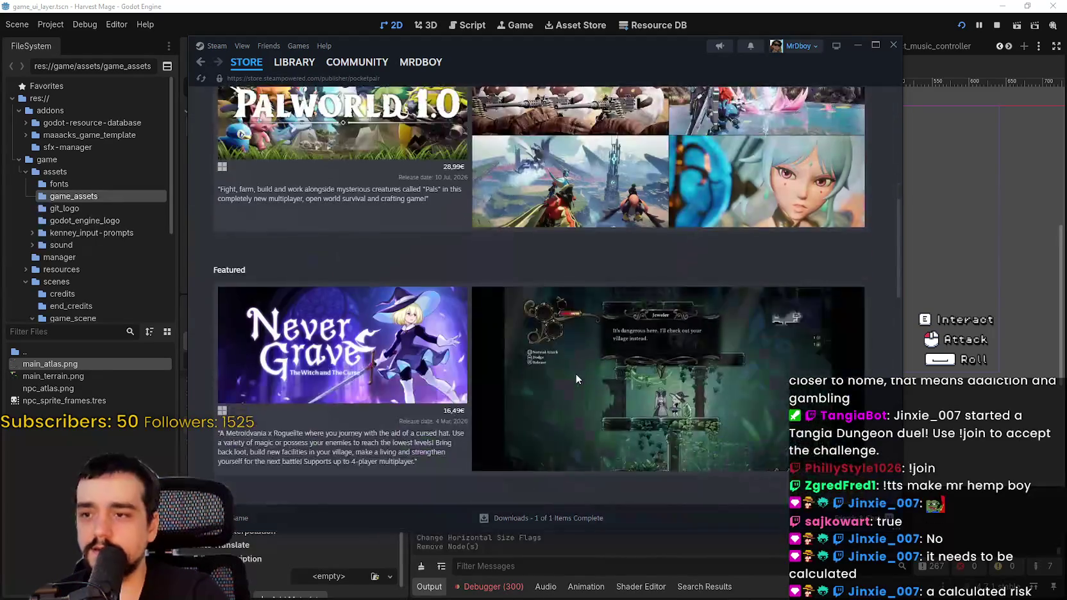
pyautogui.scroll(-2, 643, 352)
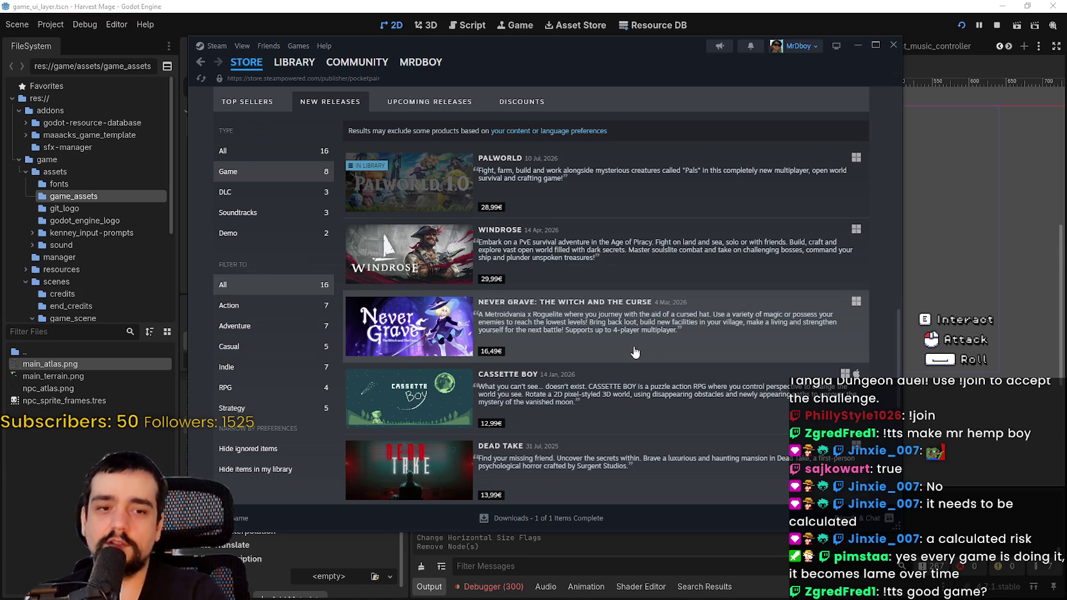
pyautogui.scroll(-1, 635, 352)
pyautogui.scroll(-4, 705, 445)
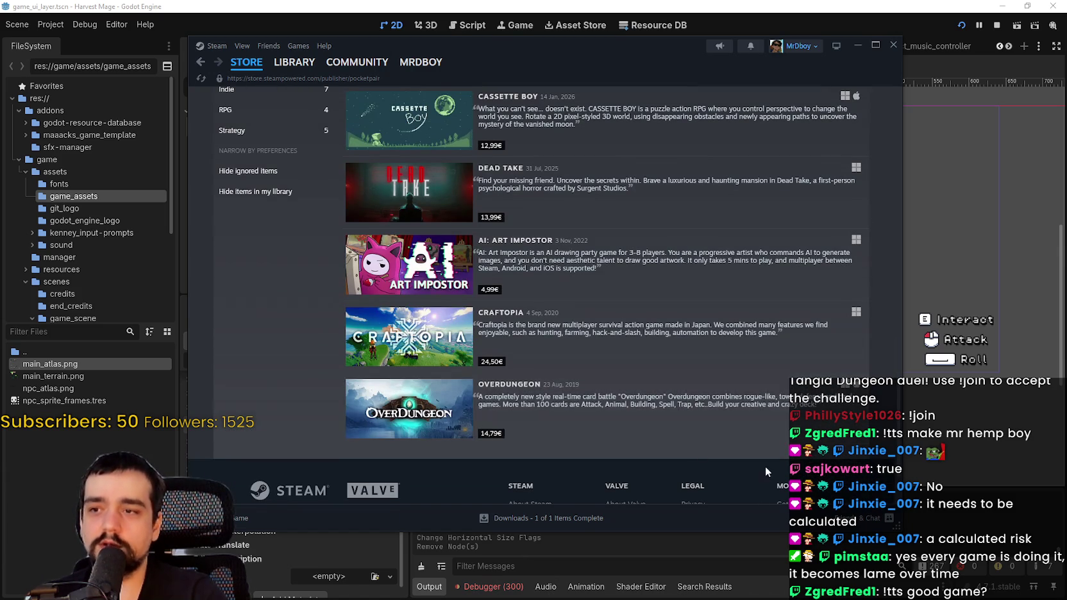
pyautogui.scroll(3, 420, 376)
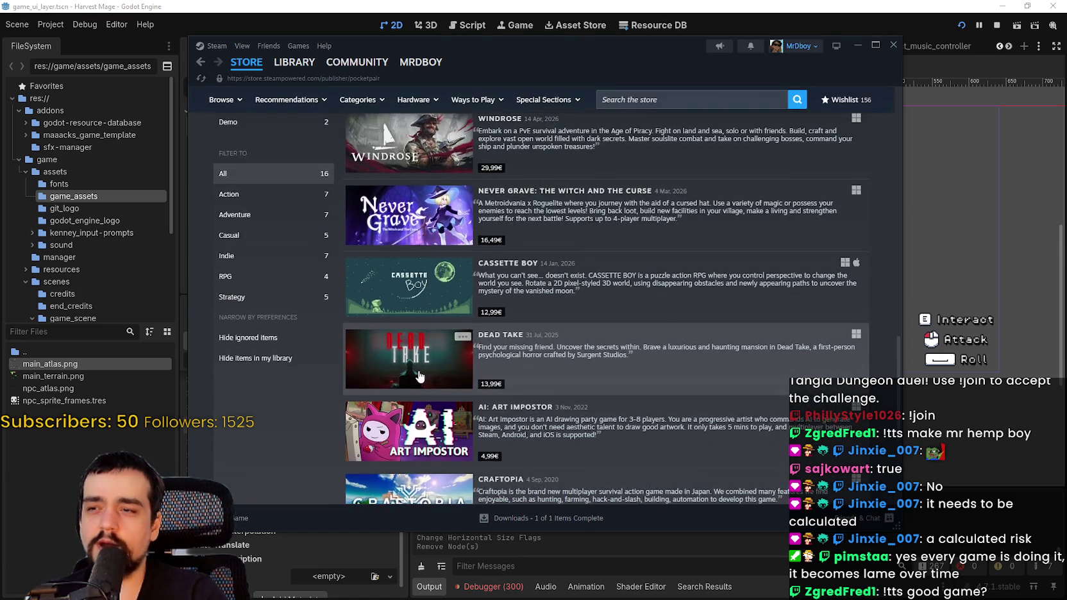
pyautogui.scroll(-3, 420, 376)
pyautogui.scroll(1, 446, 329)
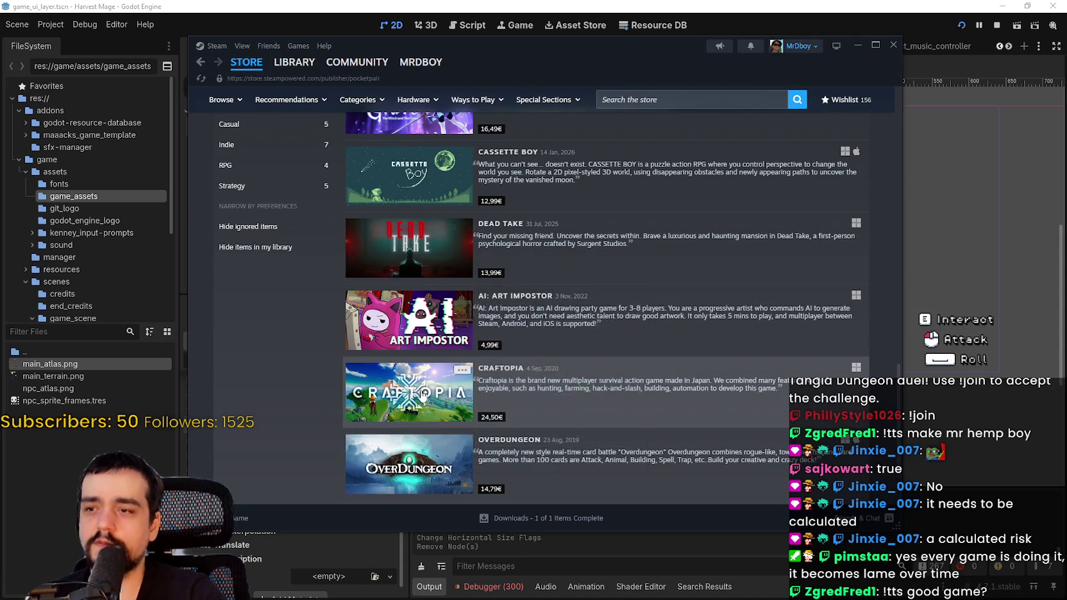
pyautogui.scroll(3, 423, 312)
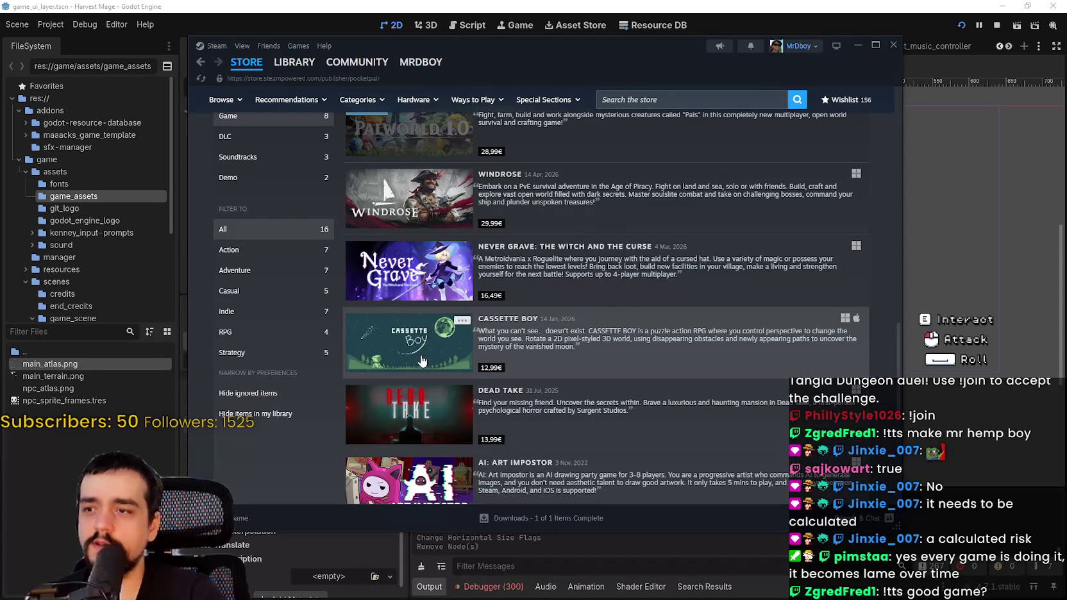
pyautogui.scroll(3, 412, 407)
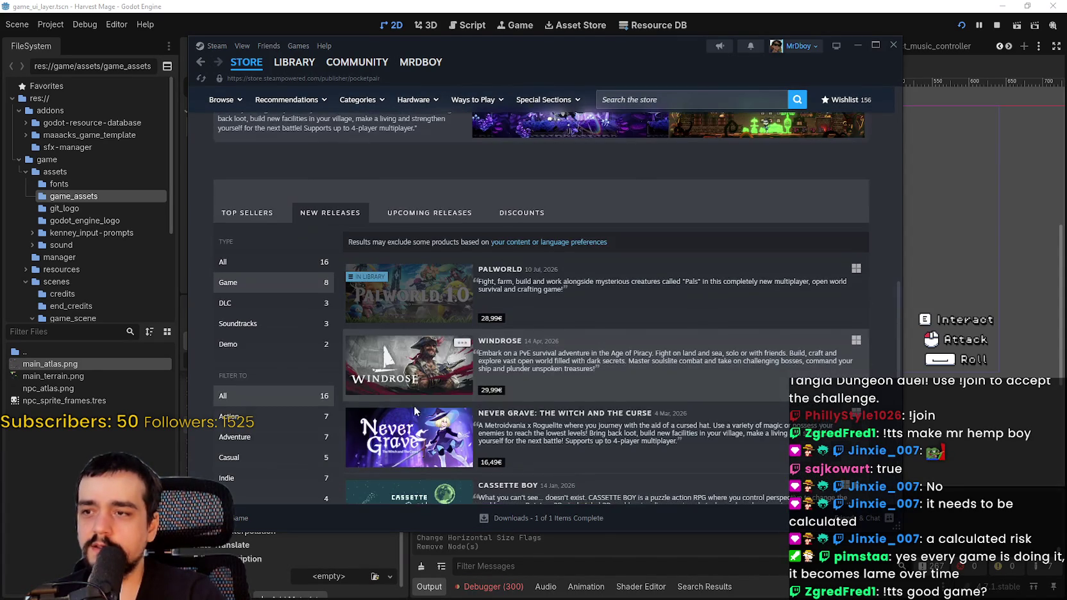
# Show Pocketpair's upcoming releases and open the Clicky Islands store page.
pyautogui.moveTo(426, 429)
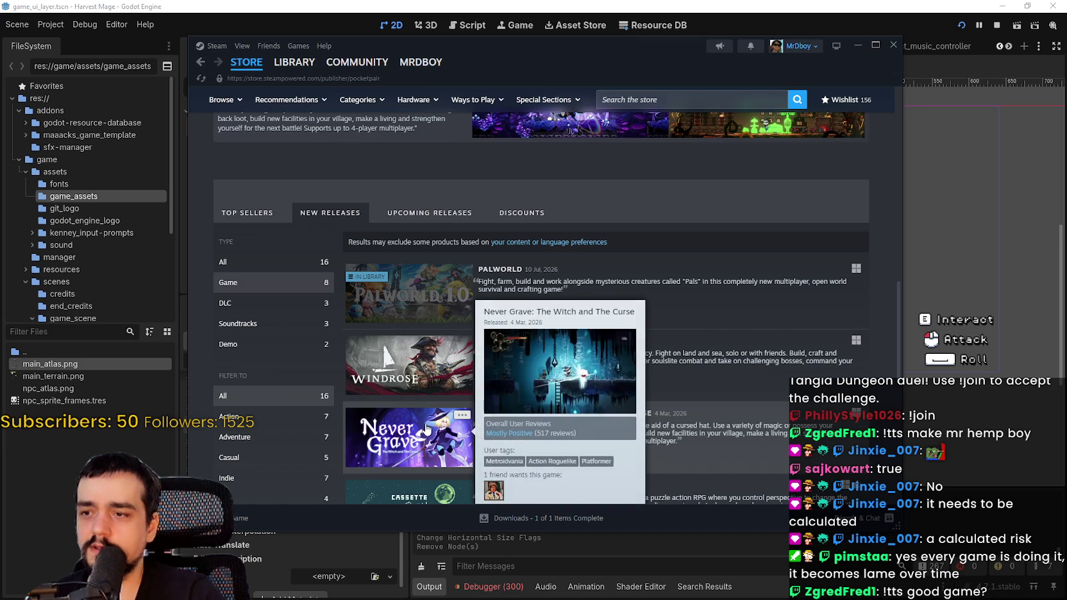
pyautogui.click(430, 213)
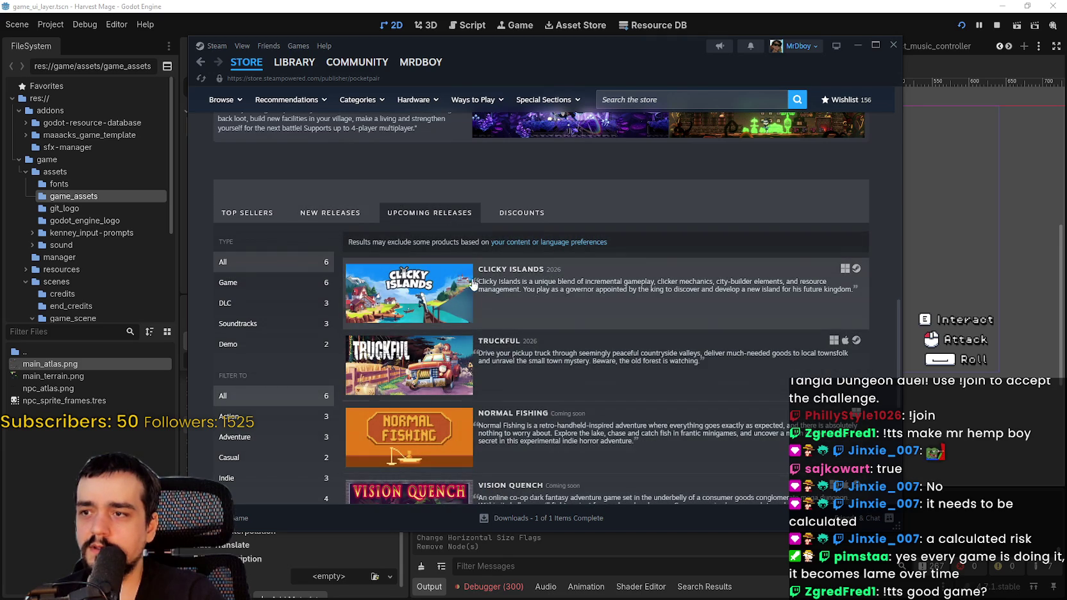
pyautogui.click(423, 302)
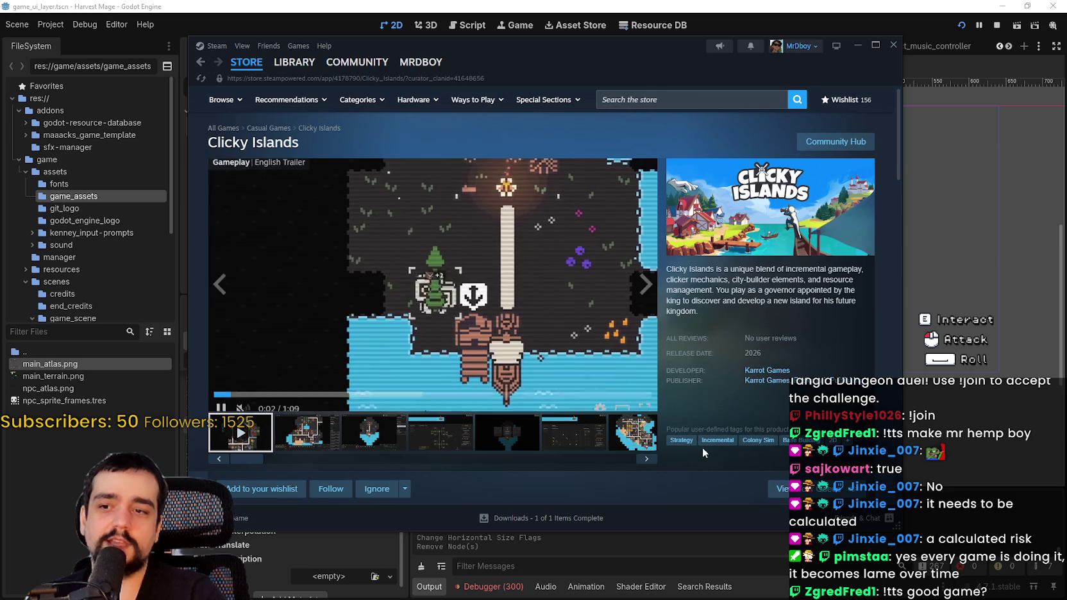
# Play the Clicky Islands trailer in fullscreen.
pyautogui.click(645, 404)
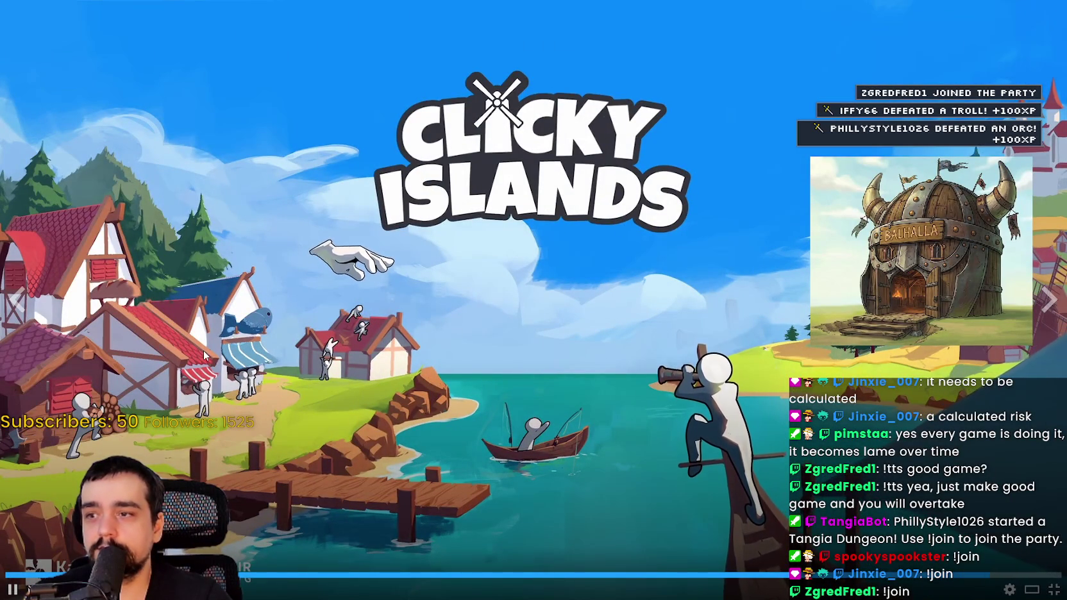
# Exit the fullscreen trailer and scroll down the Clicky Islands page.
pyautogui.press('Escape')
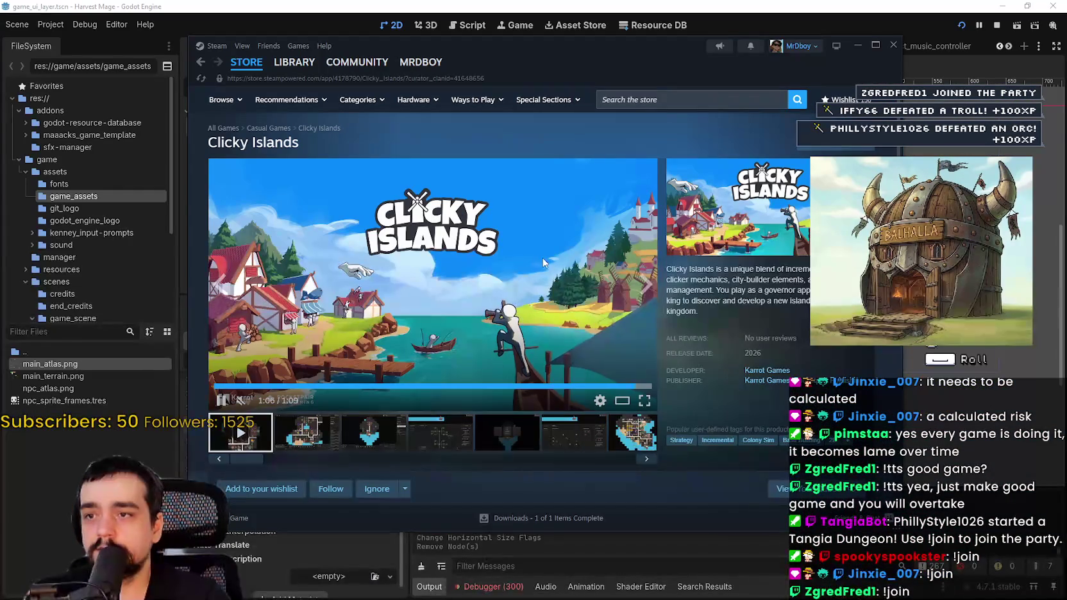
pyautogui.scroll(-10, 535, 261)
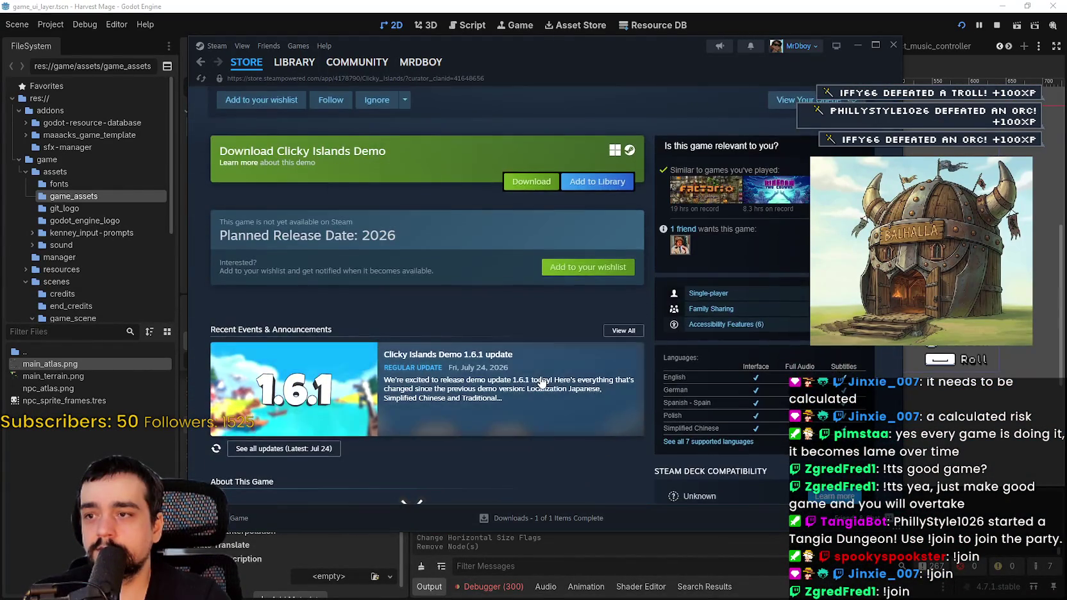
pyautogui.scroll(-3, 540, 381)
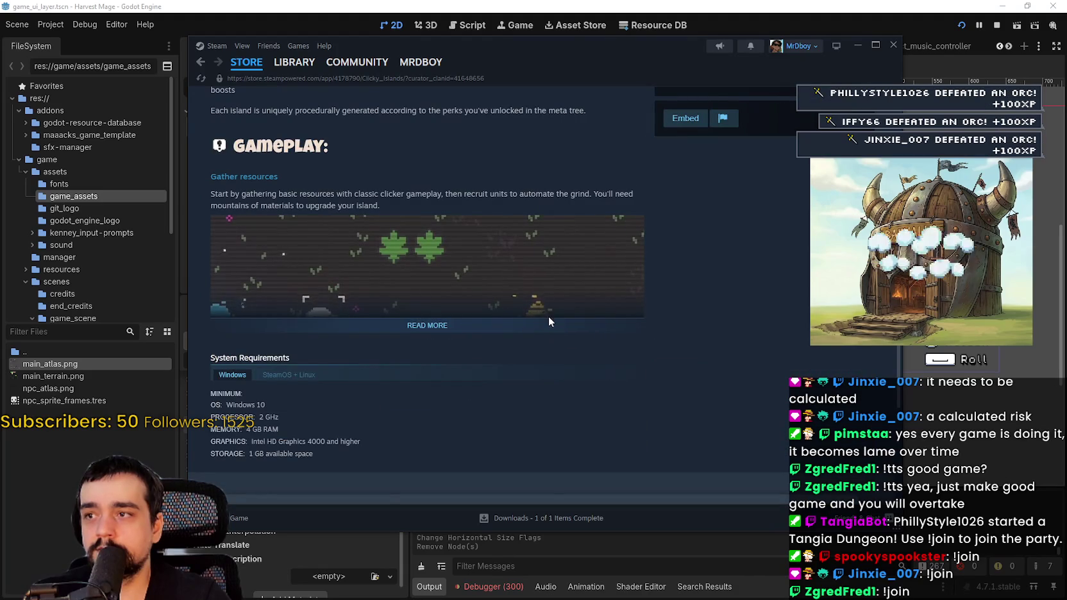
# Read the full game description, go back to the store home, and return to Godot.
pyautogui.click(545, 327)
pyautogui.scroll(-5, 542, 332)
pyautogui.scroll(-15, 542, 332)
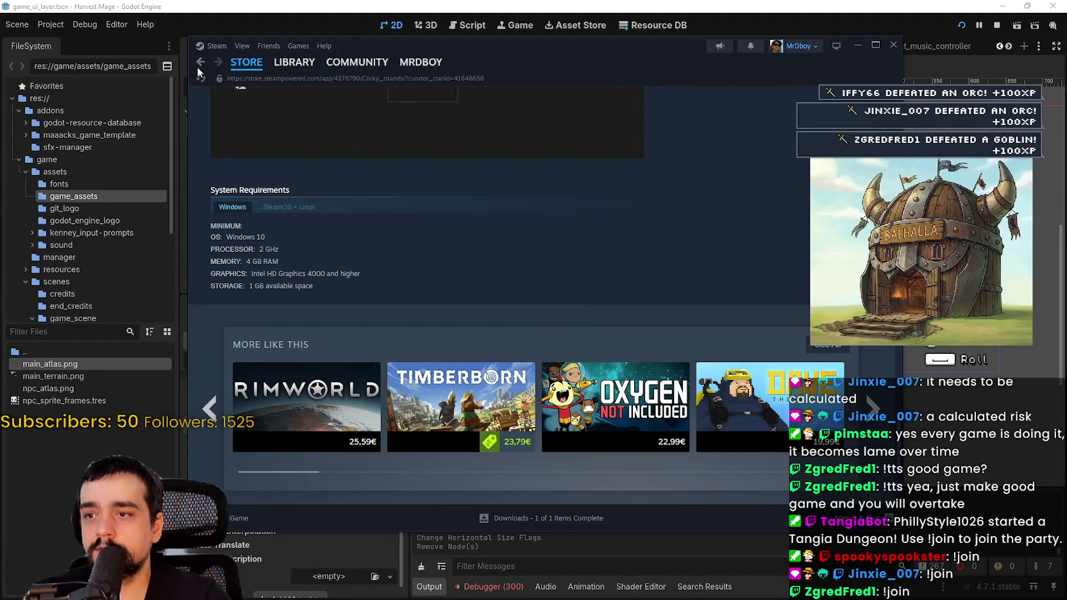
pyautogui.click(246, 62)
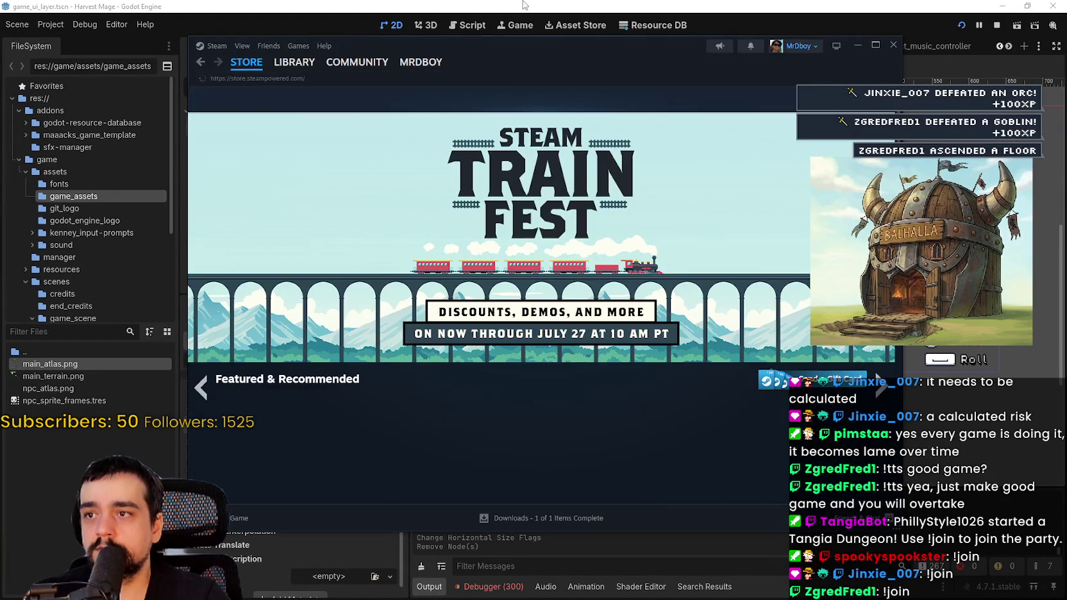
pyautogui.click(524, 4)
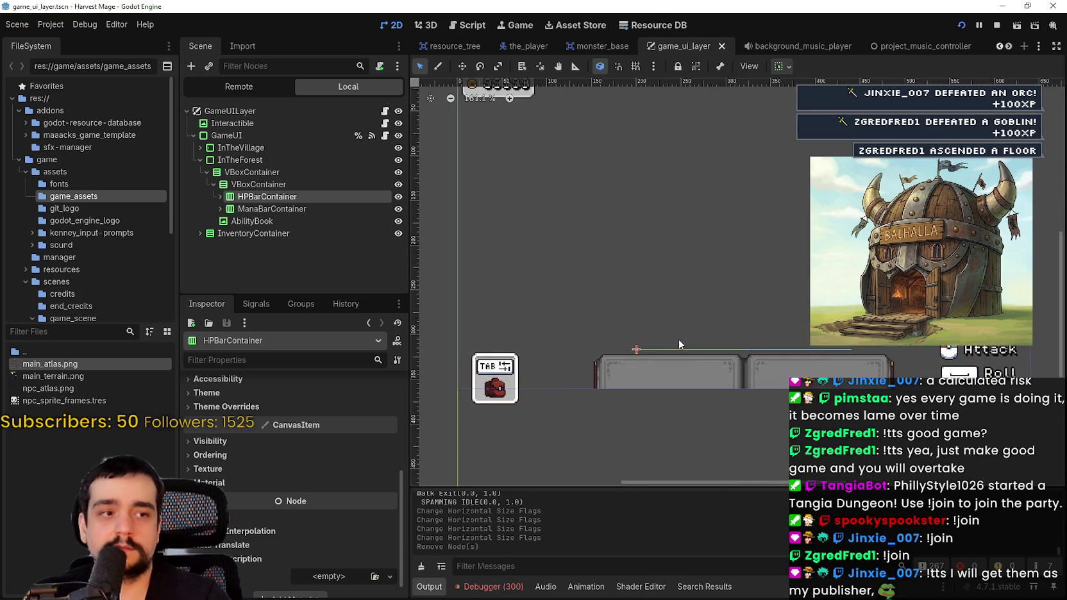
pyautogui.scroll(2, 674, 335)
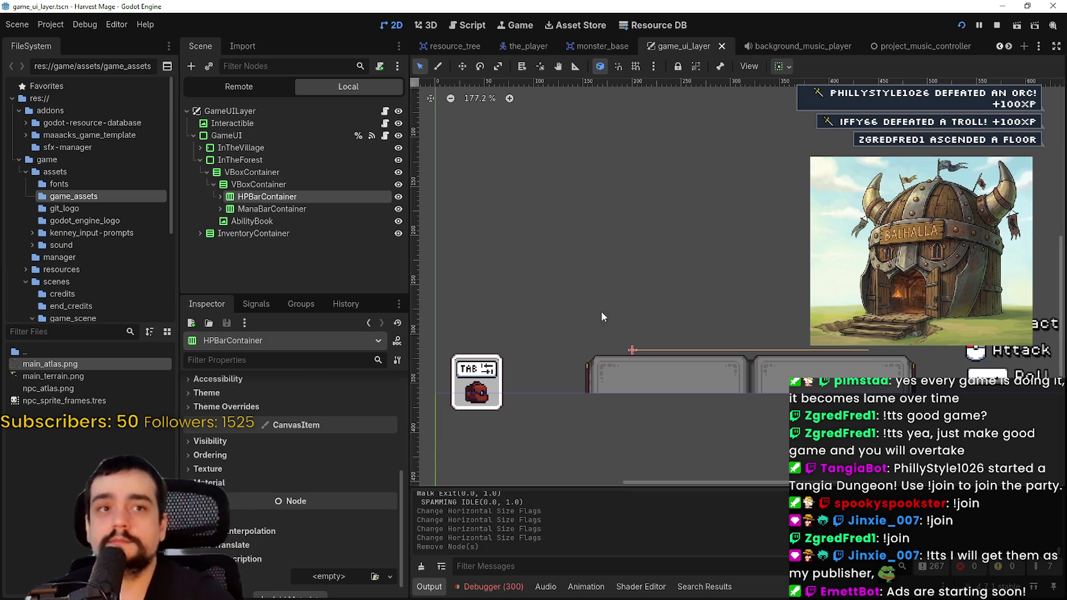
pyautogui.scroll(-2, 629, 316)
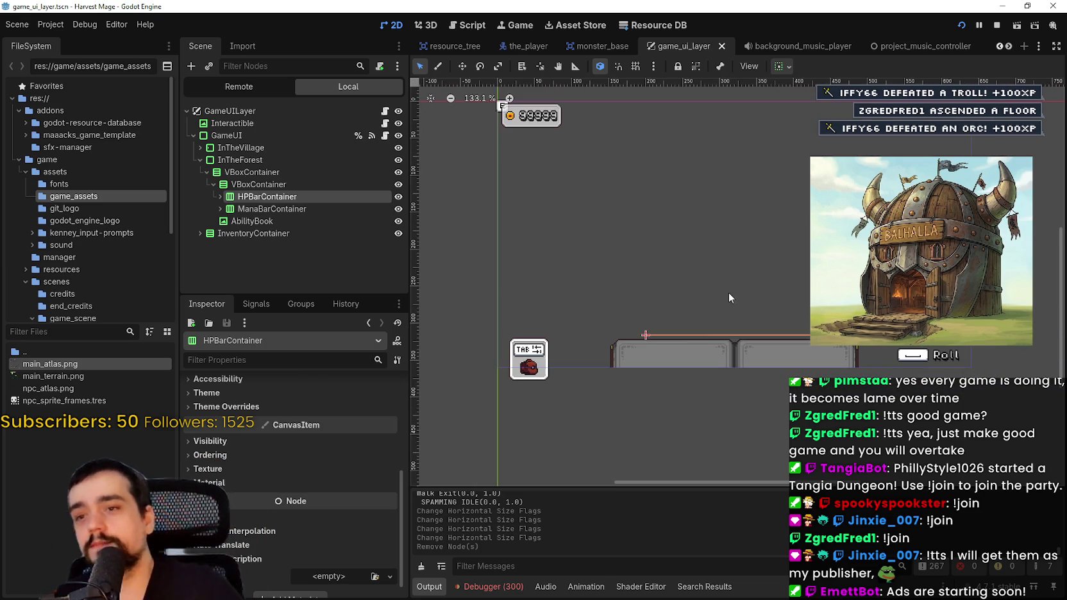
pyautogui.scroll(1, 711, 276)
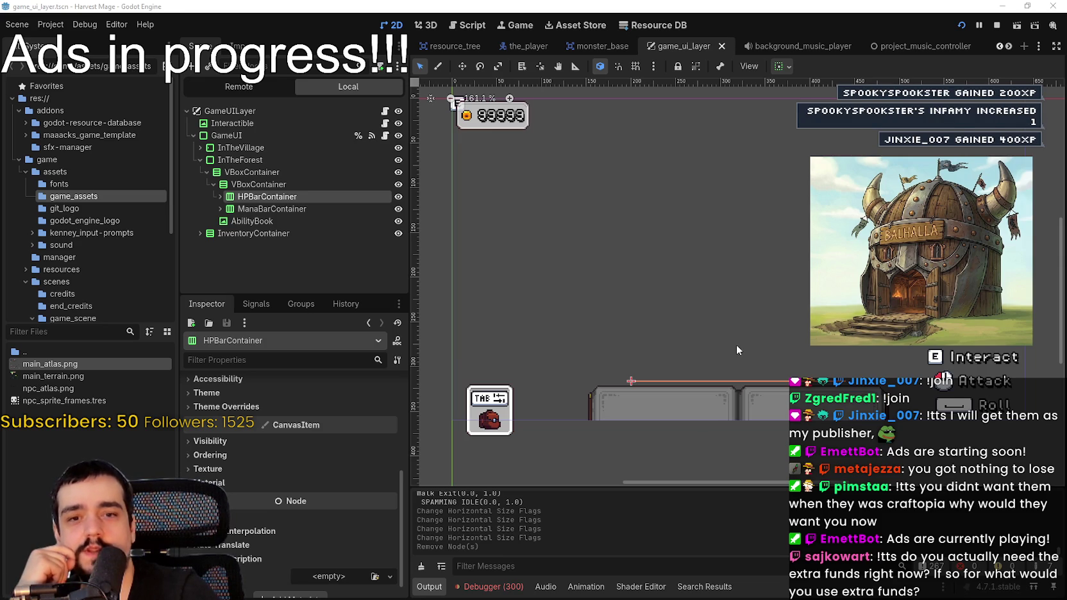
pyautogui.scroll(-1, 736, 344)
pyautogui.scroll(2, 705, 327)
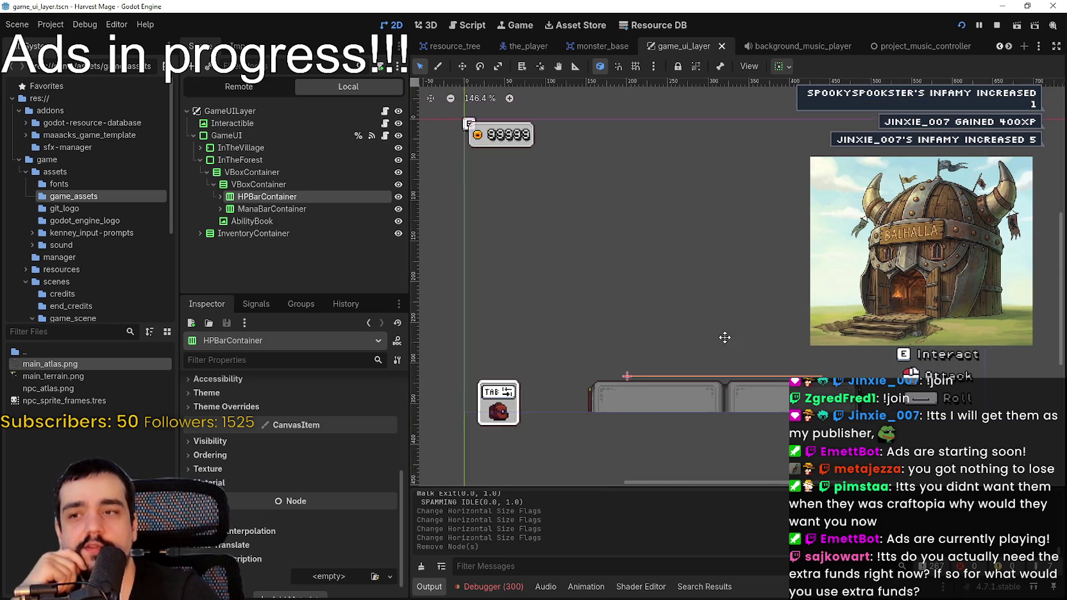
pyautogui.scroll(-3, 710, 316)
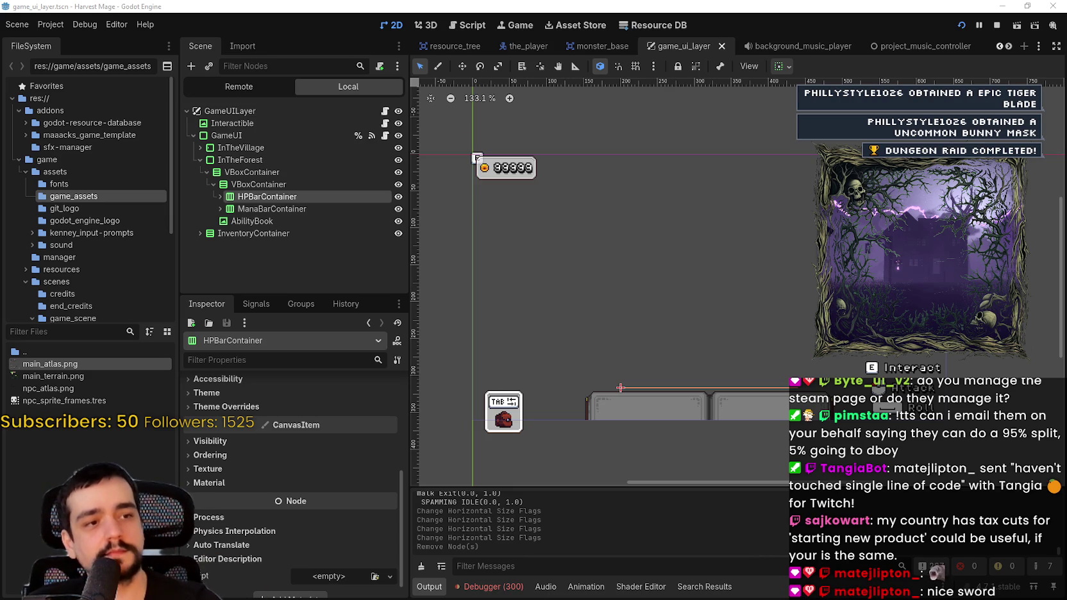
pyautogui.scroll(1, 620, 229)
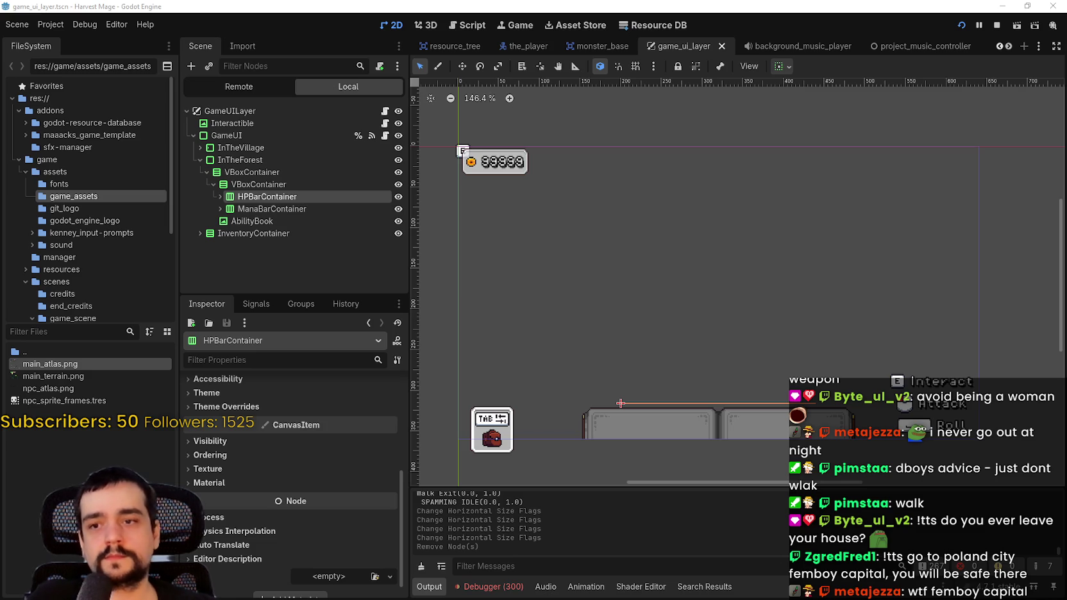
pyautogui.moveTo(522, 311)
pyautogui.mouseDown()
pyautogui.moveTo(745, 326)
pyautogui.moveTo(774, 355)
pyautogui.mouseUp()
pyautogui.scroll(-3, 787, 325)
pyautogui.hscroll(-3, 789, 323)
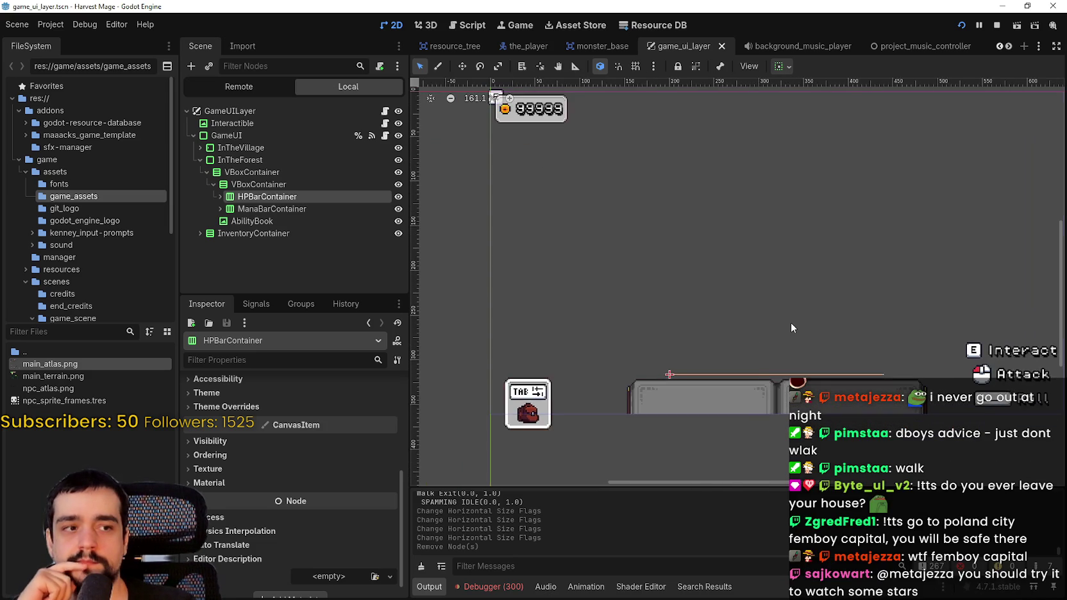
pyautogui.scroll(-2, 787, 325)
pyautogui.scroll(2, 787, 325)
pyautogui.hscroll(2, 747, 340)
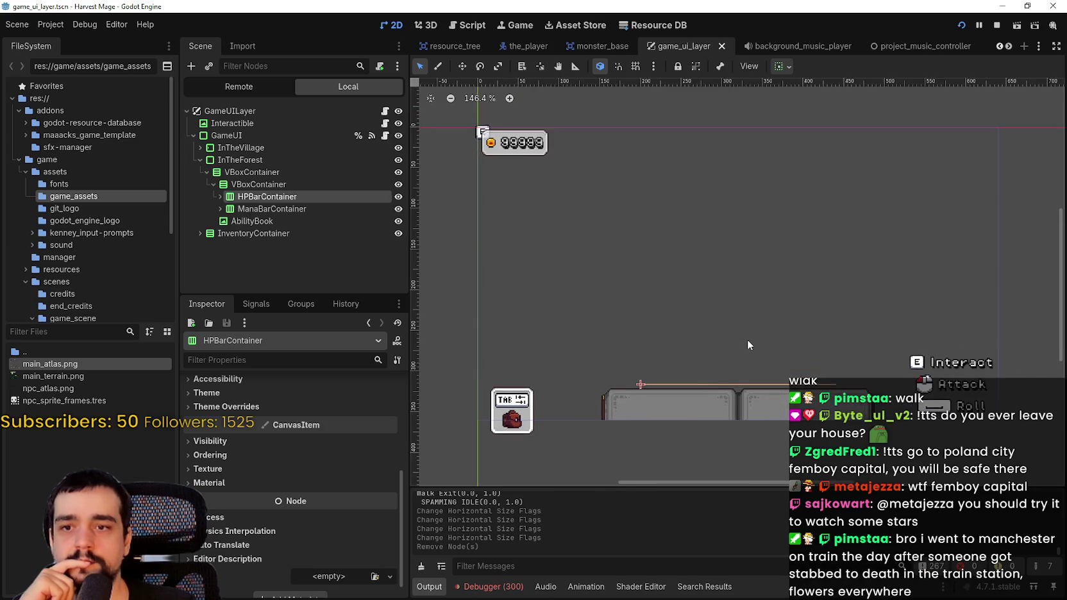
pyautogui.scroll(-1, 746, 340)
pyautogui.scroll(1, 747, 339)
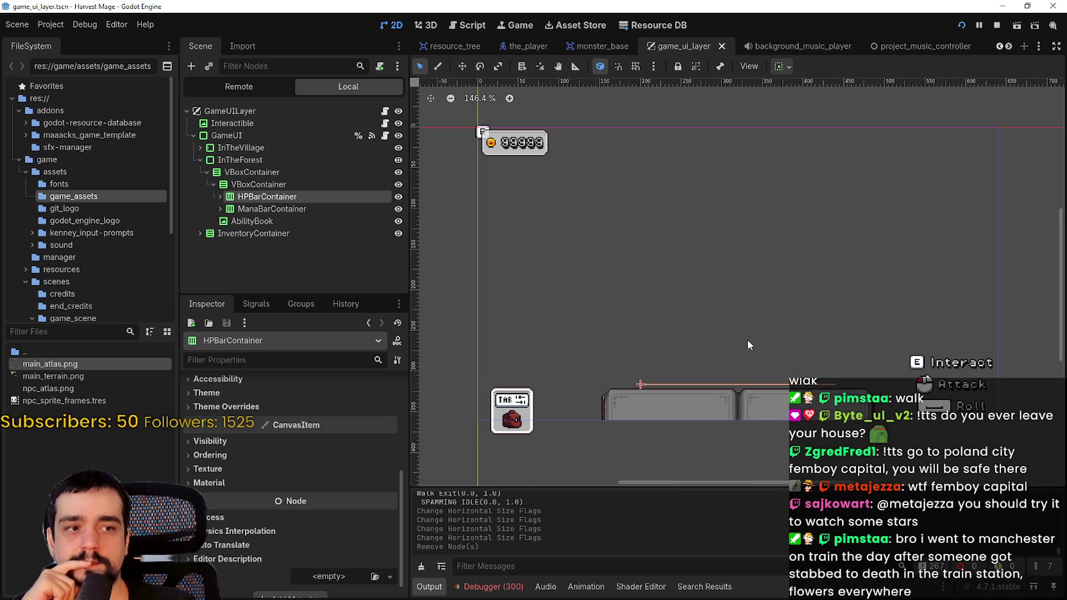
pyautogui.hscroll(-2, 774, 327)
pyautogui.scroll(-1, 785, 330)
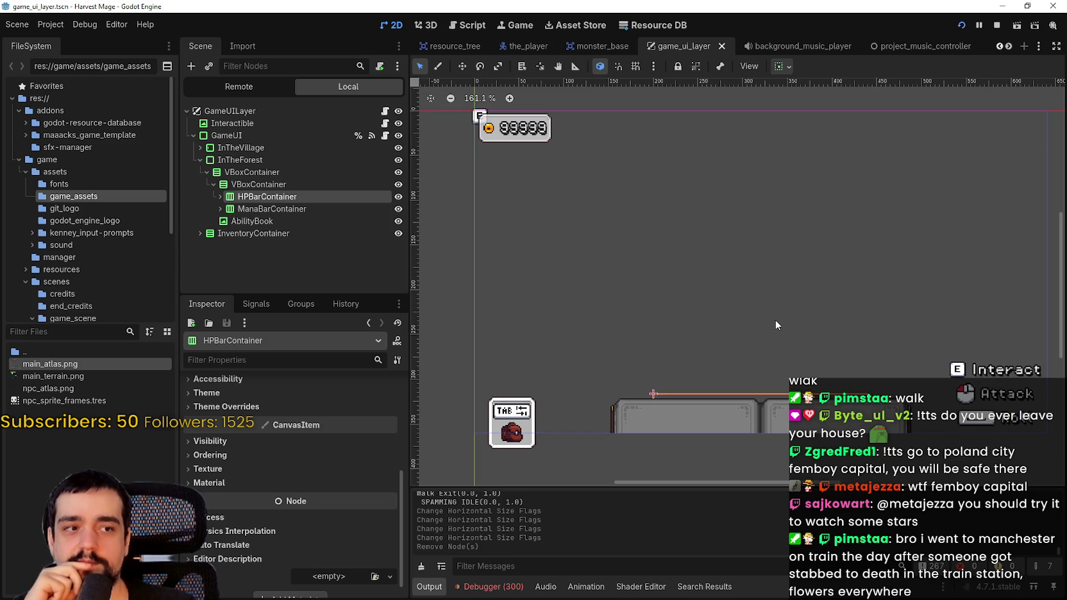
pyautogui.scroll(-1, 775, 320)
pyautogui.moveTo(773, 319); pyautogui.dragTo(751, 302)
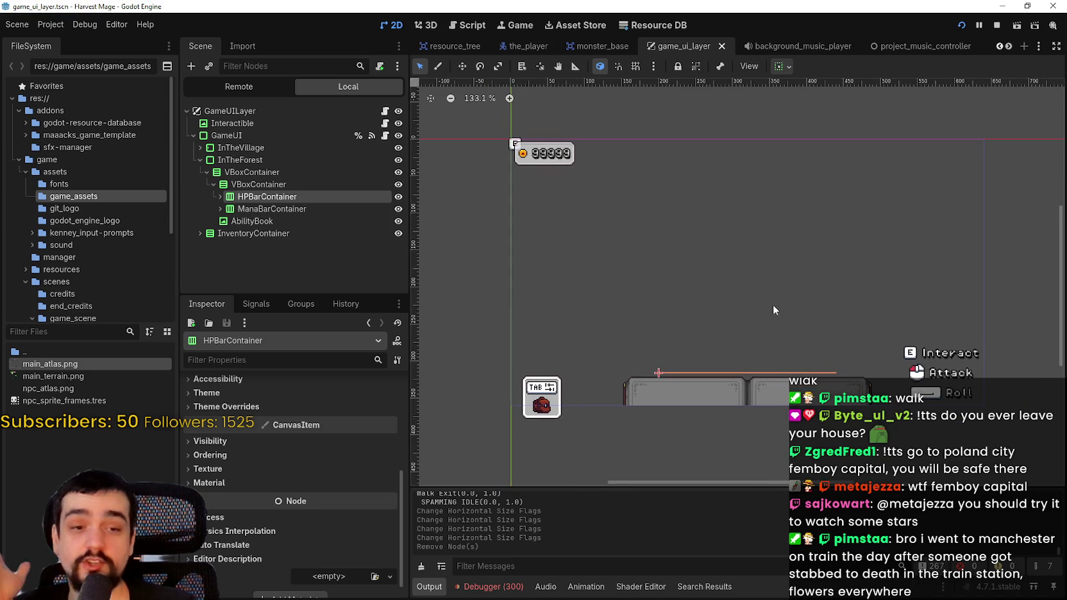
pyautogui.scroll(1, 779, 304)
pyautogui.scroll(-4, 772, 304)
pyautogui.scroll(3, 803, 322)
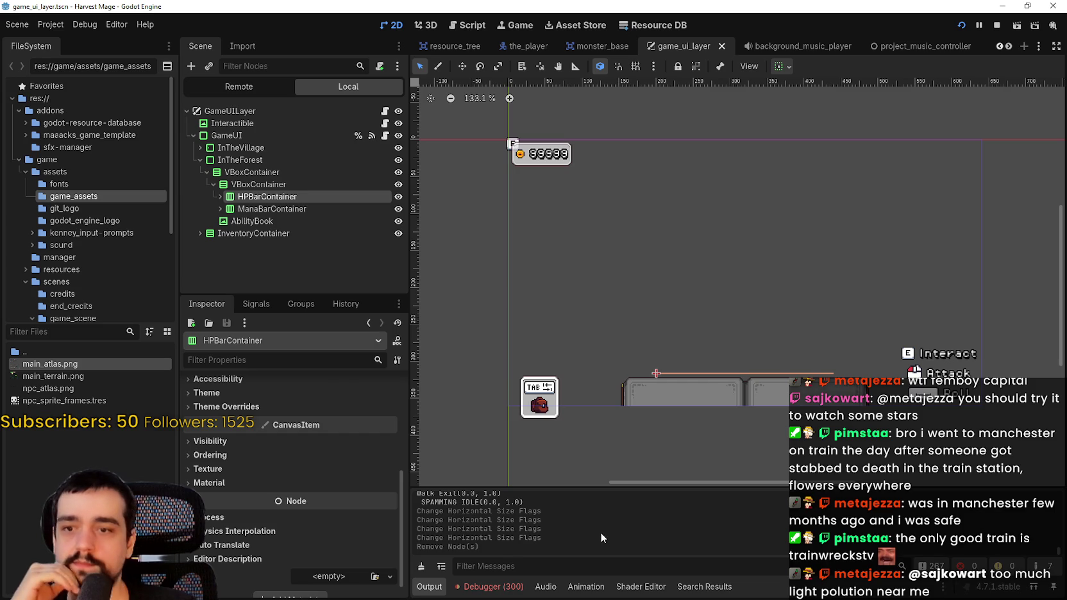
pyautogui.scroll(3, 697, 363)
pyautogui.scroll(-4, 754, 341)
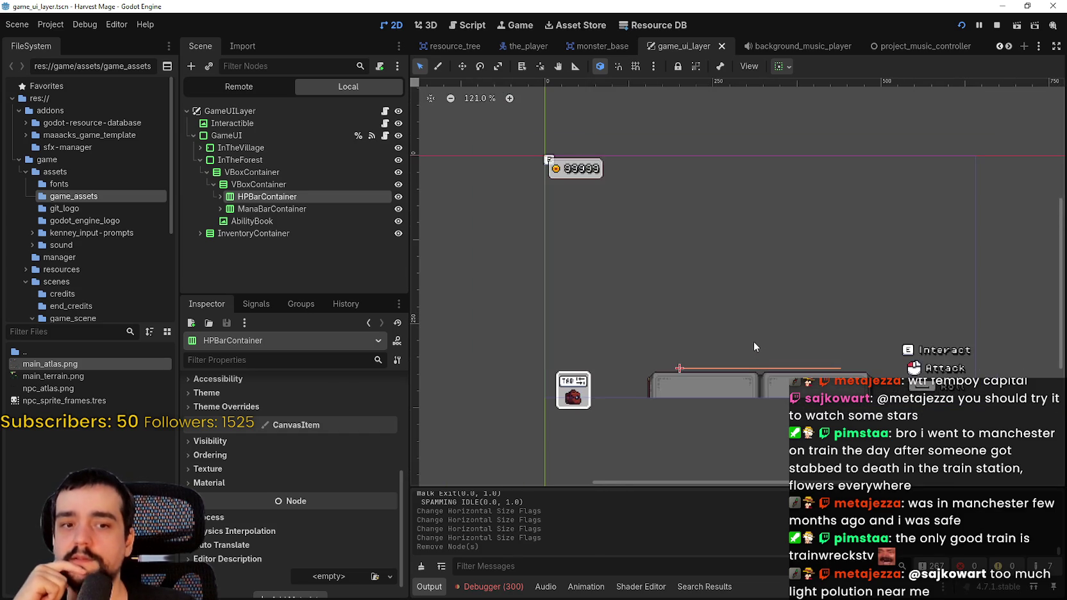